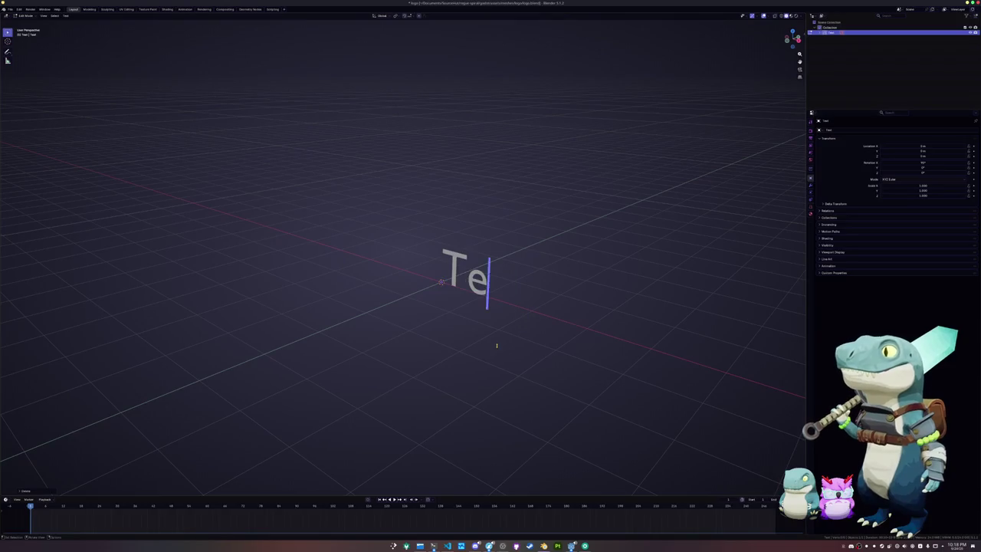
Type ROGUE as the text, dropping a trial SPIRAL line, and view it from the front.
text(ROGUE)
key(Return)
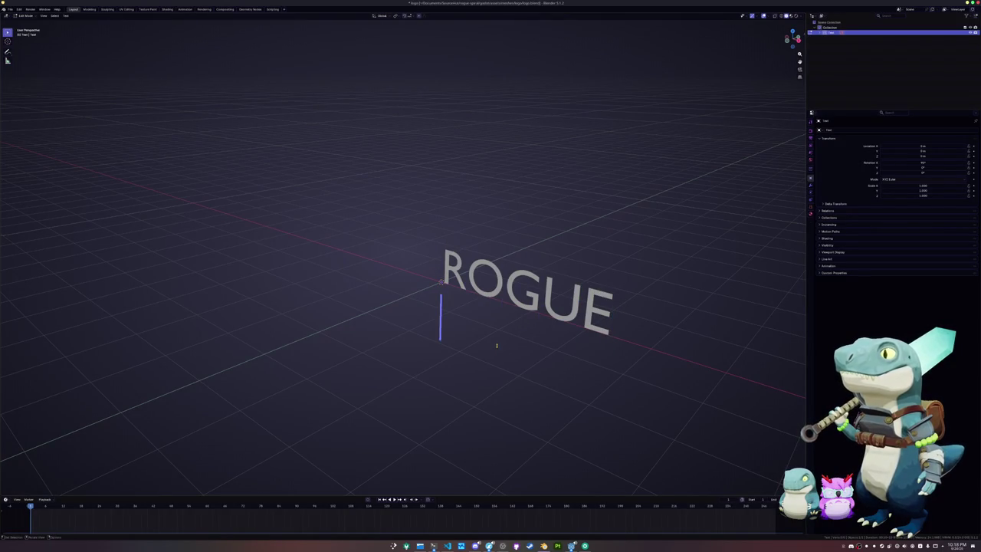
text(SPIRAL)
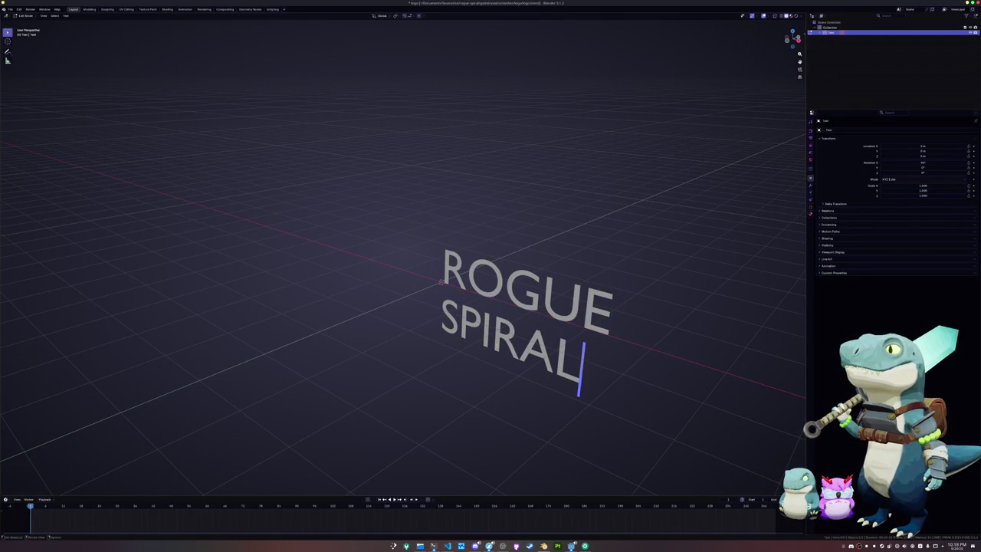
key(BackSpace)
key(BackSpace)
key(BackSpace)
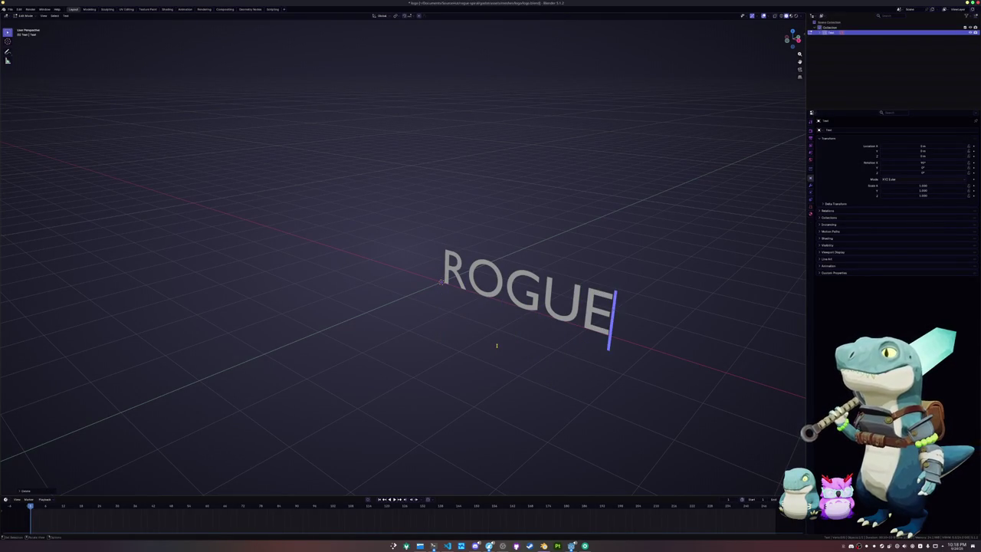
key(Tab)
key(KP_1)
Select all letters, set the fill rule to Non-Zero, and browse for a regular font file.
key(Tab)
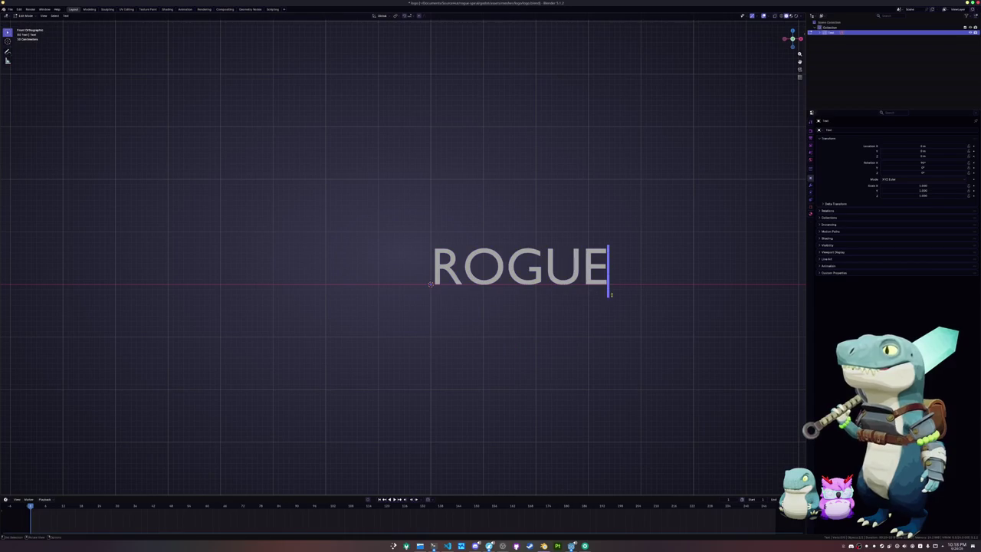
key(ctrl+a)
click(810, 209)
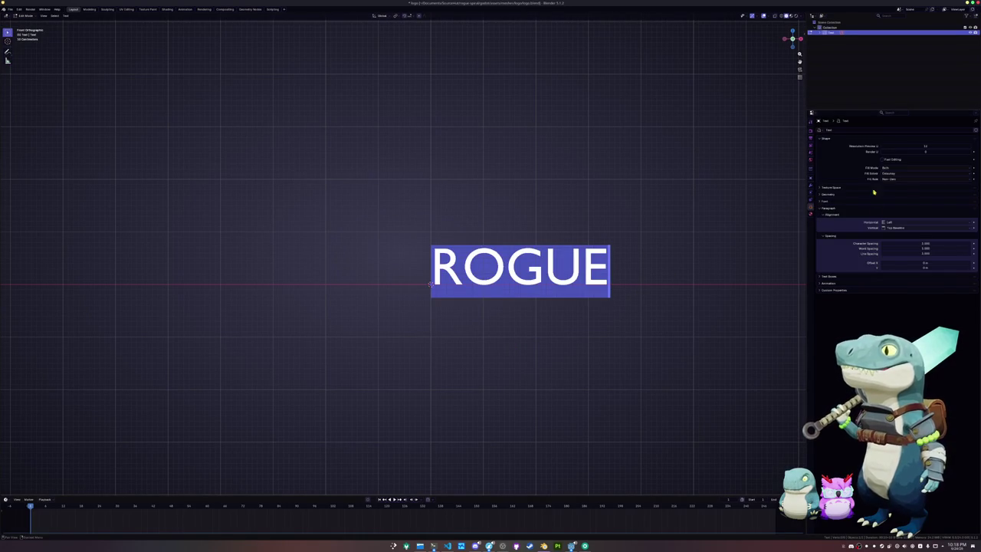
click(893, 179)
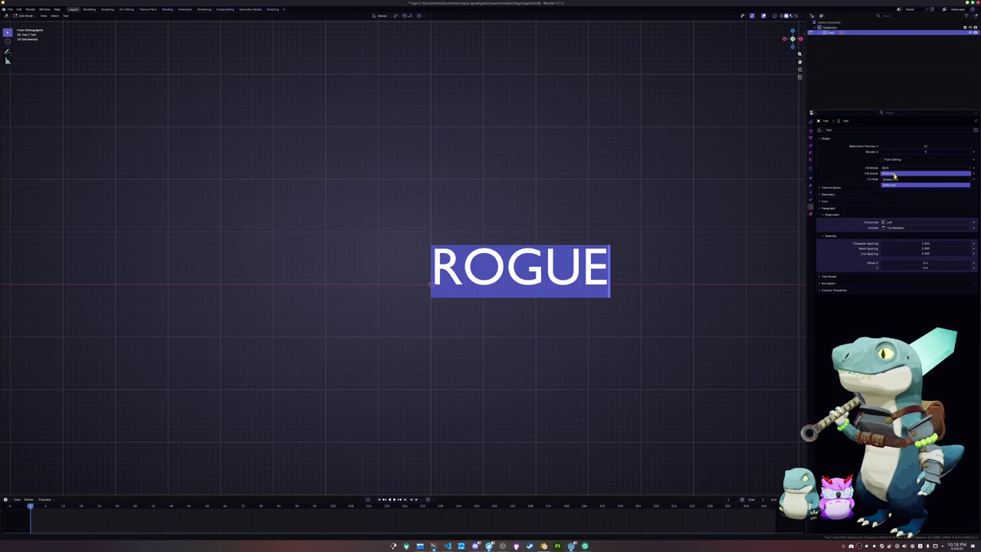
click(893, 174)
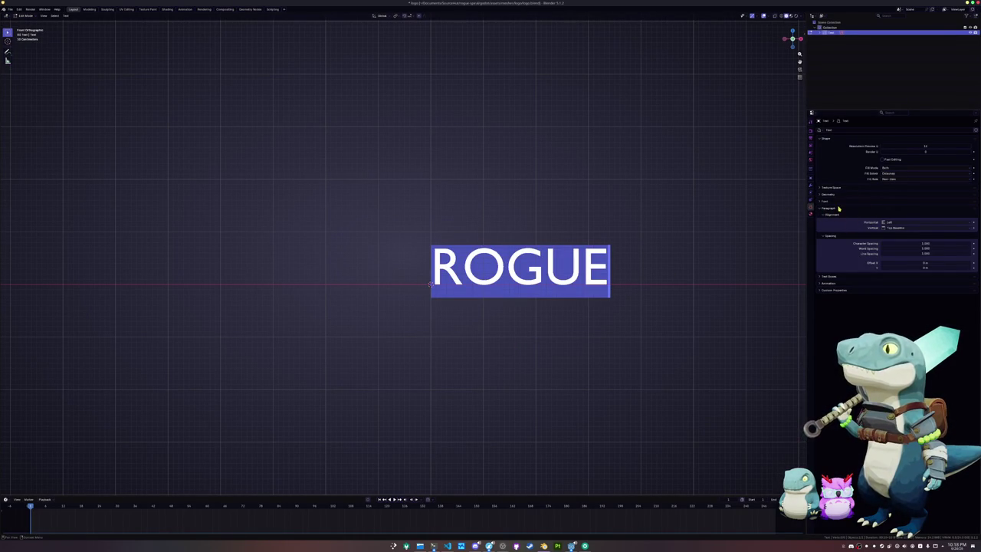
click(832, 201)
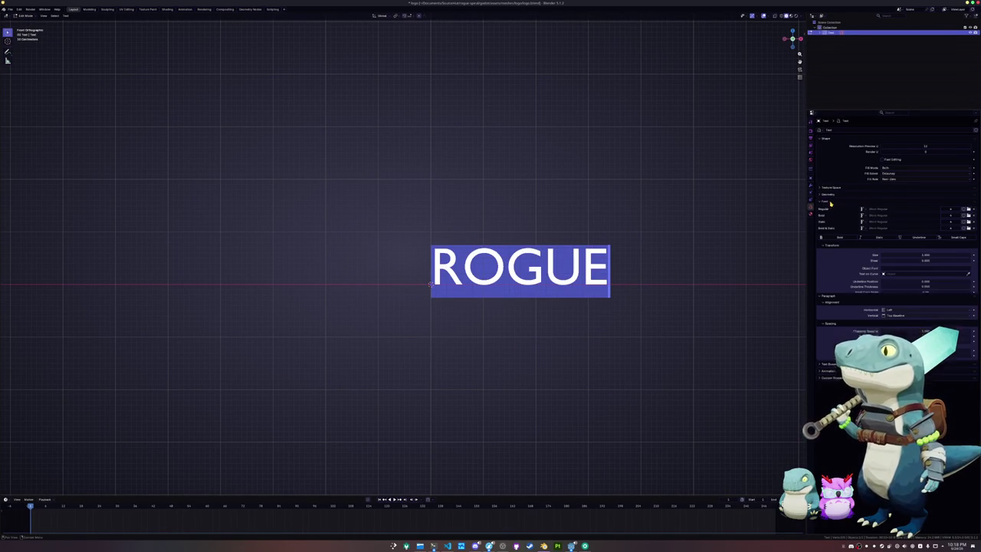
click(967, 209)
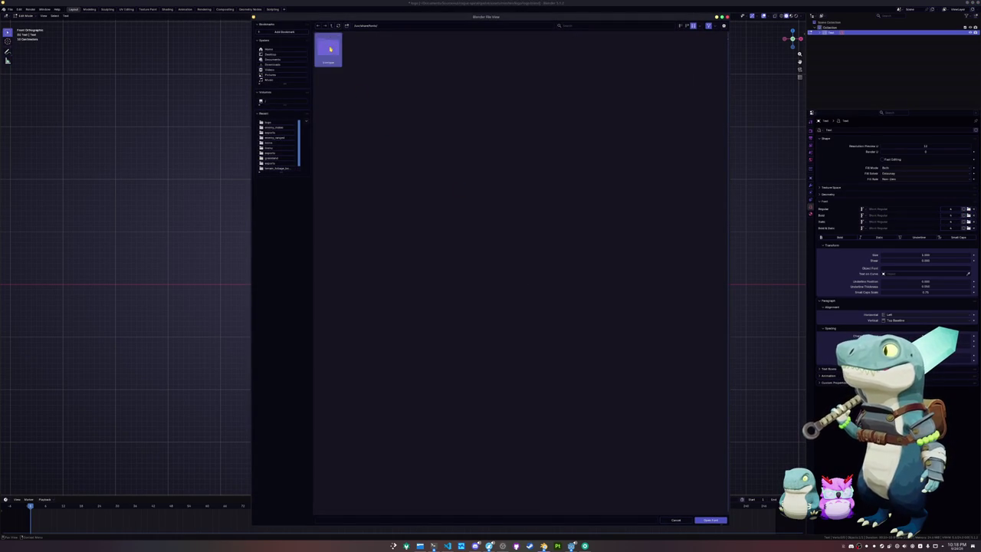
Pick DejaVu Sans Bold from the DejaVu folder, then bring the Google Fonts window forward.
double_click(328, 48)
double_click(328, 48)
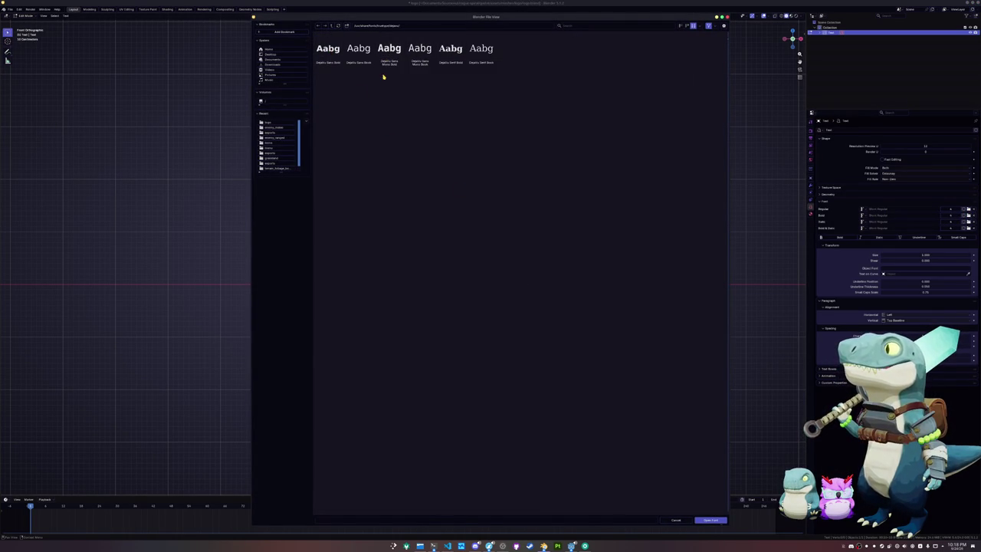
click(328, 49)
mouse_move(331, 52)
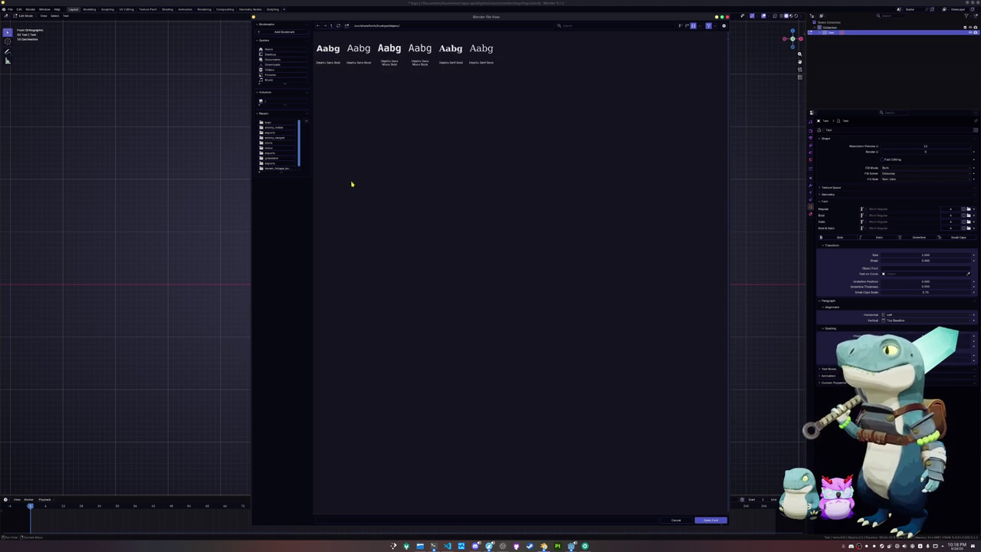
mouse_move(488, 545)
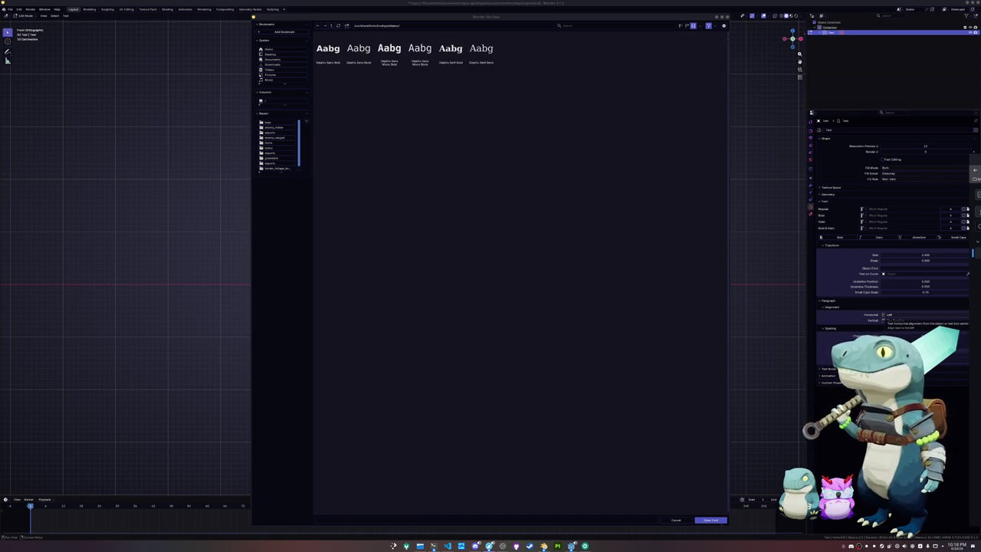
mouse_move(980, 162)
mouse_down()
mouse_move(667, 169)
mouse_move(657, 126)
mouse_move(547, 80)
mouse_up()
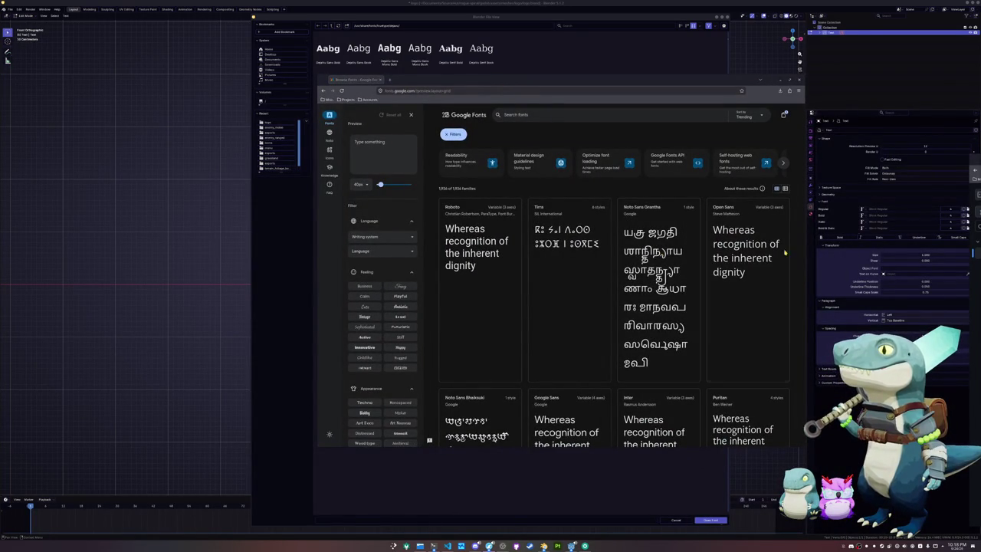
Filter Google Fonts by the Futuristic, then Innovative feeling, and scroll through the results.
click(530, 114)
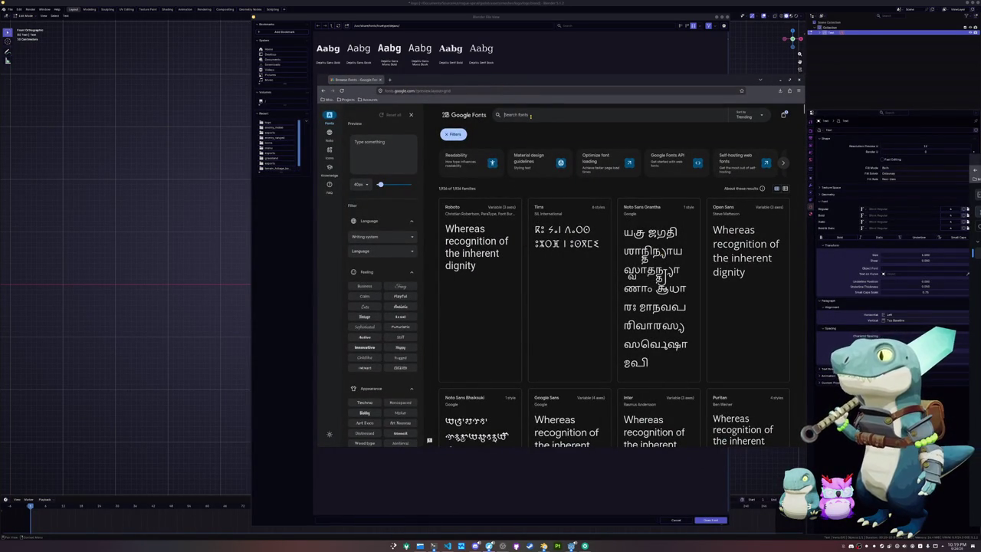
click(400, 327)
scroll(369, 349, down, 1)
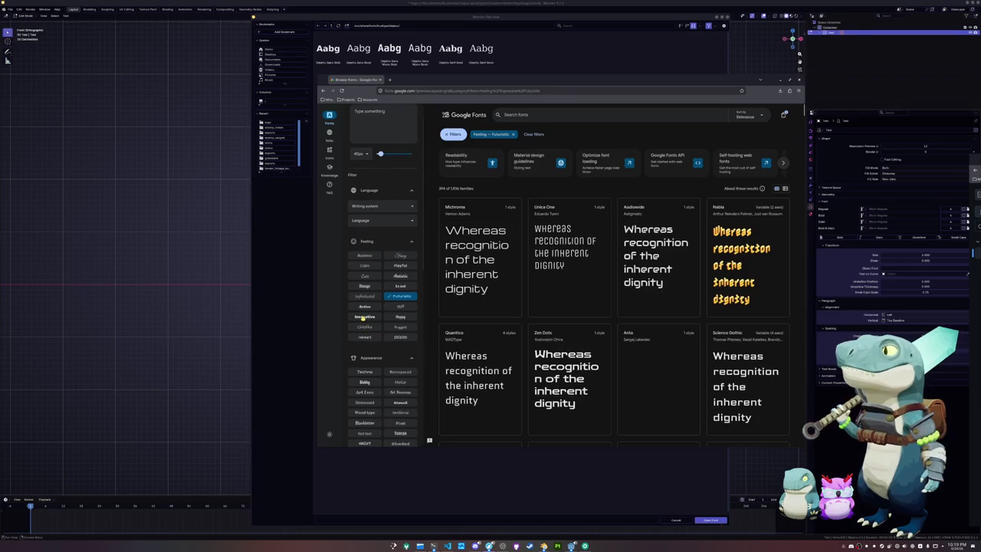
click(363, 316)
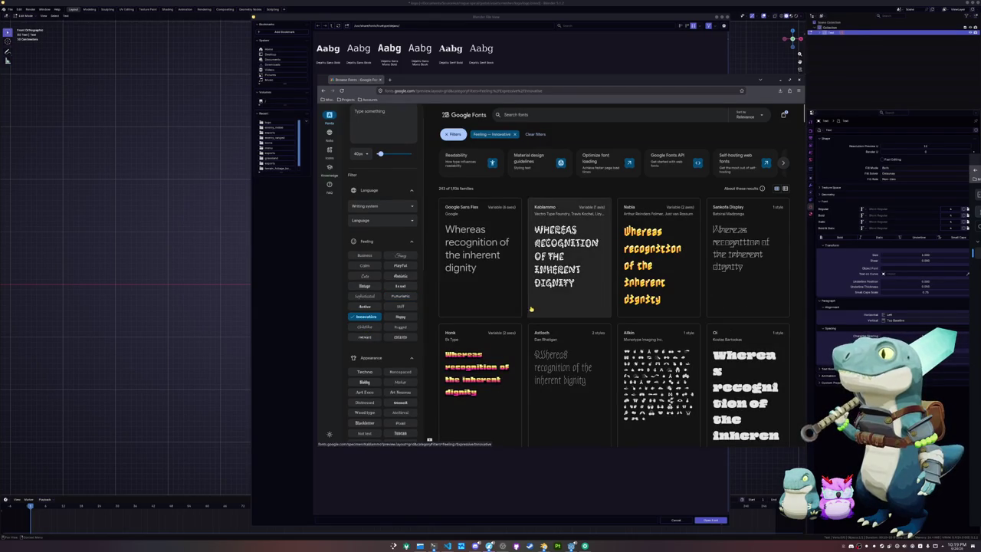
scroll(526, 311, down, 2)
scroll(526, 311, down, 3)
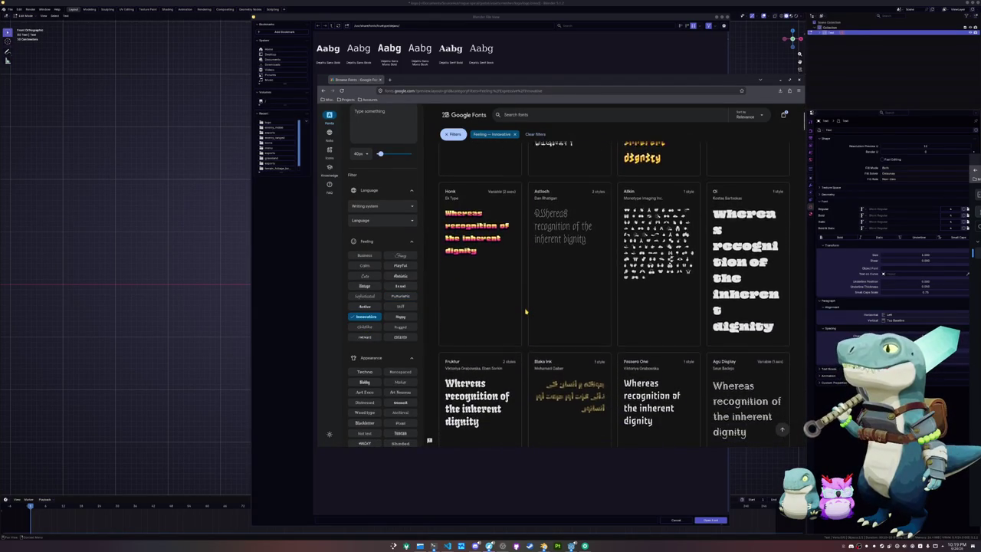
scroll(526, 311, down, 2)
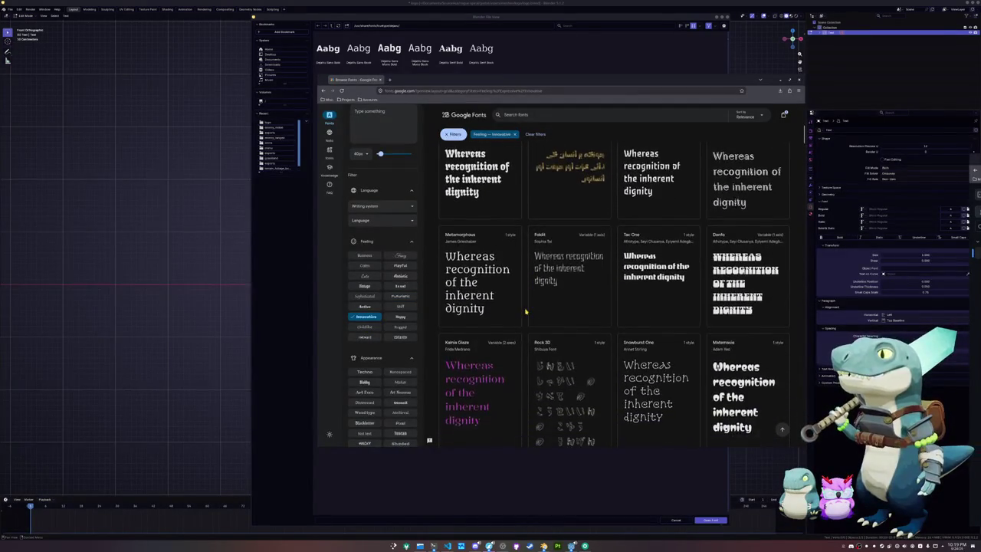
scroll(526, 311, down, 1)
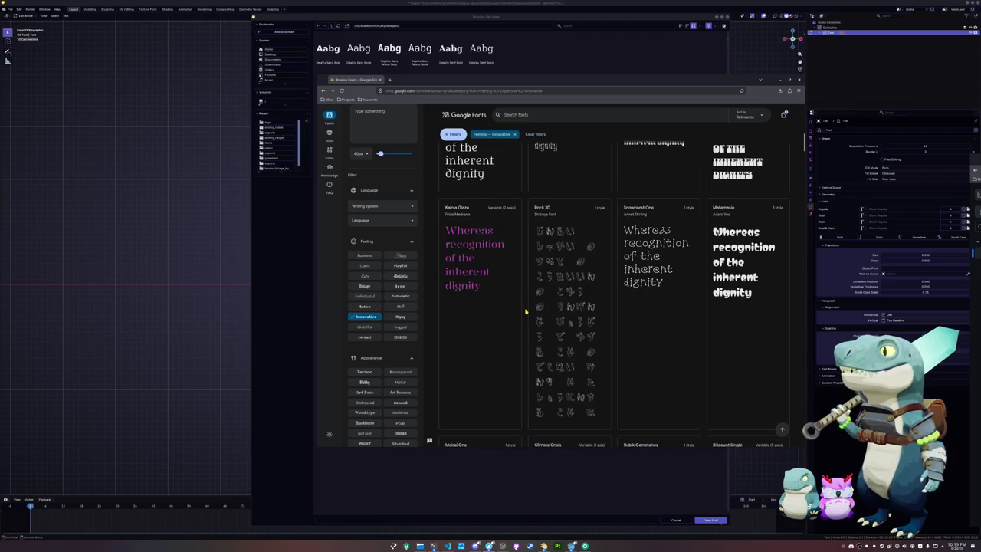
scroll(525, 311, down, 3)
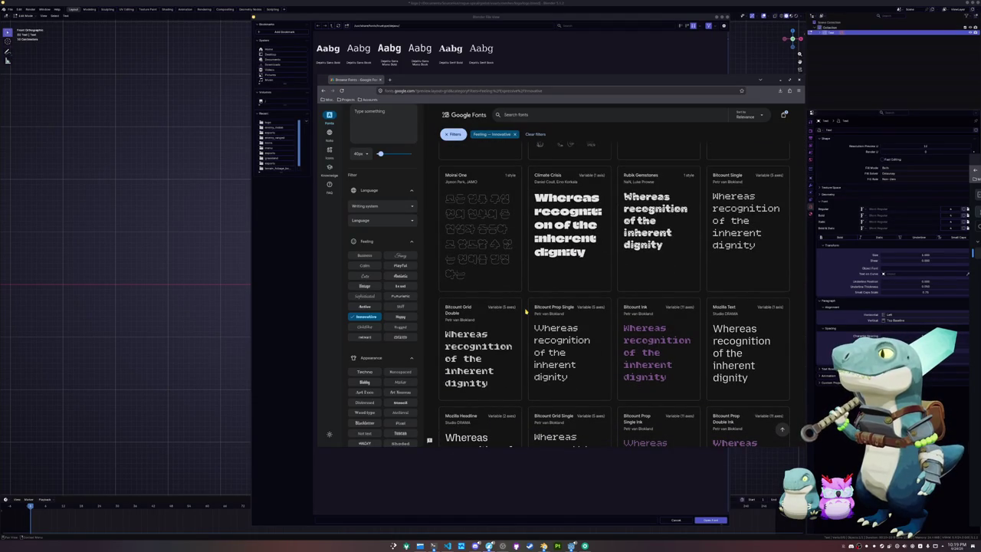
scroll(524, 311, down, 1)
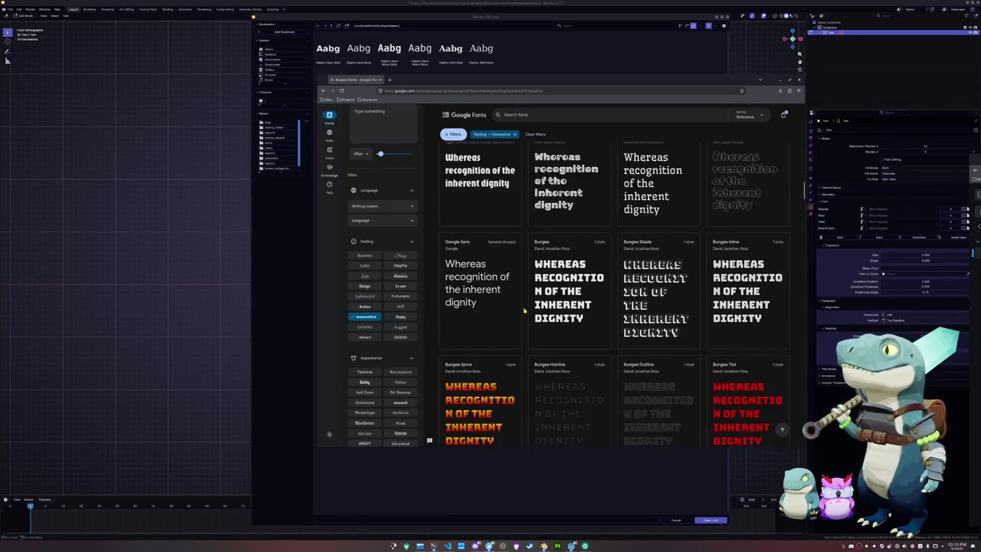
scroll(524, 310, down, 3)
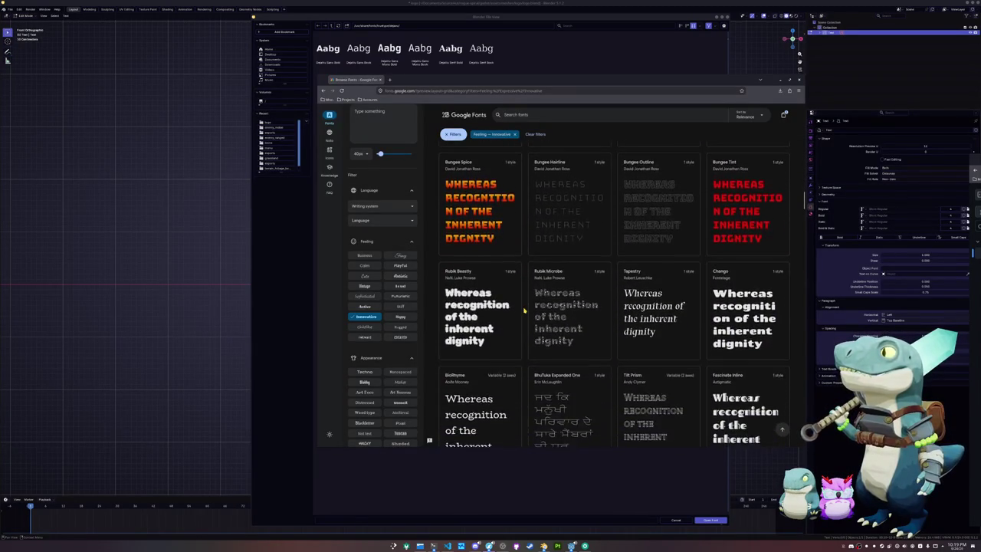
scroll(524, 310, down, 1)
scroll(524, 310, down, 1)
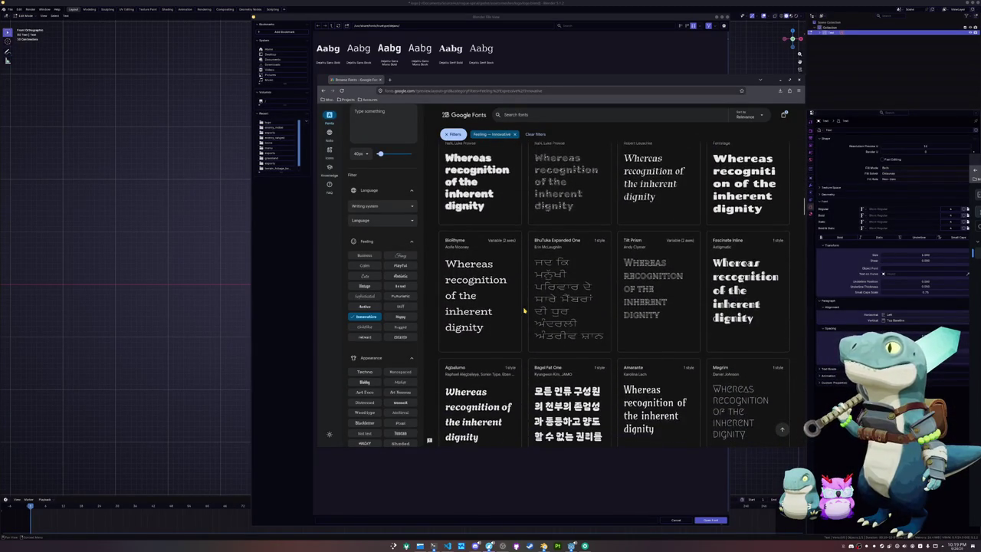
scroll(524, 310, down, 1)
scroll(524, 310, down, 2)
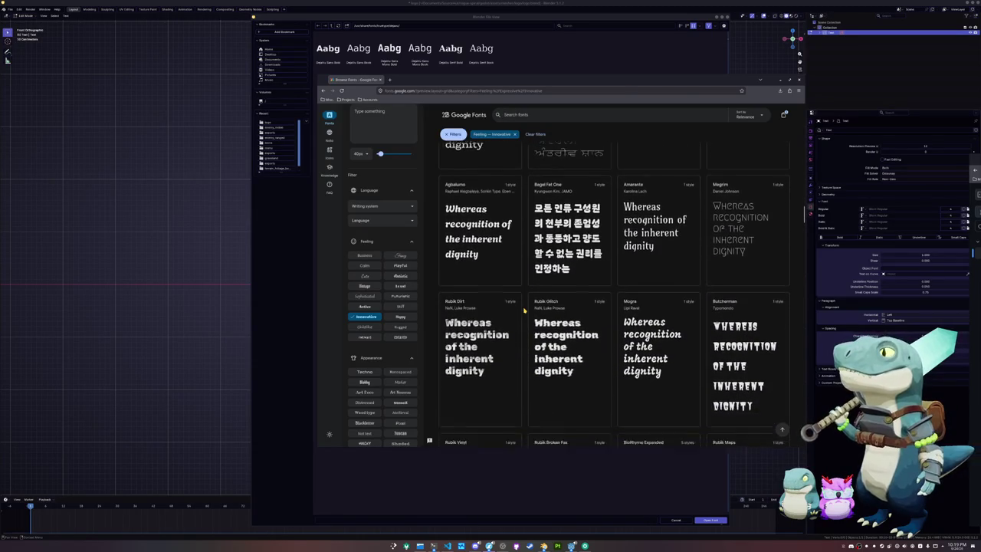
scroll(524, 310, down, 2)
Try the Happy feeling filter, then return to Futuristic and browse those fonts.
click(400, 317)
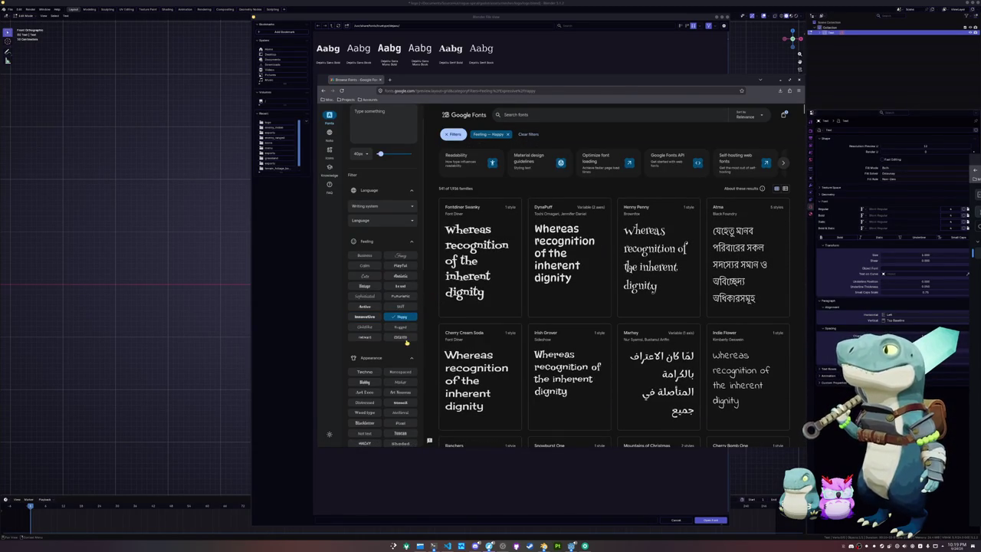
click(395, 297)
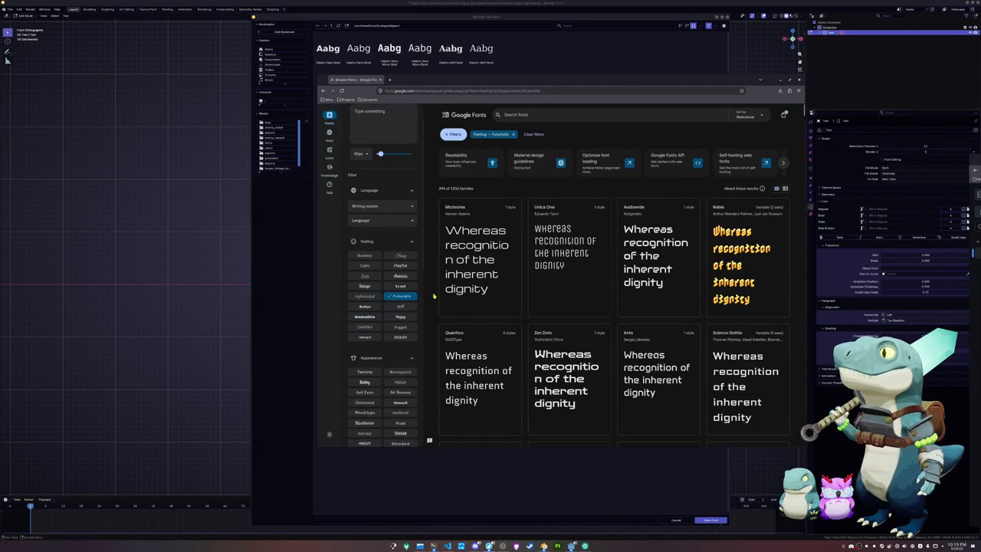
scroll(437, 295, down, 1)
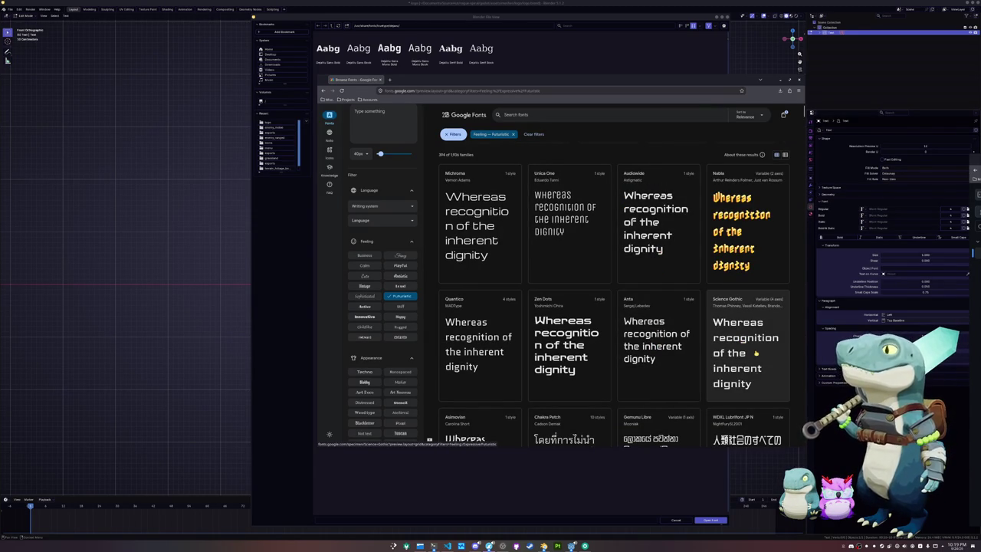
scroll(755, 353, down, 1)
Open the Science Gothic specimen page, then go back to the Futuristic-filtered font grid.
click(747, 325)
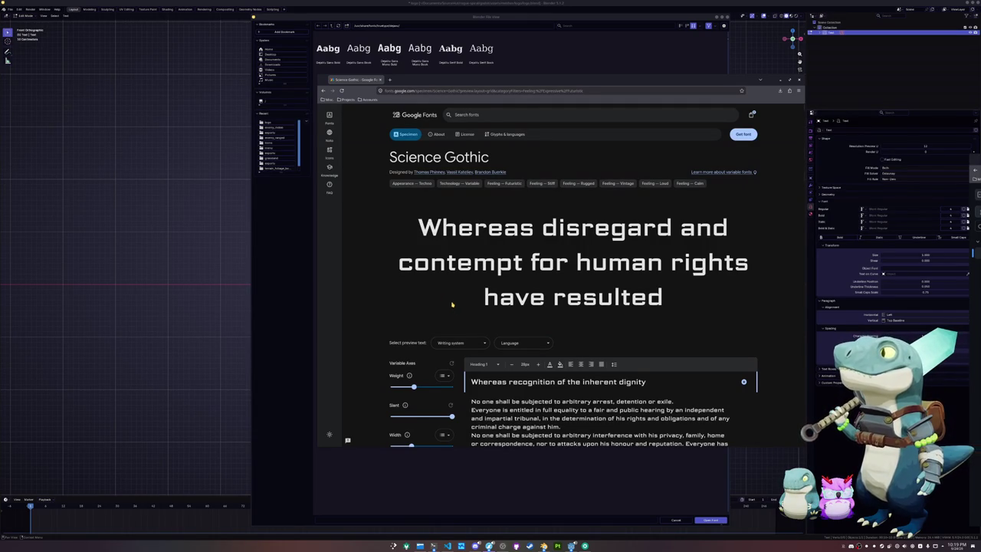
click(330, 114)
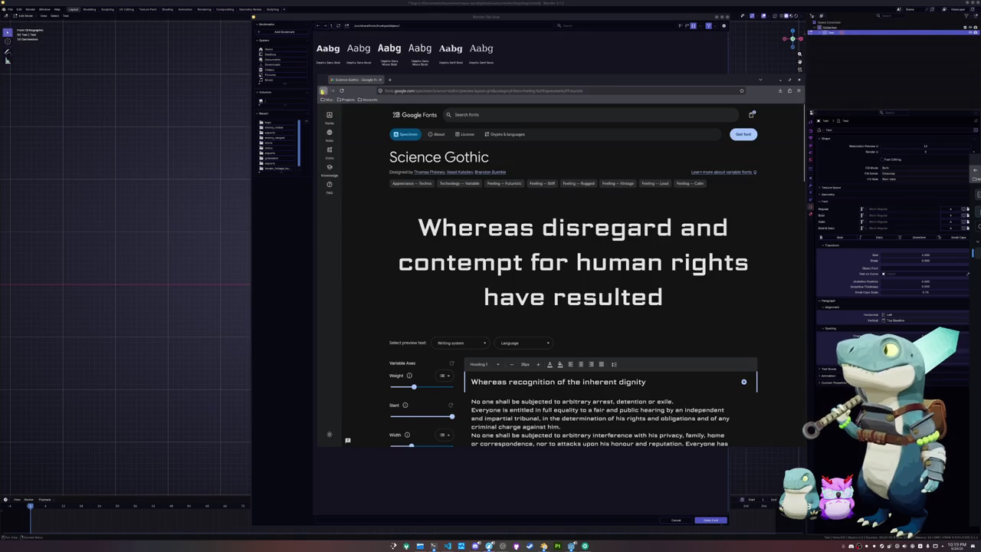
scroll(433, 264, down, 1)
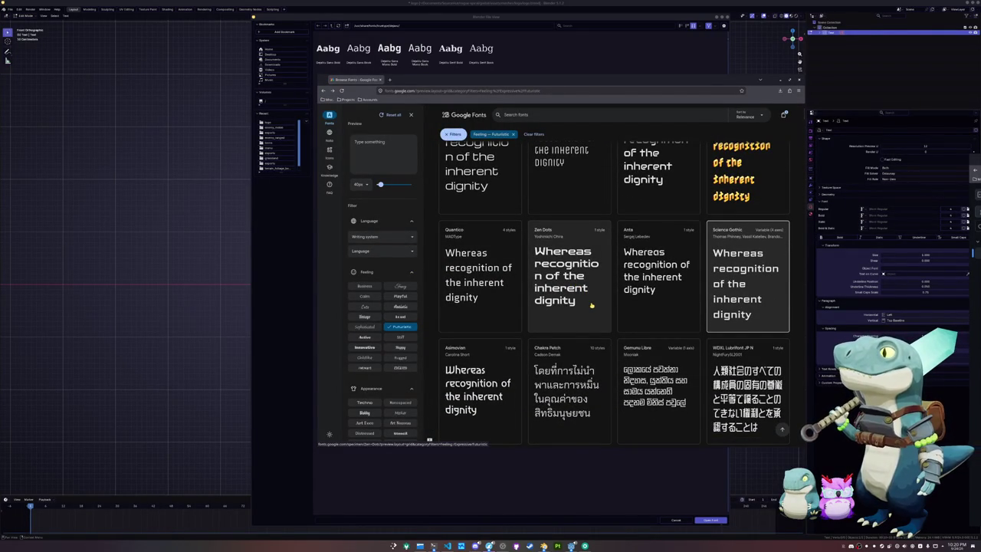
Open the Zen Dots specimen page and review its Regular 400 style and sample paragraphs.
click(591, 305)
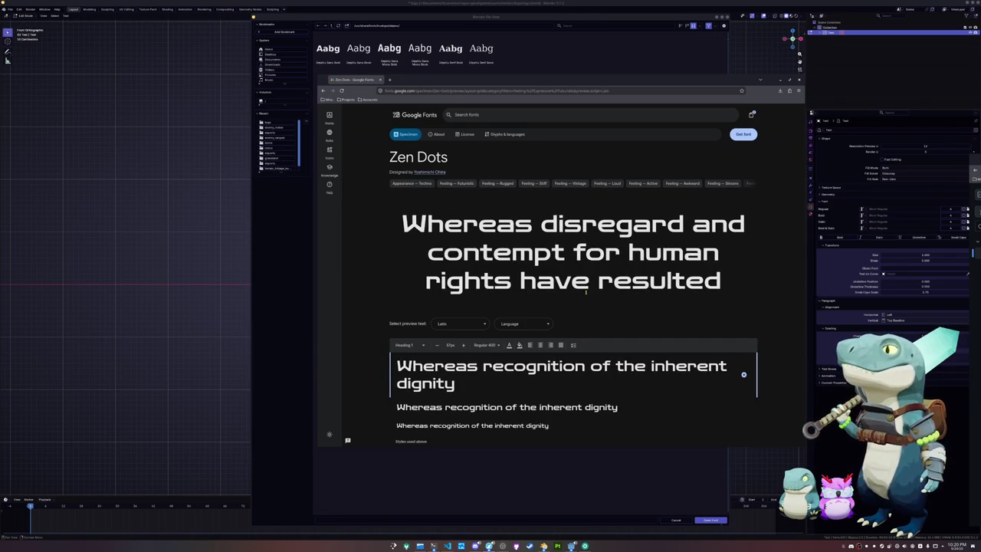
scroll(586, 291, down, 3)
scroll(586, 294, up, 2)
scroll(586, 294, up, 1)
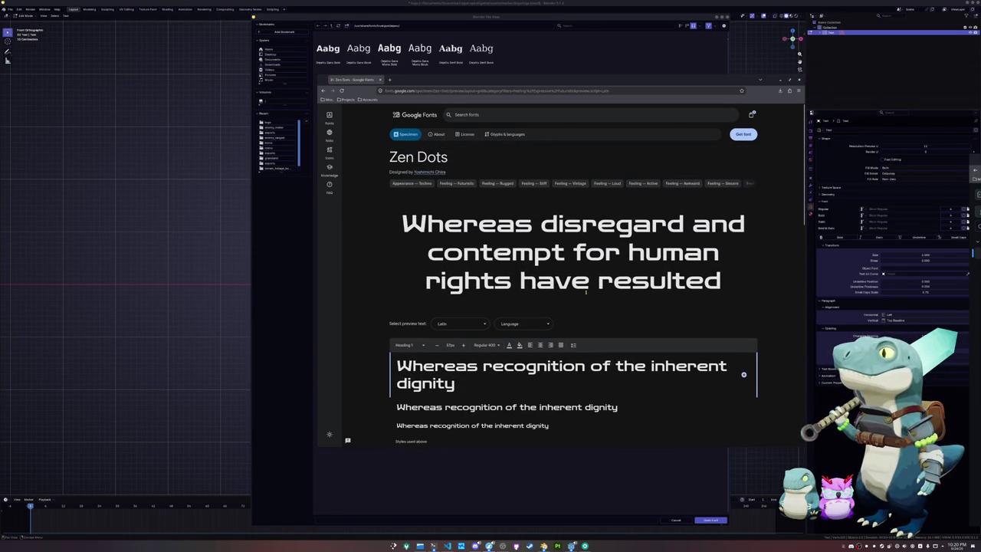
scroll(586, 292, down, 2)
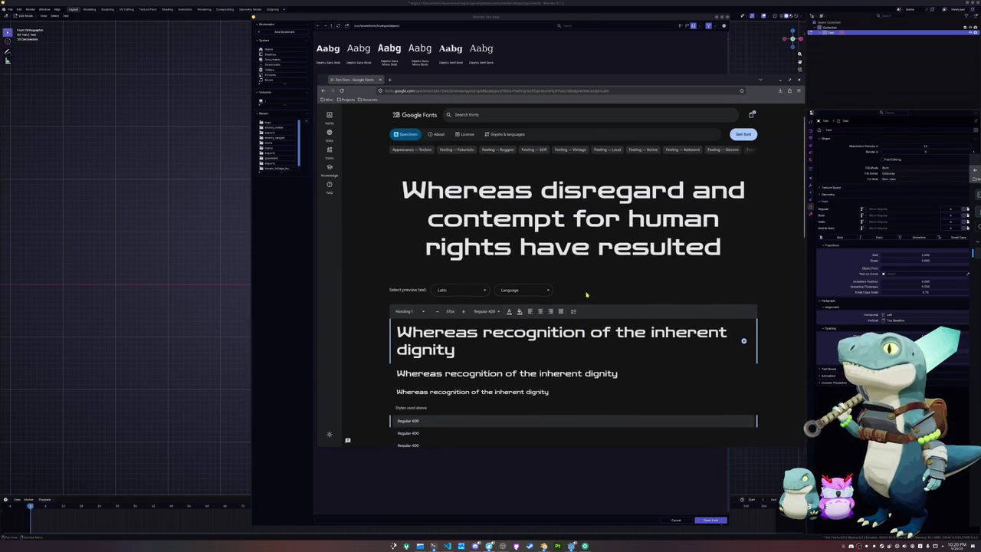
scroll(586, 292, down, 6)
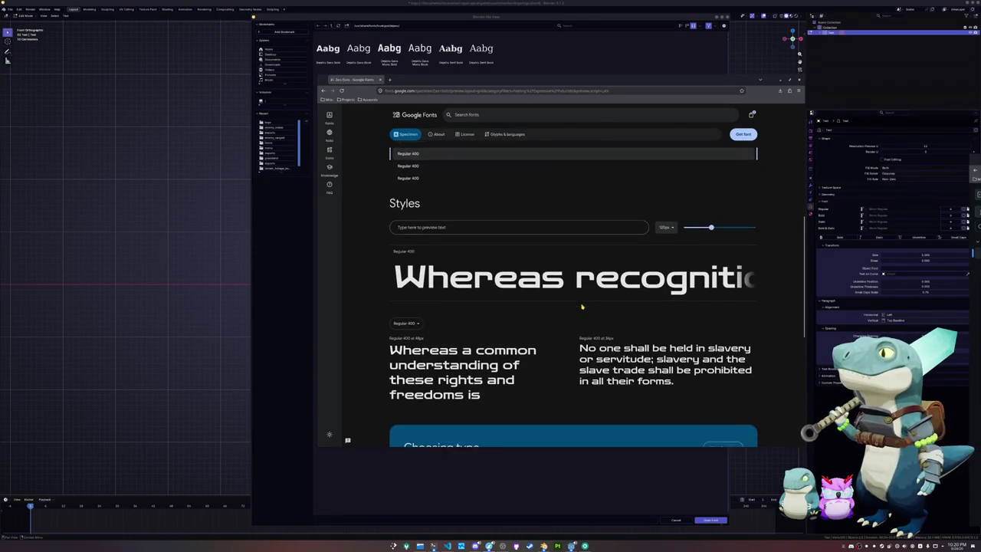
scroll(573, 318, down, 1)
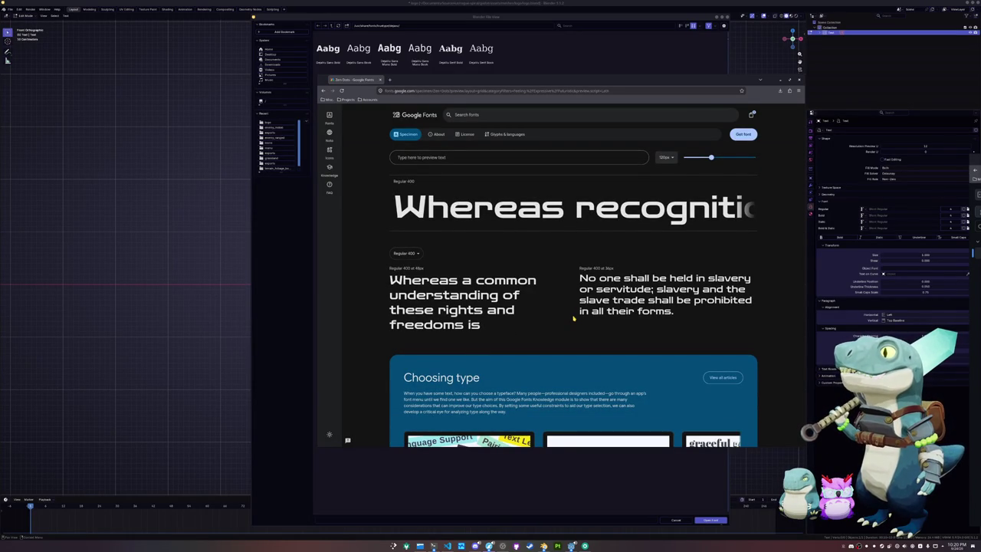
scroll(573, 317, down, 2)
scroll(573, 317, up, 2)
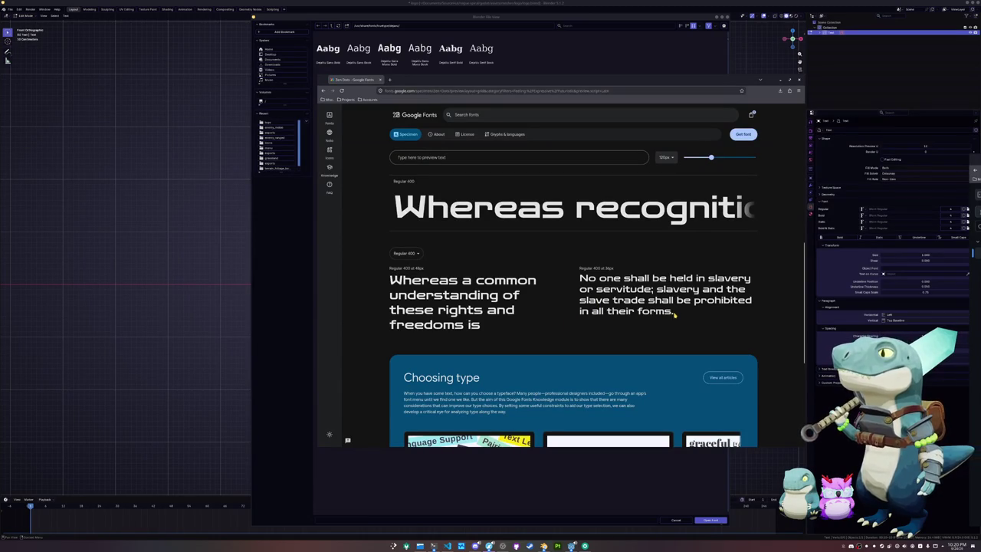
mouse_move(674, 313)
mouse_down()
mouse_move(583, 300)
mouse_move(580, 279)
mouse_up()
click(575, 291)
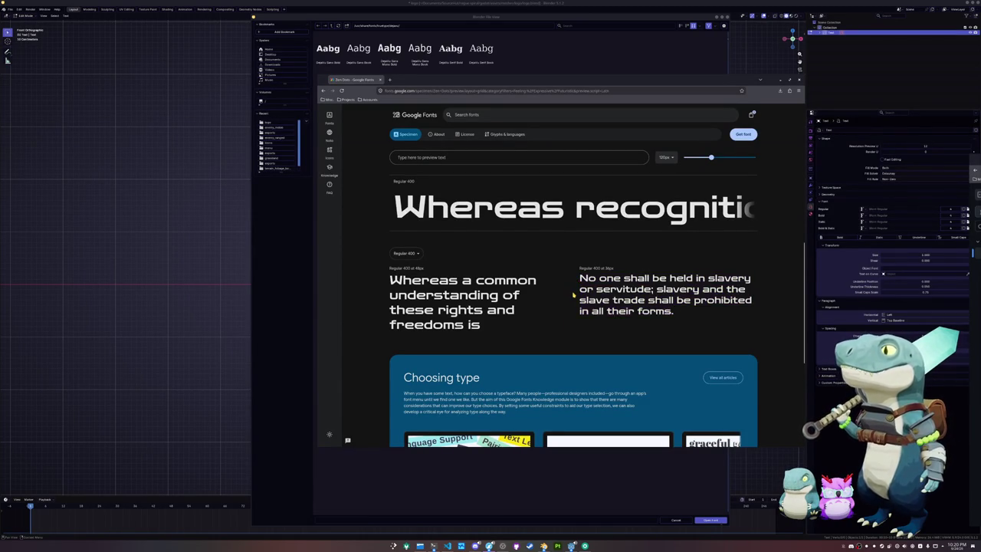
scroll(574, 293, up, 1)
scroll(574, 294, down, 1)
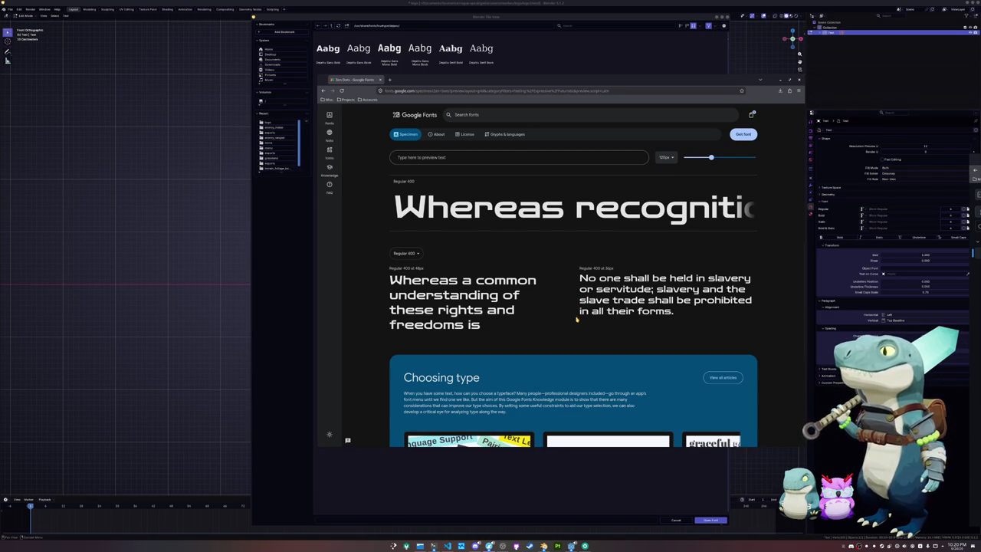
scroll(573, 328, up, 2)
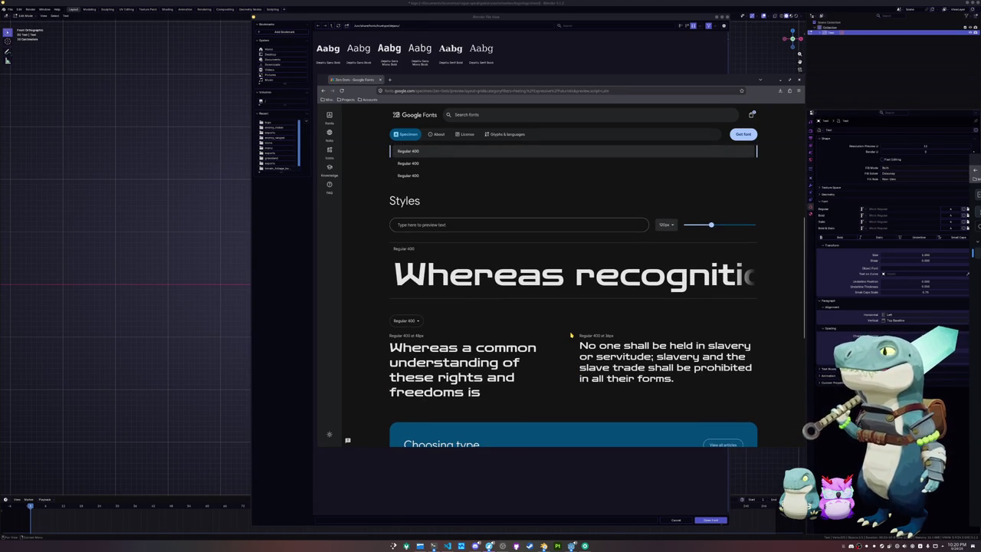
Get Zen Dots and save the four-family font bundle as a zip in Downloads.
click(743, 136)
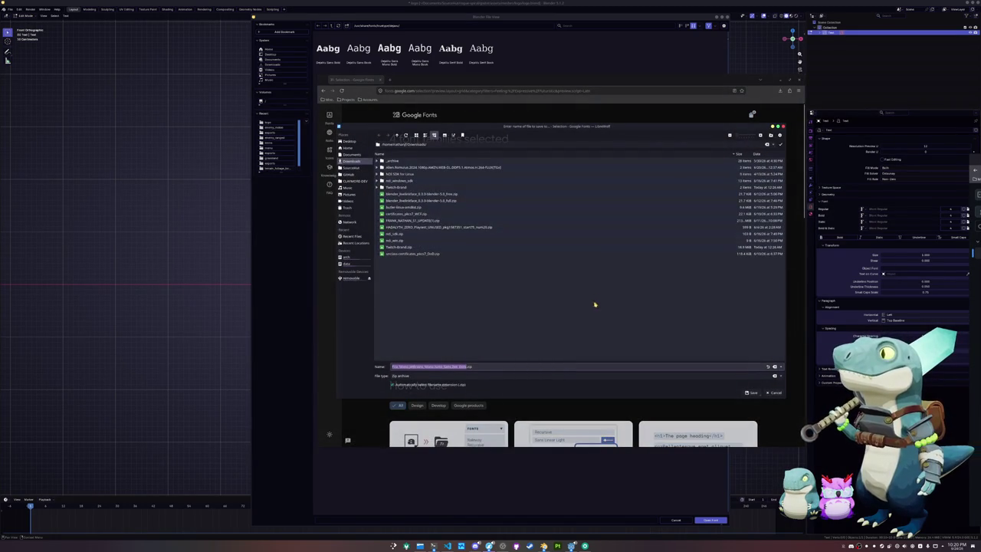
drag(510, 136, 764, 193)
key(Return)
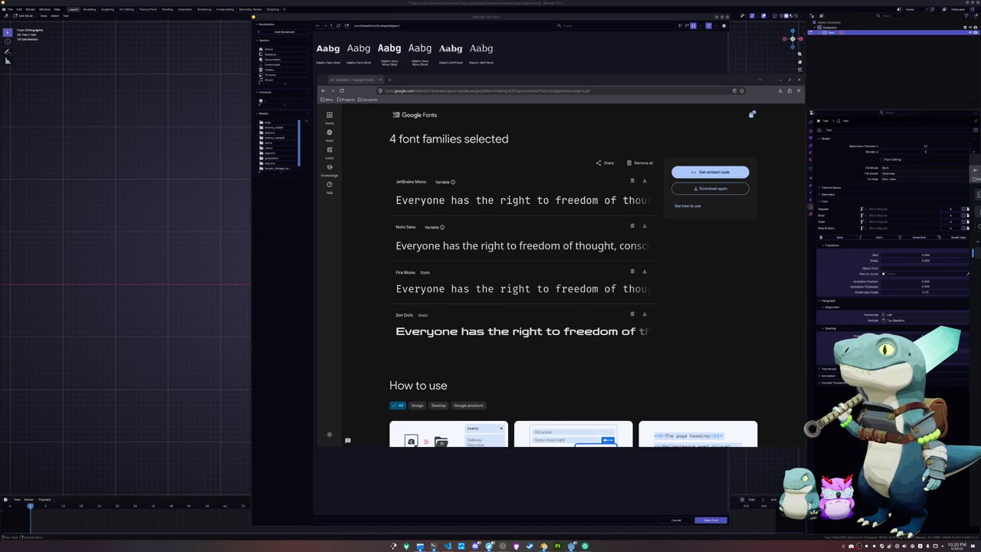
Switch briefly to the recording software, then bring Blender's font file browser to the front.
click(502, 546)
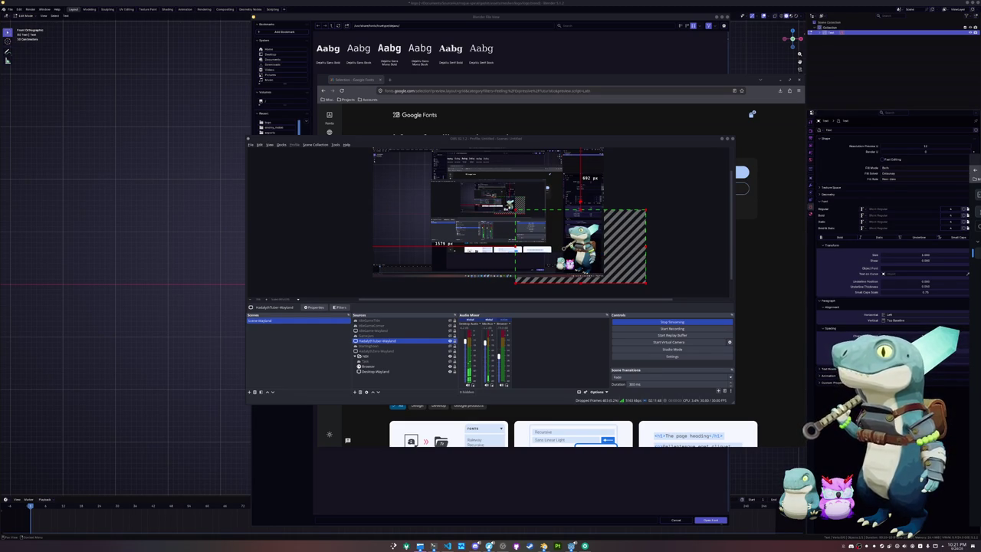
click(735, 334)
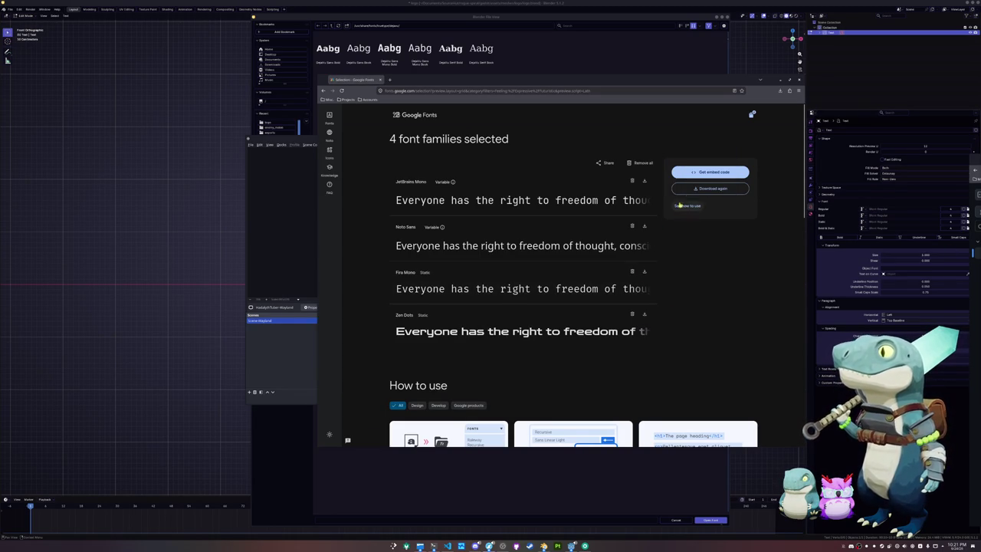
click(427, 477)
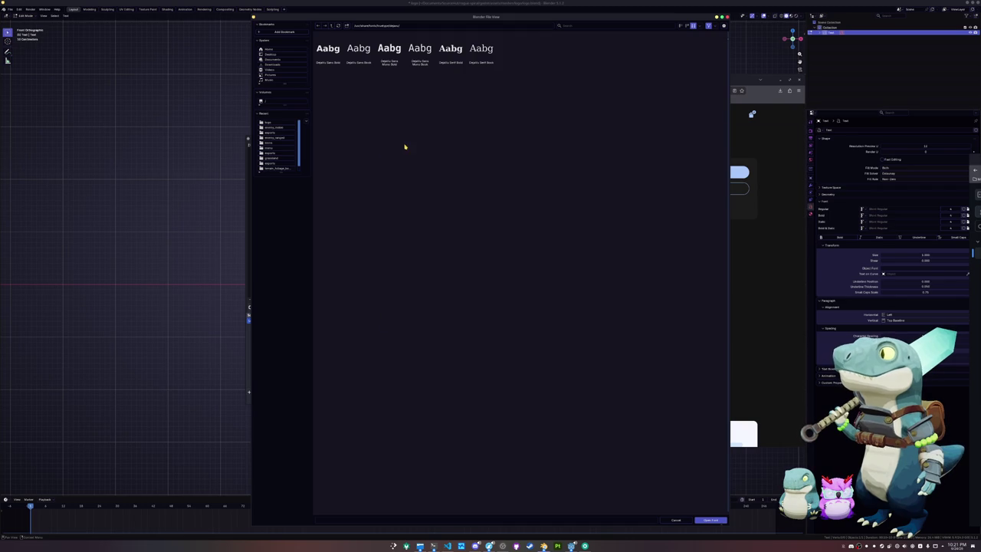
Navigate from Documents to the project's assets/fonts/Zen_Dots folder and load the Zen Dots font.
click(273, 59)
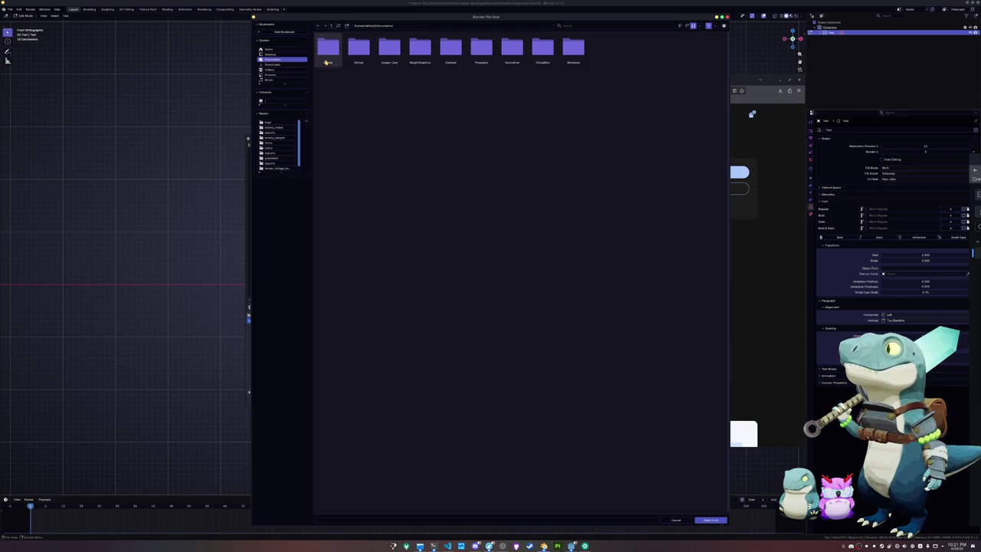
double_click(505, 56)
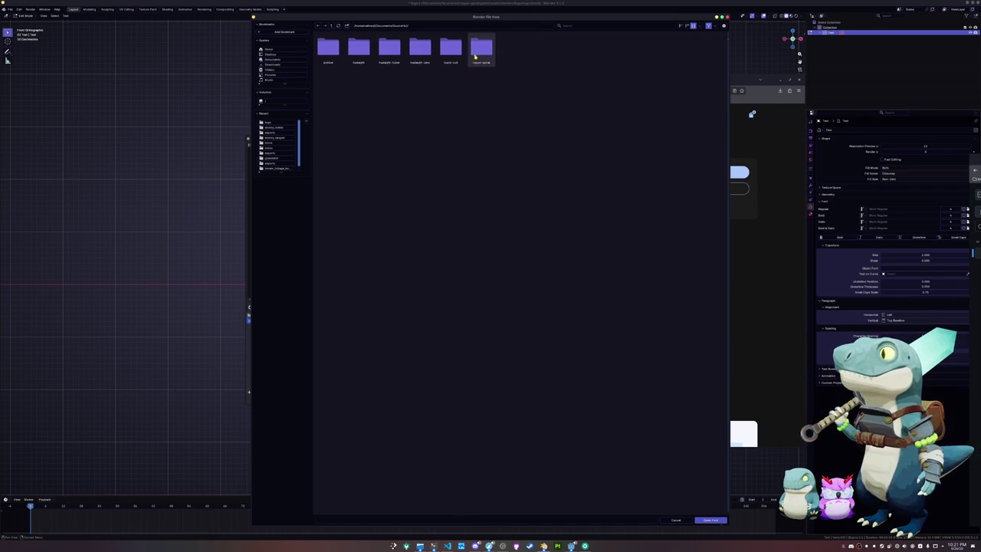
double_click(476, 55)
double_click(389, 50)
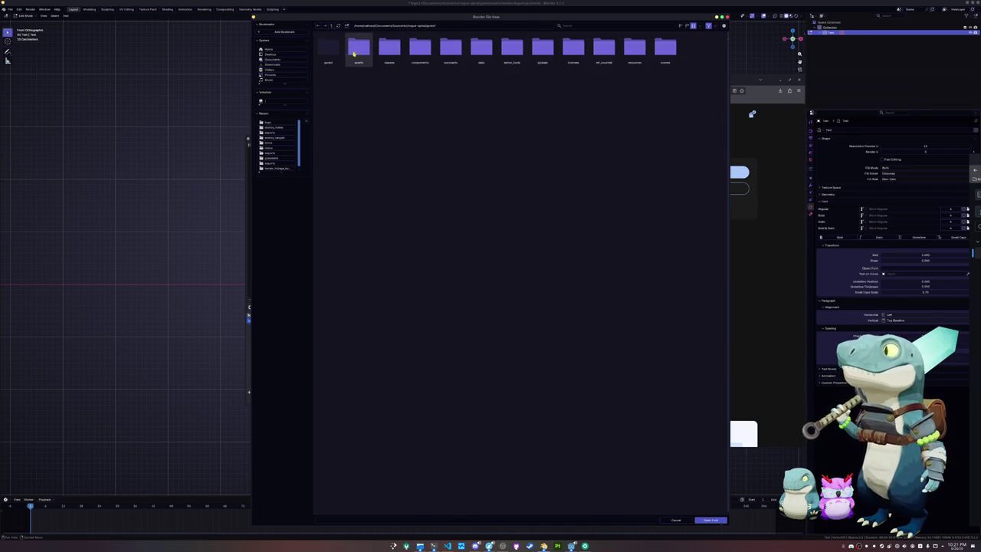
double_click(358, 50)
key(Right)
key(Right)
key(Right)
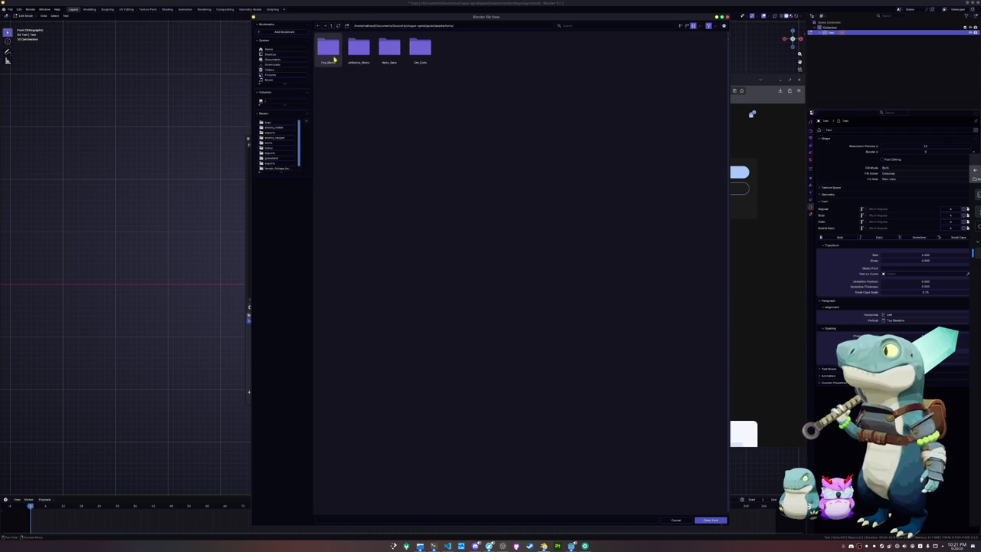
key(Return)
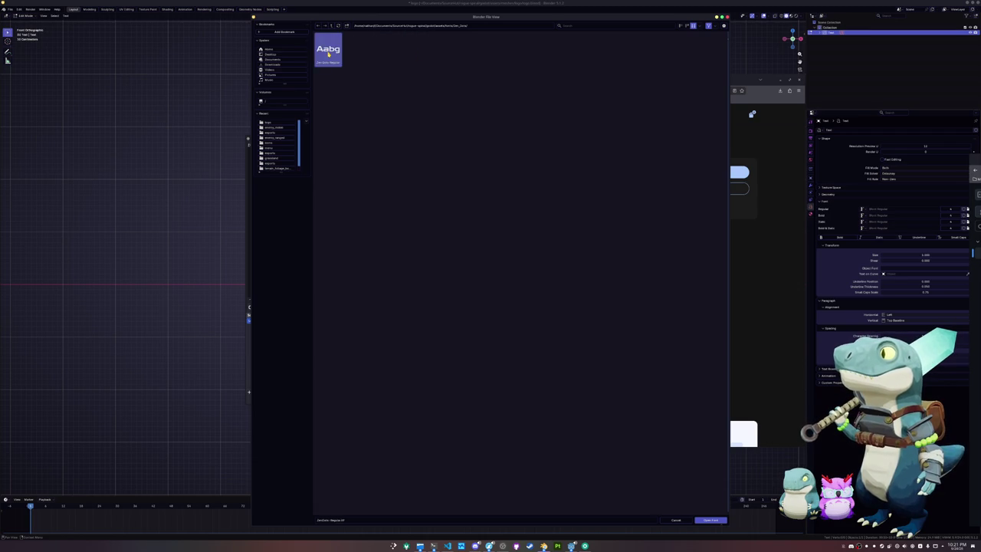
double_click(330, 50)
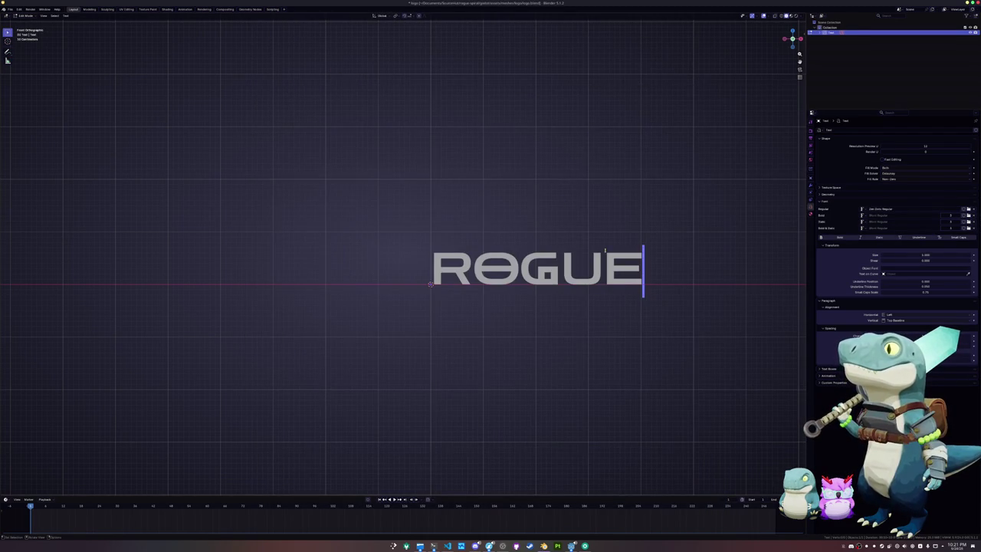
Delete the old text, retype it as capital ROGUE in Zen Dots, and exit text editing.
scroll(606, 250, up, 3)
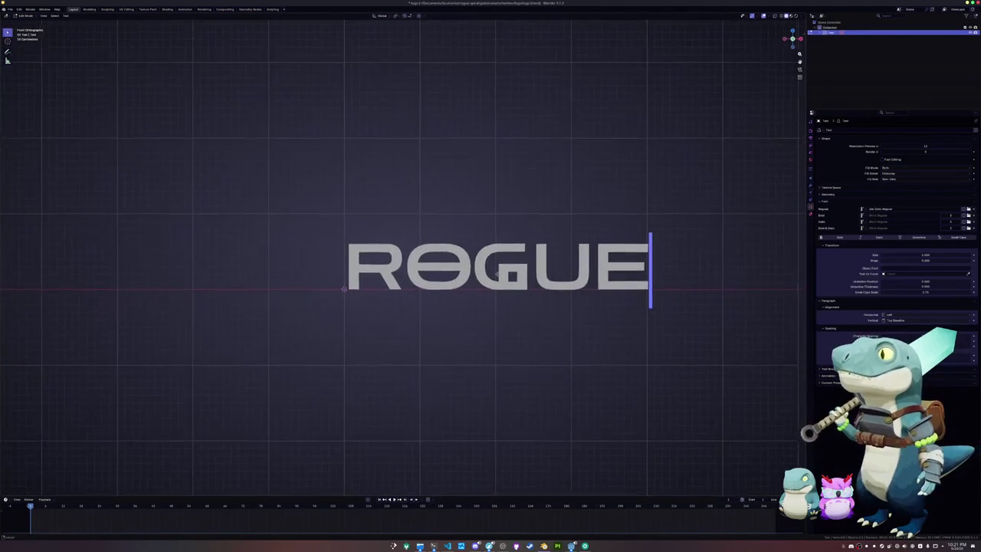
scroll(497, 274, up, 1)
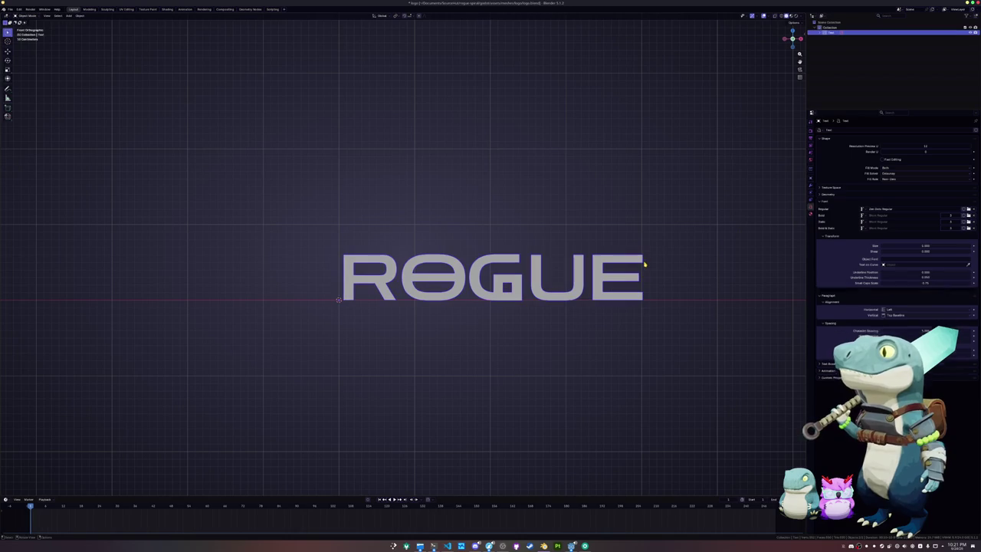
key(ctrl+a)
key(BackSpace)
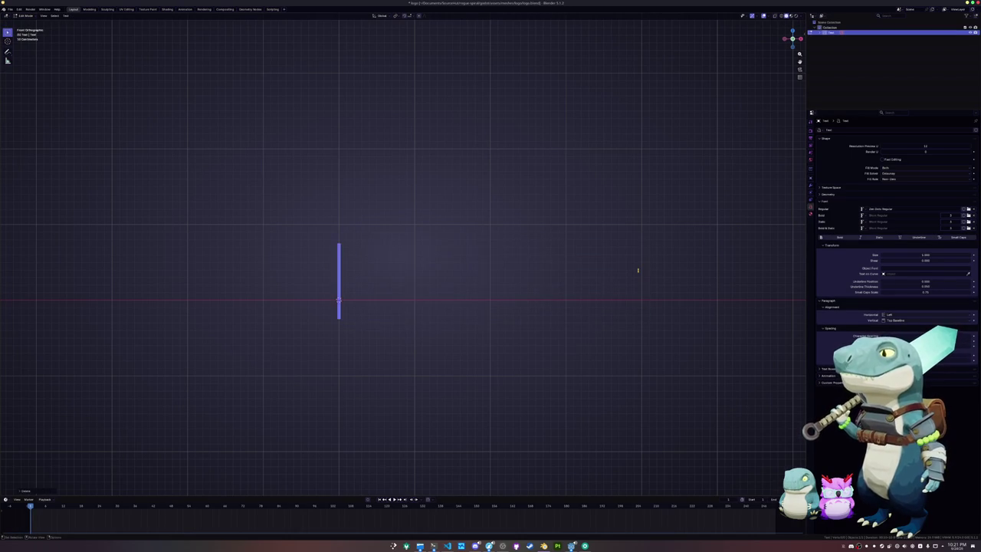
text(ro)
key(BackSpace)
text(o)
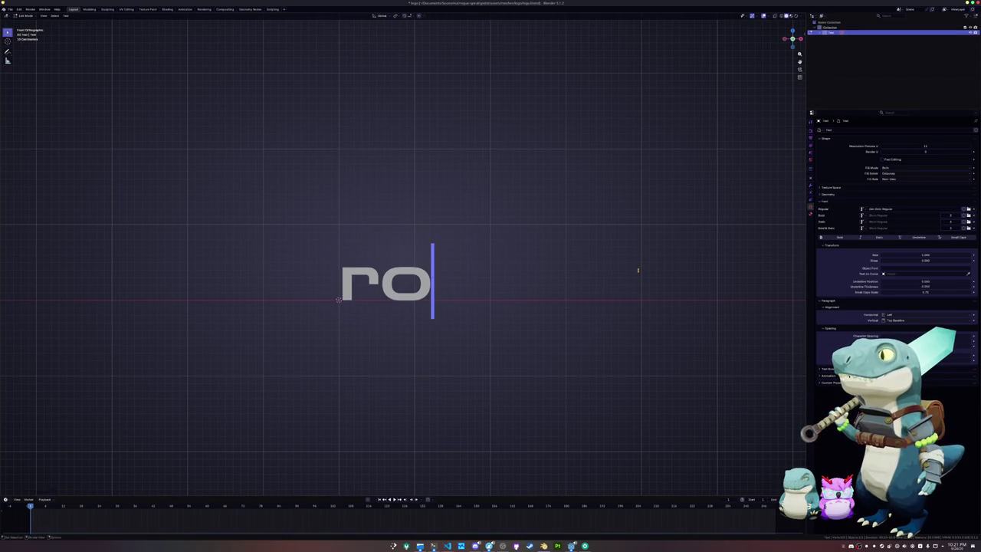
key(BackSpace)
text(O)
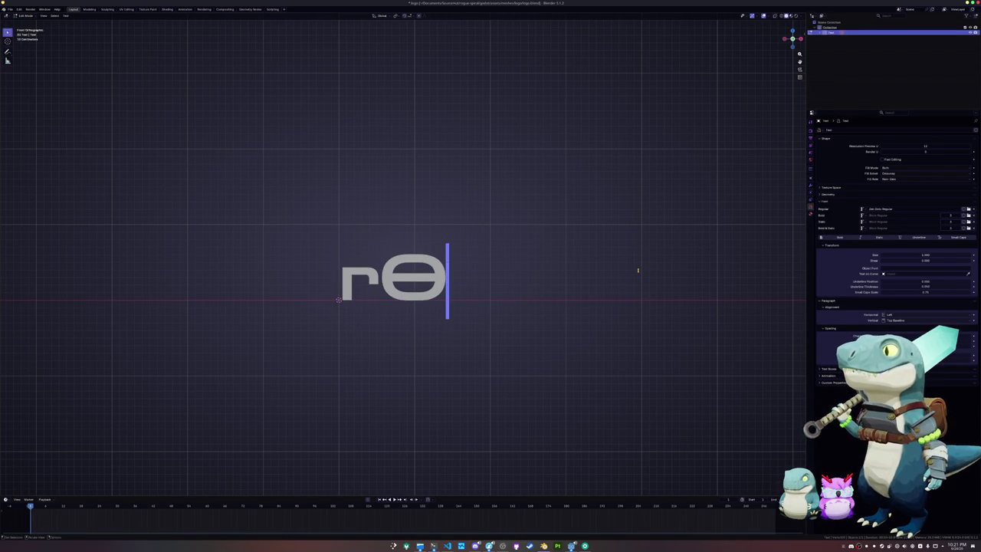
key(BackSpace)
key(BackSpace)
text(ROGUE)
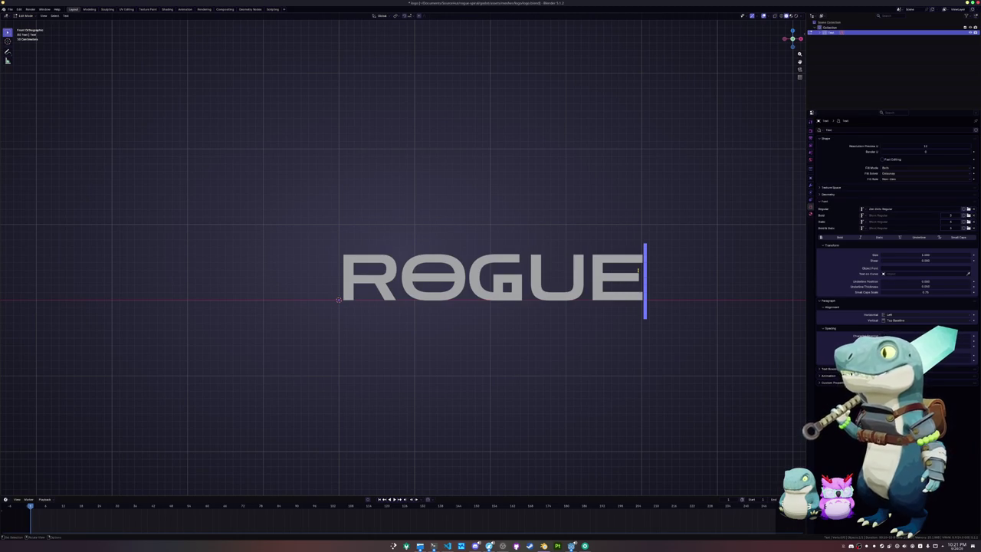
key(Tab)
scroll(632, 266, down, 4)
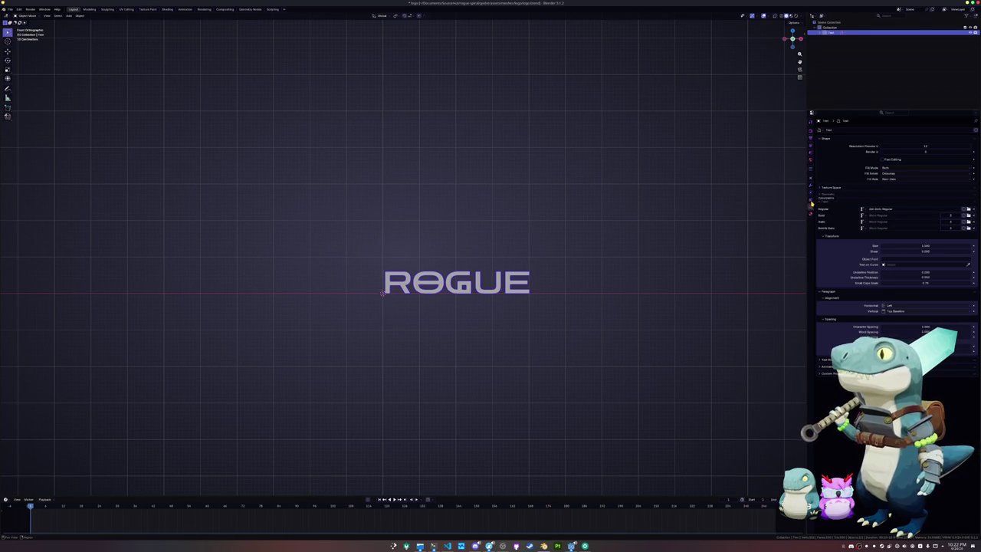
Duplicate the ROGUE text and place the copy directly below the original along Z.
click(811, 214)
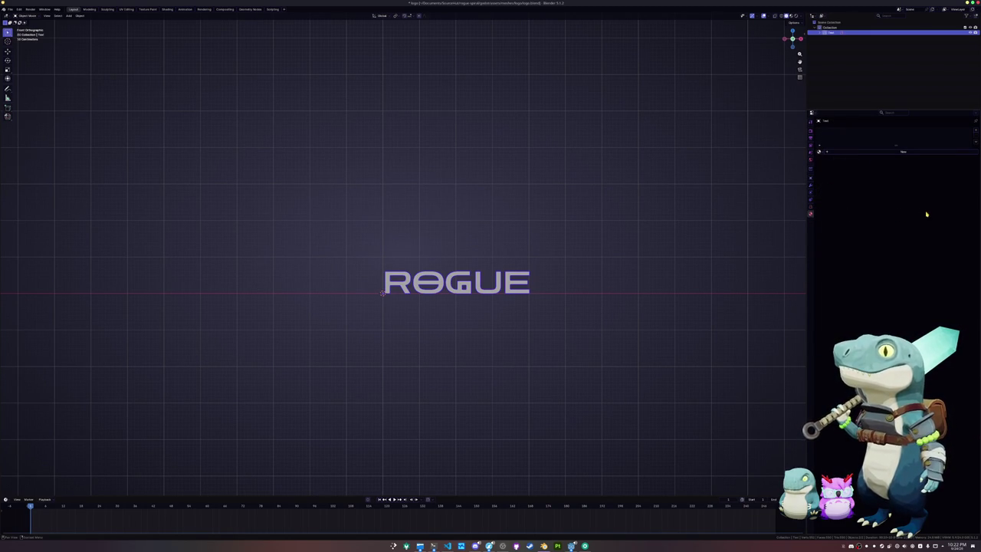
click(502, 545)
click(822, 216)
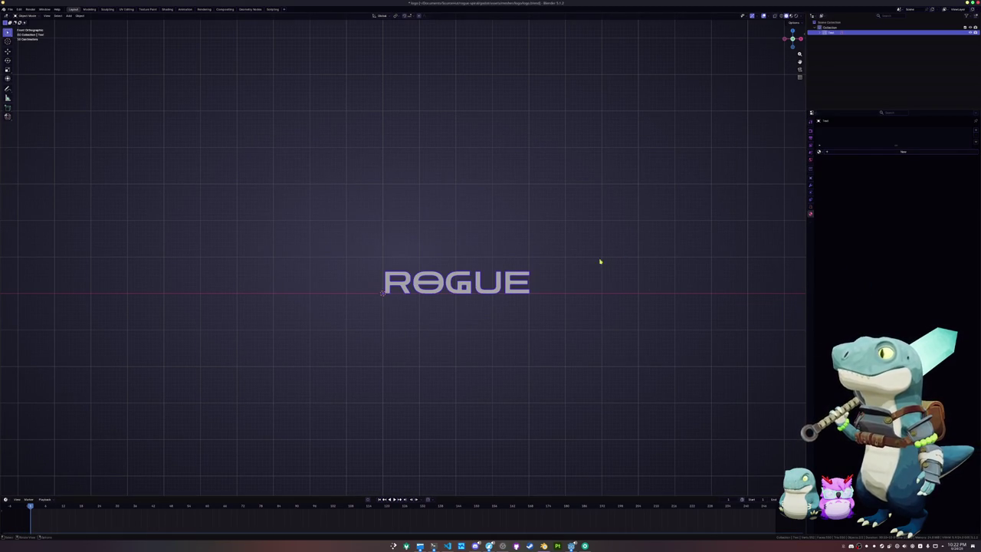
key(shift+d)
key(z)
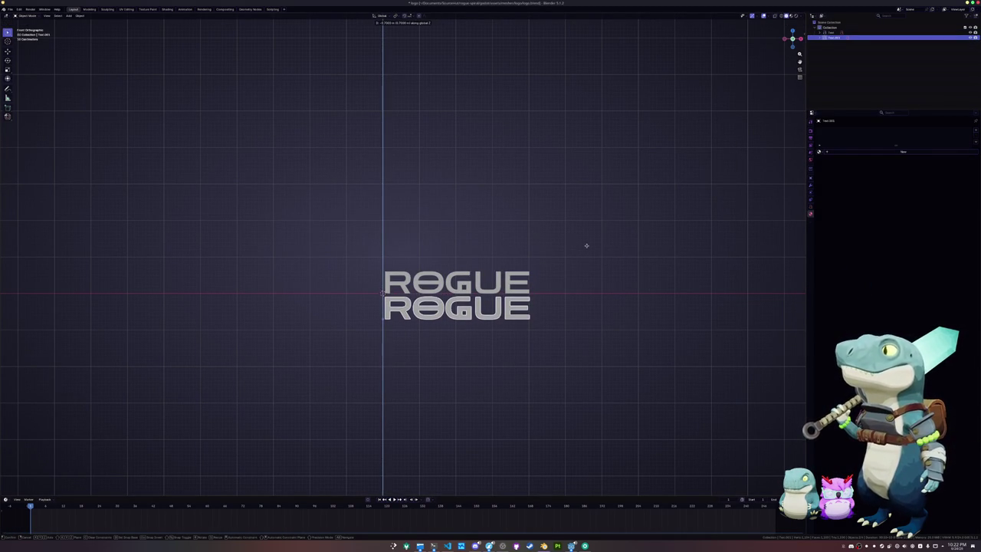
click(586, 246)
click(563, 271)
Select both ROGUE texts, set their horizontal alignment to Center, and save the file.
click(517, 305)
shift+click(515, 290)
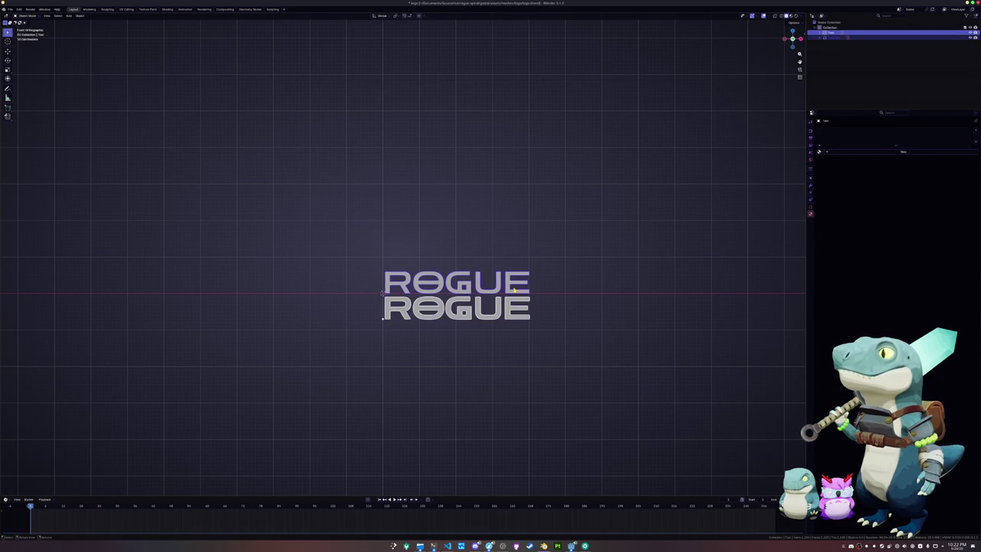
click(810, 206)
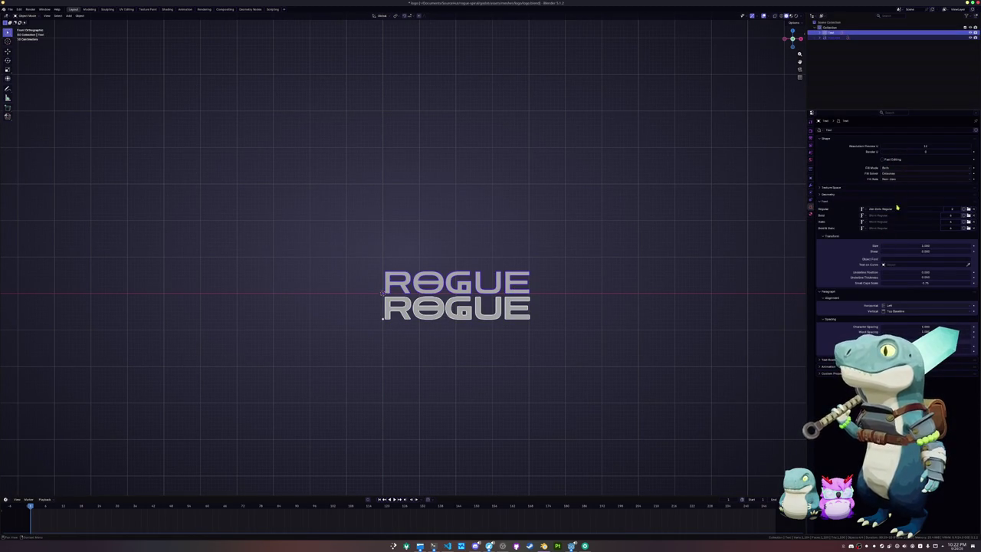
click(894, 306)
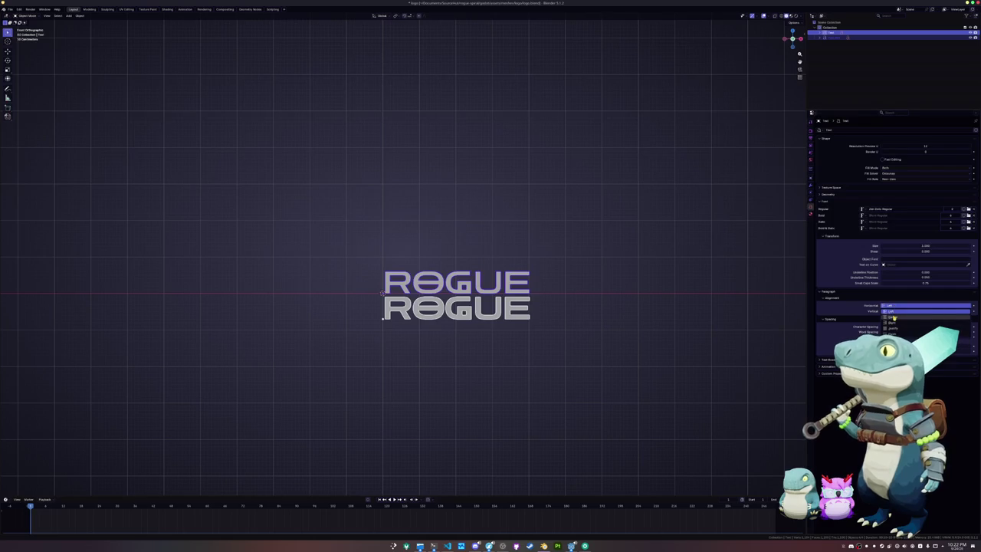
click(893, 316)
scroll(618, 282, left, 3)
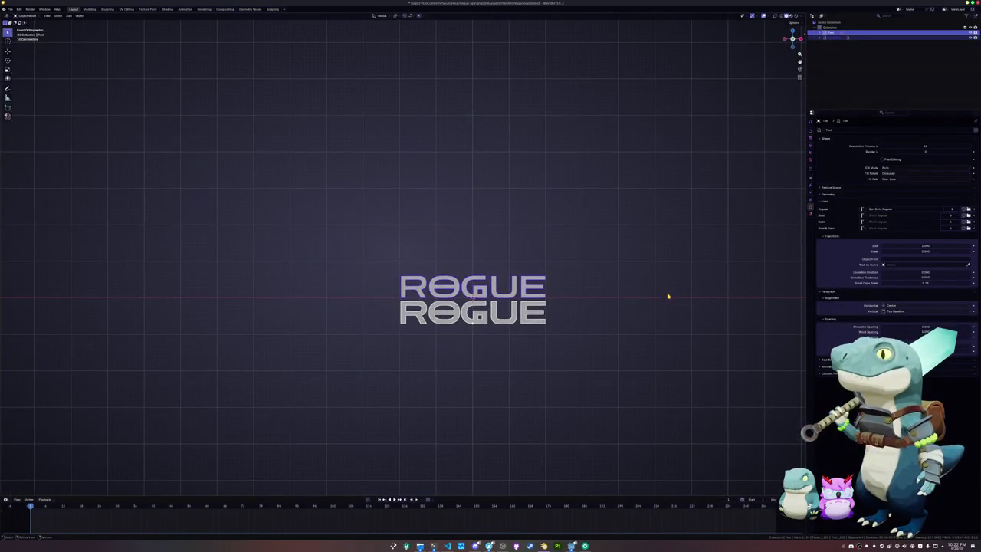
key(ctrl+s)
Append from assets/meshes/entities/player/player.blend/Mesh and pick the player_anti_head.001 mesh.
click(19, 9)
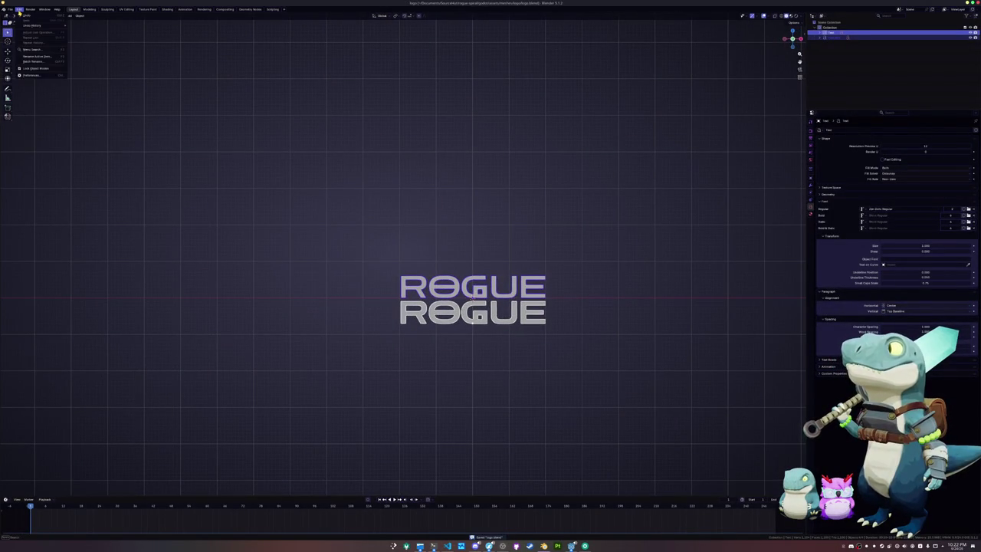
click(9, 9)
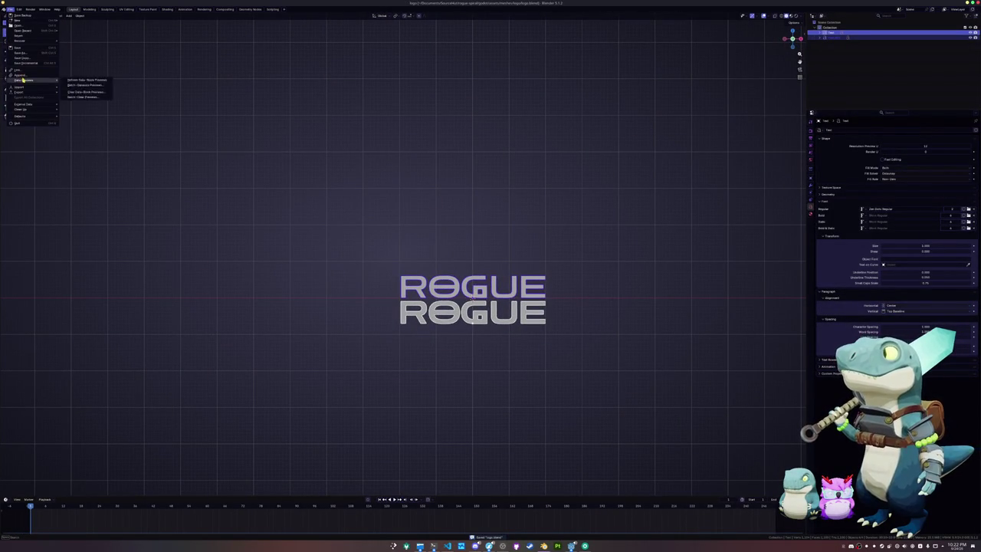
click(26, 77)
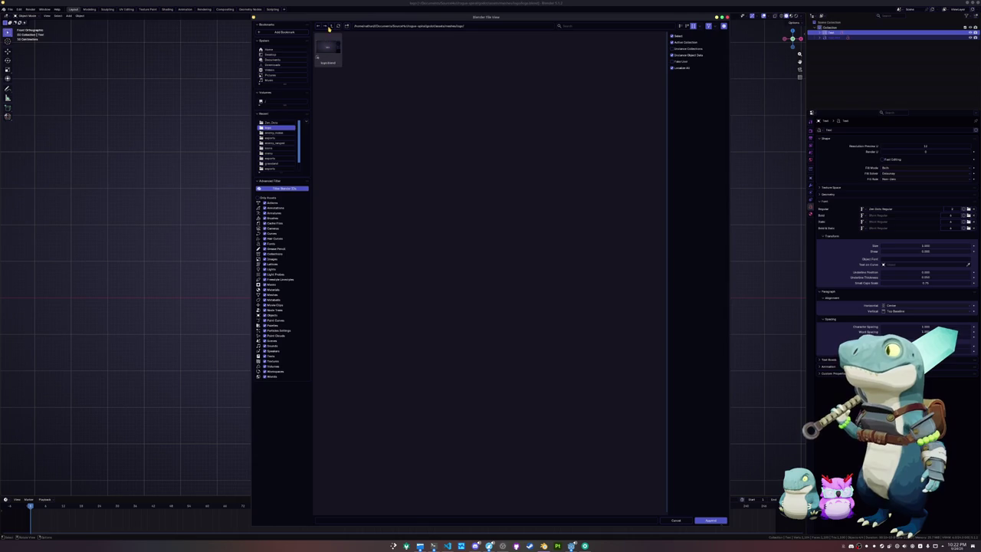
click(332, 26)
click(332, 26)
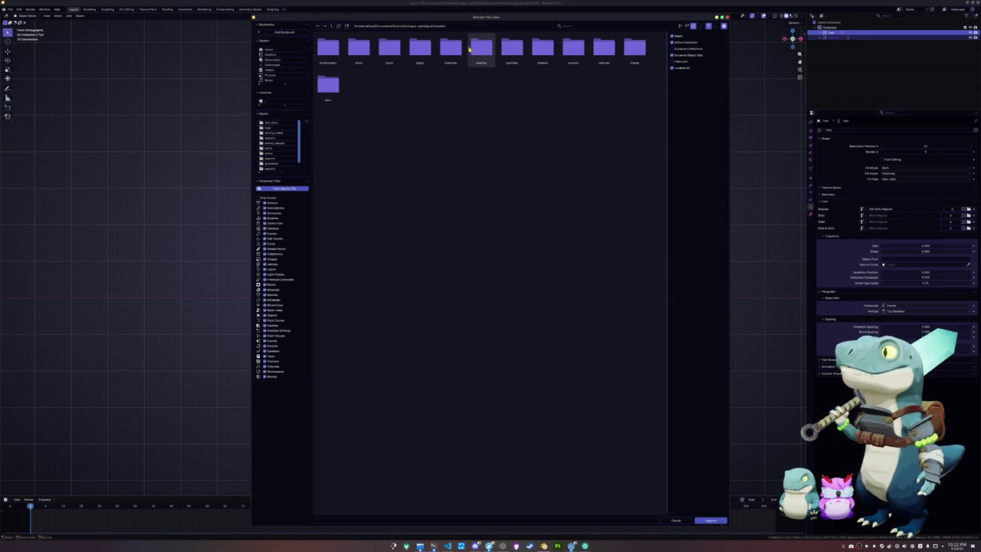
double_click(475, 49)
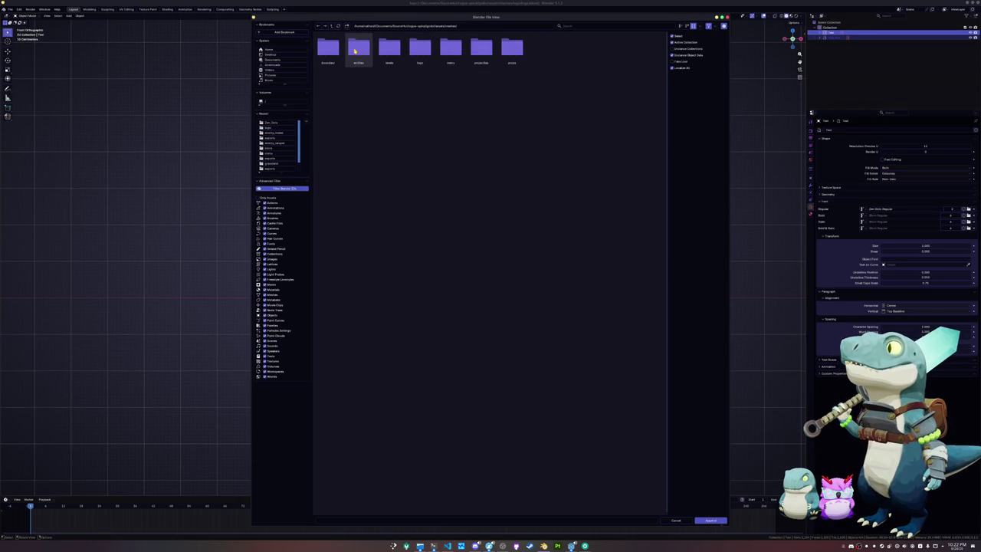
double_click(354, 49)
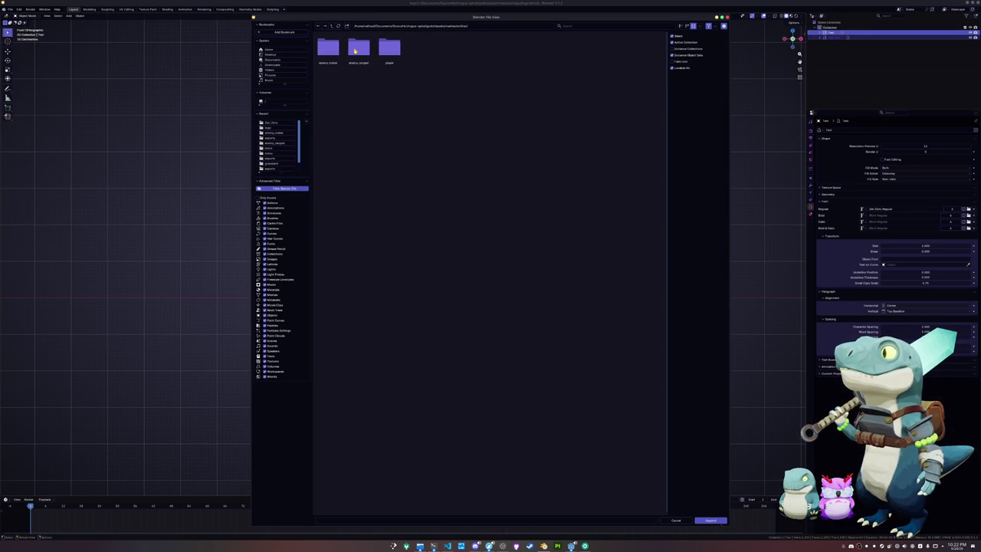
double_click(389, 49)
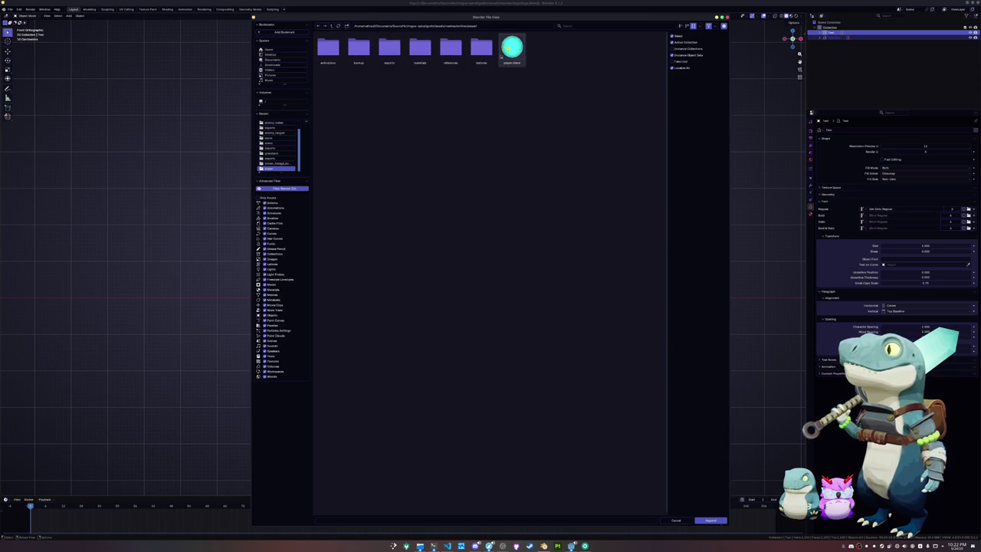
double_click(510, 48)
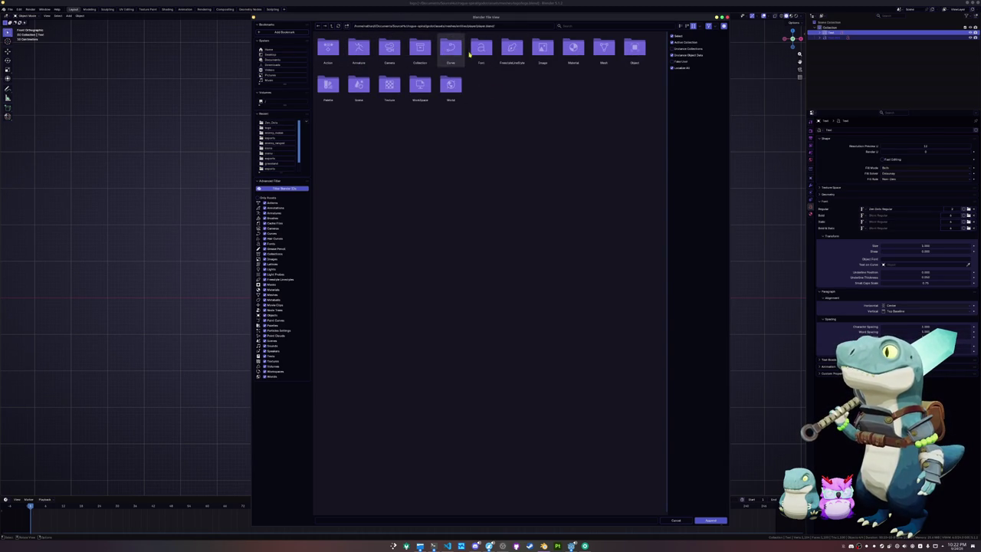
double_click(612, 51)
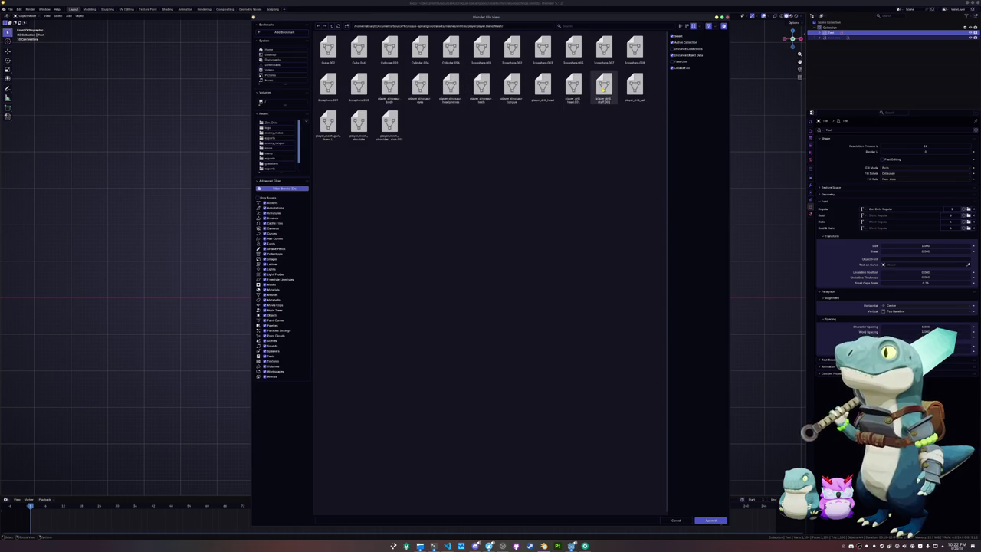
click(572, 88)
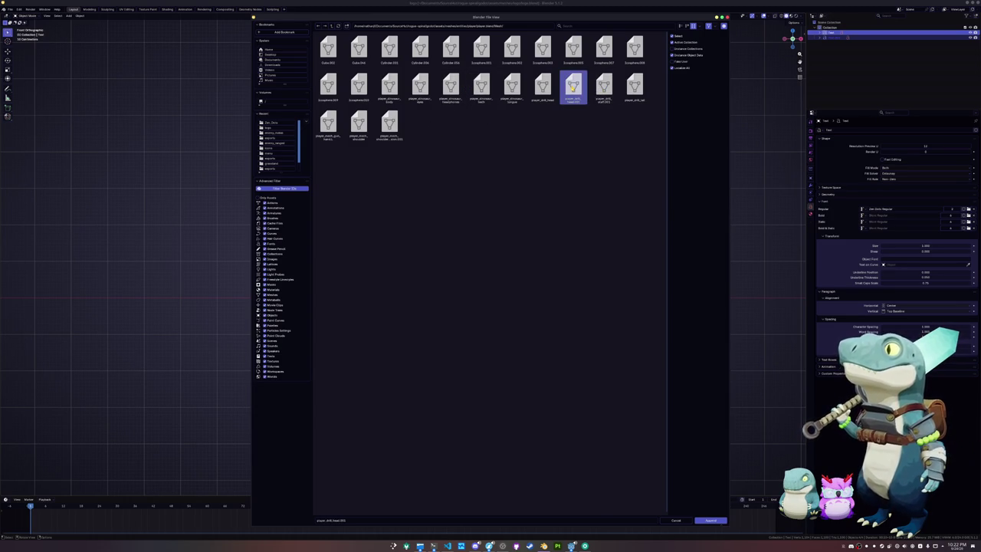
Append player_anti_head.001 into the scene and shrink it down with S 0.
double_click(572, 90)
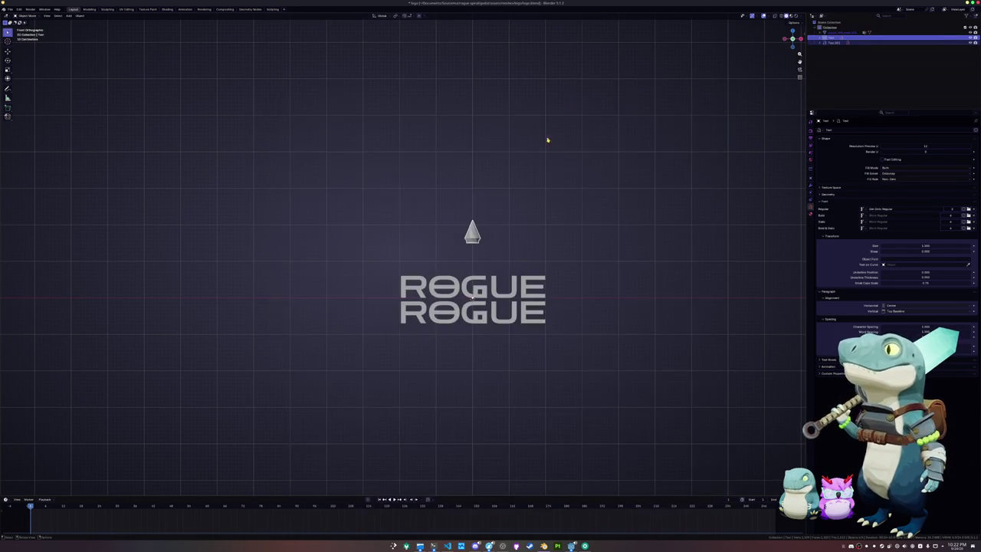
text(s)
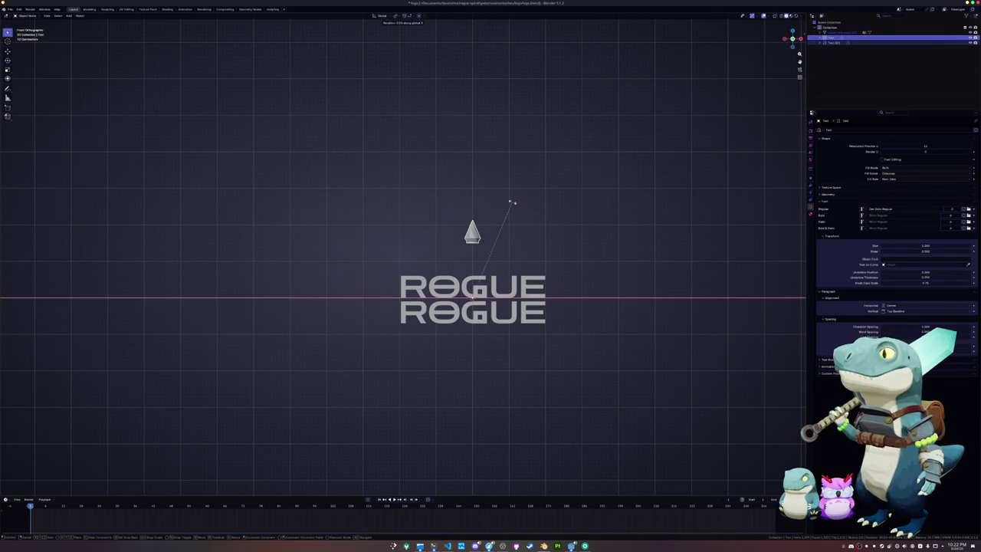
text(0)
key(Return)
scroll(521, 214, up, 3)
scroll(521, 214, up, 2)
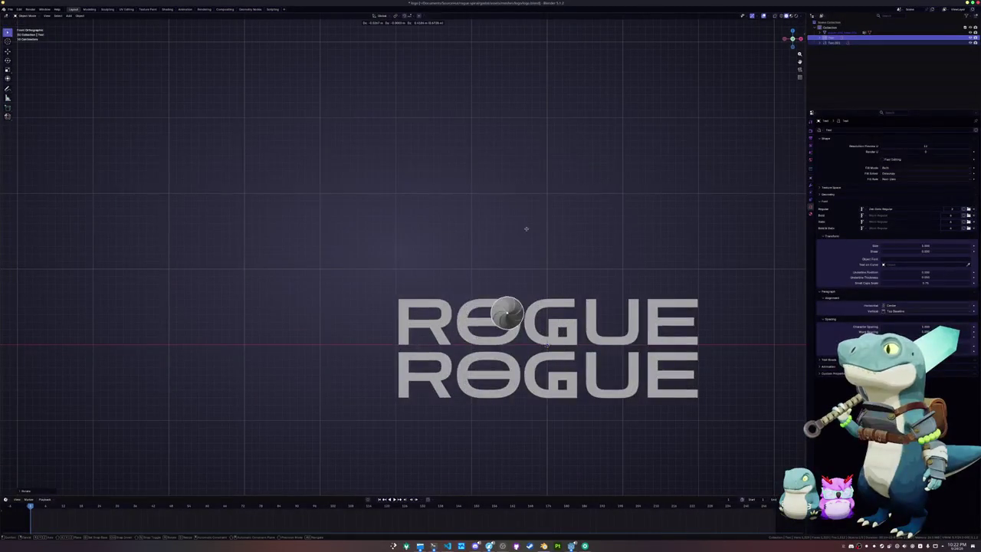
Move the piece along X into the O of ROGUE and stretch it along the depth (Y) axis.
key(g)
key(x)
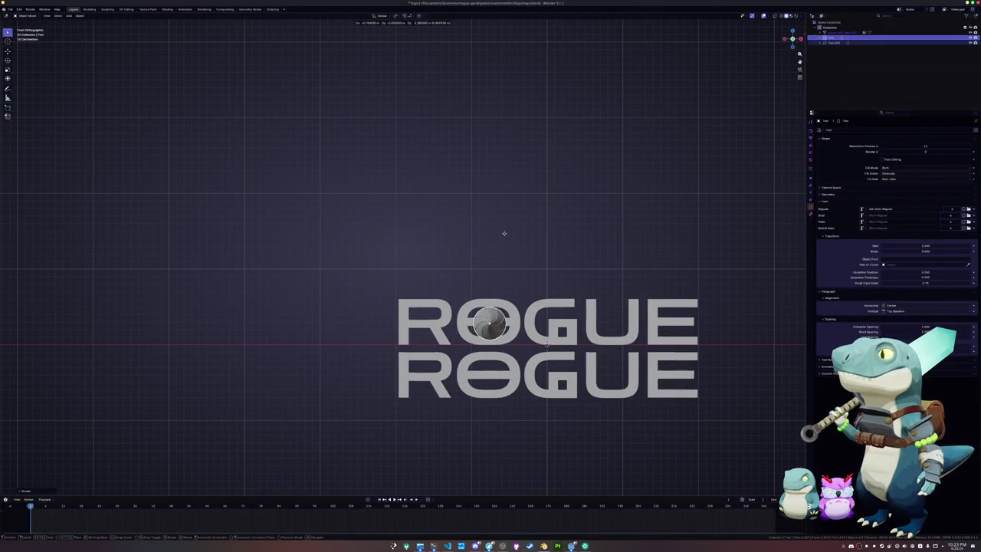
click(495, 225)
key(s)
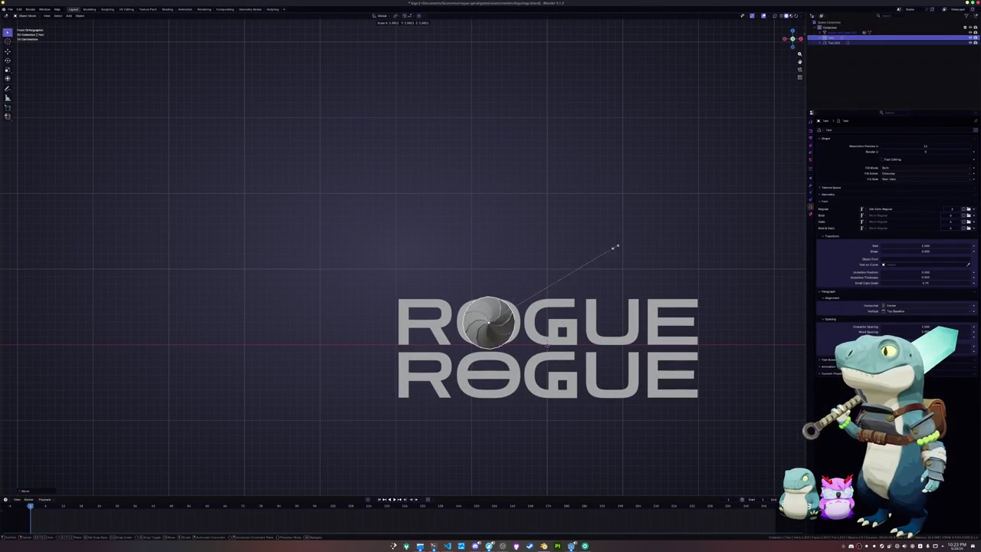
key(y)
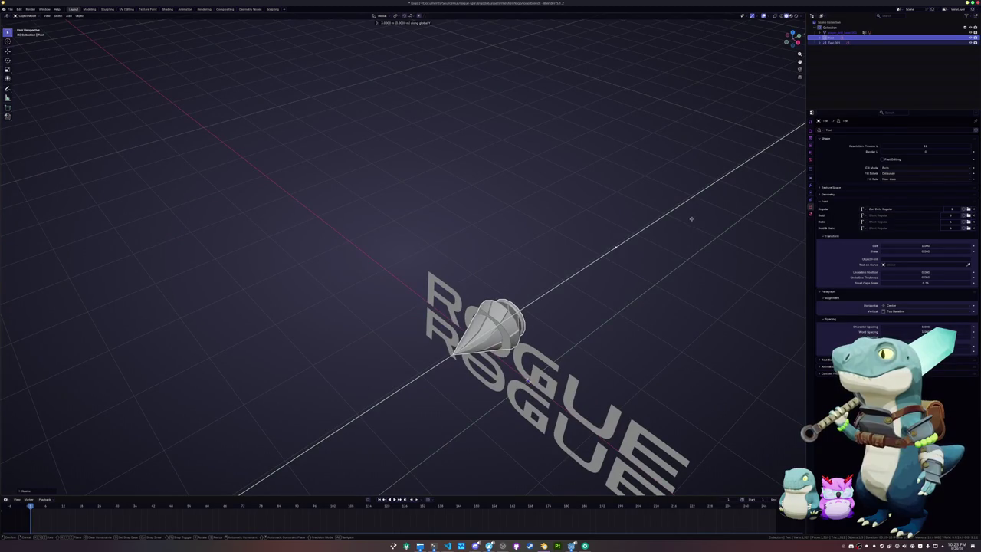
click(610, 285)
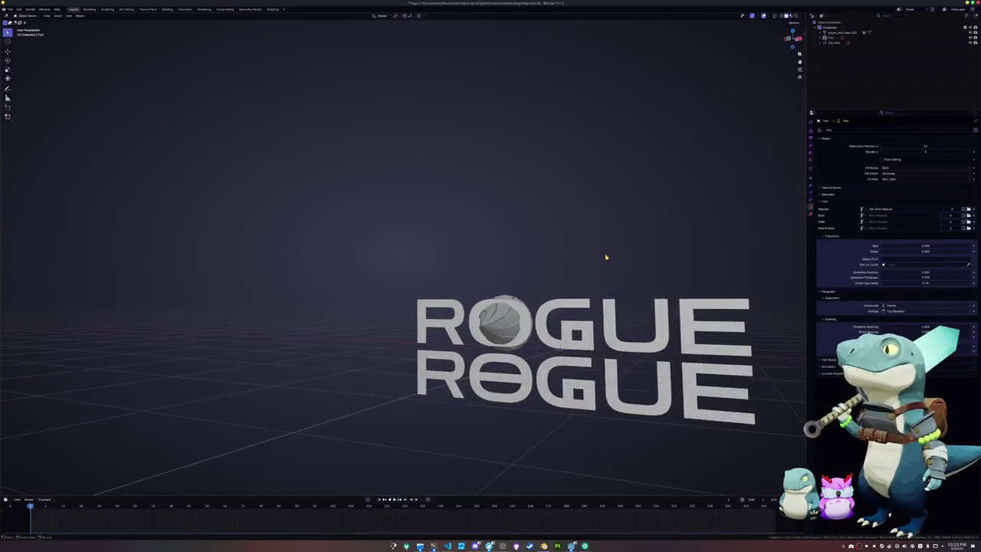
click(551, 360)
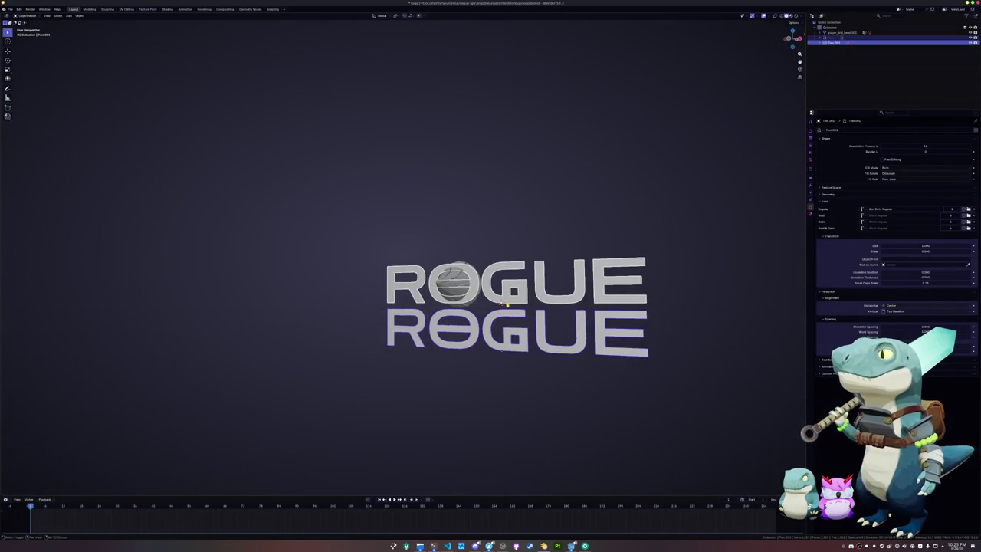
Change the lower text object to read SPIRAL.
key(Tab)
key(ctrl+a)
text(SPIRAL)
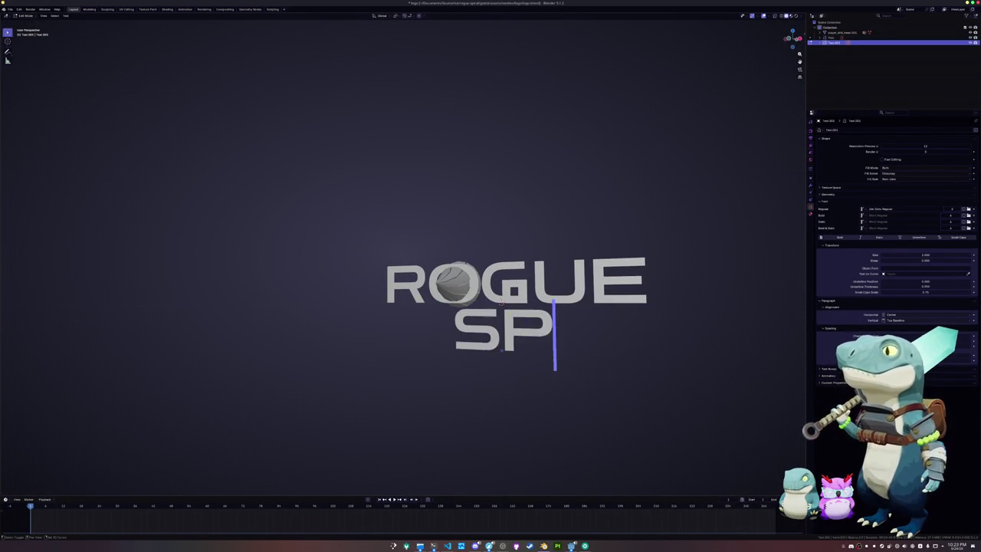
key(Tab)
Return to front view, orbit to an angled view and save logo.blend.
key(KP_1)
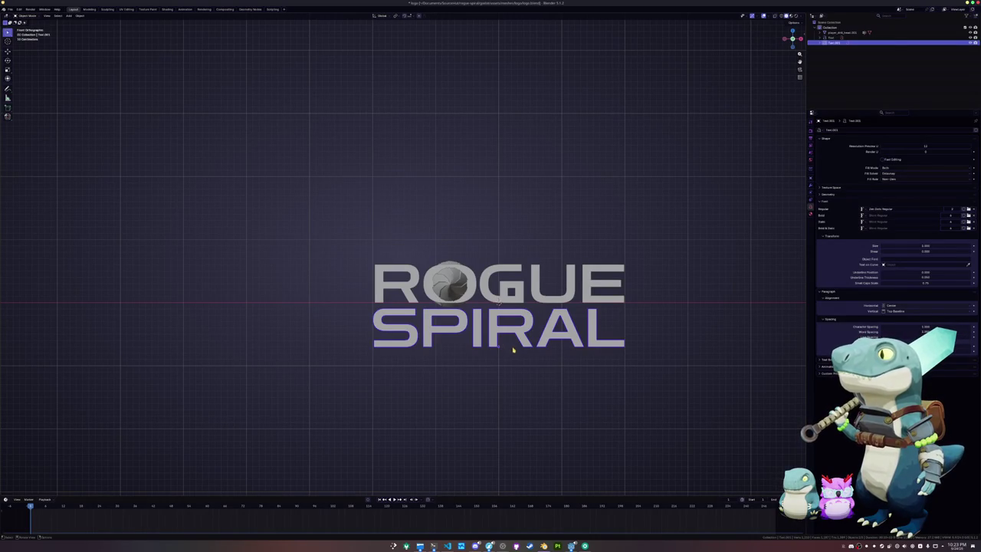
scroll(511, 353, up, 2)
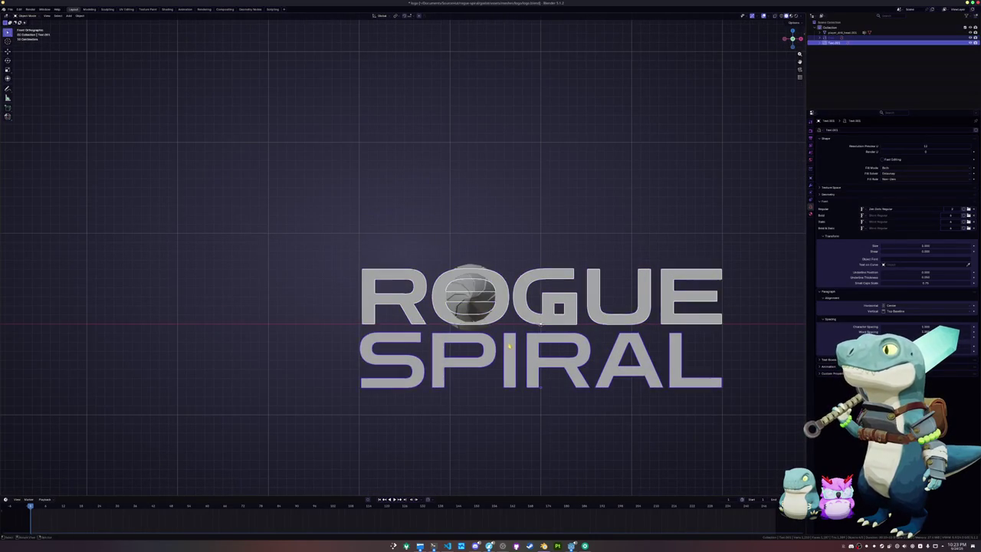
key(KP_8)
key(KP_8)
key(KP_6)
key(KP_6)
key(ctrl+s)
scroll(536, 341, down, 4)
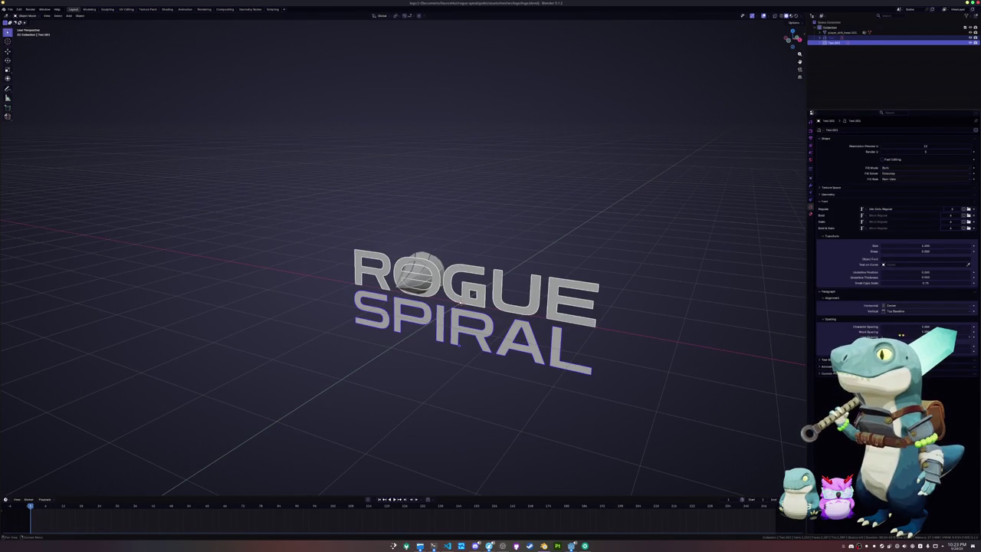
Set the text's Geometry Extrude depth to about 0.129 m.
click(834, 196)
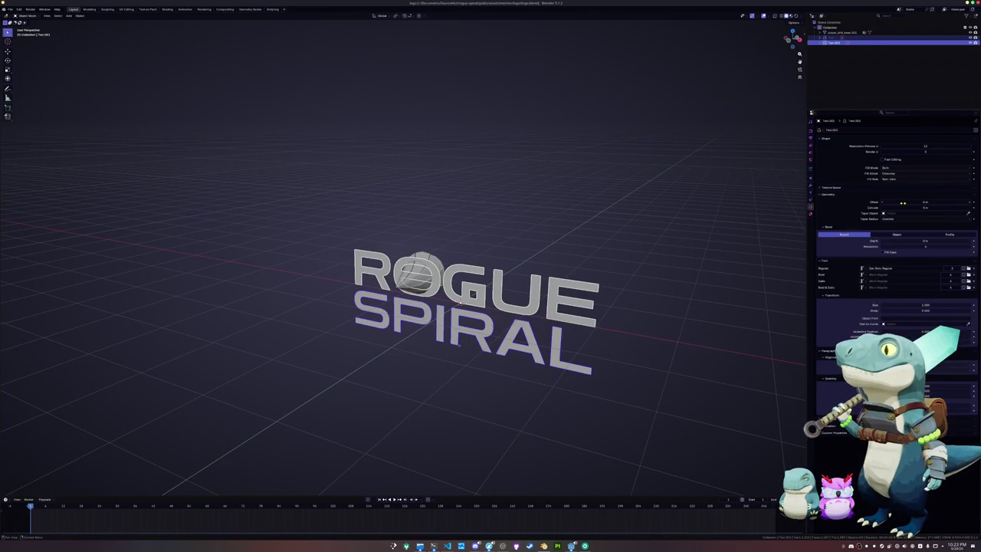
mouse_move(903, 206)
mouse_down()
mouse_move(927, 208)
mouse_move(900, 208)
mouse_up()
double_click(900, 208)
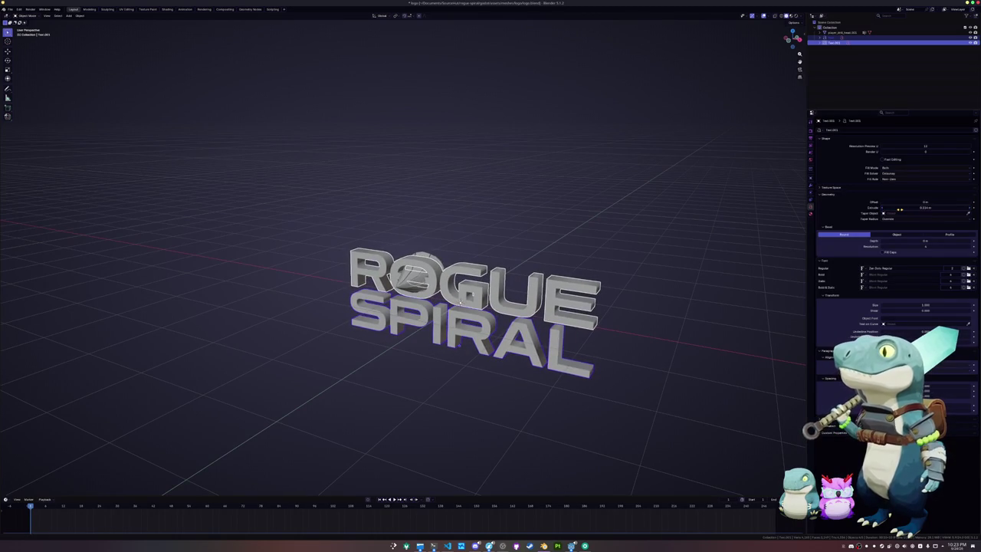
double_click(900, 209)
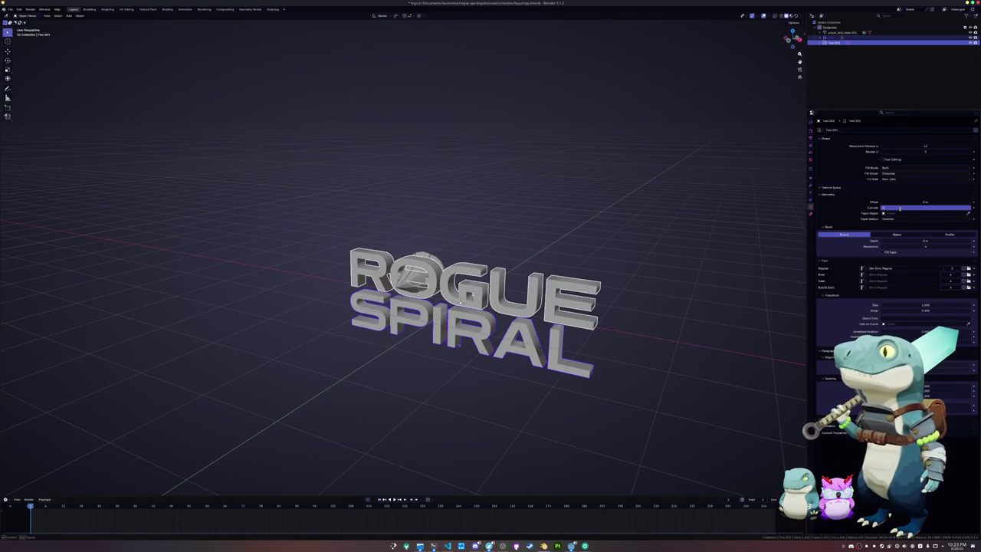
key(Return)
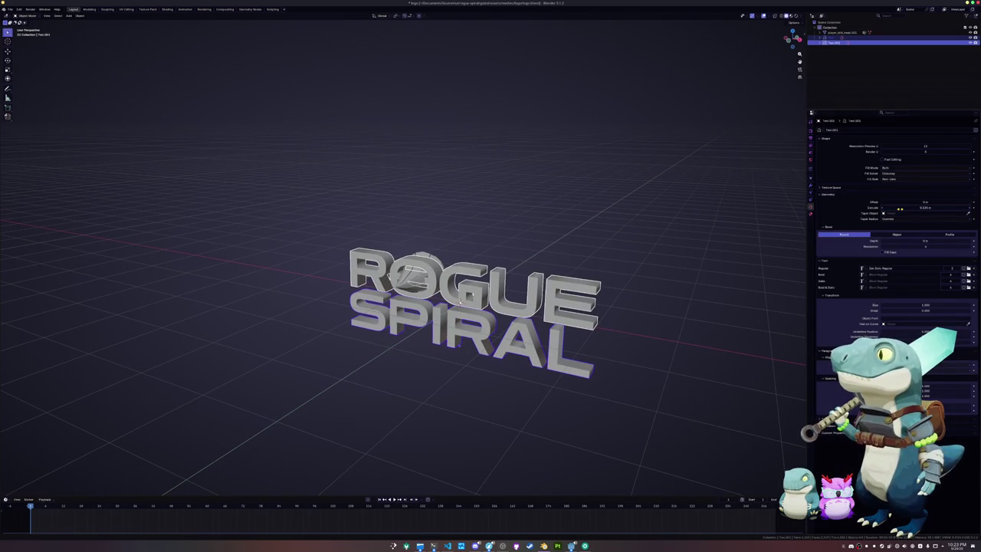
mouse_move(900, 208)
mouse_down()
mouse_move(916, 208)
mouse_move(900, 207)
mouse_up()
double_click(900, 208)
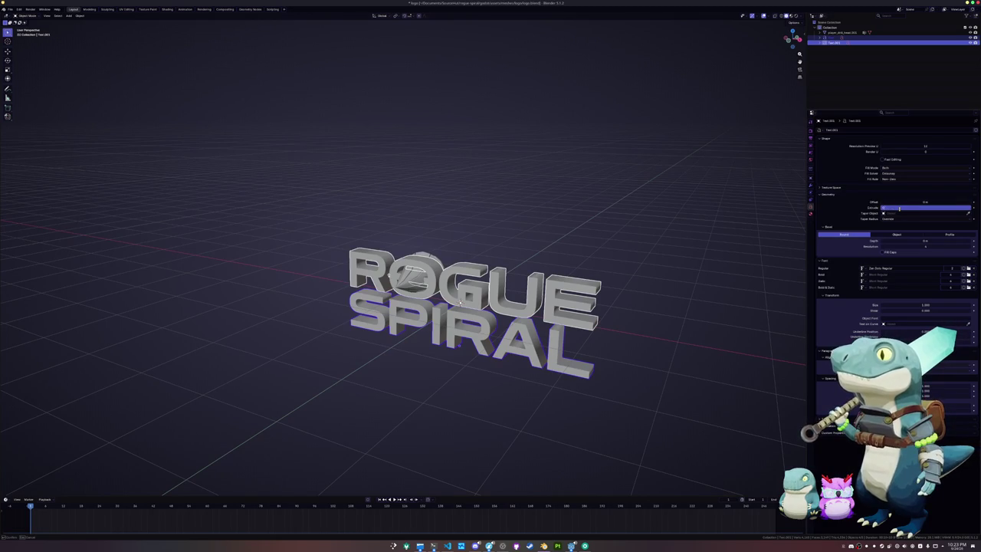
key(Return)
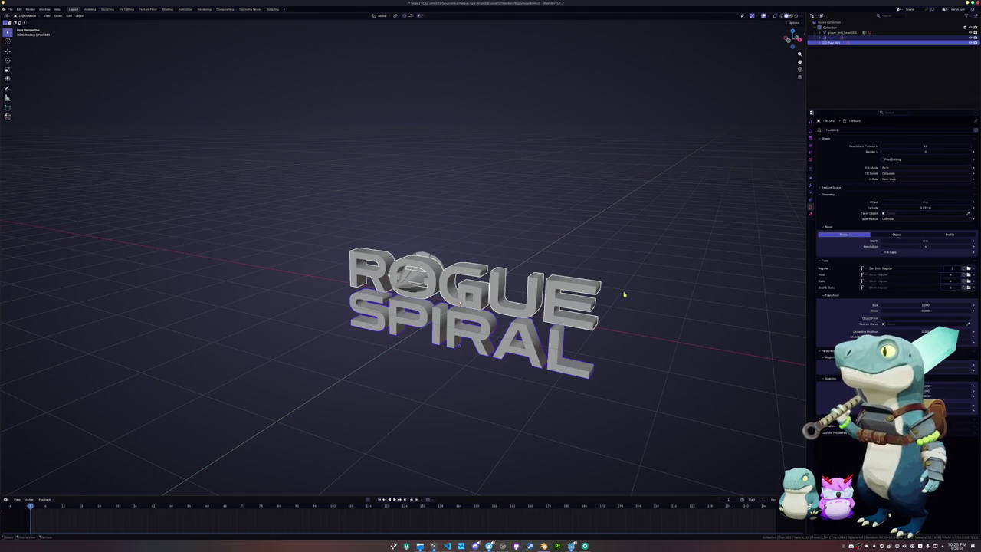
click(553, 344)
Convert the ROGUE SPIRAL text to a mesh and select all its geometry in Edit Mode.
right_click(617, 277)
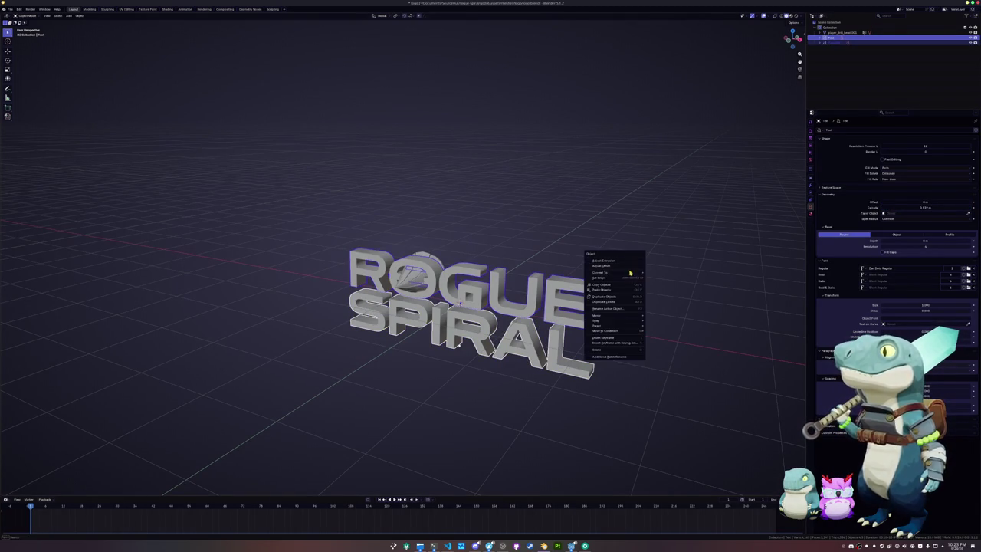
mouse_move(627, 275)
click(659, 275)
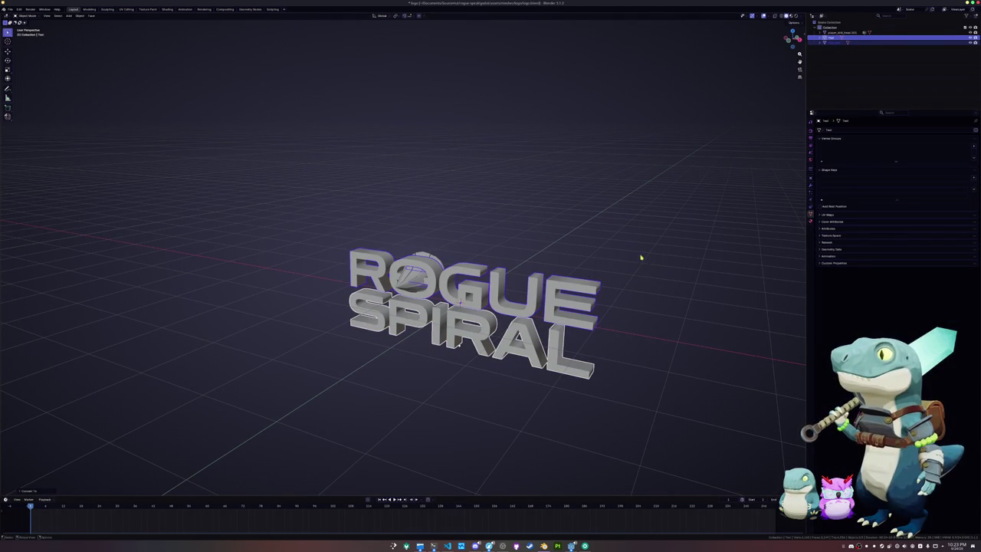
key(Tab)
key(a)
key(Tab)
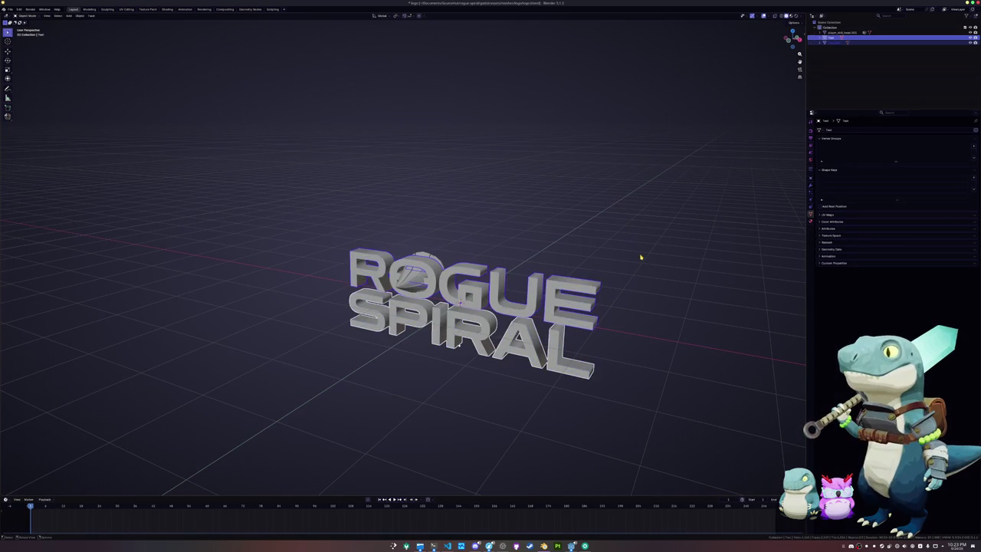
Run Cell Fracture from the F3 search to split the text into cell pieces.
key(F3)
text(dec)
key(Return)
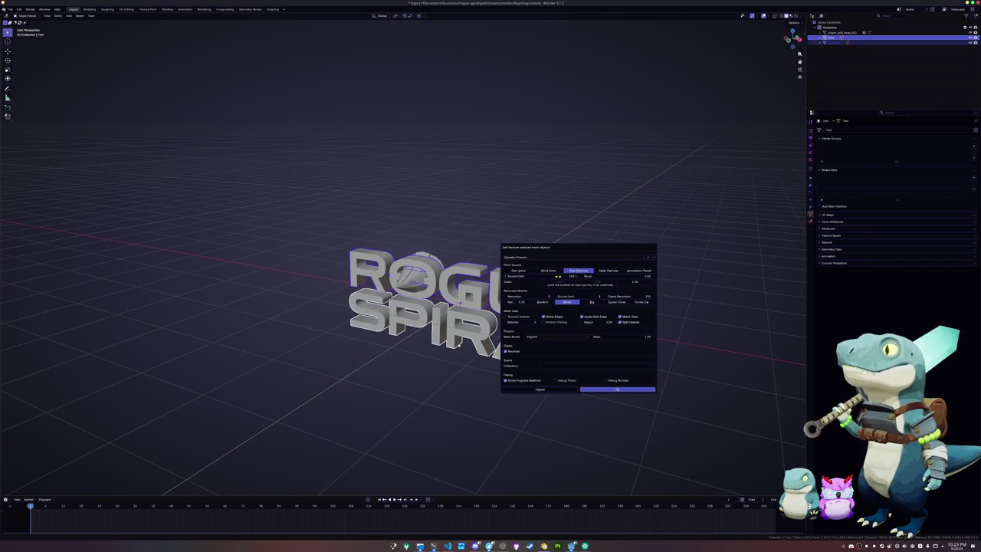
click(613, 389)
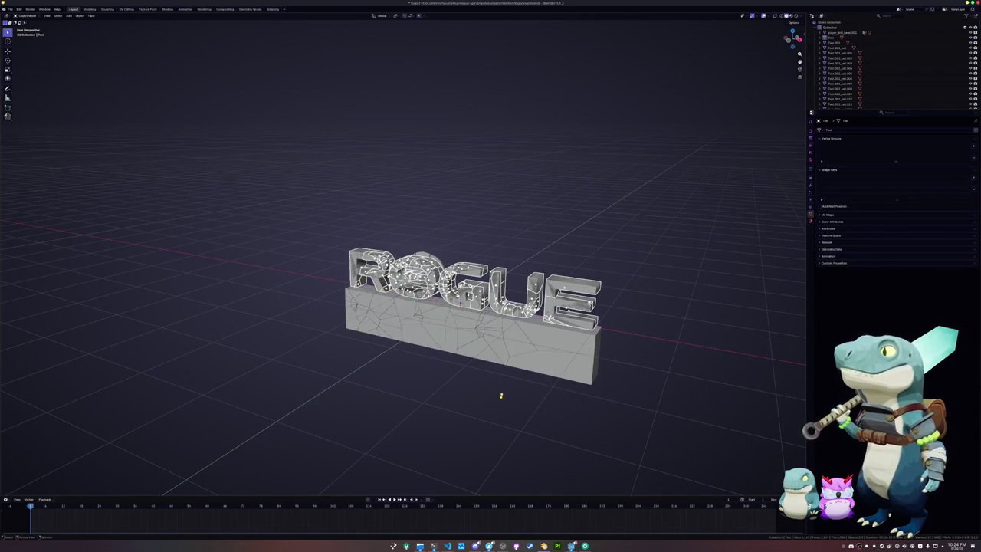
Apply Randomize Transform to the Text_cell pieces and increase the random Location offsets.
scroll(502, 398, up, 2)
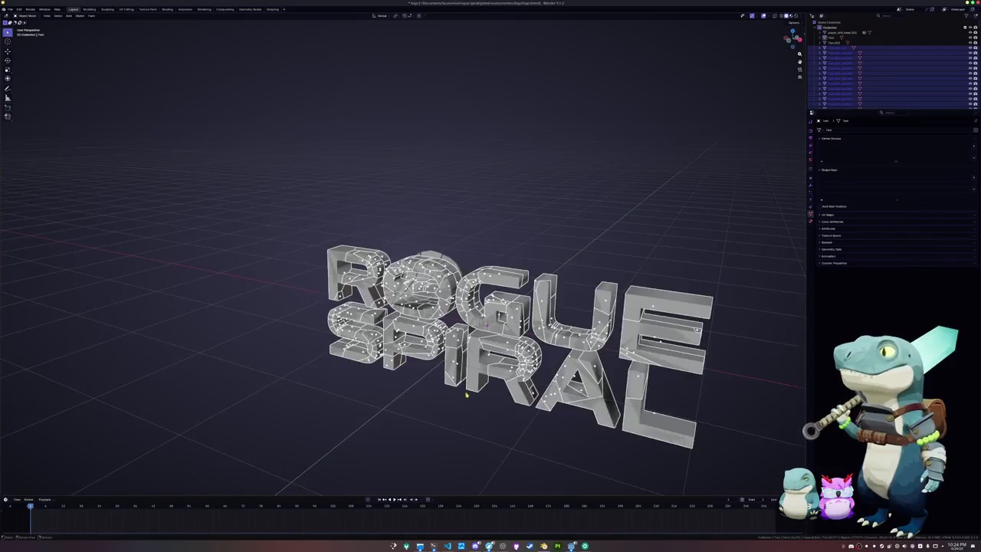
drag(466, 394, 434, 298)
scroll(434, 299, up, 3)
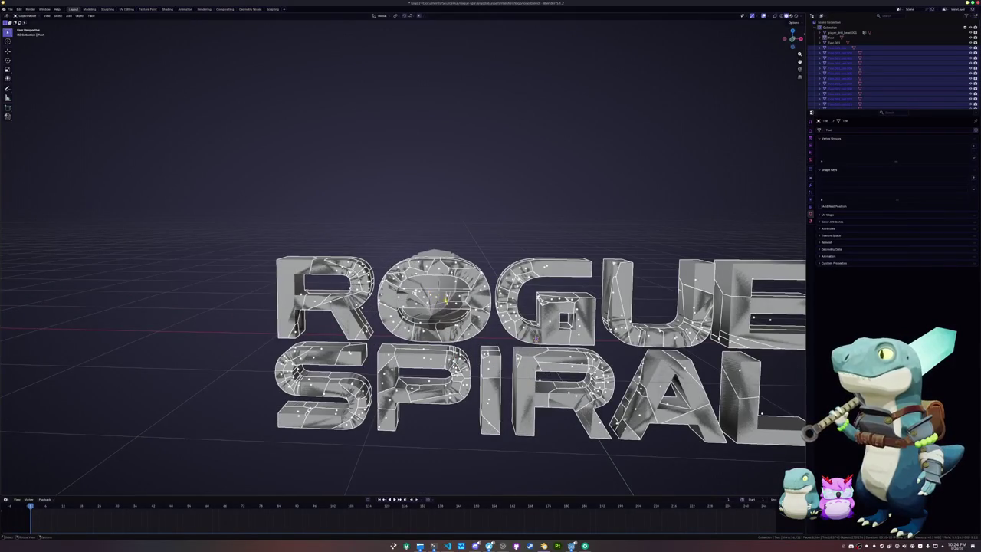
scroll(445, 298, down, 3)
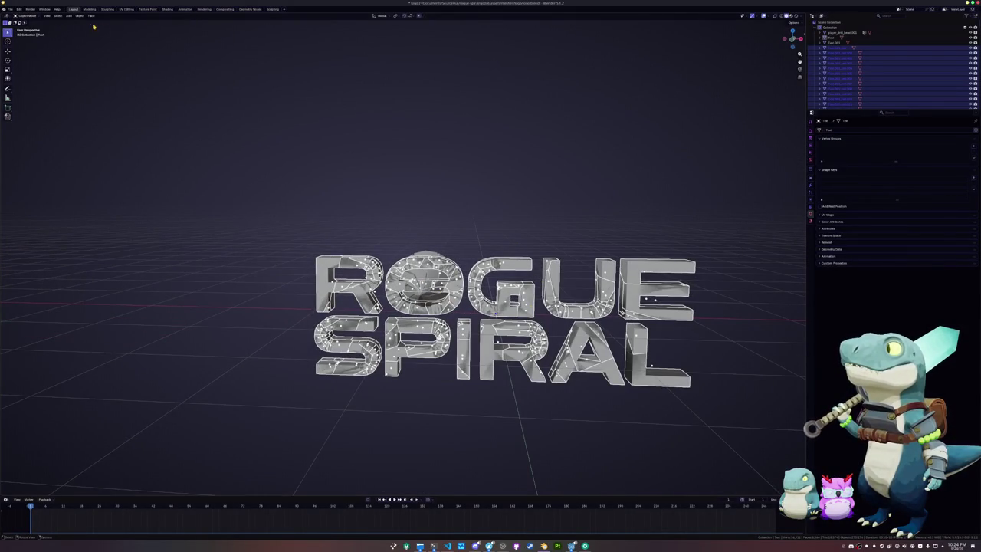
click(79, 15)
mouse_move(96, 26)
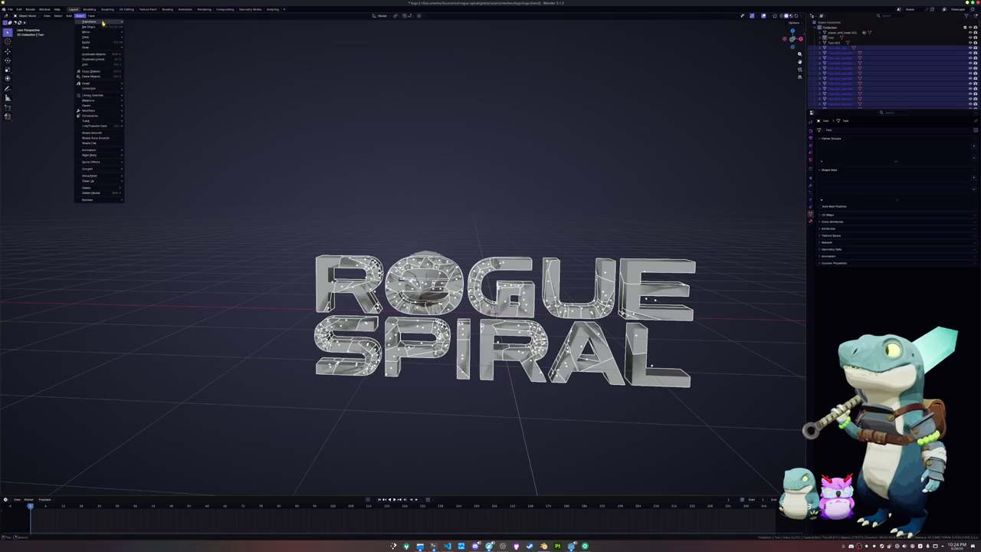
click(157, 80)
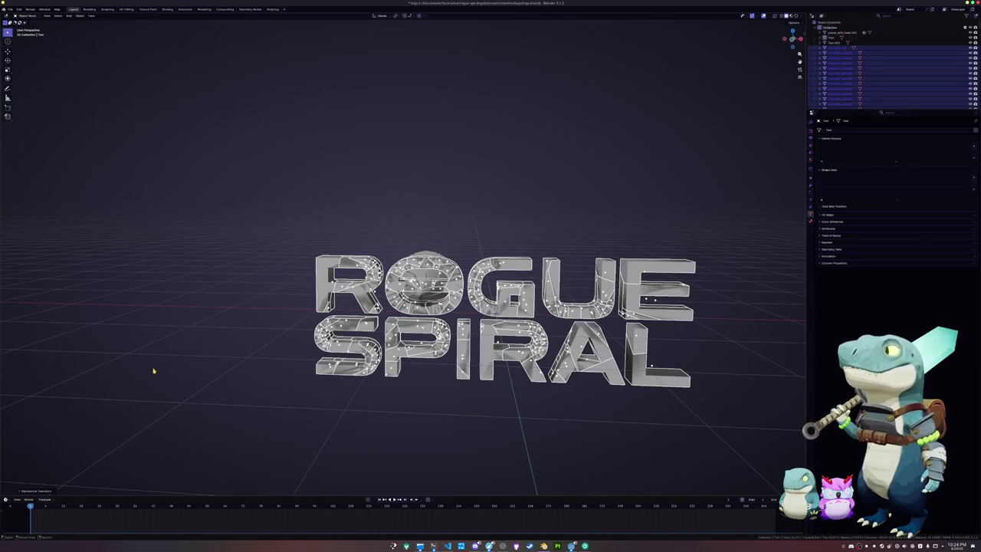
click(26, 492)
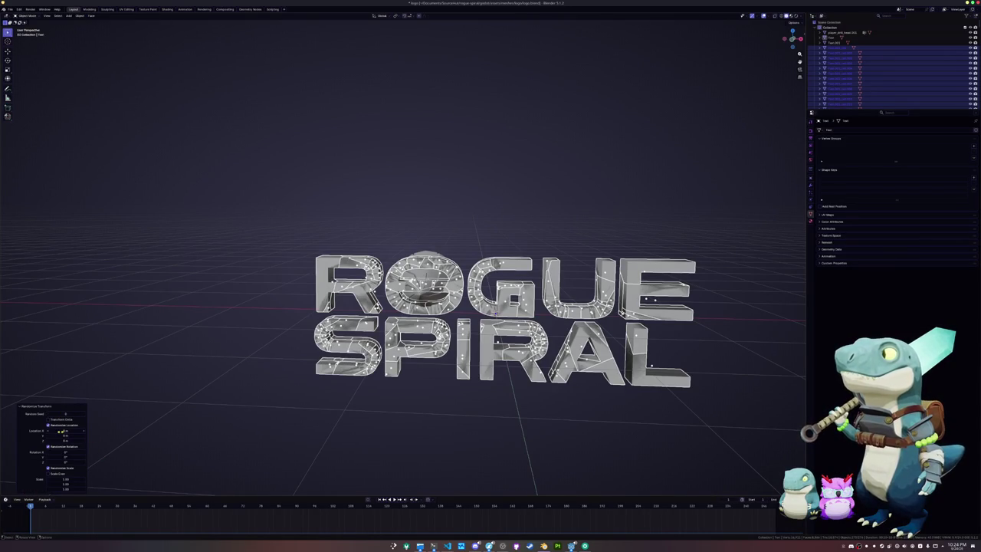
mouse_move(60, 431)
mouse_down()
mouse_move(62, 441)
mouse_move(84, 441)
mouse_move(63, 435)
mouse_move(72, 489)
mouse_move(84, 489)
mouse_up()
scroll(381, 416, up, 5)
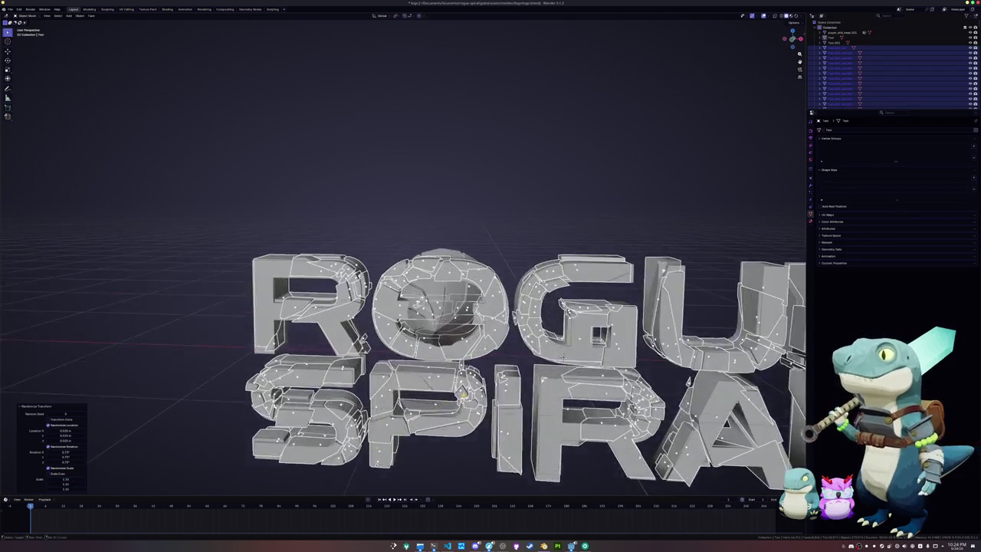
Raise the fractured pieces along Z and hide the intact ROGUE SPIRAL text.
key(g)
key(z)
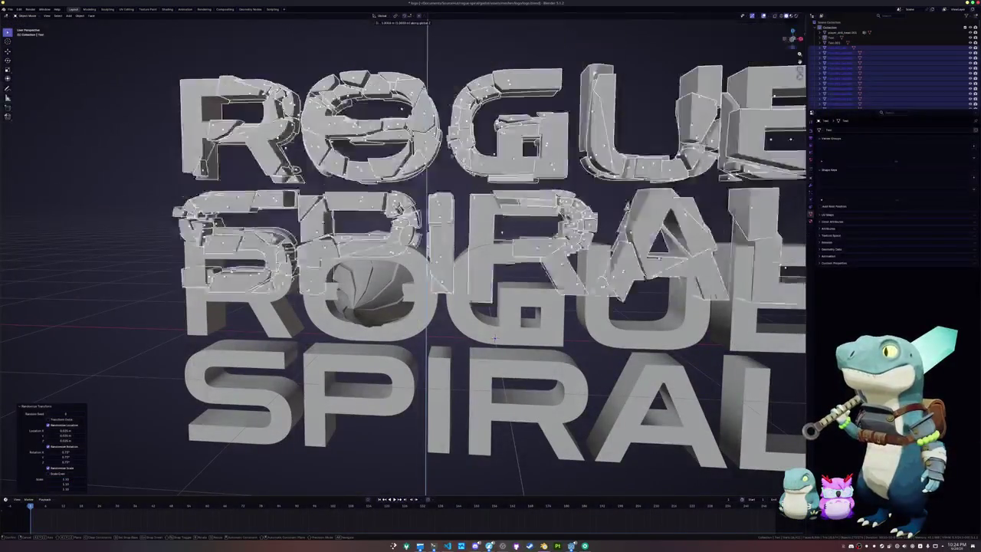
click(494, 339)
scroll(443, 314, down, 5)
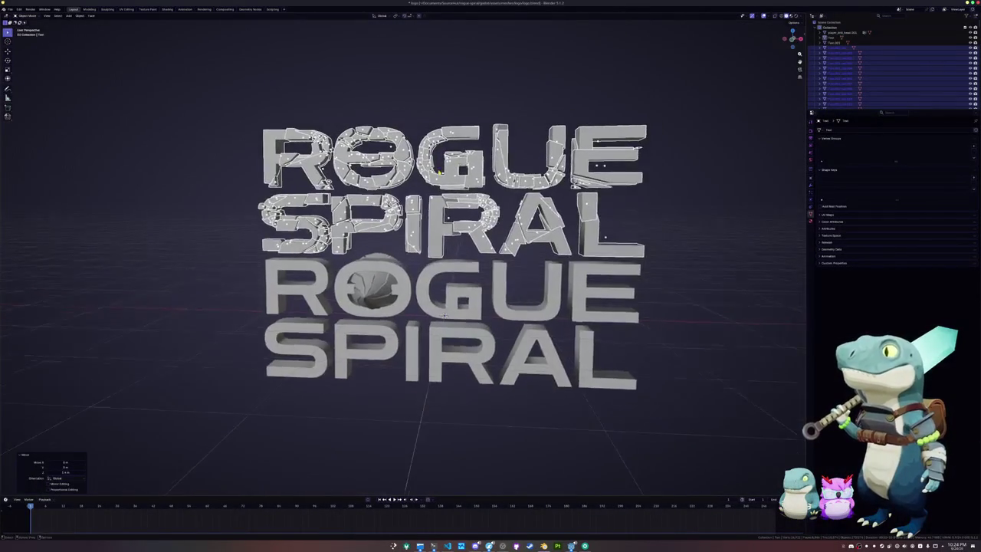
click(441, 304)
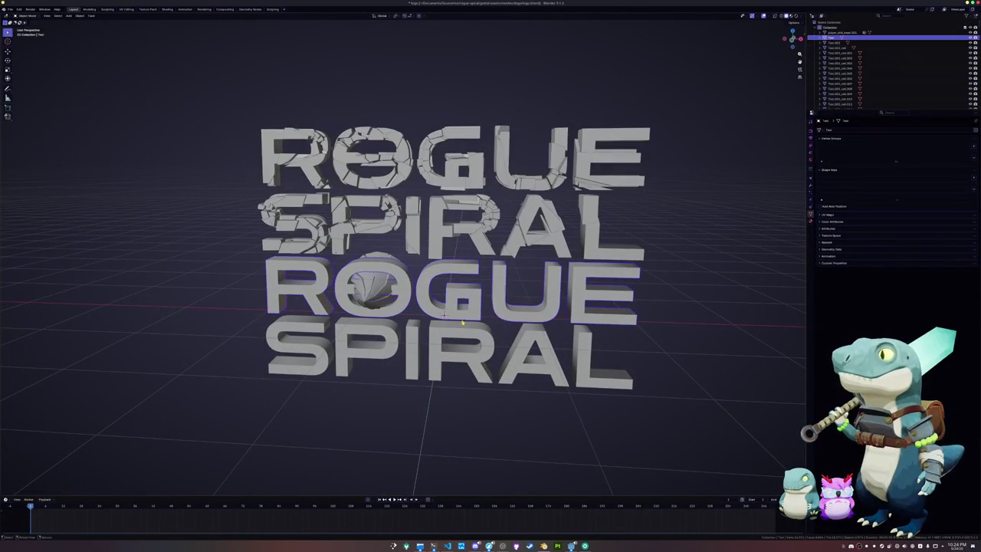
click(463, 332)
key(h)
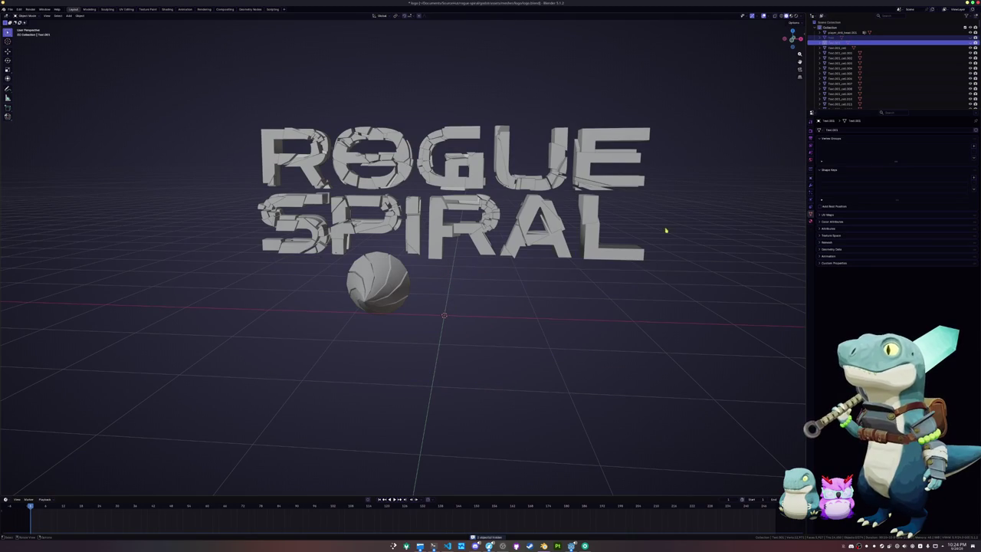
From front view, box-select the fractured pieces and lower them along Z into place.
key(KP_1)
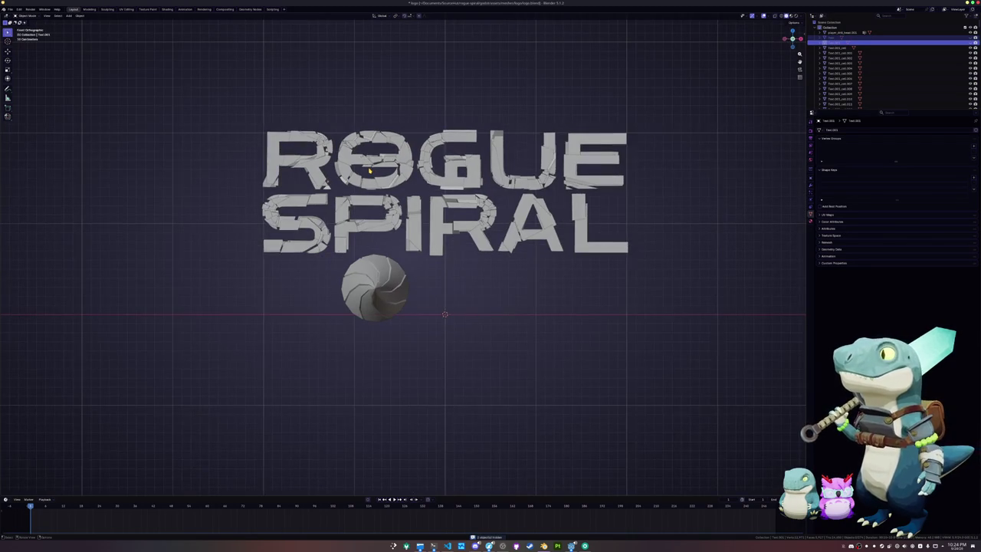
drag(656, 256, 227, 97)
key(g)
key(z)
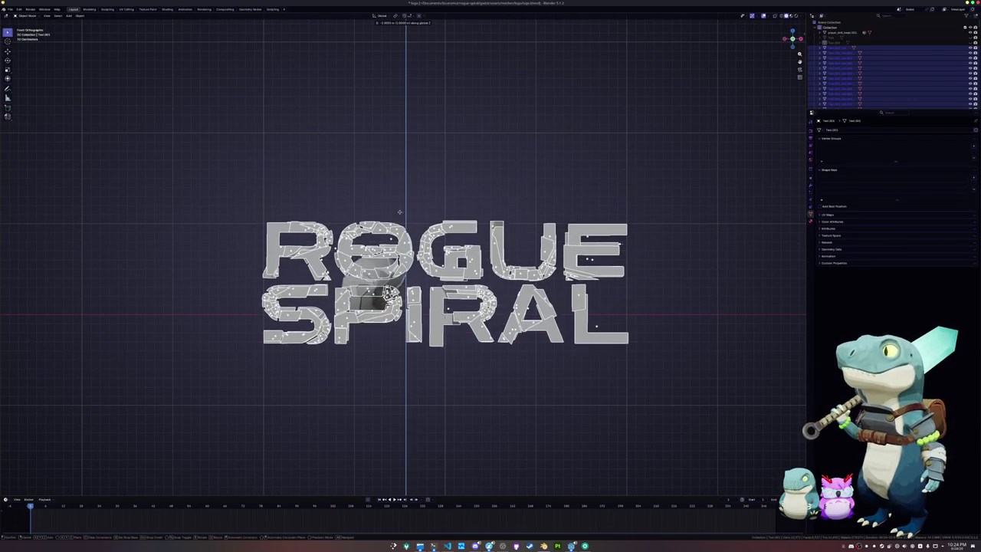
click(407, 247)
scroll(405, 230, up, 2)
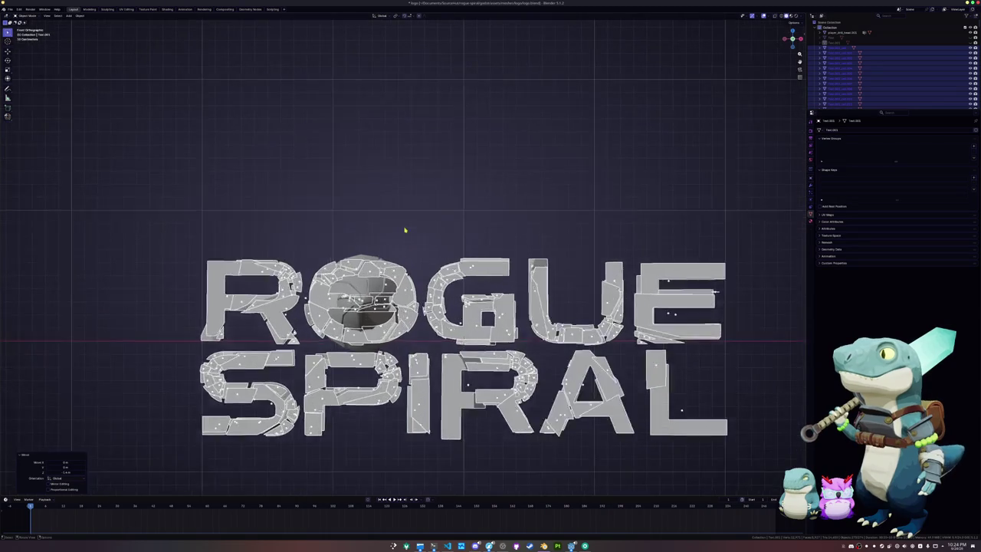
mouse_move(404, 230)
mouse_down()
mouse_move(399, 299)
mouse_move(369, 324)
mouse_up()
click(368, 324)
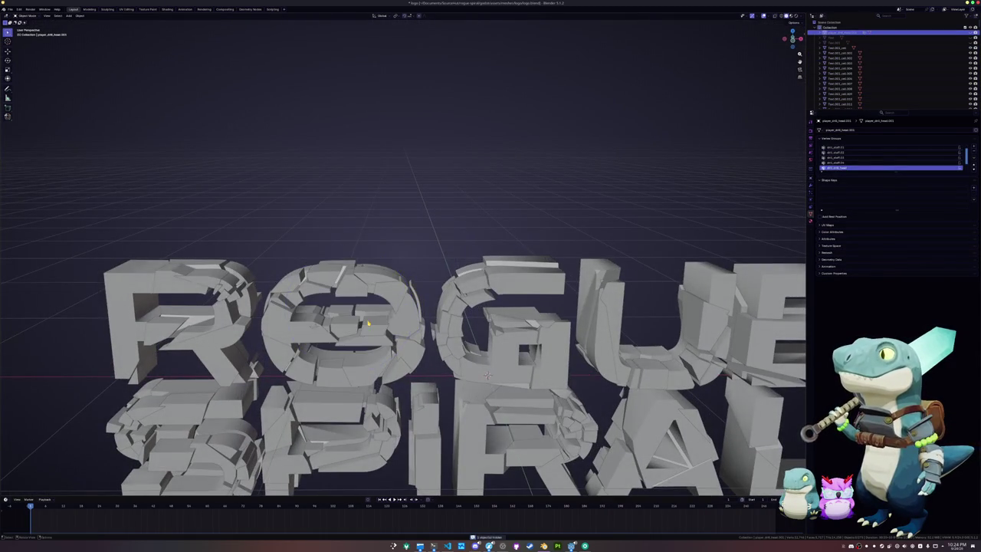
Delete the fractured pieces inside the O of ROGUE.
scroll(402, 306, down, 2)
key(g)
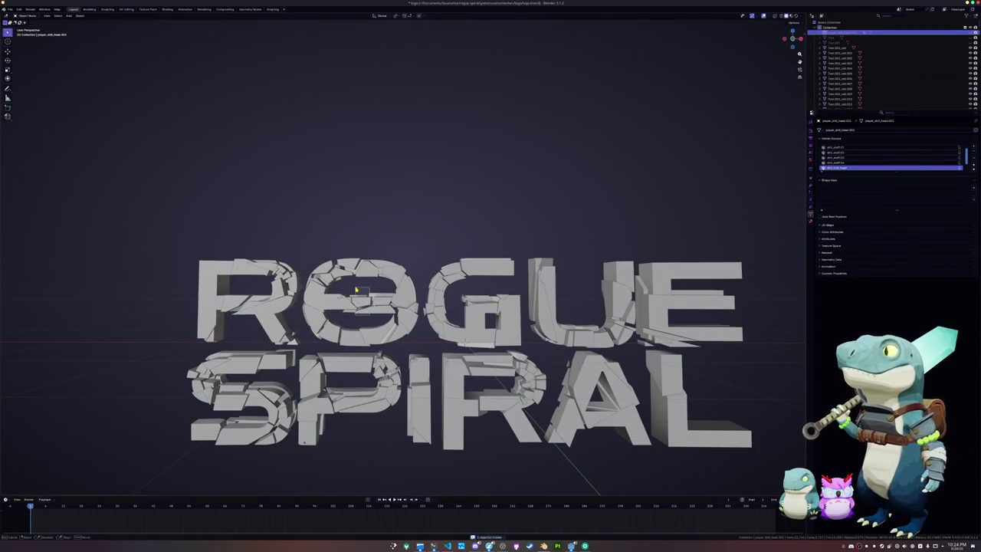
scroll(354, 289, up, 1)
click(353, 286)
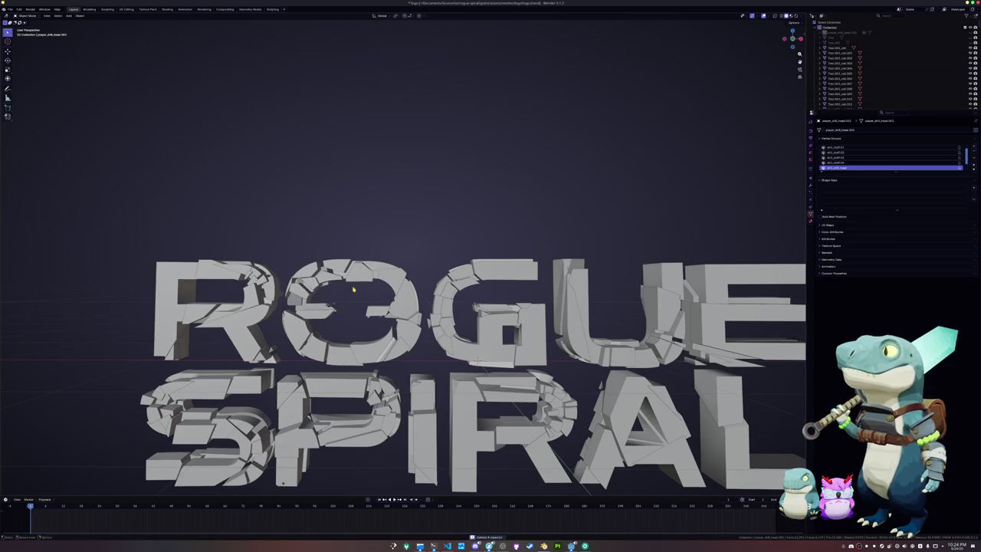
mouse_move(429, 345)
mouse_down()
mouse_move(324, 259)
mouse_move(306, 218)
mouse_up()
key(x)
click(290, 218)
scroll(355, 248, down, 1)
key(ctrl+z)
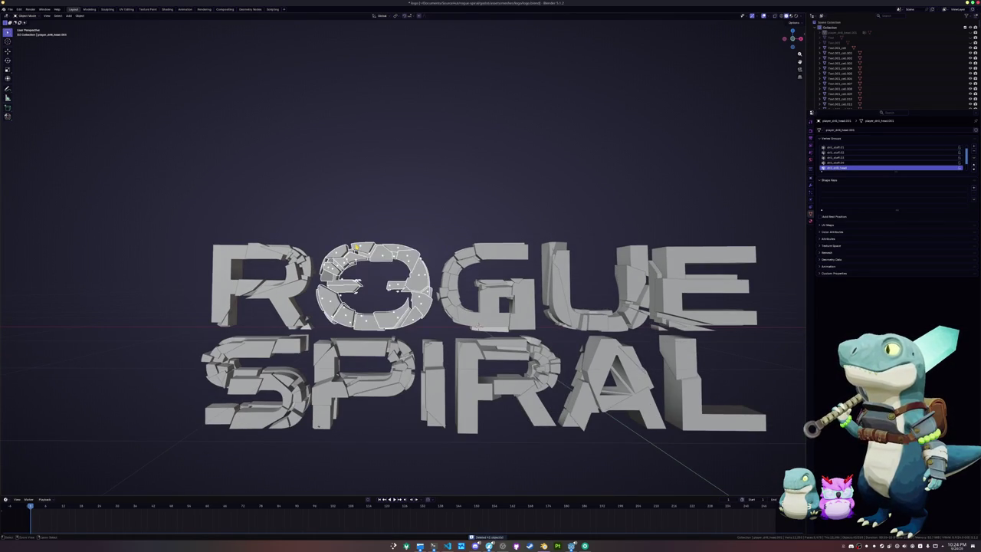
key(ctrl+shift+z)
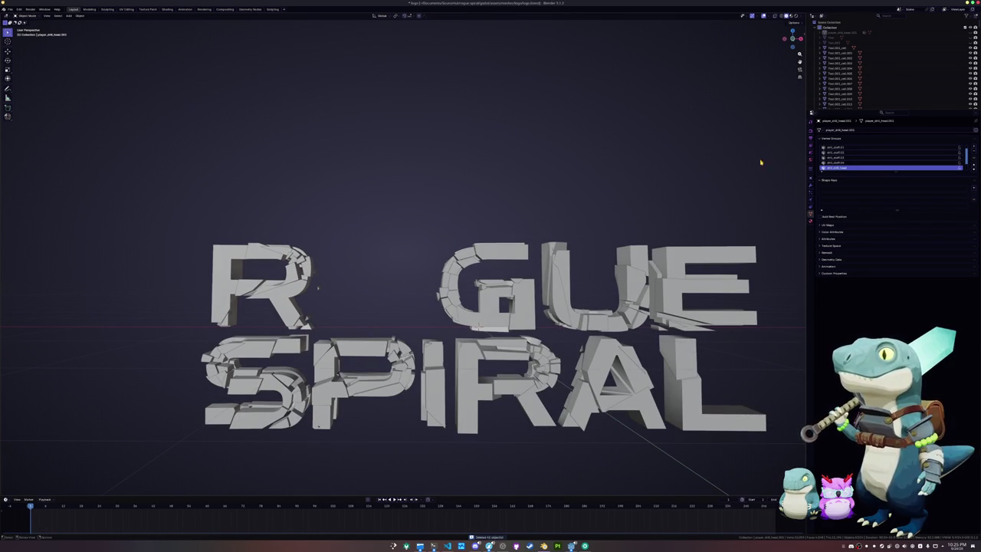
scroll(897, 73, down, 5)
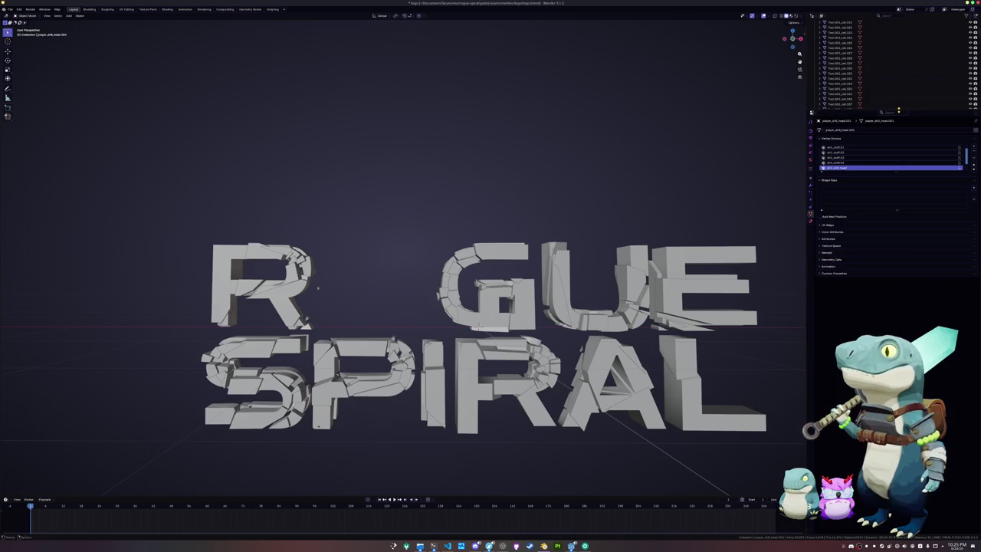
Enlarge the Outliner, select player_drill_head.001 and unhide it inside the O.
drag(897, 111, 898, 207)
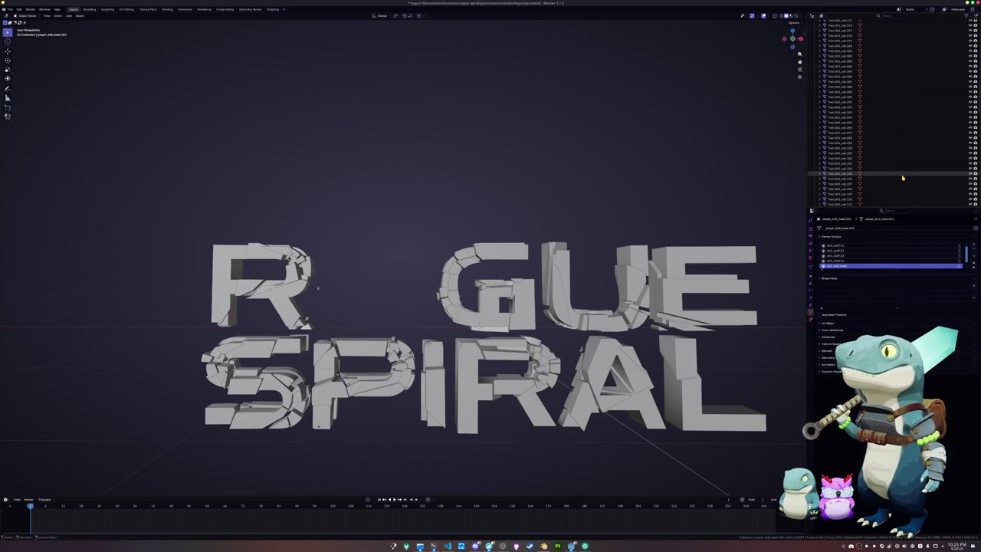
scroll(901, 181, down, 10)
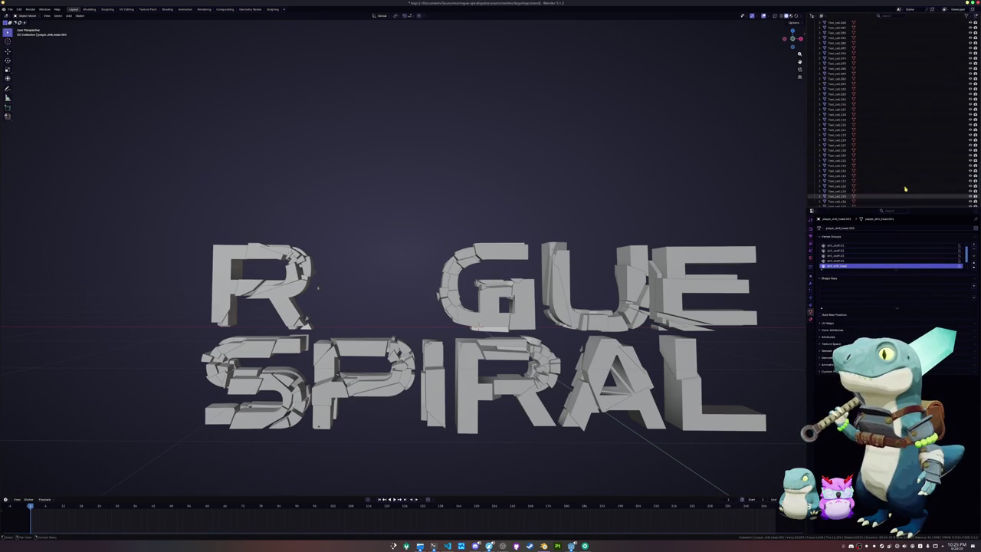
scroll(898, 165, up, 10)
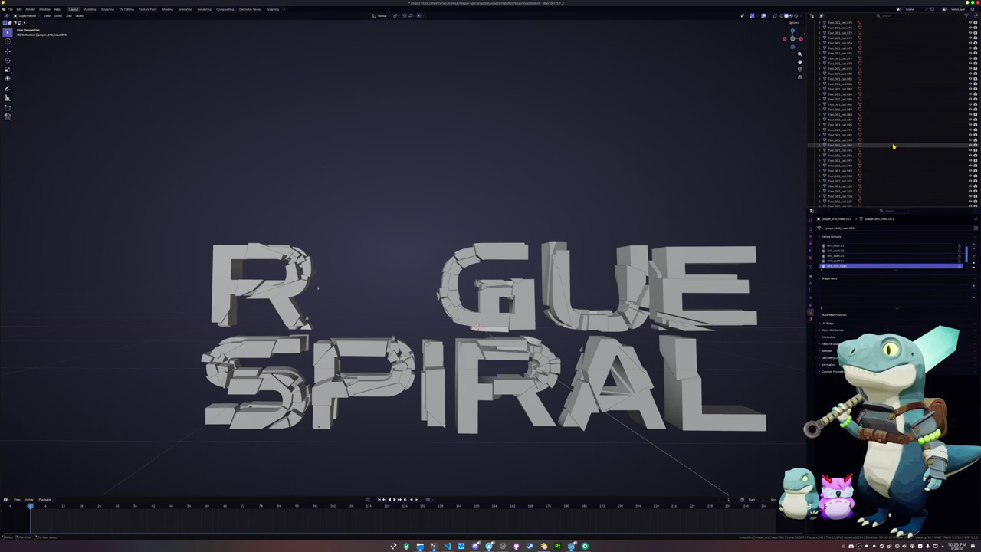
scroll(888, 132, up, 10)
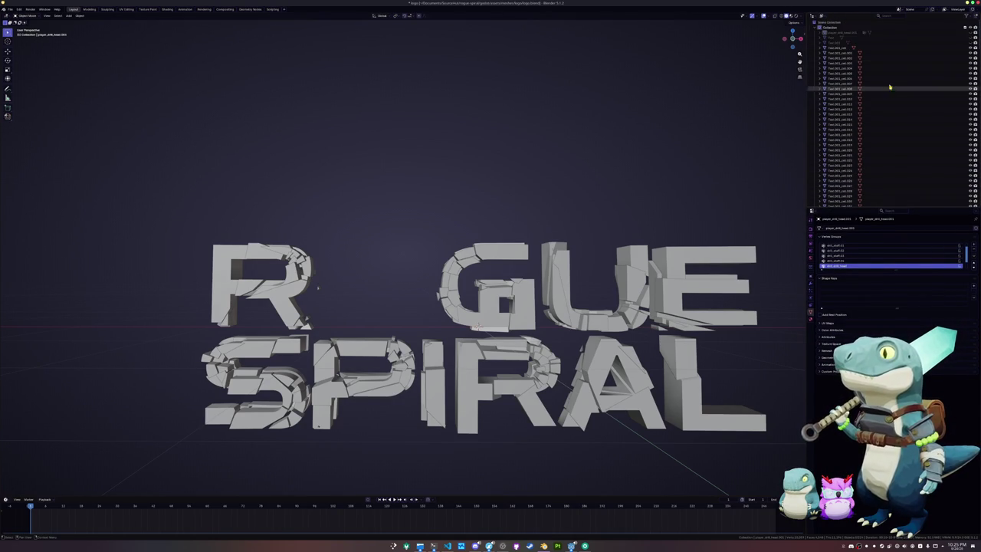
click(898, 33)
key(alt+h)
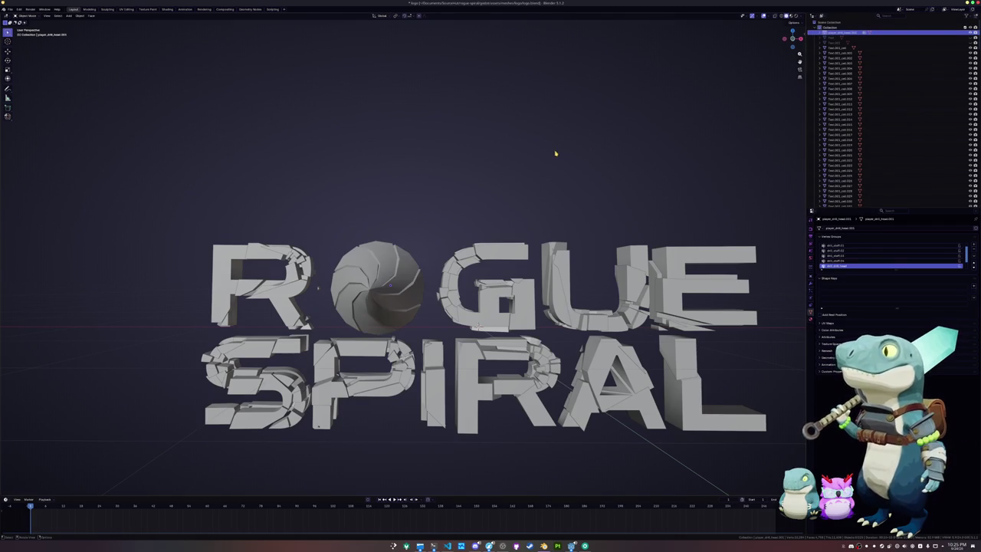
Hide the drill head again and reveal the hidden O-letter cells with Alt+H.
scroll(847, 161, down, 15)
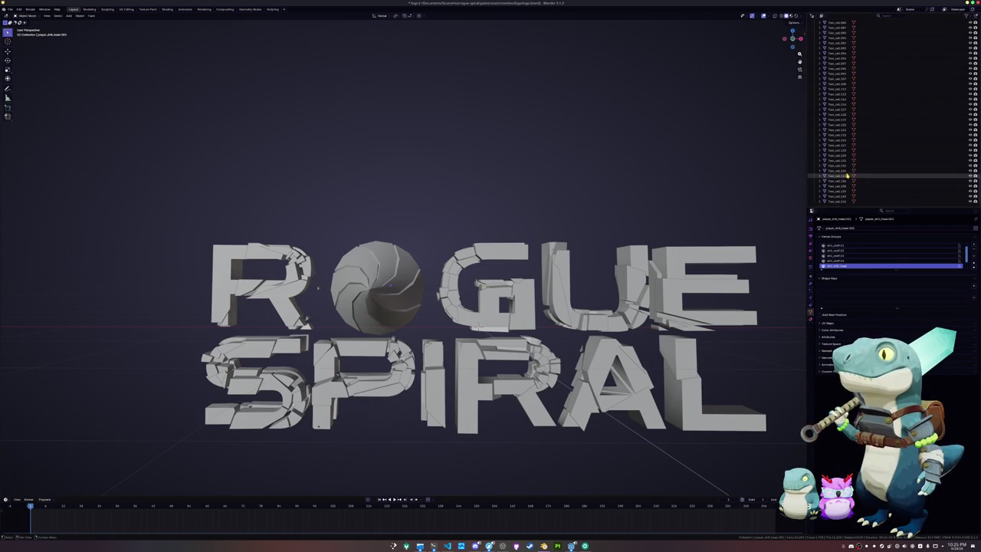
key(h)
key(alt+h)
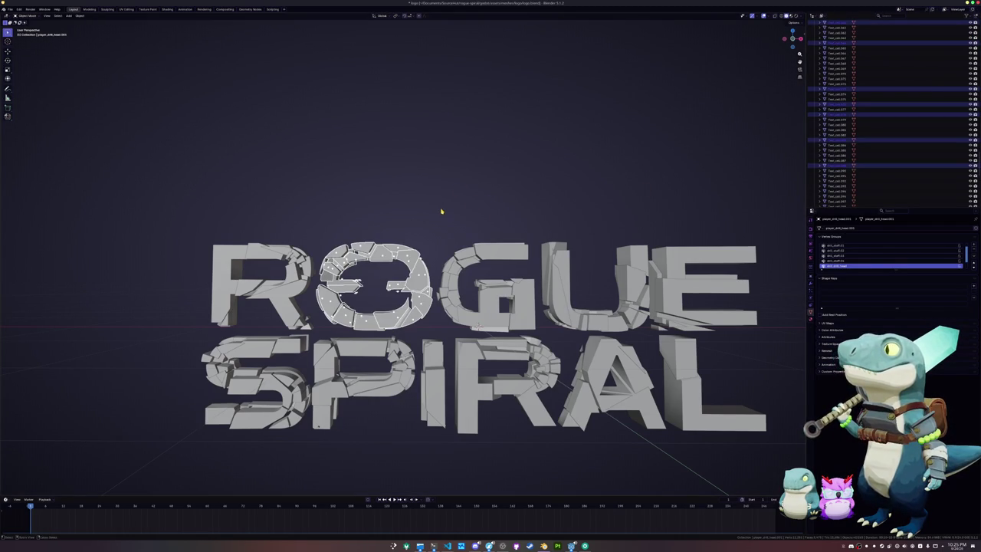
key(ctrl+z)
click(444, 207)
scroll(858, 107, up, 20)
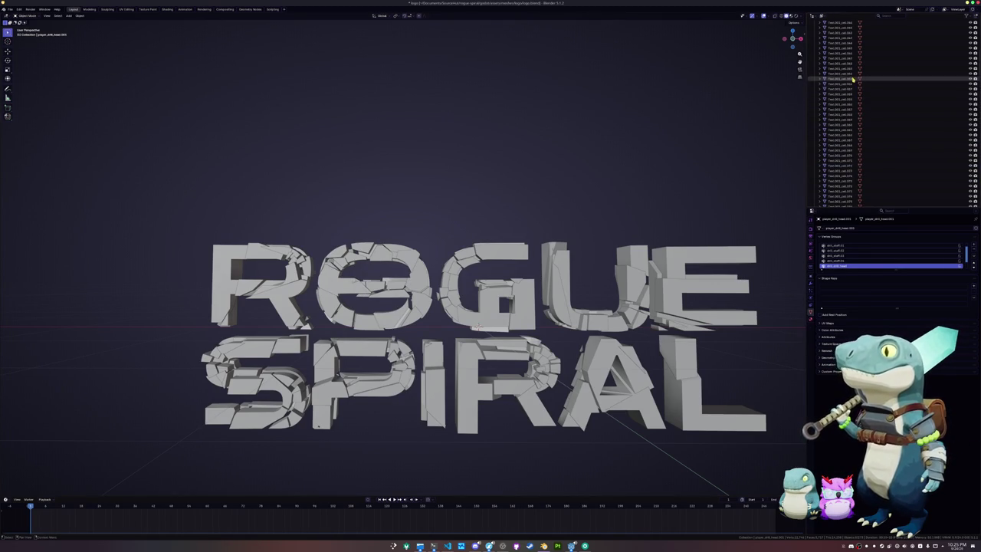
scroll(852, 63, up, 10)
Select and unhide the drill head, switch to front view and enable X-ray.
click(842, 33)
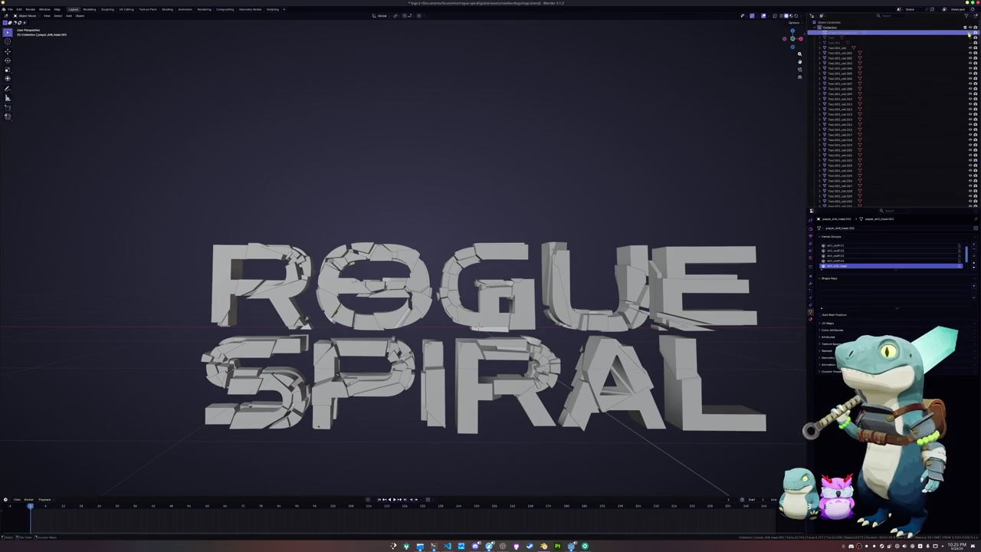
click(970, 35)
key(KP_1)
scroll(556, 151, up, 5)
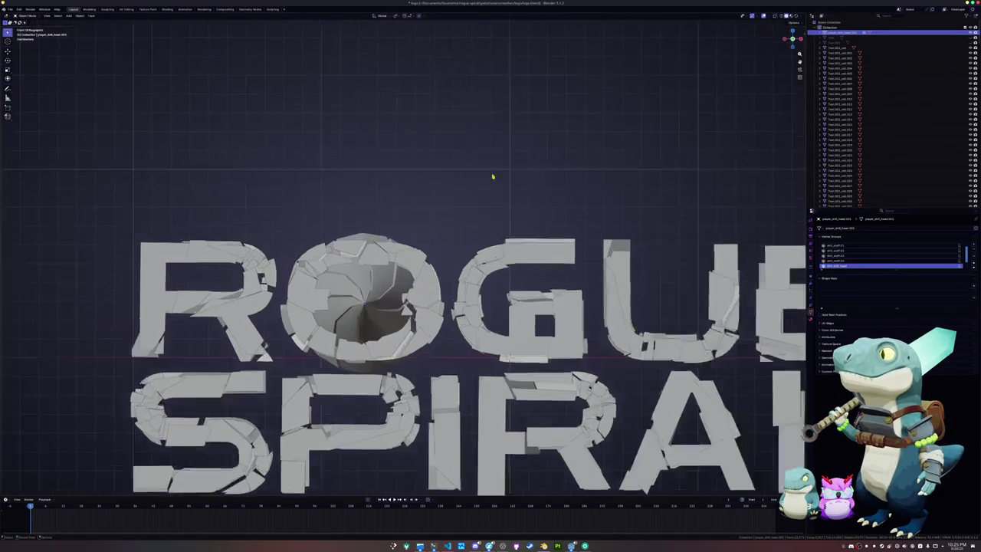
click(967, 16)
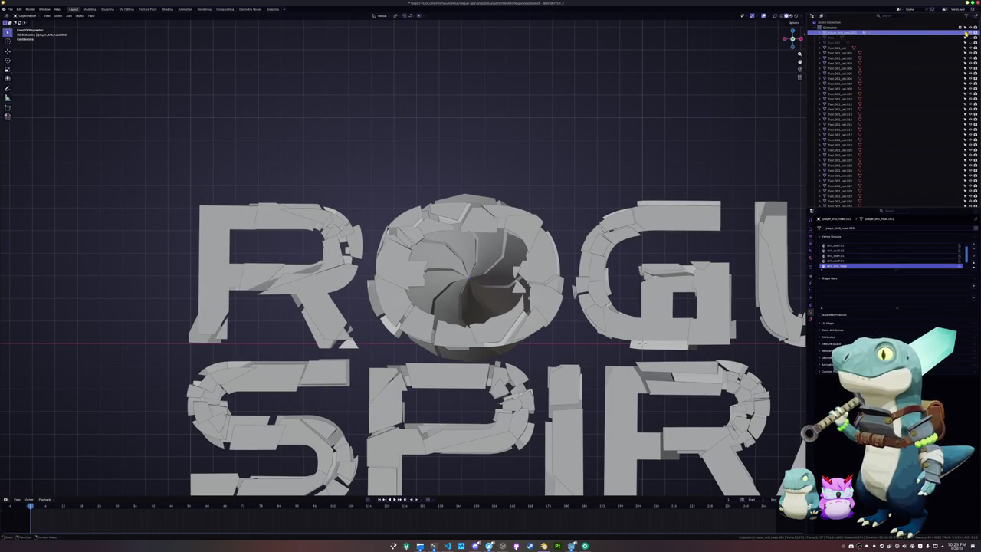
key(alt+z)
Select the fracture pieces inside the O and try moving and rotating them, undoing each attempt.
click(501, 269)
scroll(504, 270, up, 2)
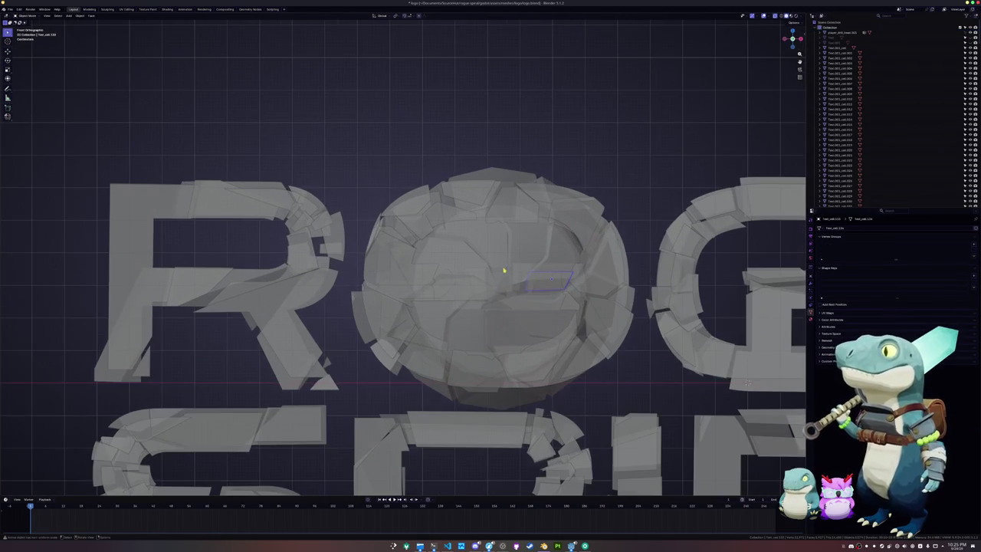
shift+click(518, 257)
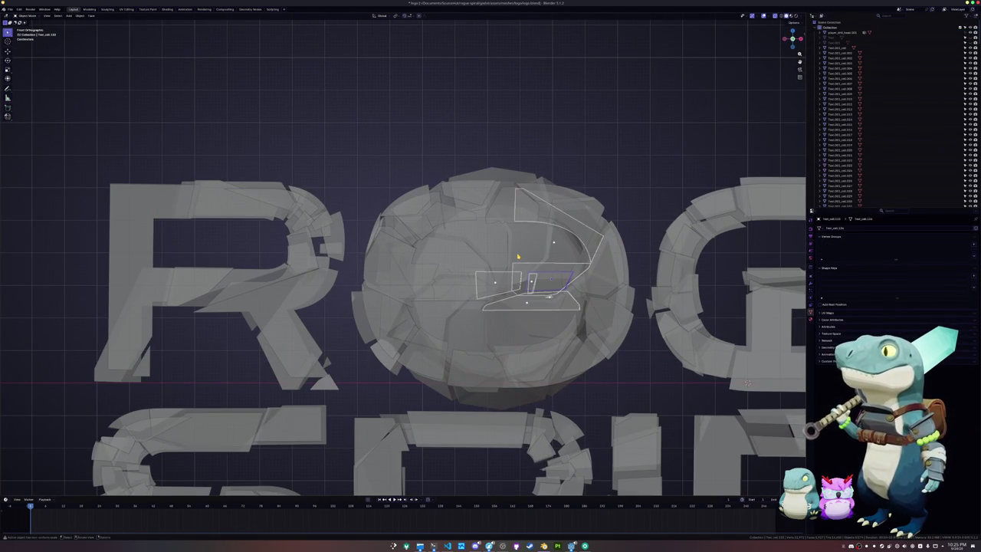
key(g)
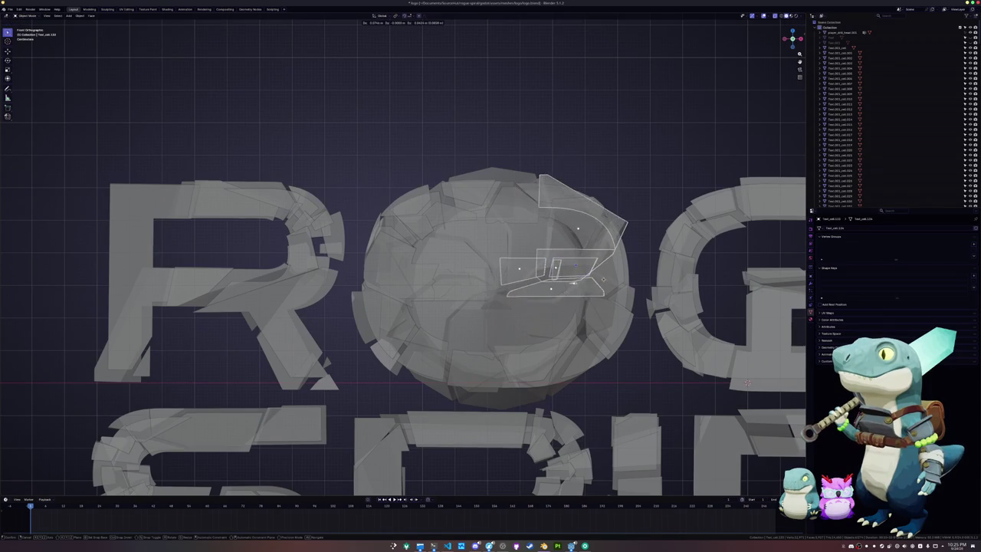
key(Escape)
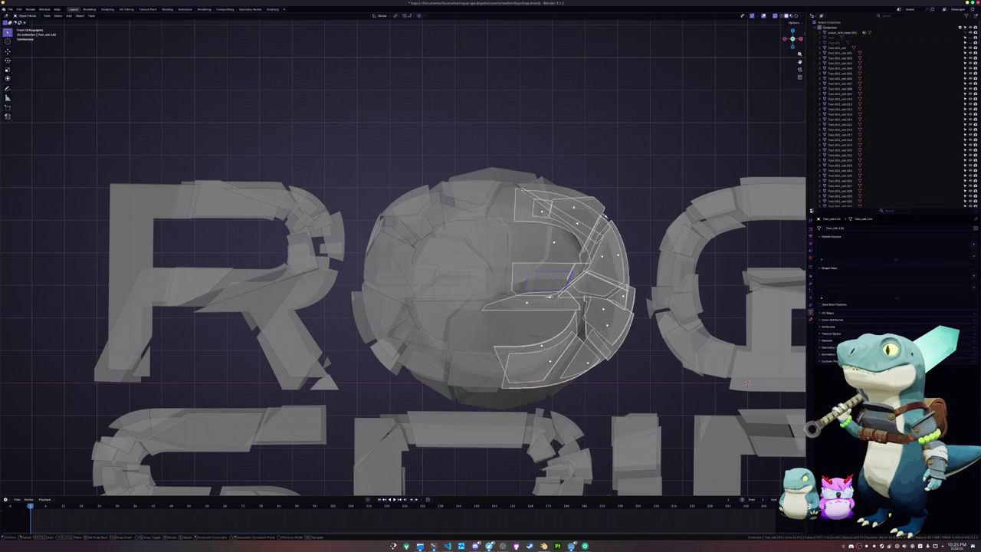
key(g)
click(565, 206)
key(r)
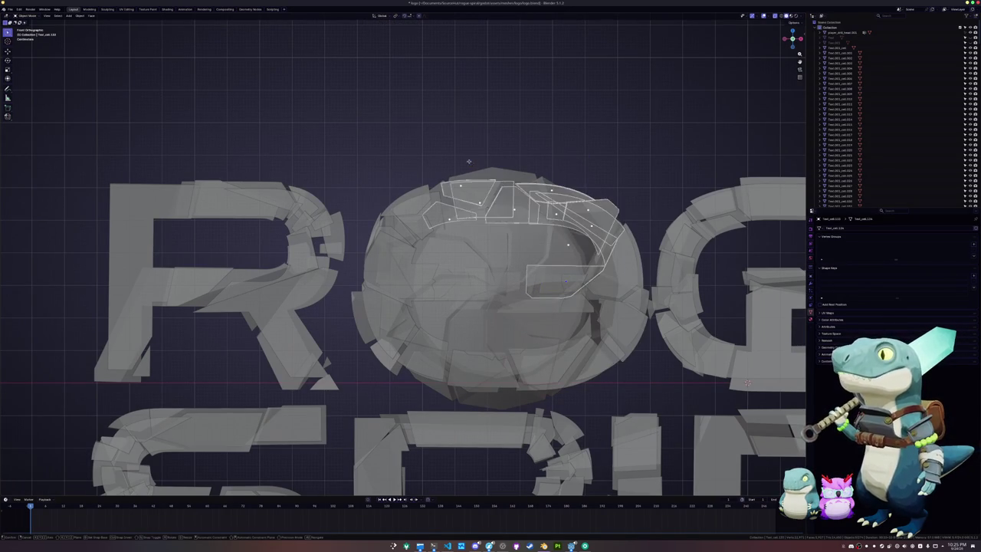
click(484, 143)
key(ctrl+z)
key(g)
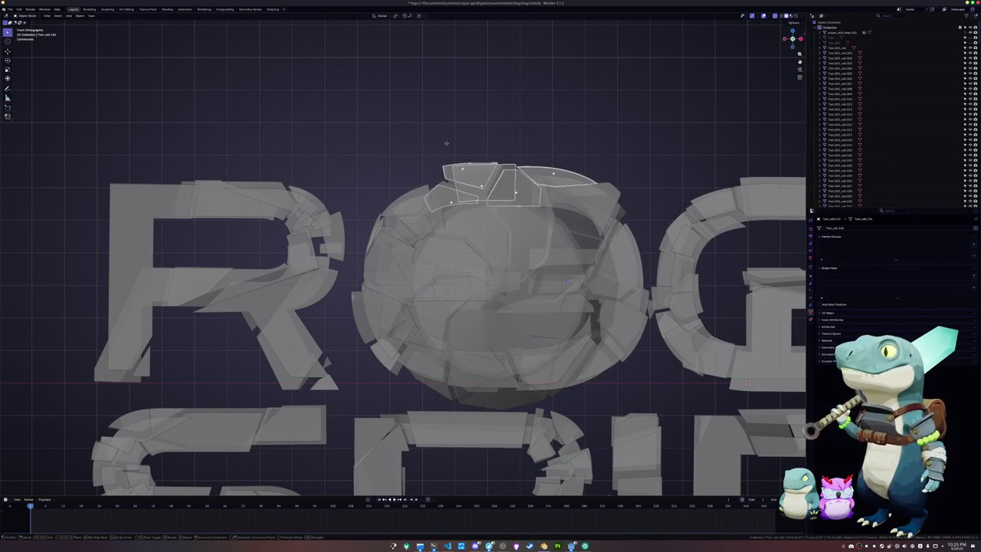
click(438, 131)
key(ctrl+z)
Select the pieces left of the sphere and try sliding them along its lower edge, then undo.
scroll(444, 258, down, 1)
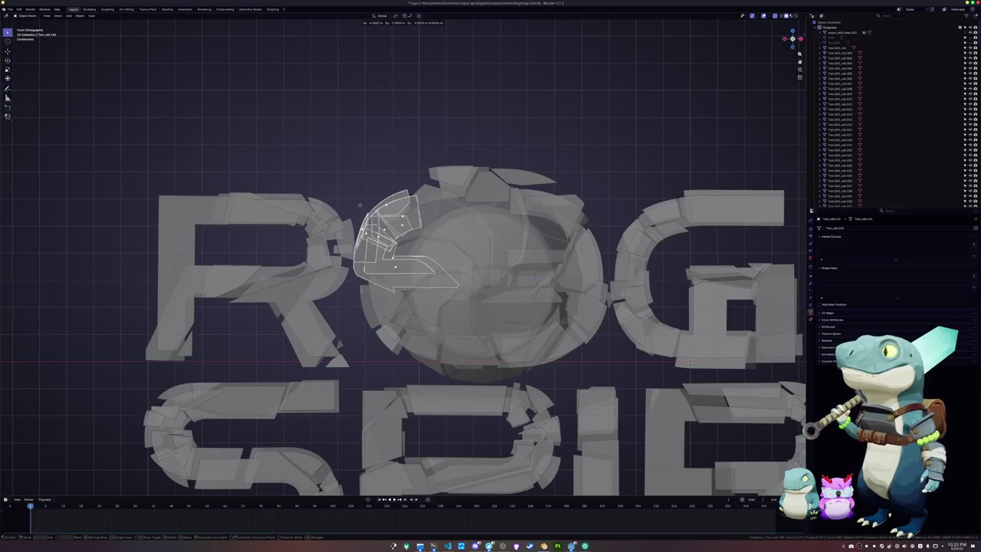
drag(413, 313, 368, 340)
key(g)
click(375, 338)
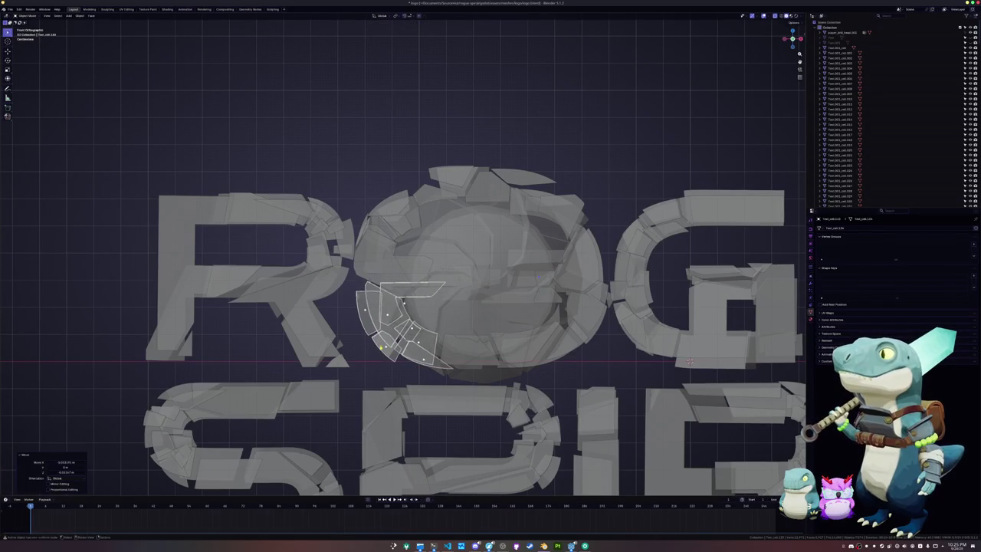
key(g)
click(452, 338)
key(g)
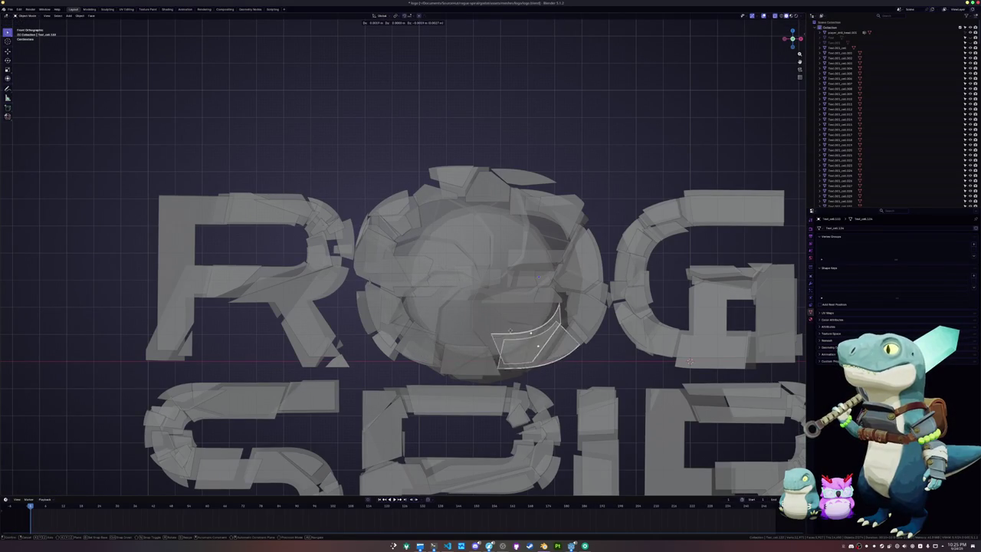
click(576, 340)
key(ctrl+z)
key(ctrl+z)
key(ctrl+z)
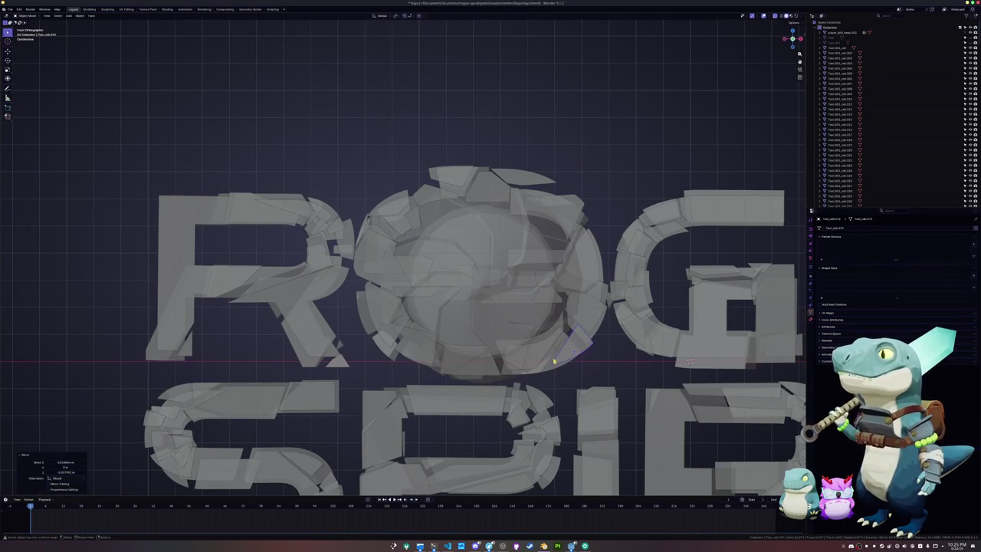
Try lifting a bottom fracture piece up into the sphere, then undo it.
click(478, 372)
key(alt+z)
key(g)
click(521, 322)
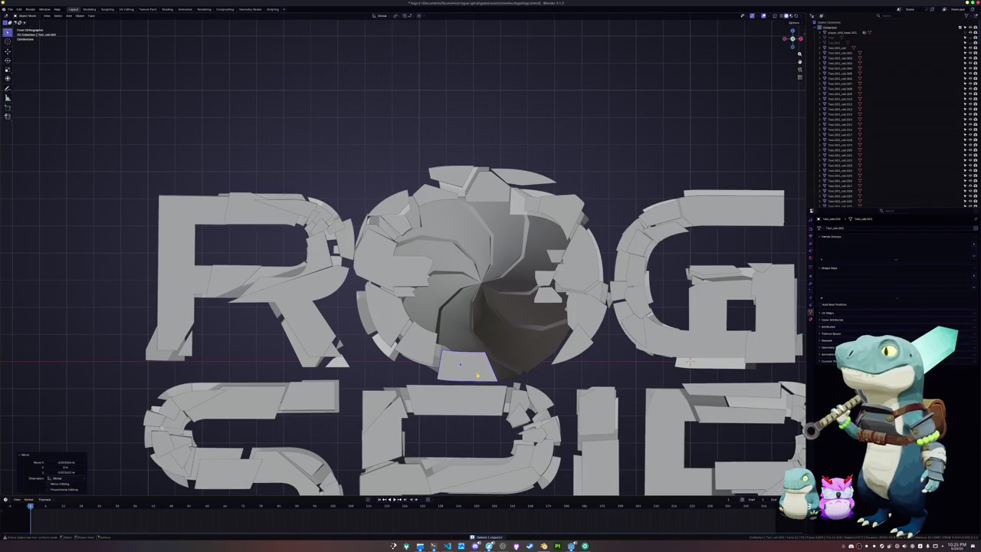
key(alt+z)
key(g)
click(549, 299)
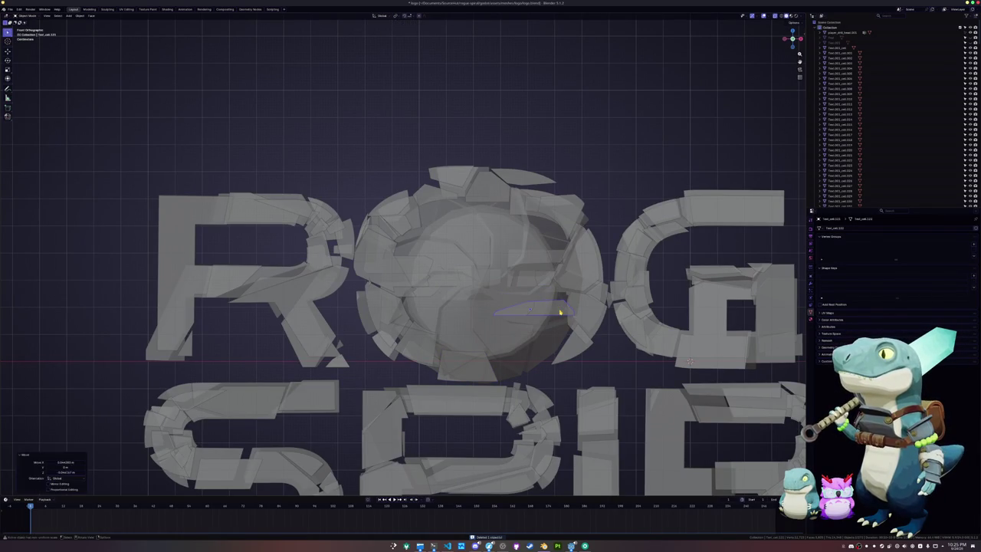
key(ctrl+z)
key(ctrl+z)
key(alt+z)
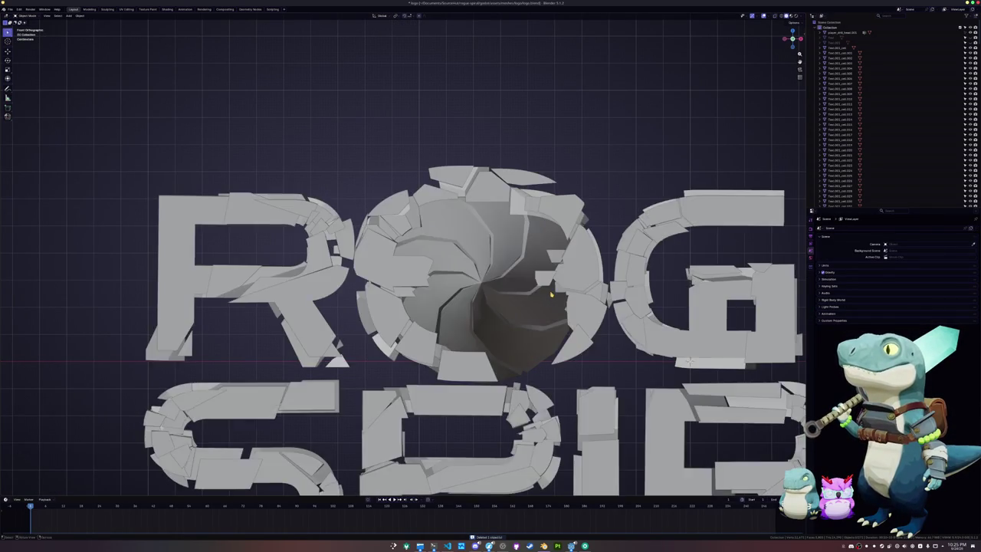
key(alt+z)
scroll(586, 291, up, 2)
Delete the individual small shards on the sphere's right side.
click(587, 291)
key(x)
click(589, 288)
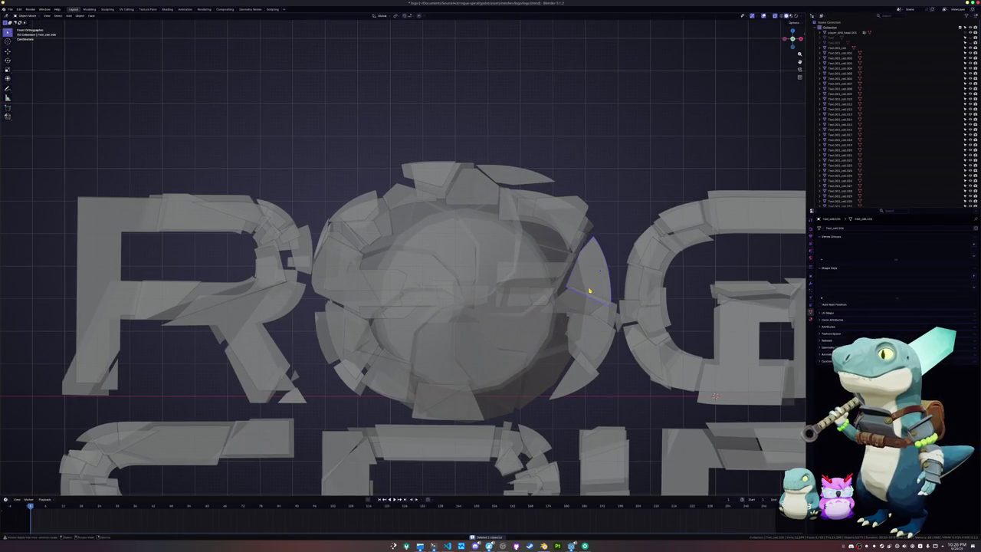
click(602, 312)
key(x)
click(611, 322)
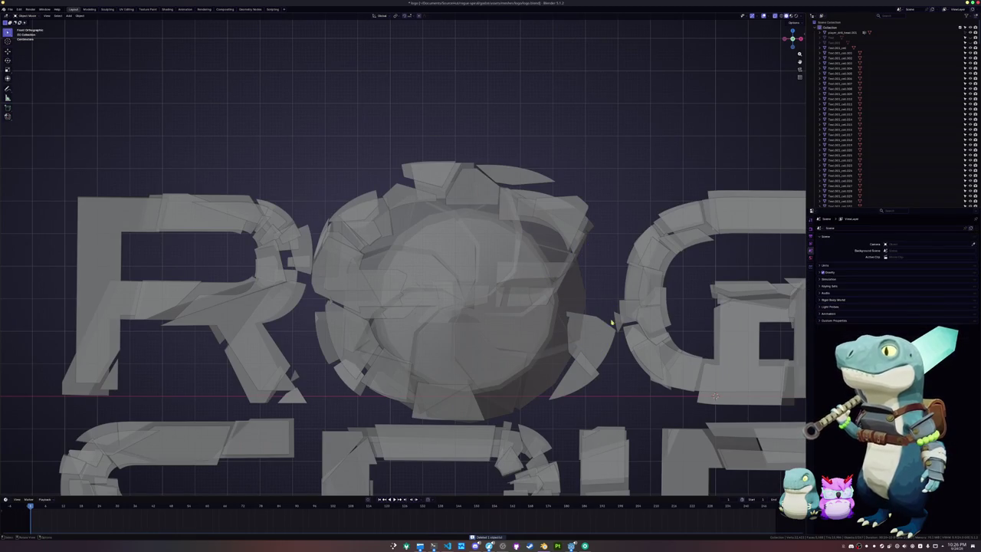
click(602, 330)
key(x)
click(602, 329)
click(615, 324)
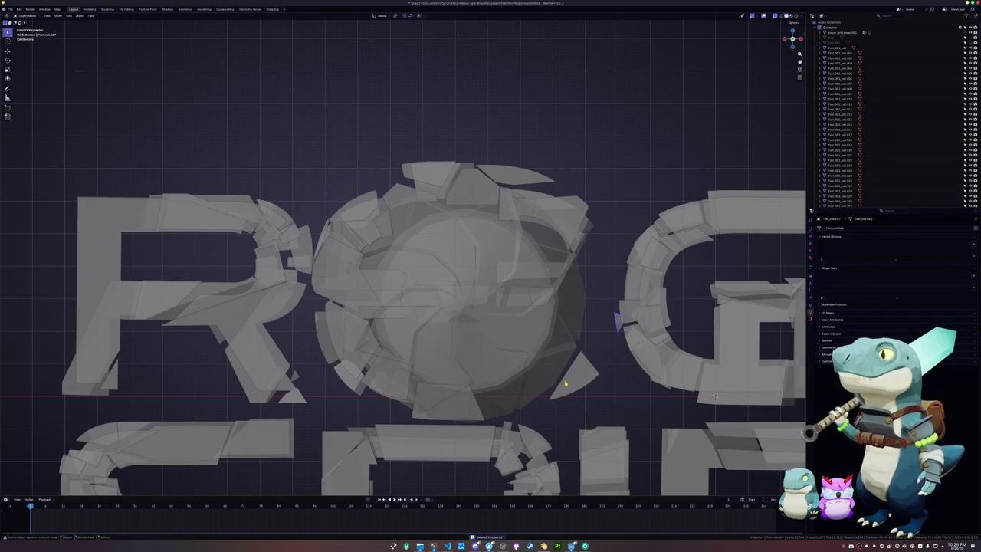
In X-ray front view, box-select and delete the shard clusters around and below the O.
key(alt+z)
drag(569, 372, 462, 363)
key(KP_1)
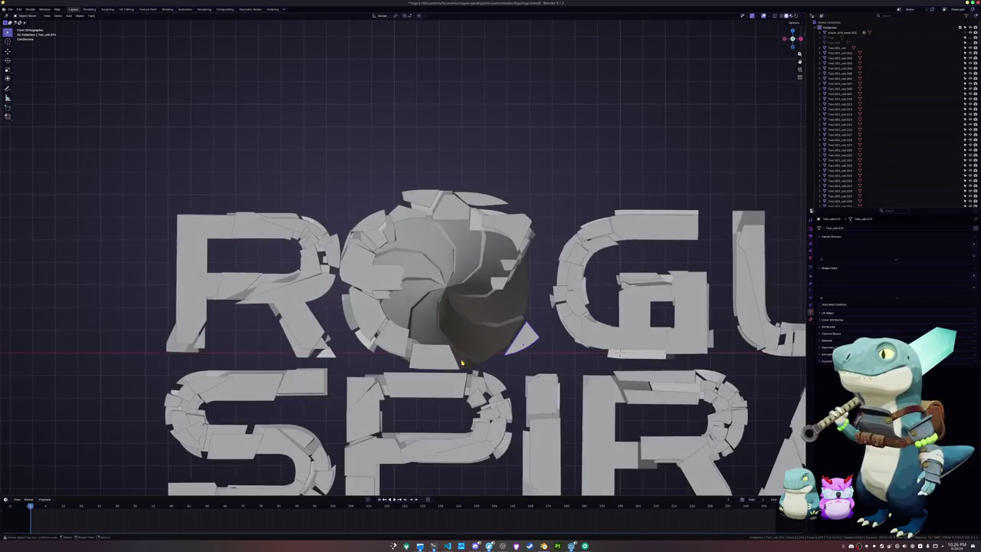
key(alt+z)
drag(531, 300, 354, 151)
key(Delete)
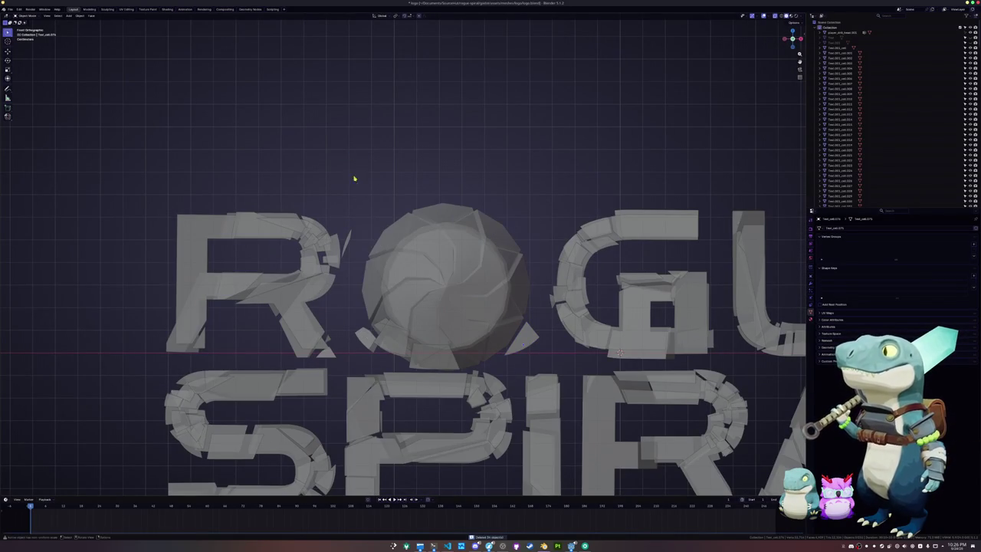
drag(454, 357, 355, 310)
key(Delete)
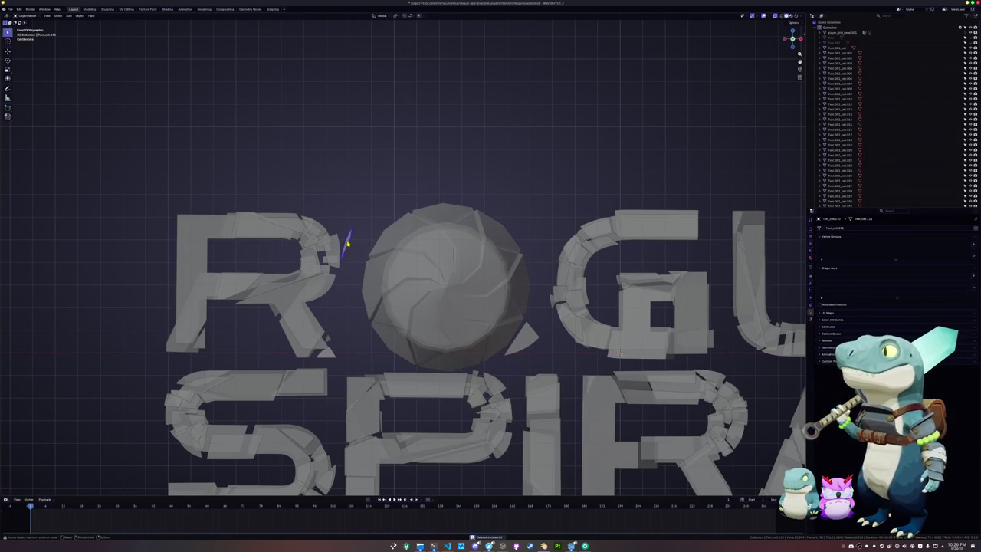
drag(499, 324, 454, 306)
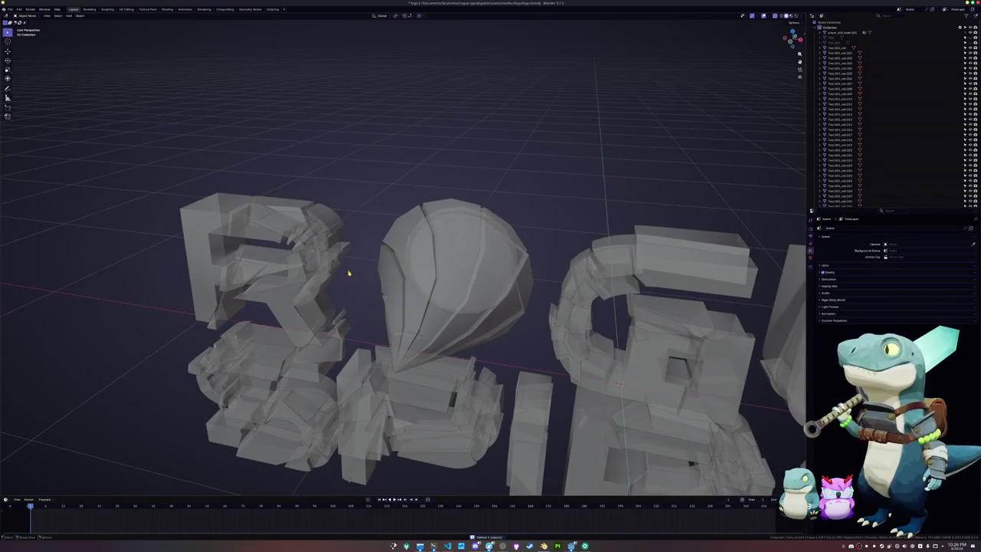
Scale the drill-head mesh along Y in Edit Mode to squash its depth, then return to front view.
key(alt+z)
scroll(373, 284, down, 5)
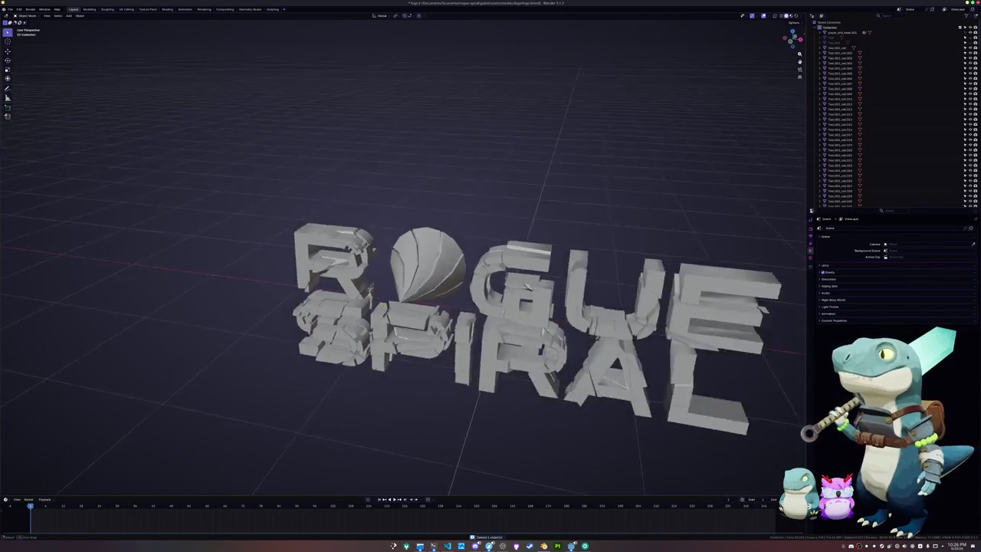
mouse_move(380, 304)
mouse_down()
mouse_move(435, 277)
mouse_move(431, 287)
mouse_up()
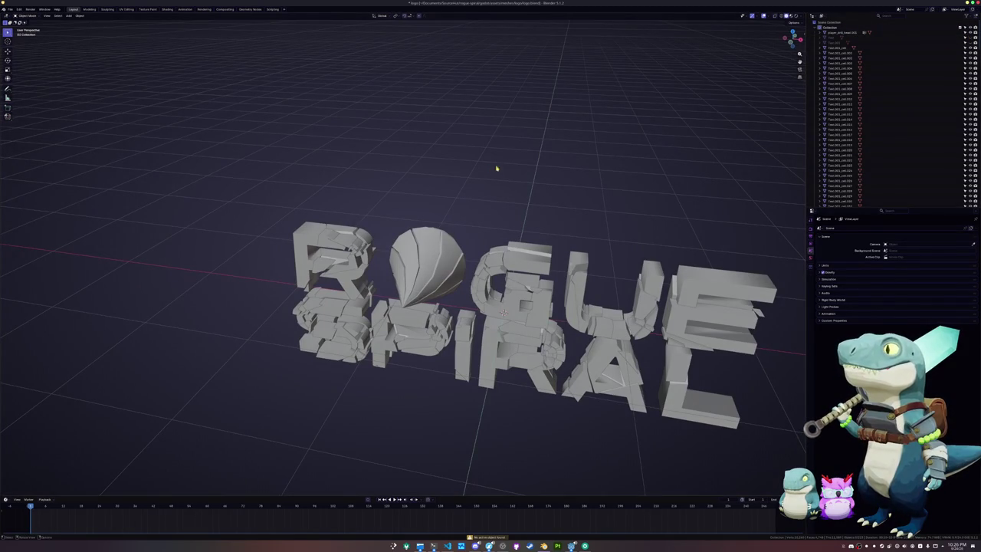
click(843, 33)
drag(494, 166, 575, 183)
key(Escape)
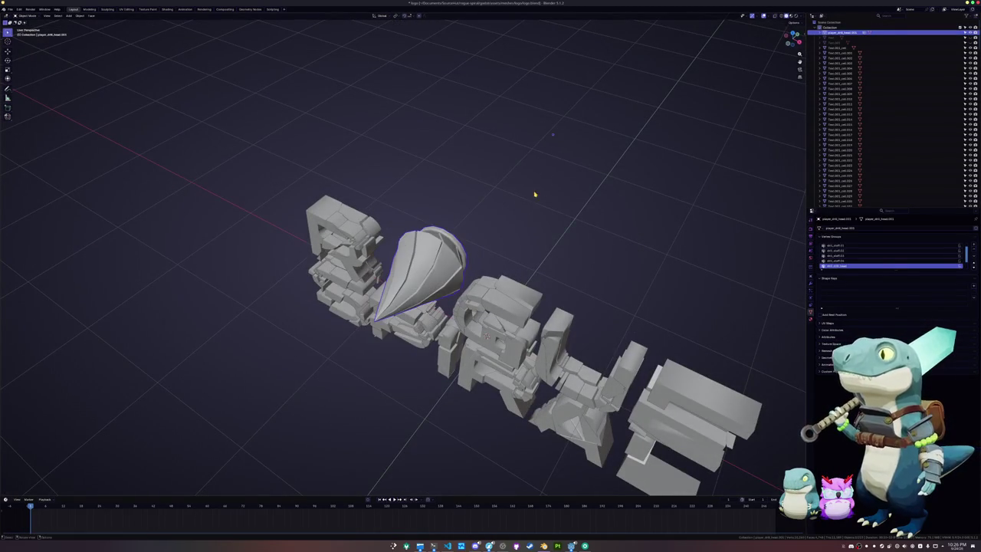
key(Tab)
key(s)
key(y)
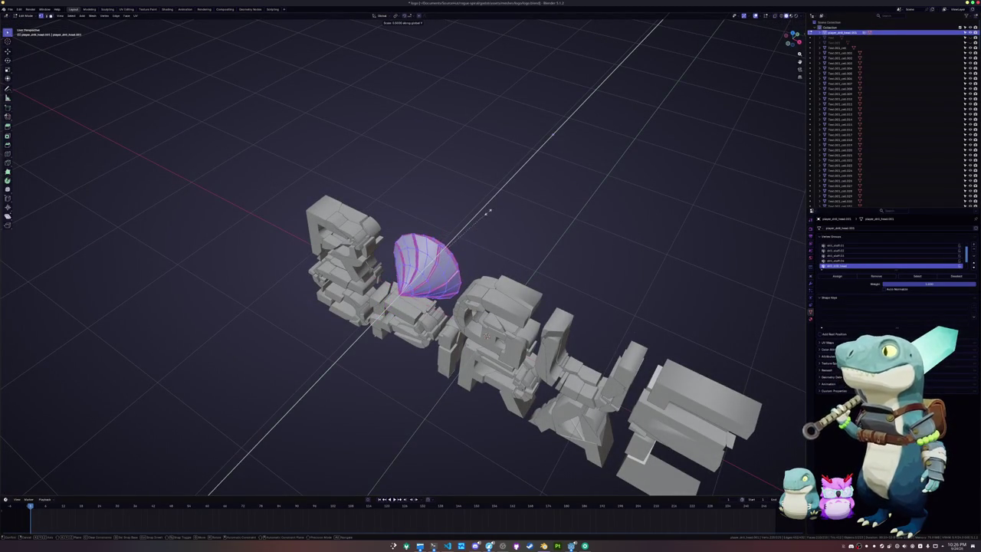
click(516, 207)
key(Tab)
key(KP_1)
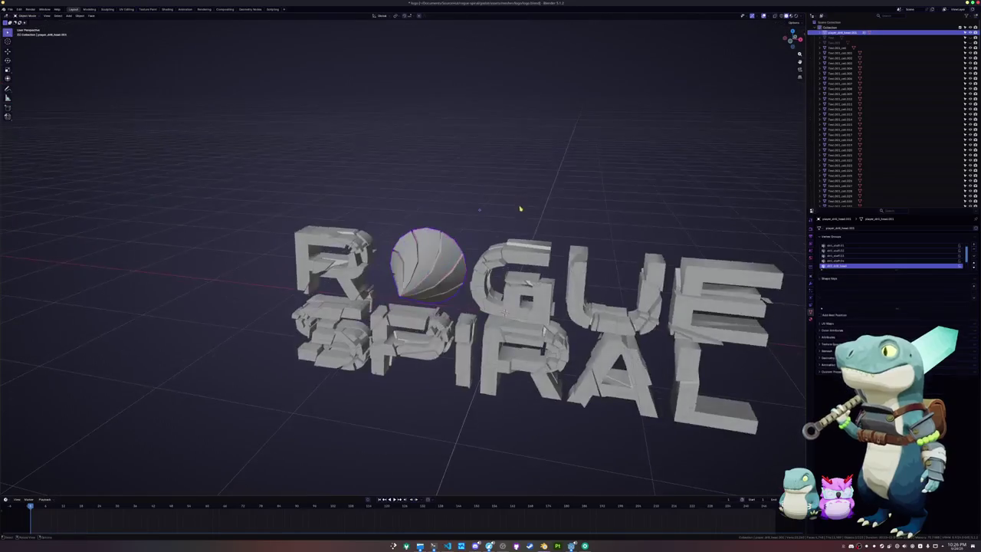
Box-select all letter pieces and apply All Transforms with Ctrl+A.
key(alt+a)
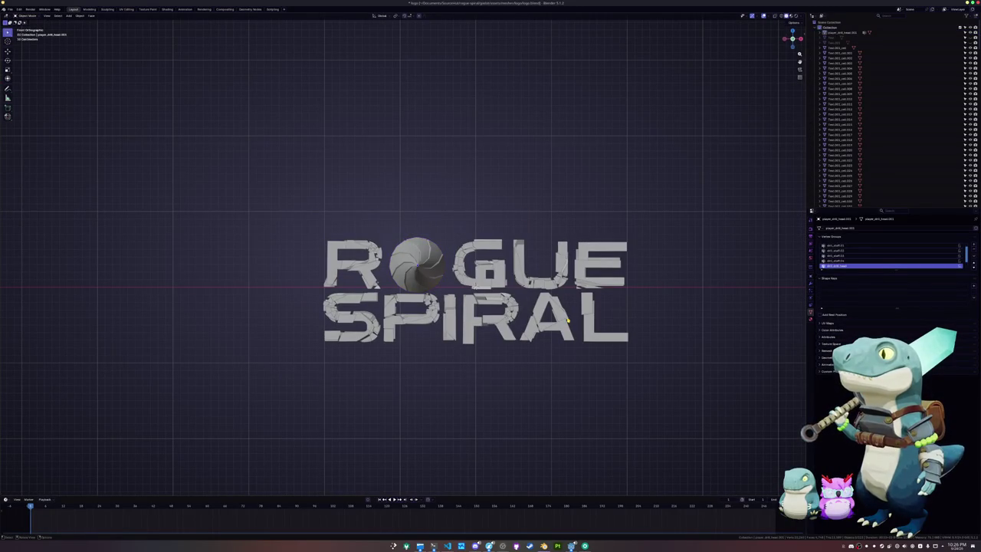
mouse_move(641, 376)
mouse_down()
mouse_move(306, 309)
mouse_move(306, 222)
mouse_up()
scroll(306, 222, up, 3)
key(ctrl+a)
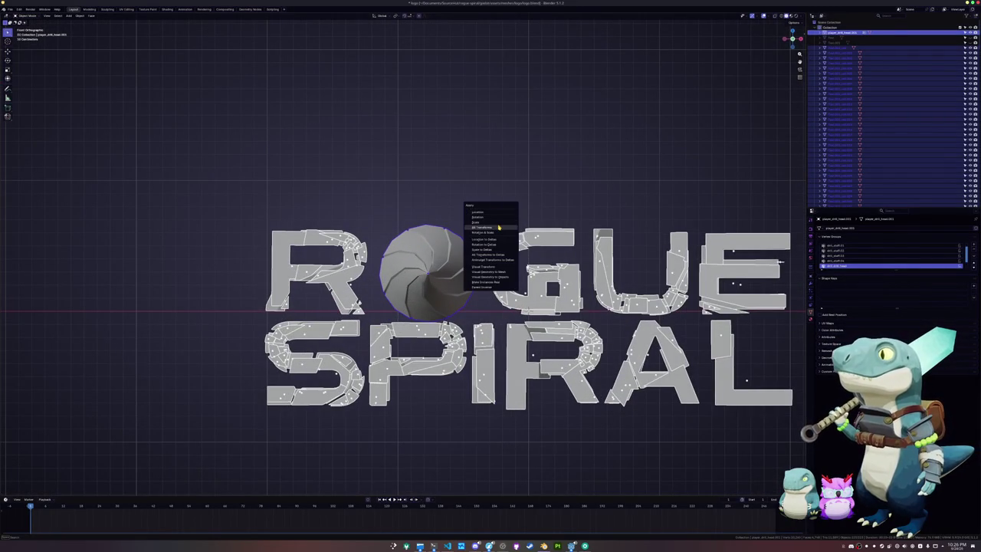
click(498, 228)
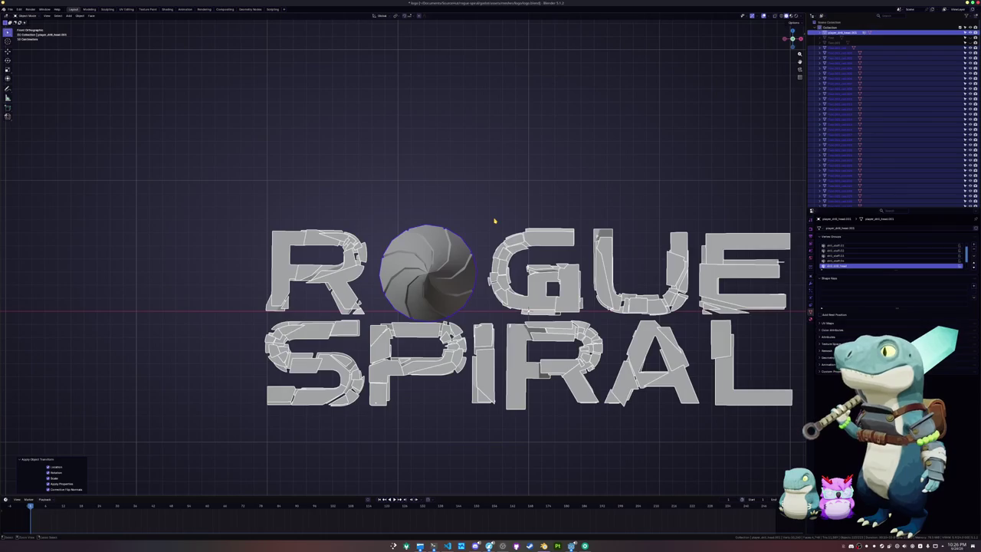
Reselect the letter pieces in groups, including the SP, R and S pieces.
click(483, 228)
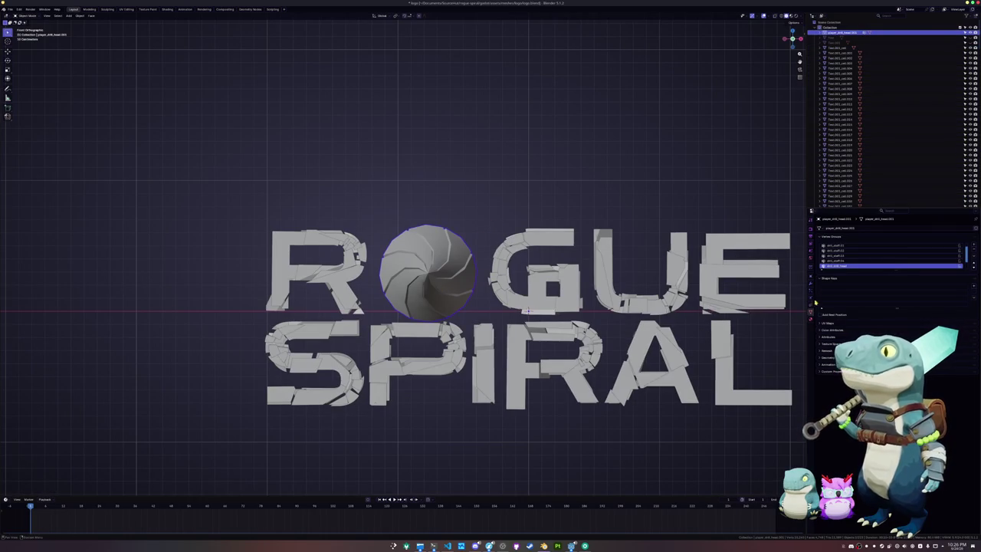
scroll(589, 383, down, 1)
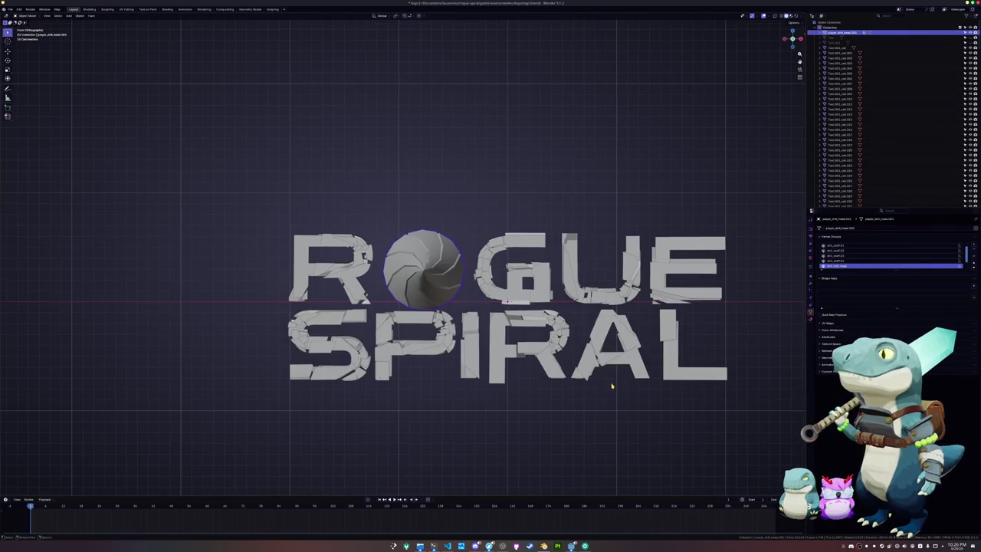
mouse_move(737, 417)
mouse_down()
mouse_move(703, 377)
mouse_move(468, 211)
mouse_up()
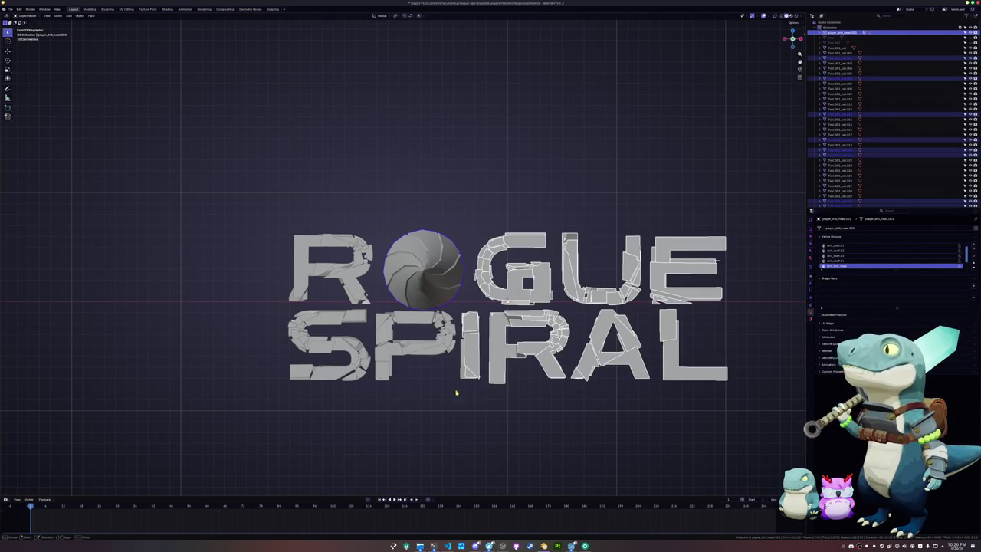
drag(458, 392, 350, 314)
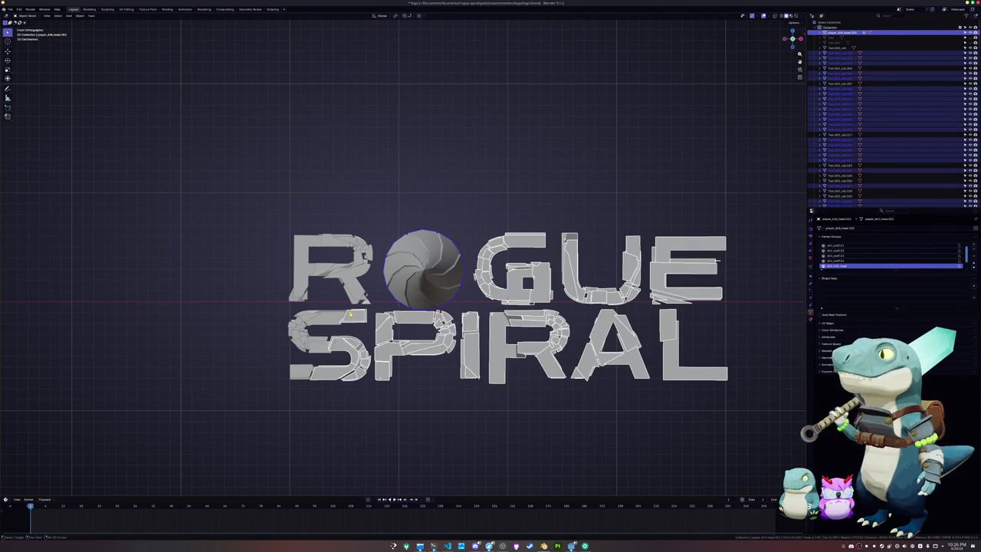
mouse_move(369, 402)
mouse_down()
mouse_move(263, 190)
mouse_move(361, 403)
mouse_move(384, 422)
mouse_up()
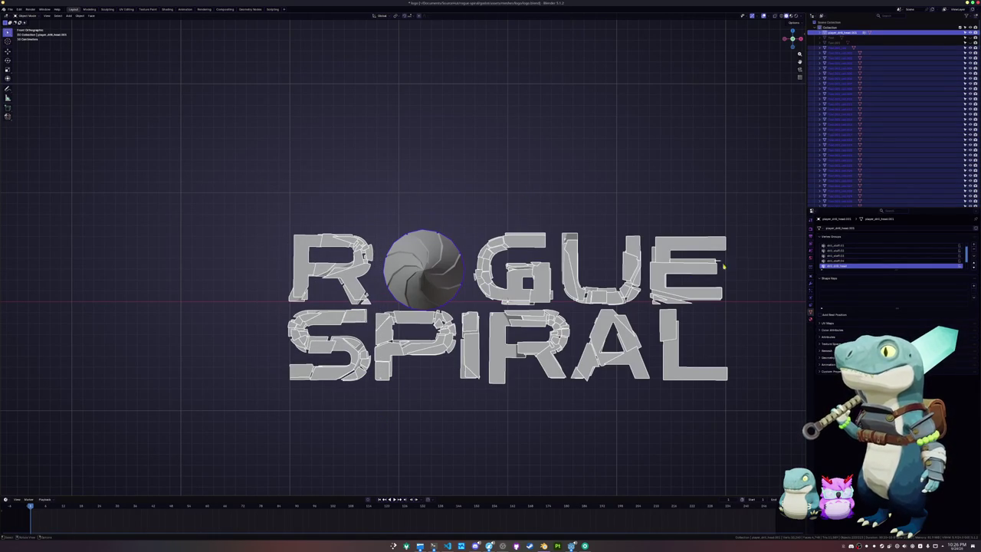
In Modifier Properties, add a Bevel modifier by search, then undo it and cancel a second try.
click(811, 282)
click(839, 228)
text(be)
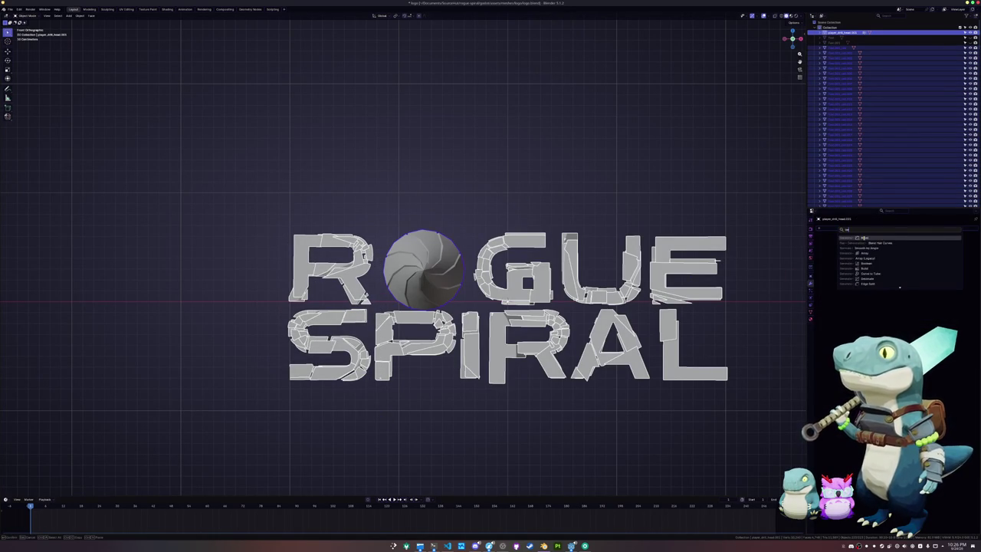
key(Return)
scroll(750, 257, up, 1)
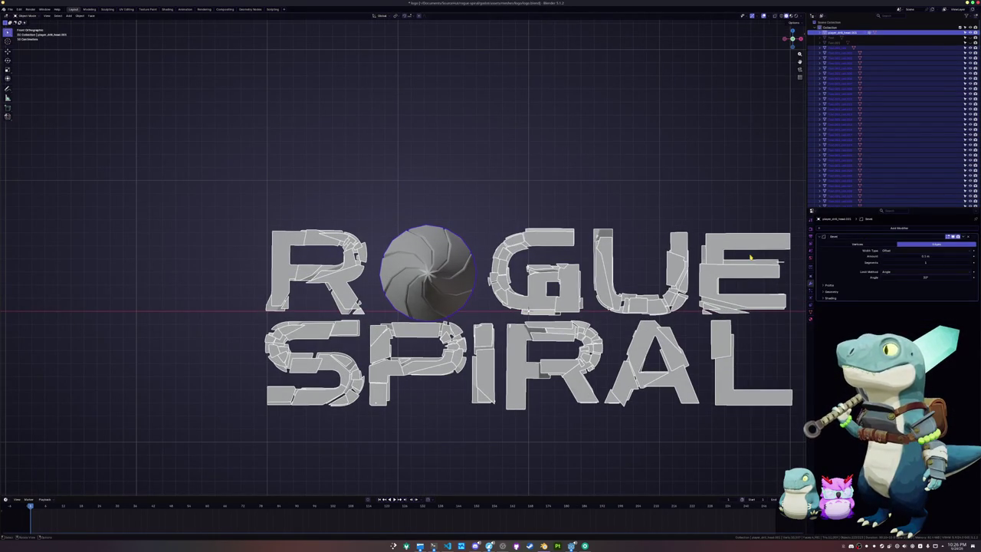
key(ctrl+z)
click(899, 227)
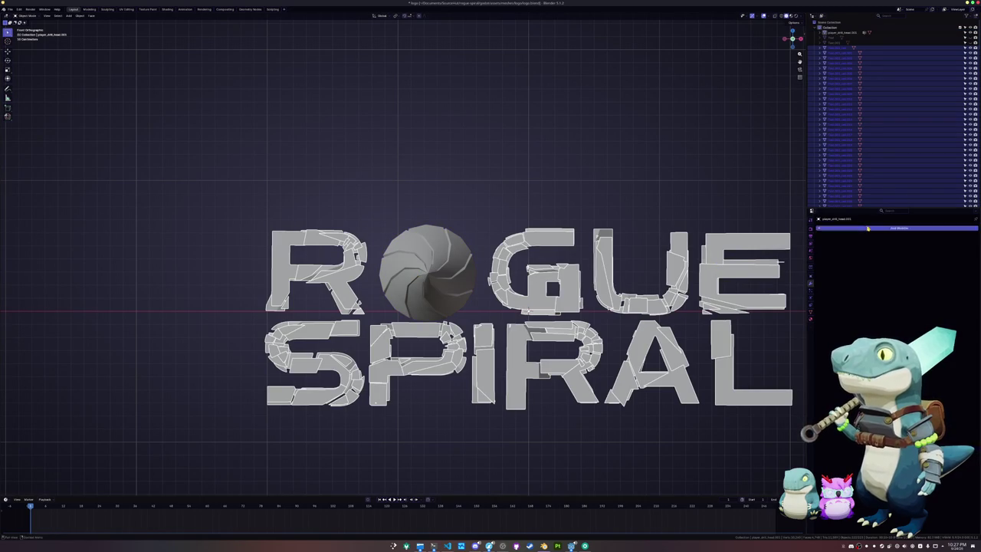
text(b)
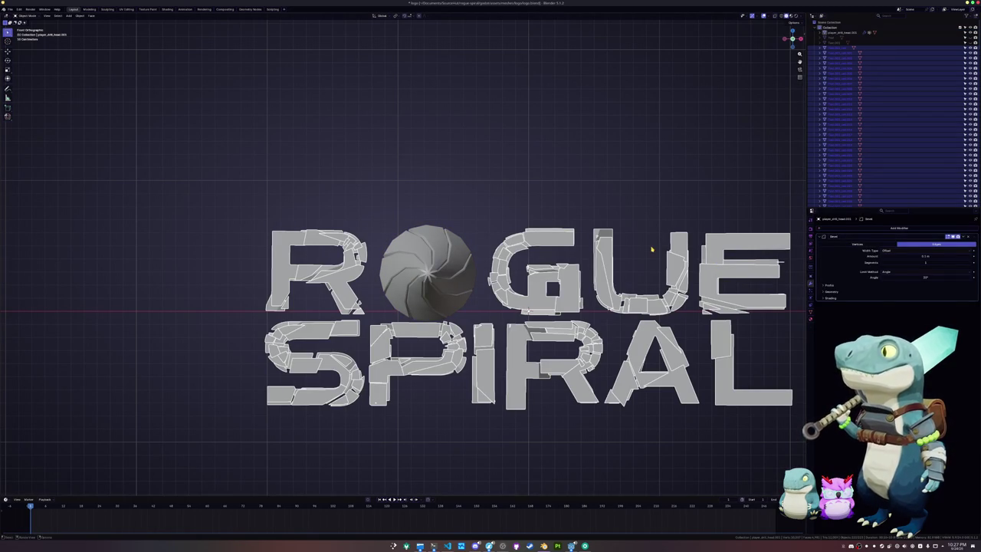
key(Escape)
With a G piece active, add Bevel, apply All Transforms and adjust the bevel amount.
click(533, 287)
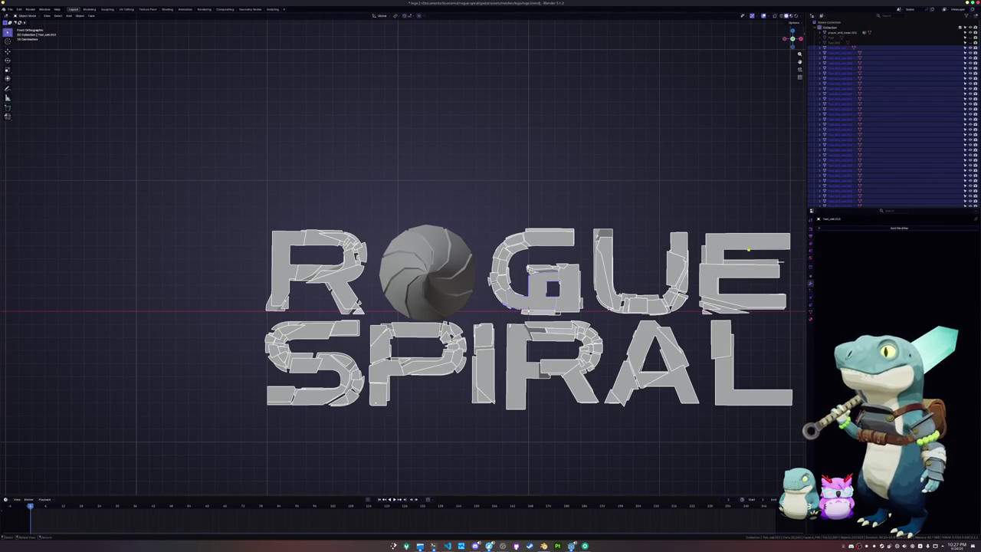
click(861, 228)
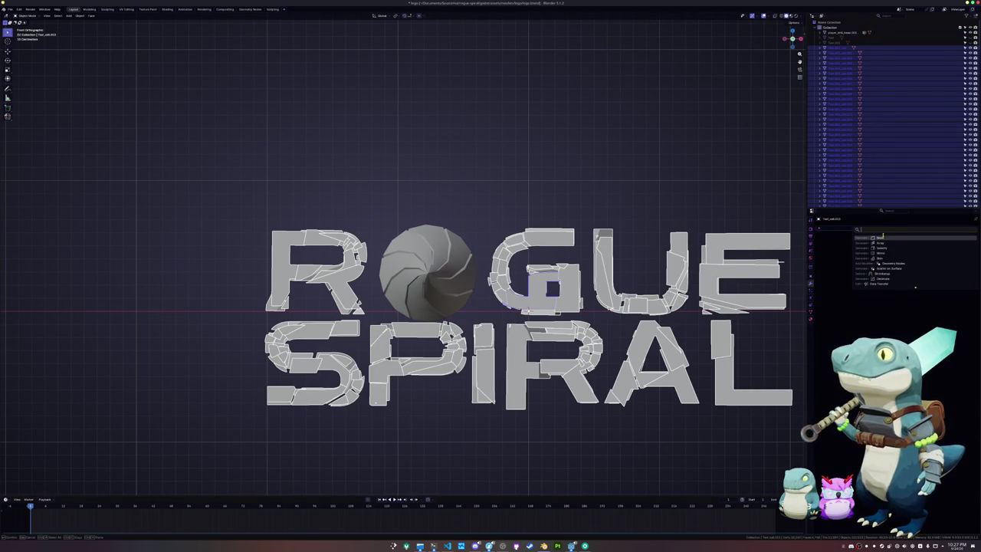
click(882, 237)
scroll(732, 323, up, 5)
key(ctrl+a)
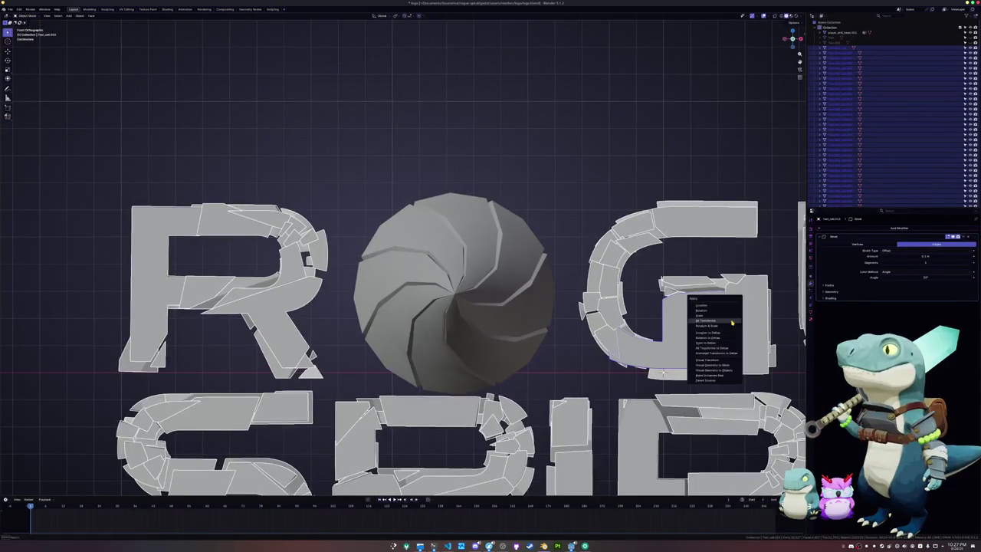
click(731, 322)
scroll(553, 309, up, 6)
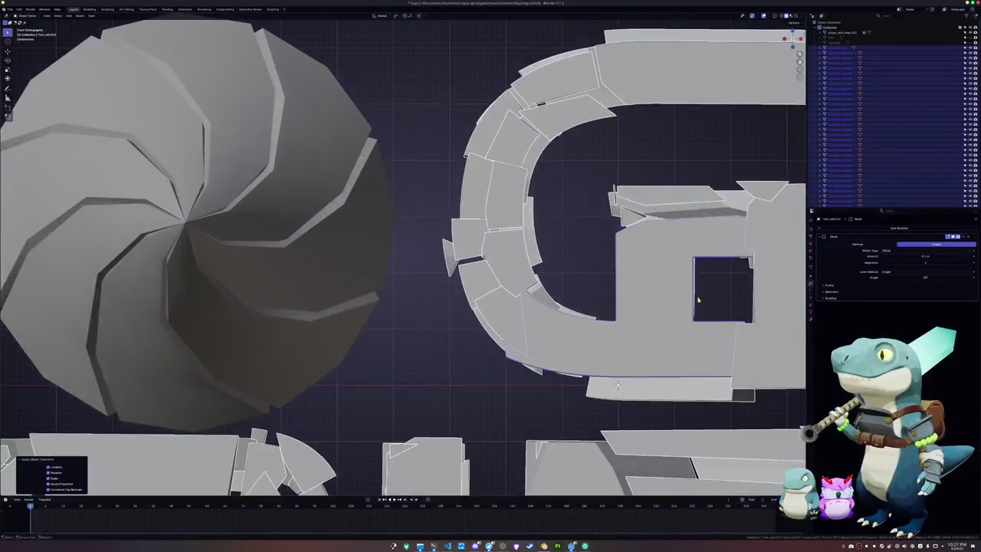
scroll(553, 310, up, 4)
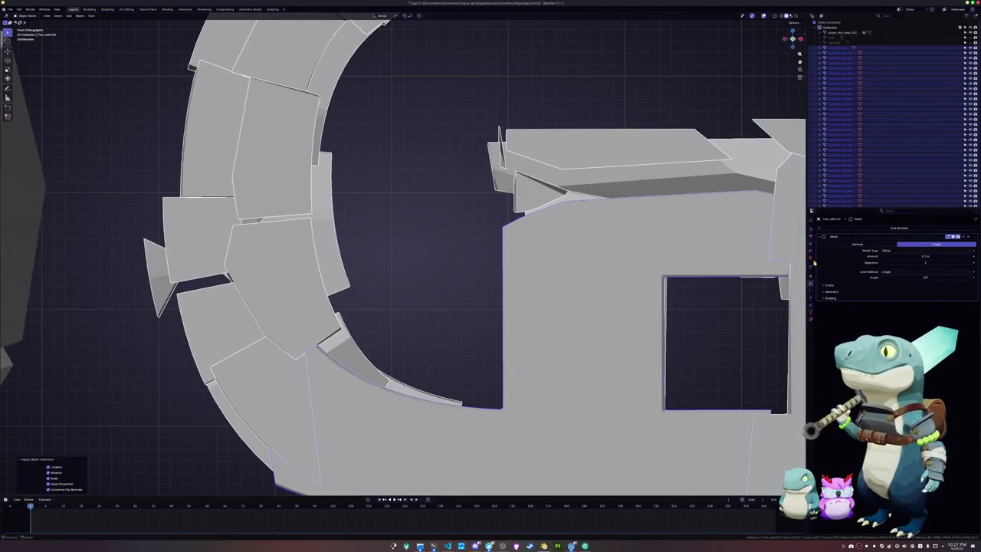
drag(909, 254, 912, 255)
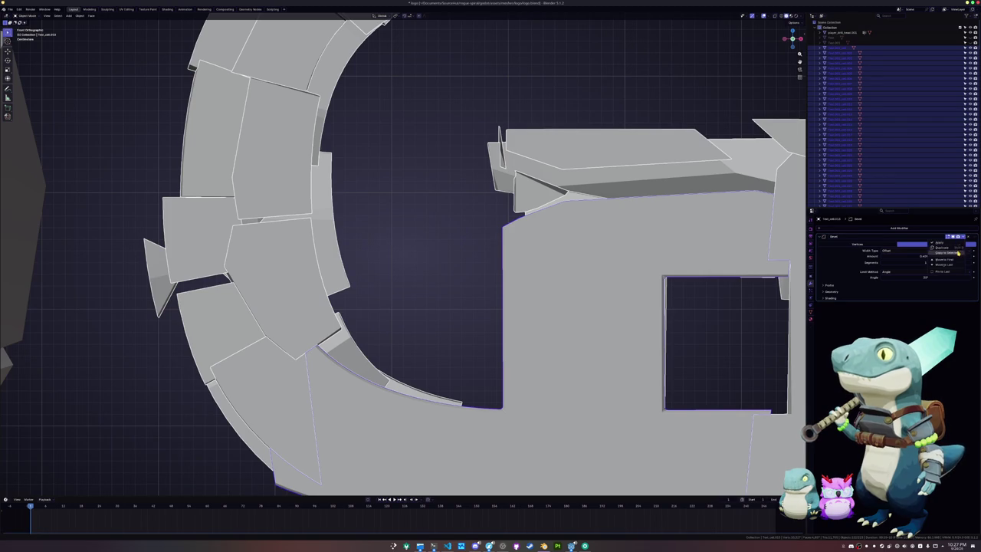
scroll(518, 263, down, 8)
scroll(518, 263, down, 4)
Give the letter pieces auto smooth shading and fine-tune the bevel amount.
right_click(525, 259)
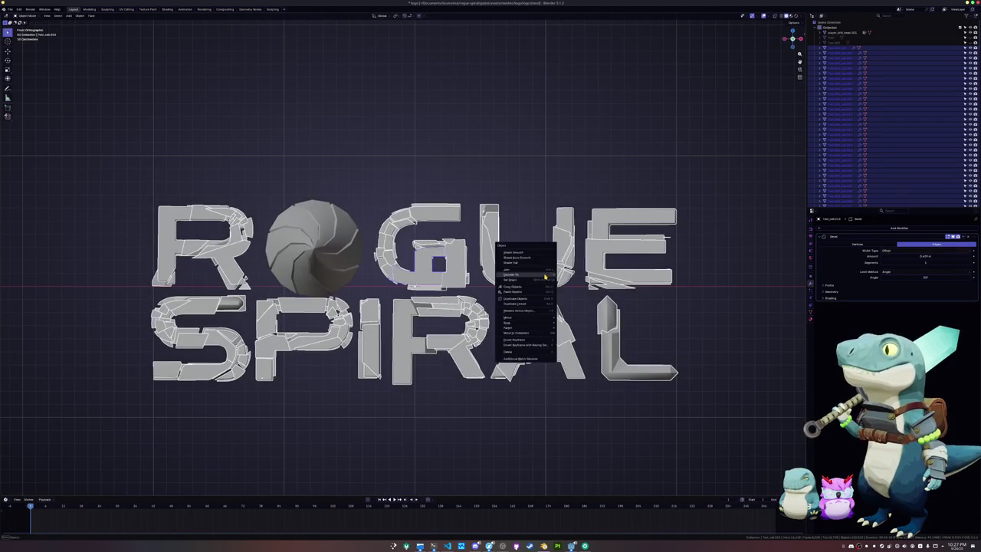
click(537, 262)
drag(537, 262, 560, 241)
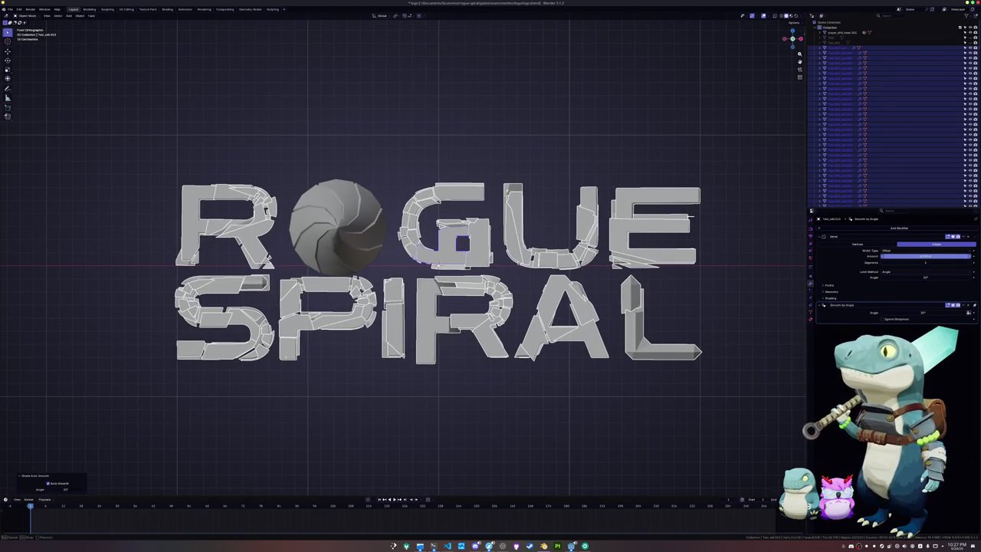
mouse_move(925, 255)
mouse_down()
mouse_move(950, 255)
mouse_move(930, 255)
mouse_up()
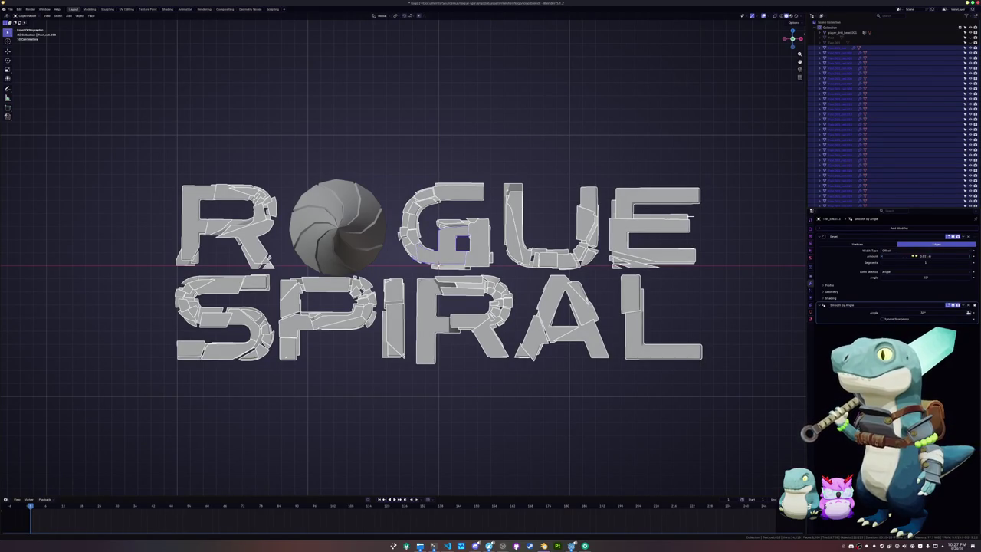
scroll(689, 252, down, 1)
Add a Decimate modifier, apply all modifiers, and enter Edit Mode.
click(898, 228)
text(de)
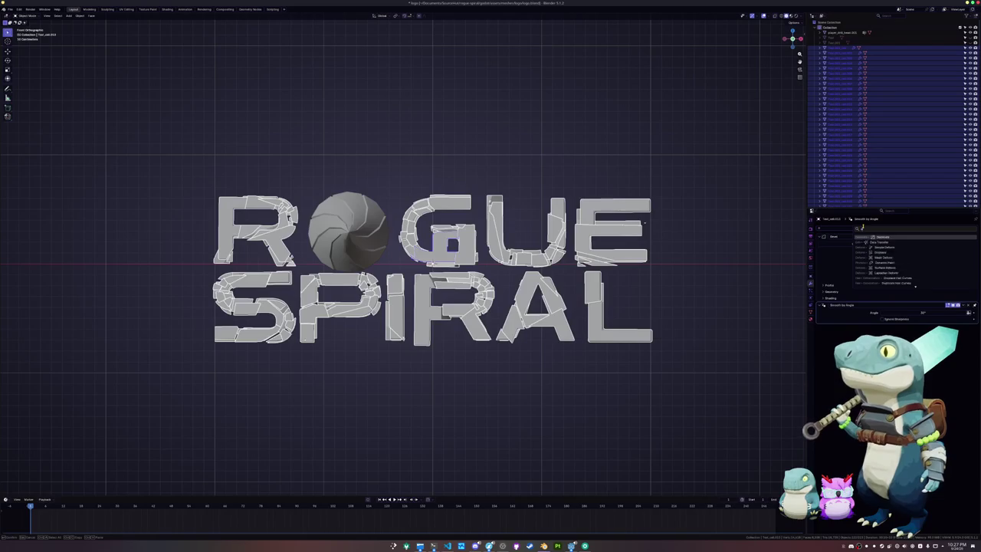
key(Return)
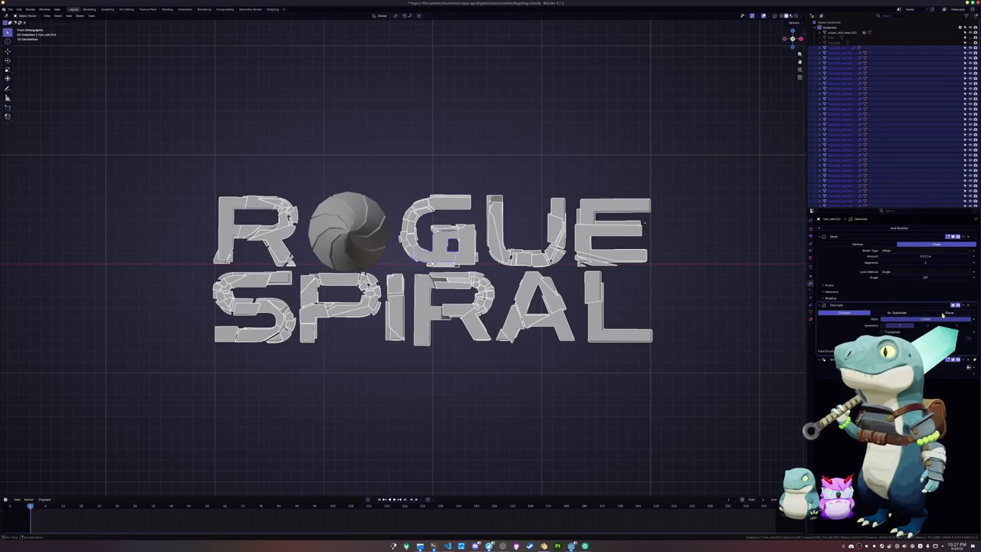
key(ctrl+a)
key(ctrl+a)
key(ctrl+a)
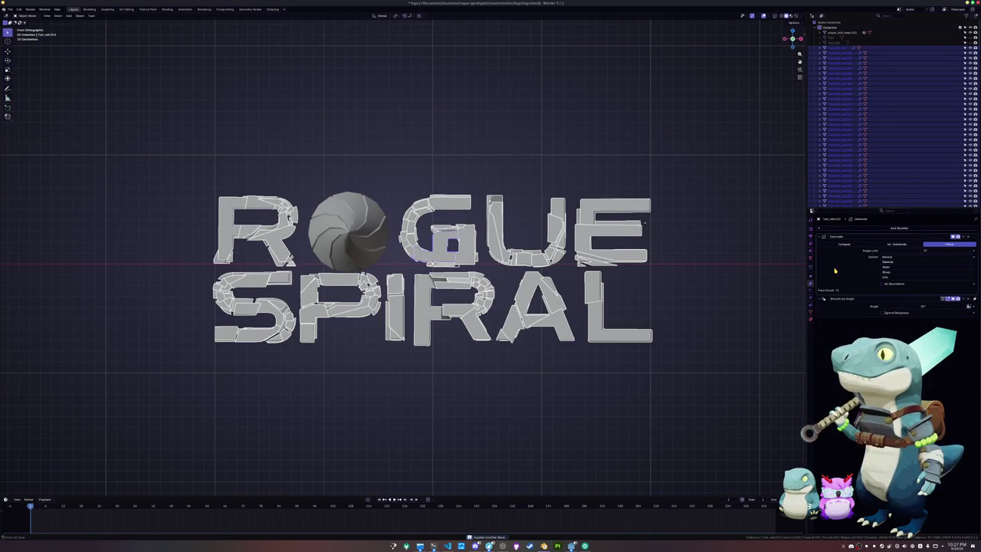
key(Tab)
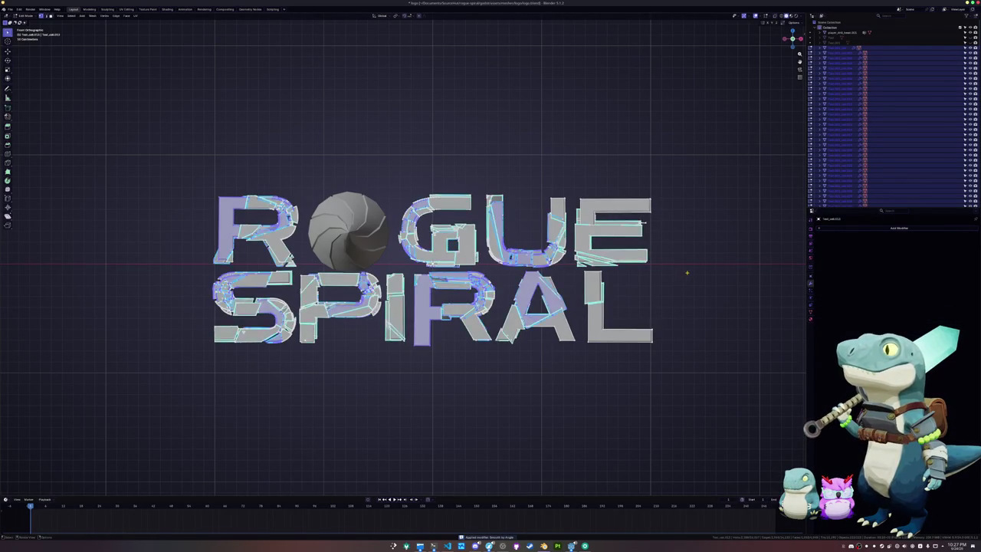
In the UV Editing workspace, unwrap the logo pieces and pack them with UVPackmaster.
click(127, 9)
scroll(525, 187, up, 5)
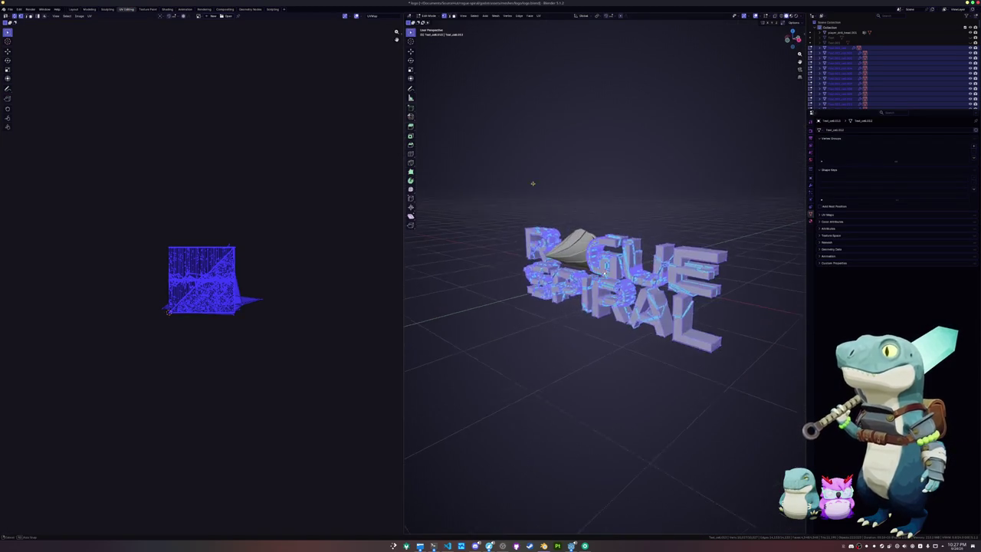
click(539, 15)
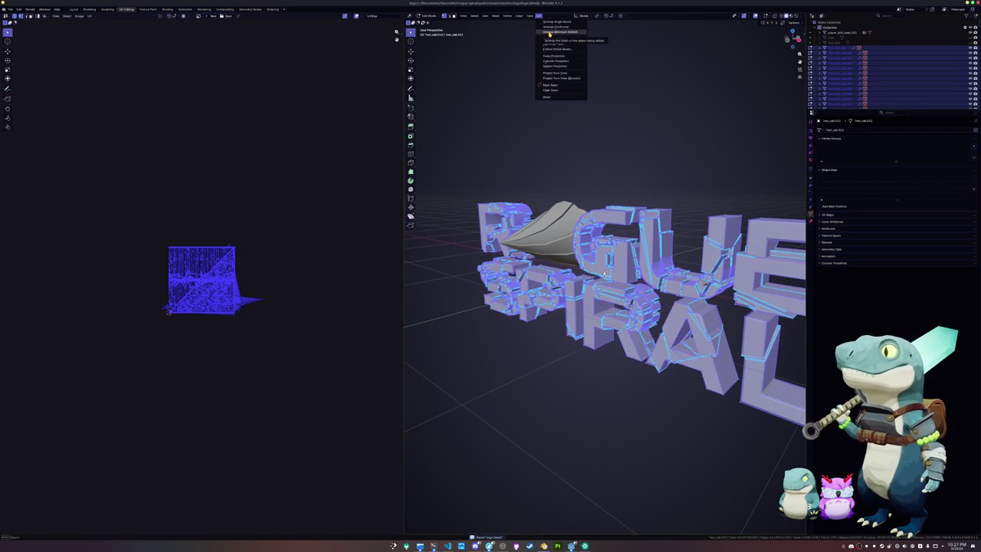
click(549, 32)
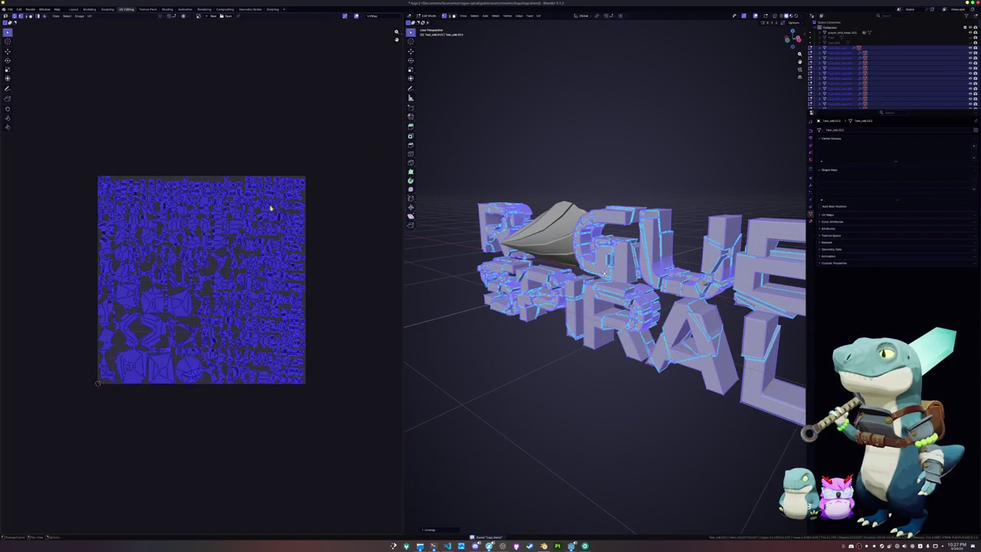
key(n)
click(400, 82)
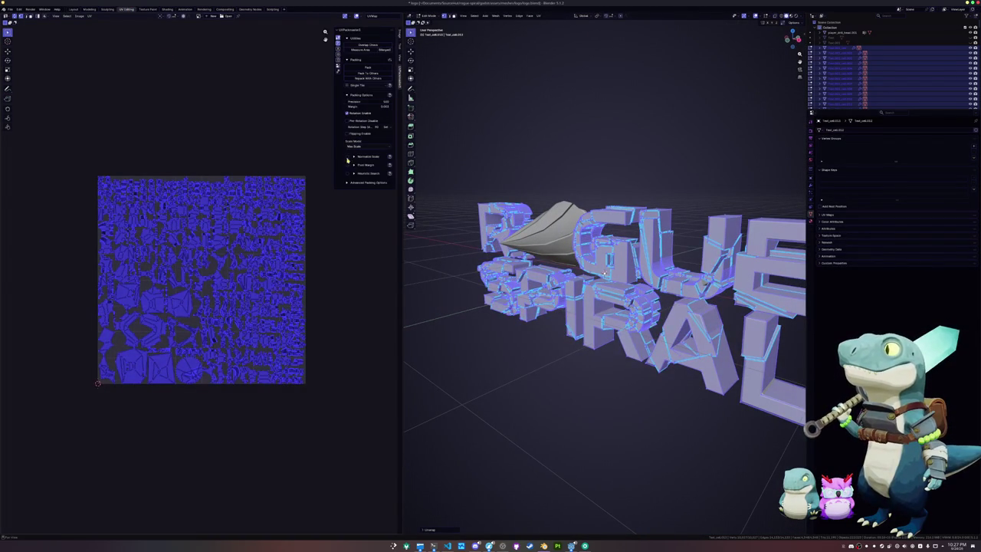
click(374, 68)
scroll(248, 236, up, 1)
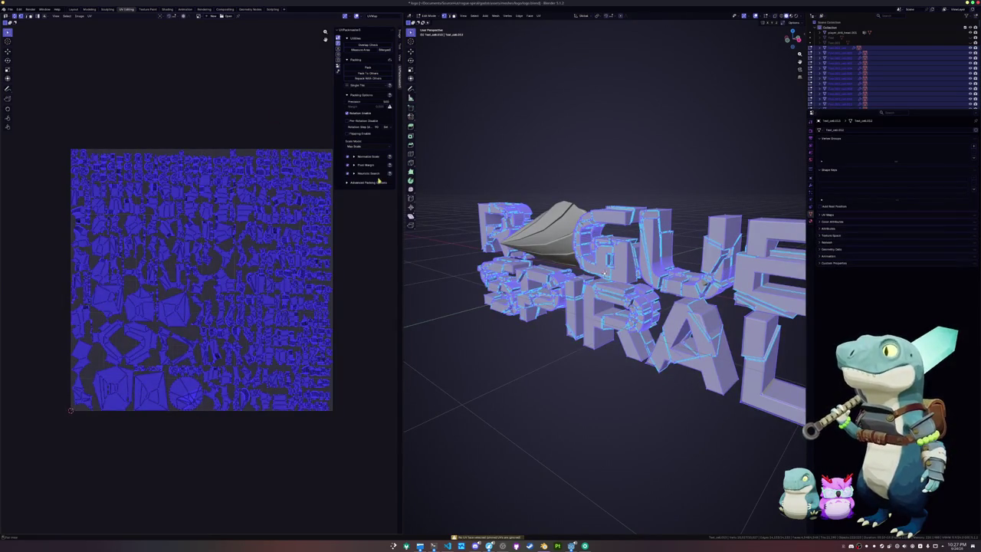
Redo the UVs with Smart UV Project, pack the islands tightly, and return to Object Mode.
click(538, 16)
click(552, 30)
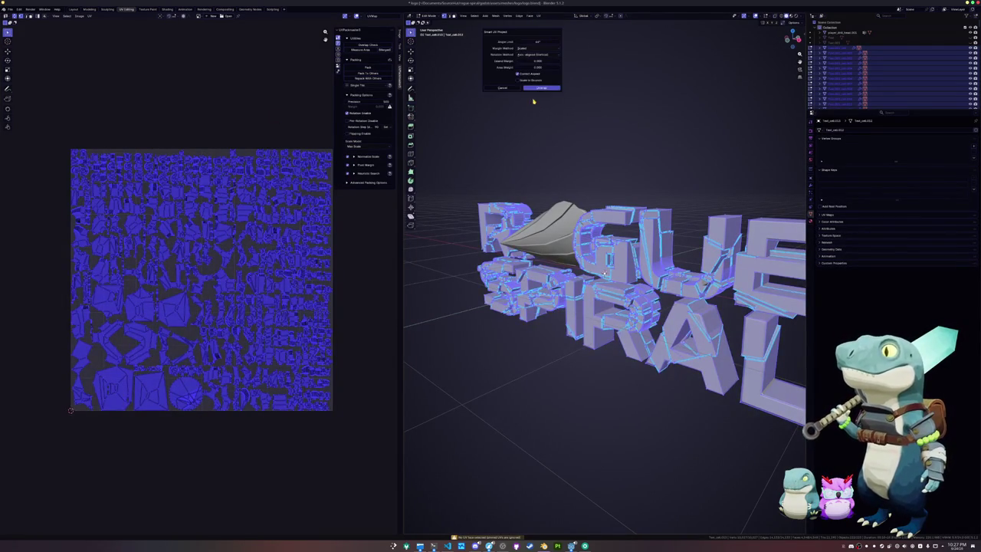
click(543, 89)
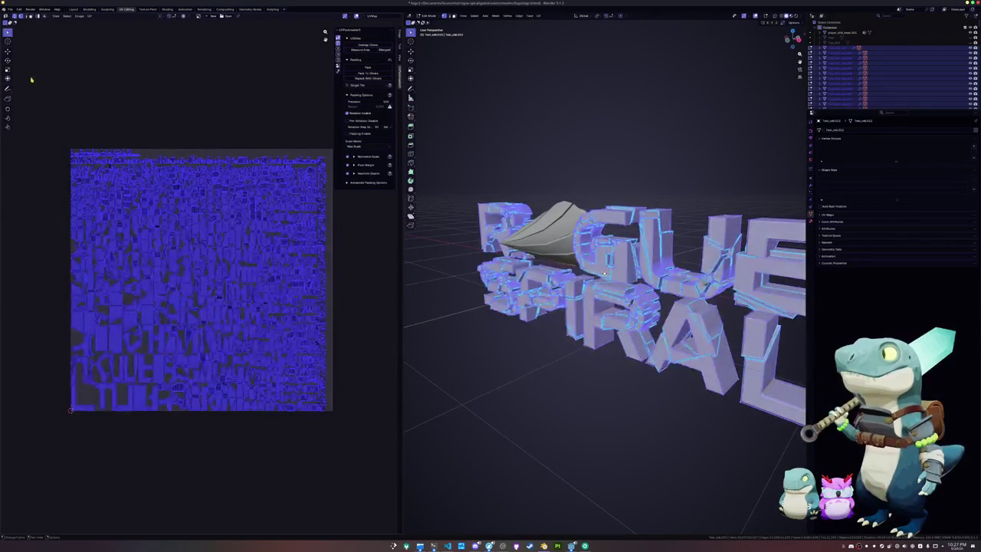
click(368, 67)
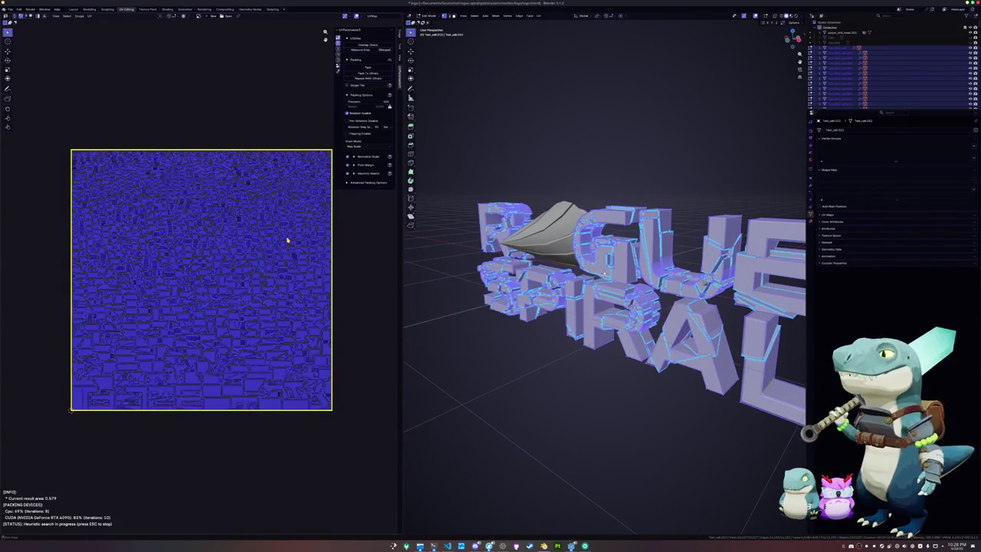
key(Escape)
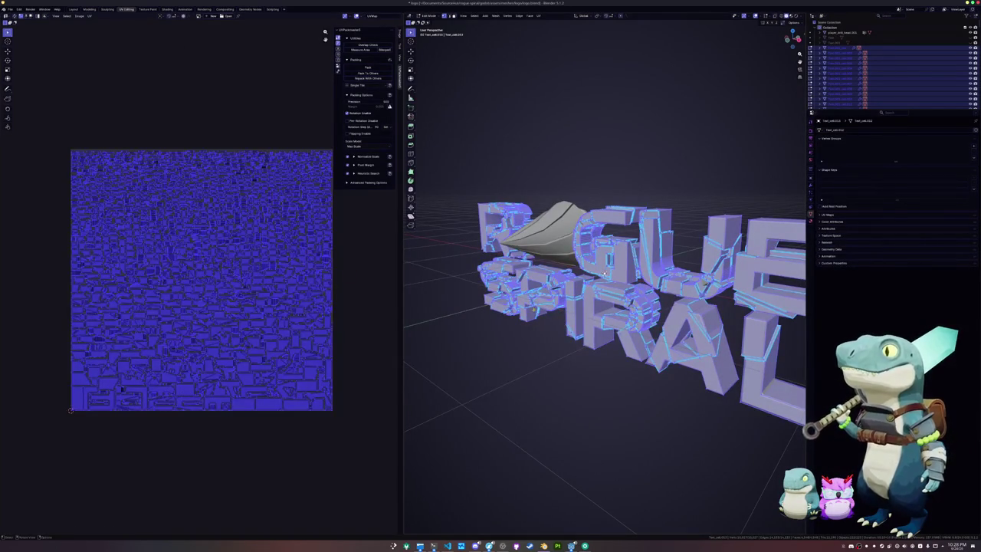
key(Tab)
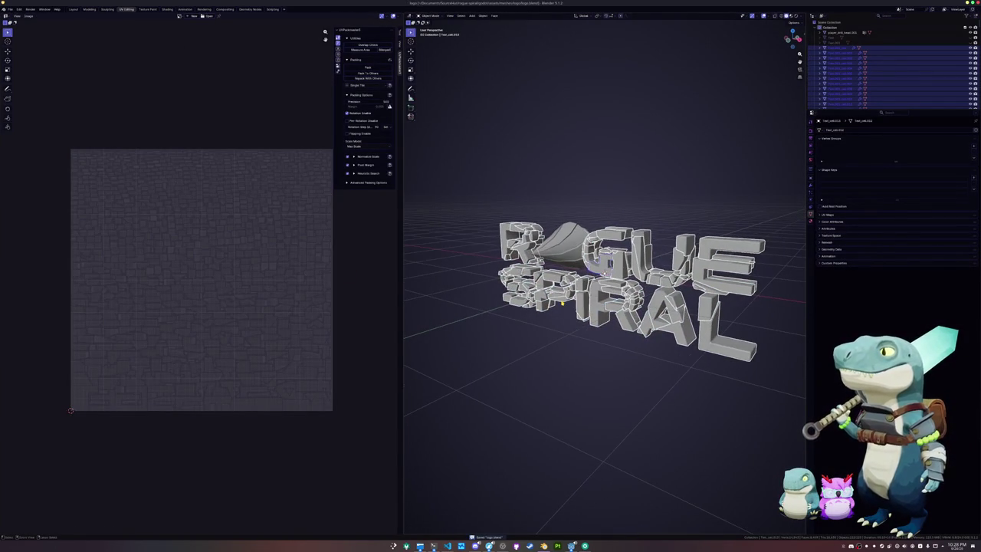
Try joining the logo pieces, undo it, and apply auto smooth shading instead.
key(ctrl+j)
key(ctrl+z)
right_click(562, 302)
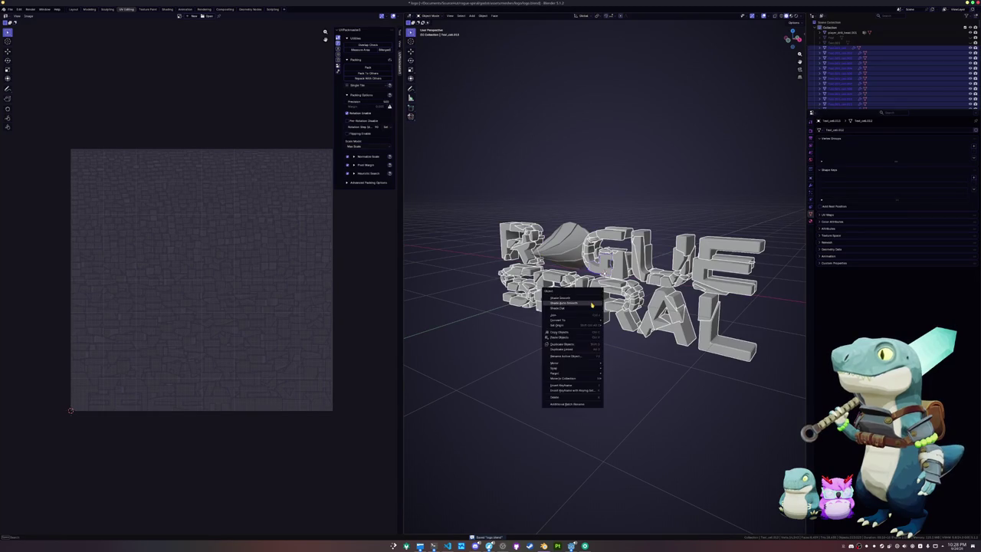
click(593, 303)
Convert the text objects to meshes, join them into one object, and save.
click(810, 186)
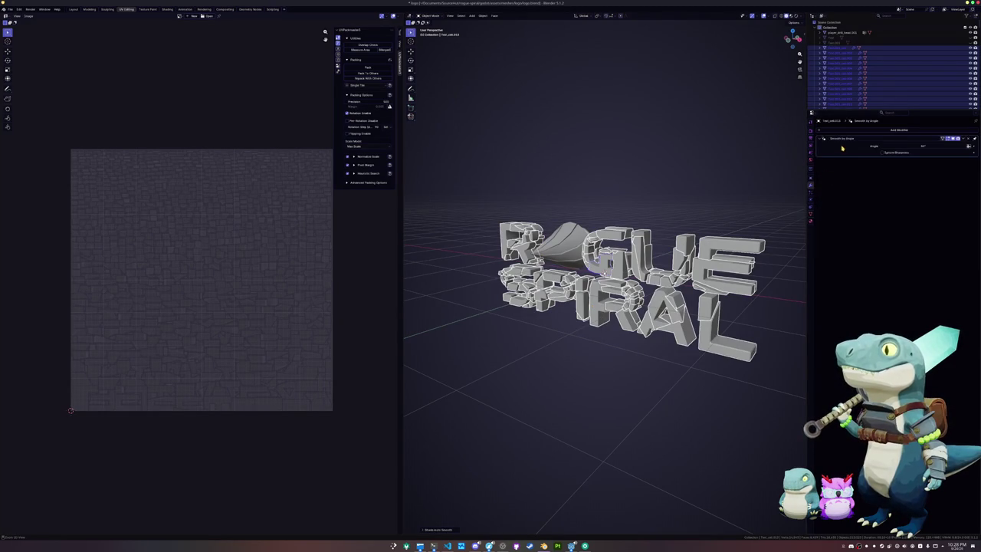
right_click(681, 222)
mouse_move(672, 241)
click(711, 243)
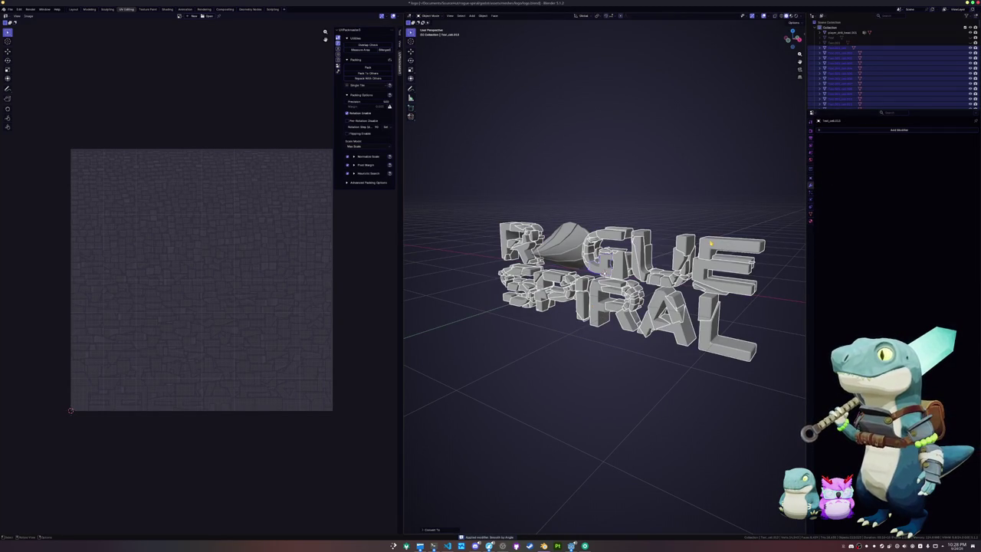
key(ctrl+j)
key(ctrl+s)
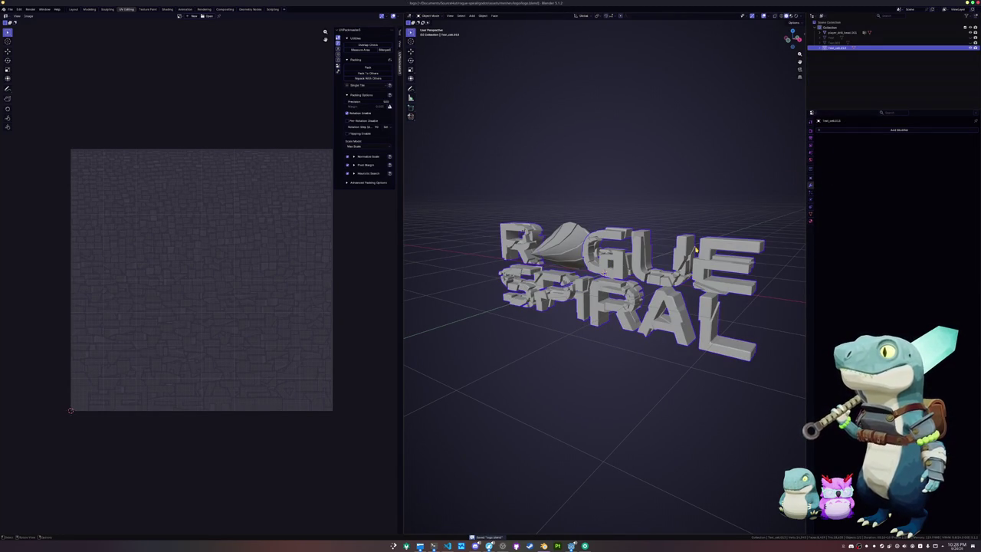
Rename the joined object to 'logo' and the head object to 'anti_head'.
key(F2)
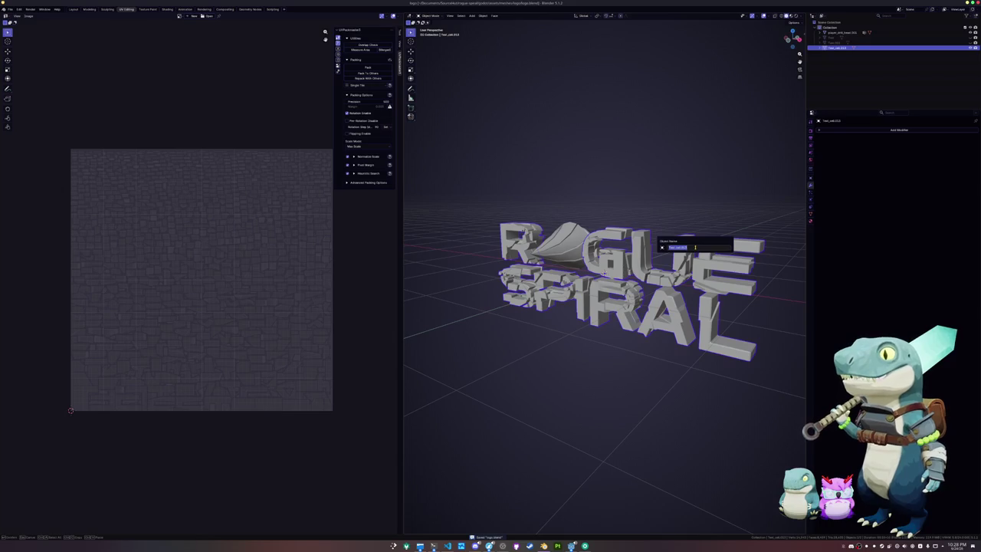
text(logo)
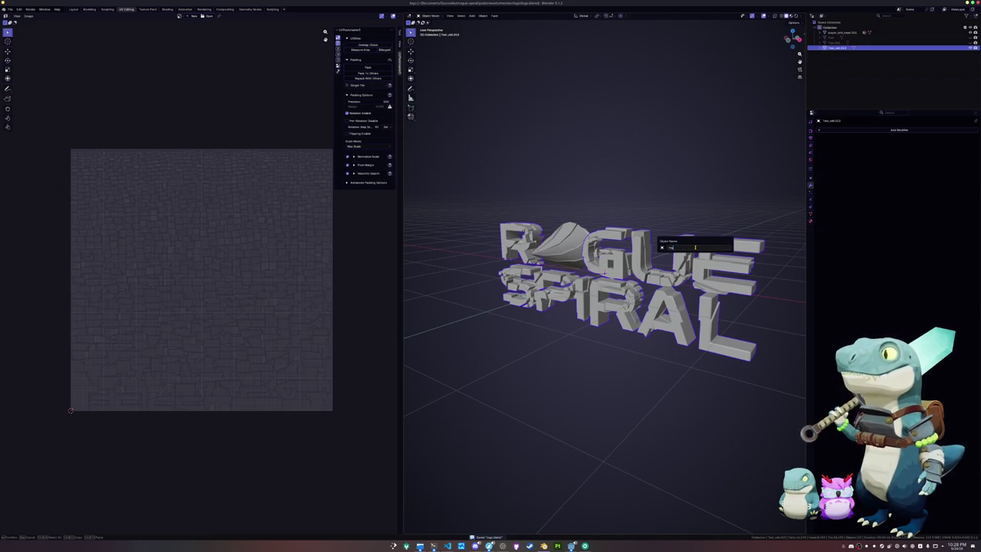
key(Return)
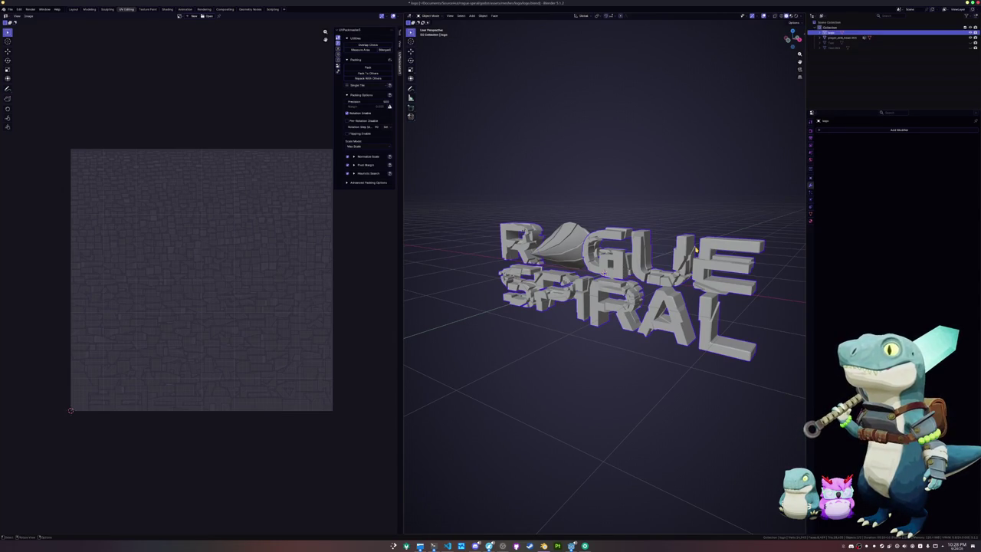
click(841, 37)
key(F2)
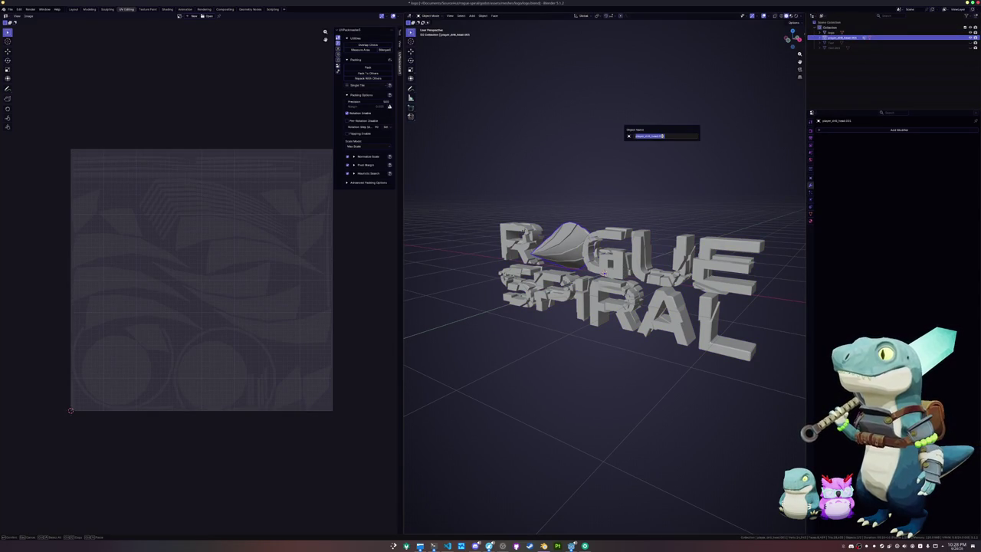
key(BackSpace)
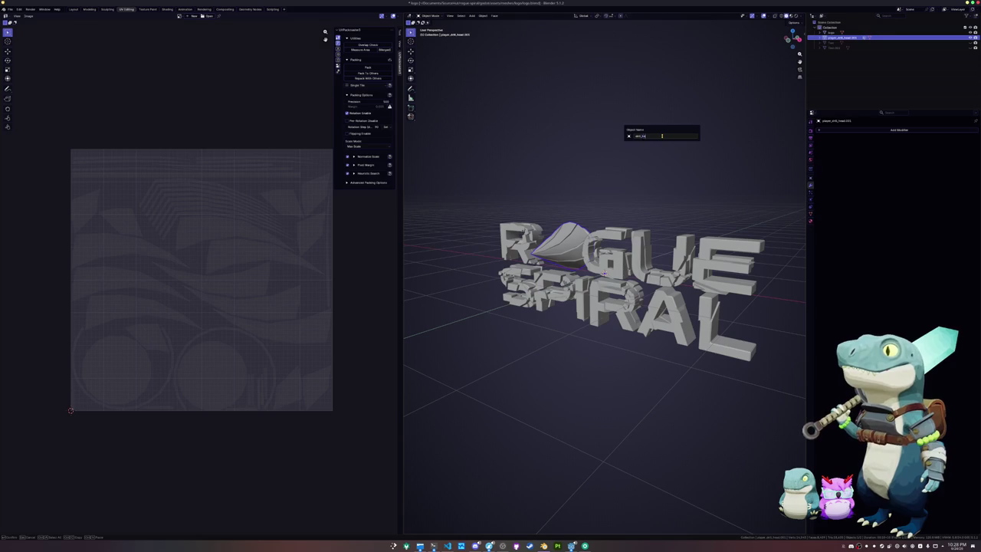
key(Return)
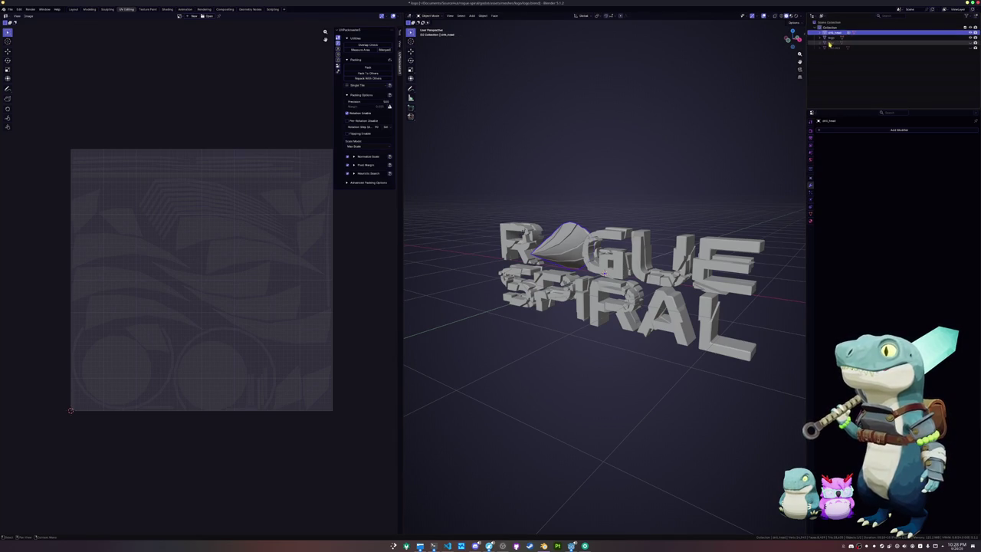
Give the logo object a new material and save the blend file.
click(831, 36)
click(812, 216)
text(logo)
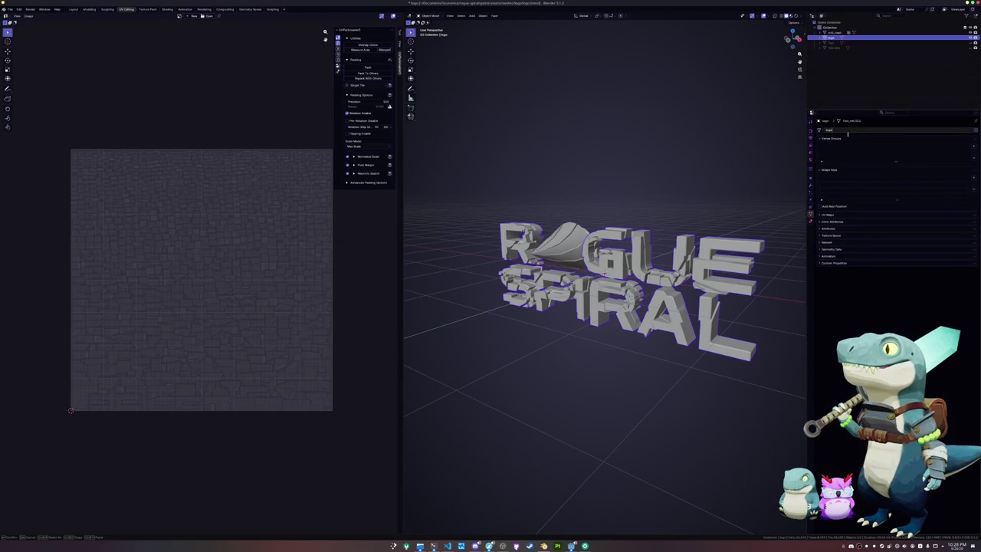
click(811, 221)
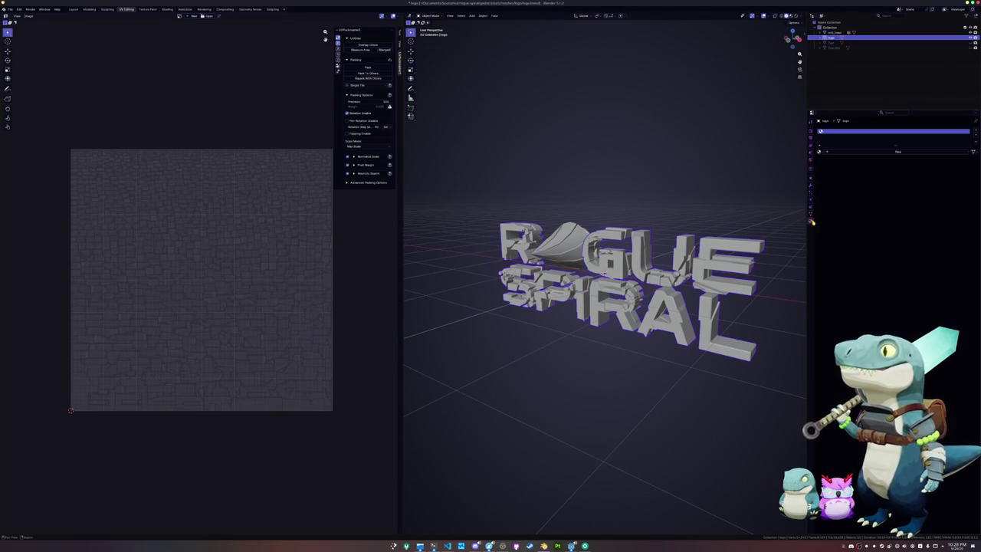
click(847, 151)
key(ctrl+s)
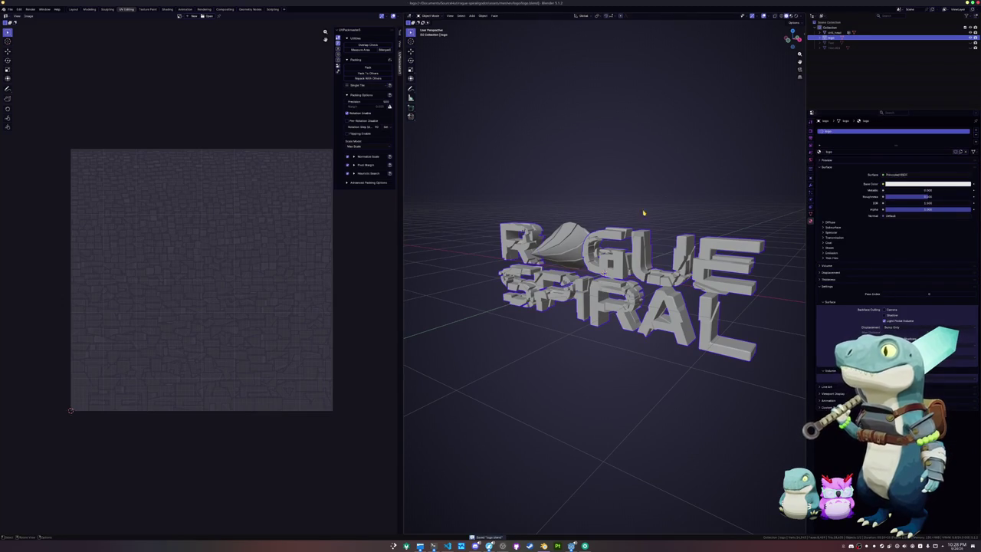
Start a glTF 2.0 export and create an 'exports' folder to save into.
click(10, 9)
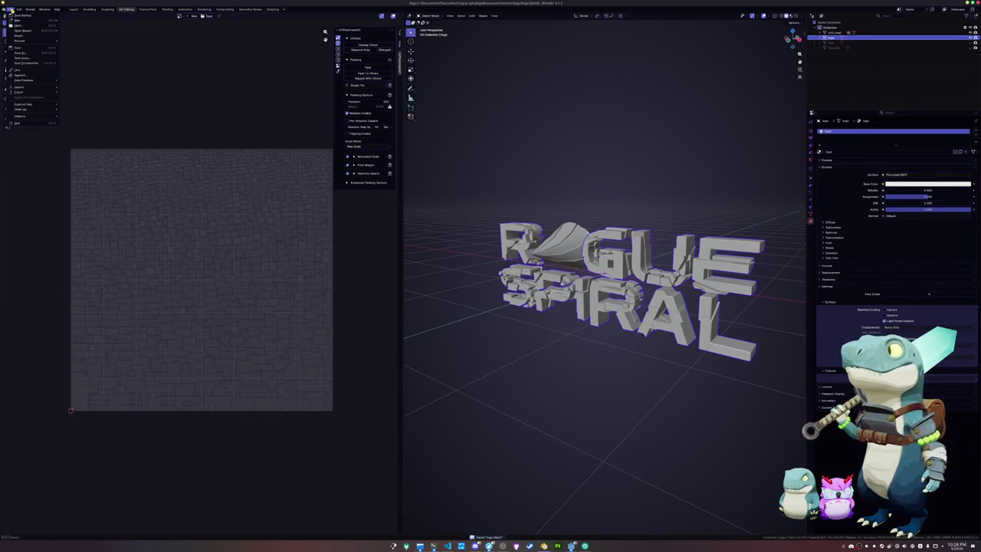
mouse_move(35, 92)
click(85, 139)
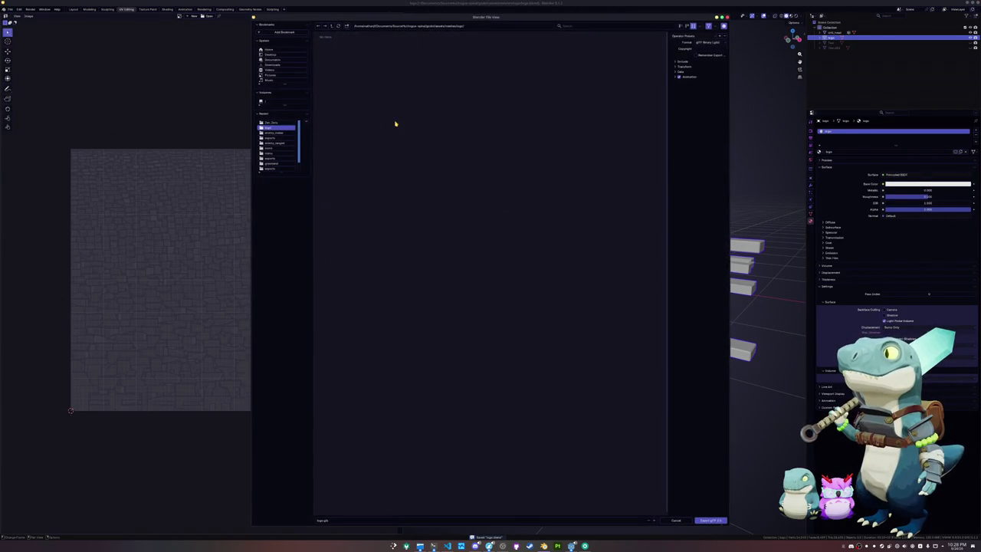
click(347, 26)
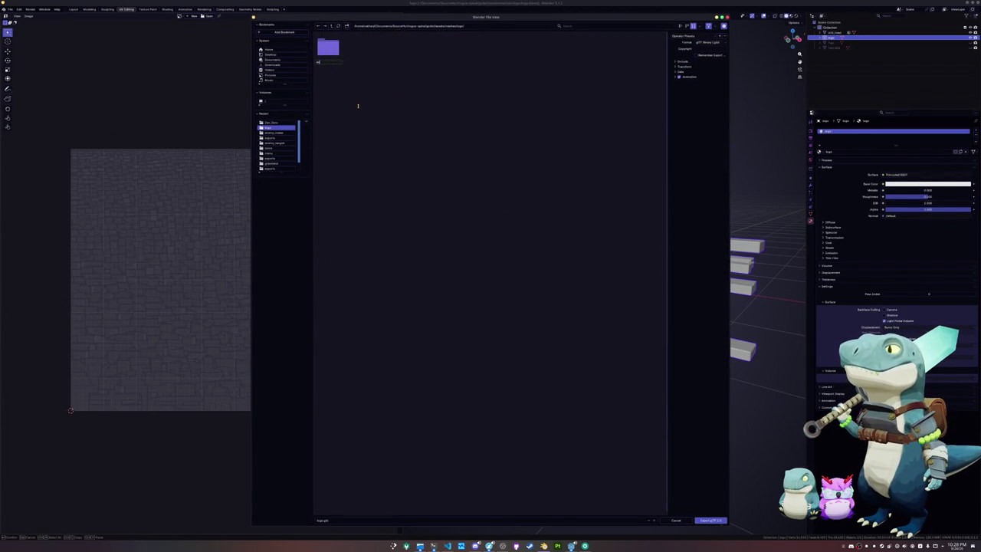
key(Return)
double_click(326, 66)
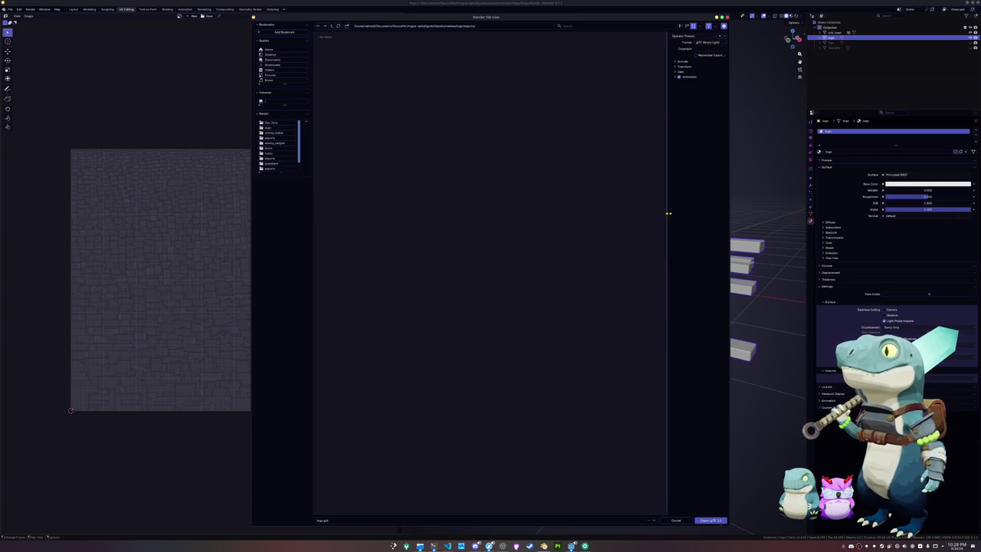
Set the glTF material images option to None and export the logo.
click(679, 61)
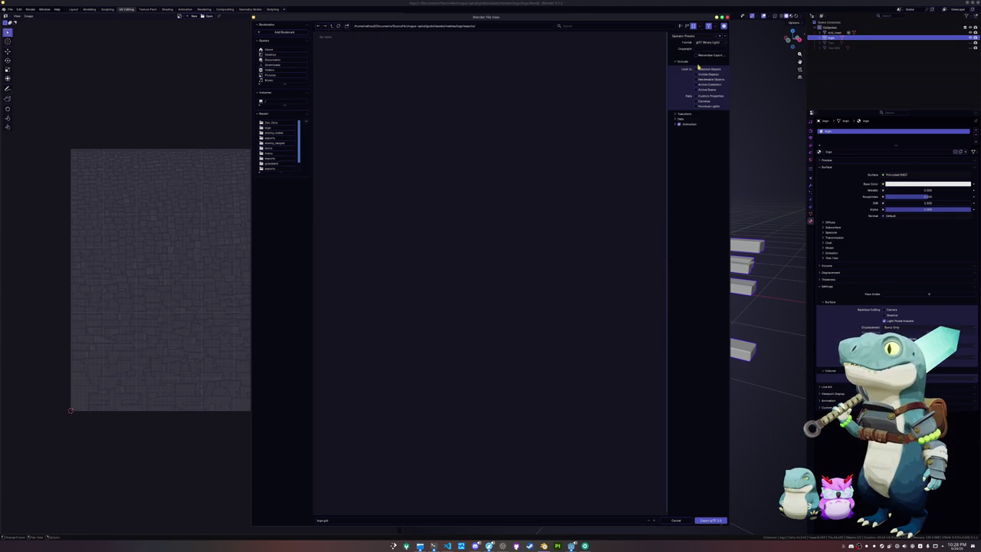
click(678, 119)
click(682, 138)
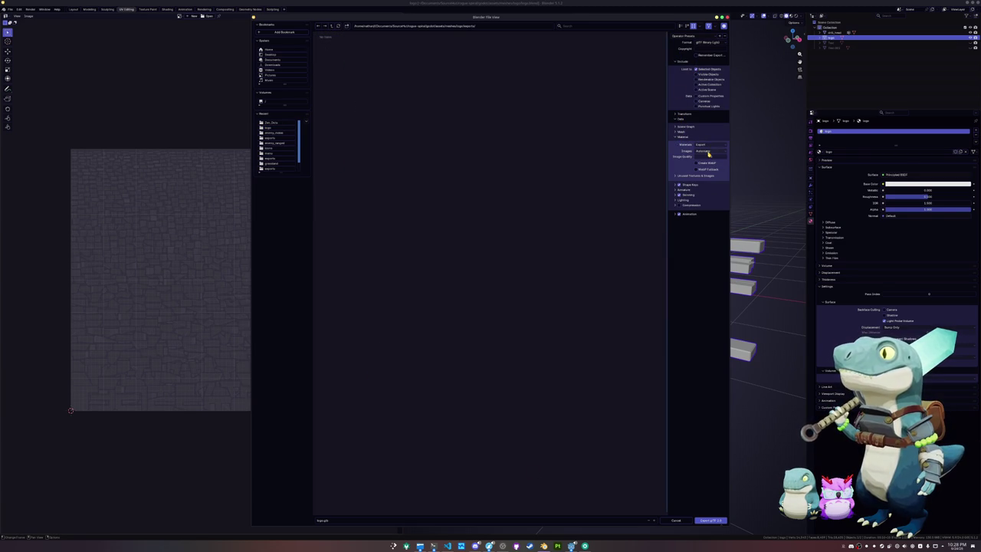
click(708, 151)
click(698, 150)
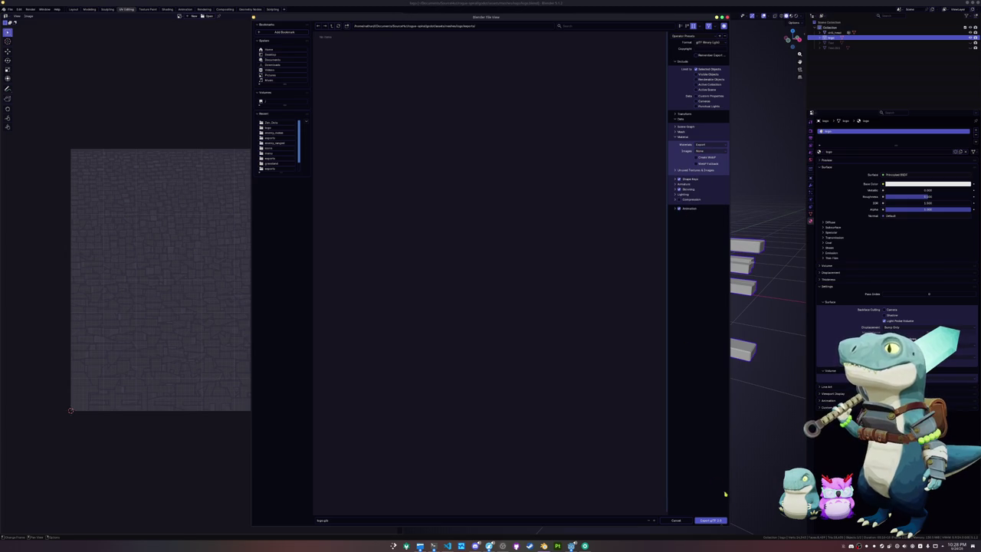
click(710, 520)
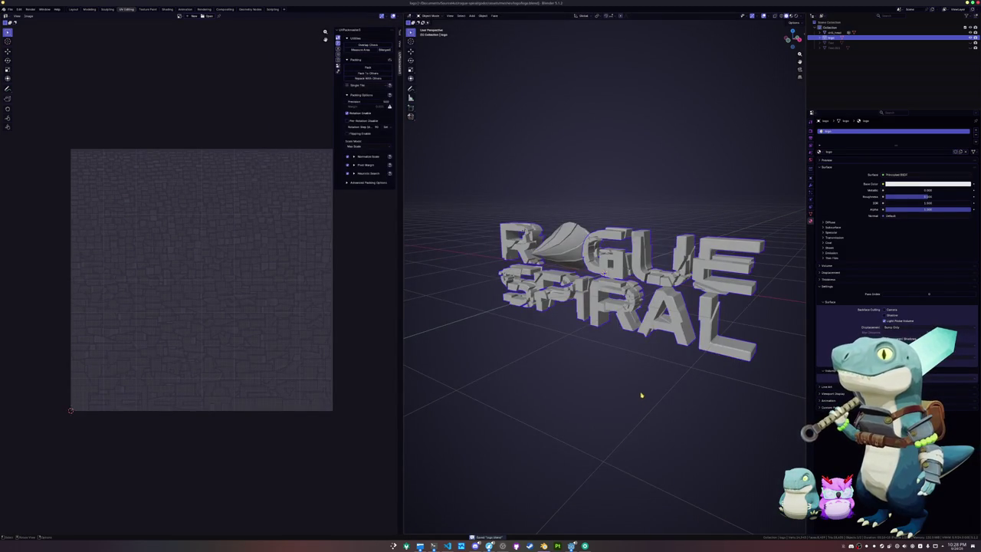
Export the logo as an FBX file into the same exports folder.
scroll(641, 393, down, 3)
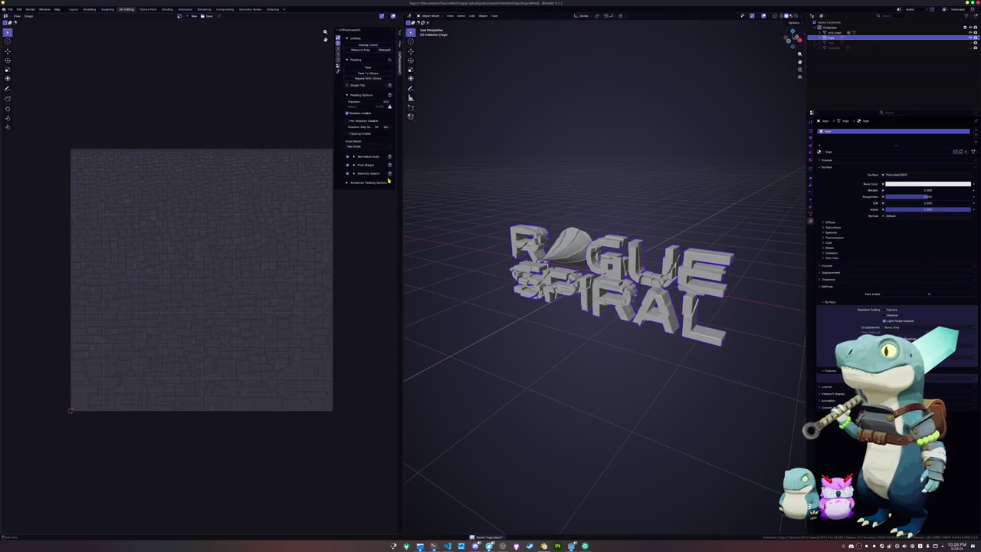
click(10, 9)
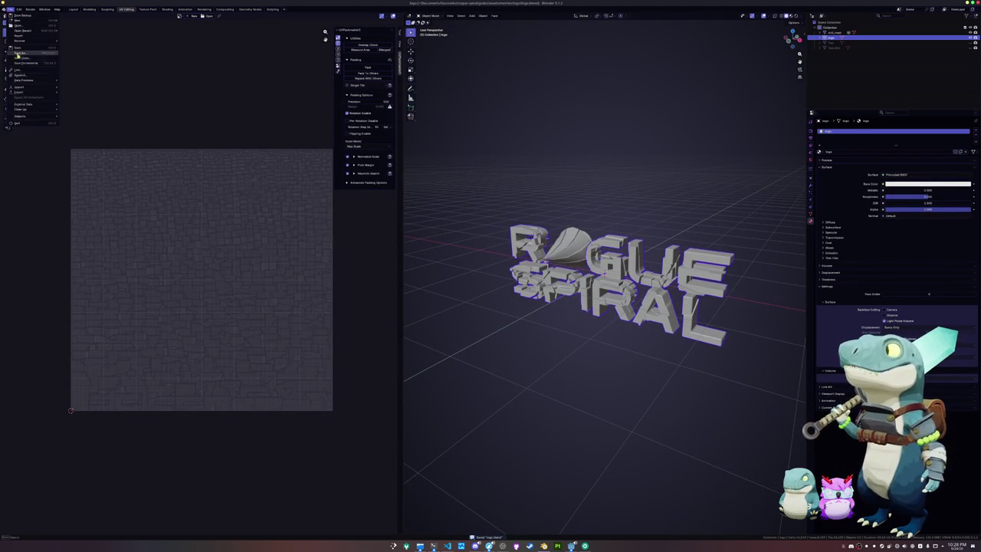
mouse_move(26, 92)
click(72, 133)
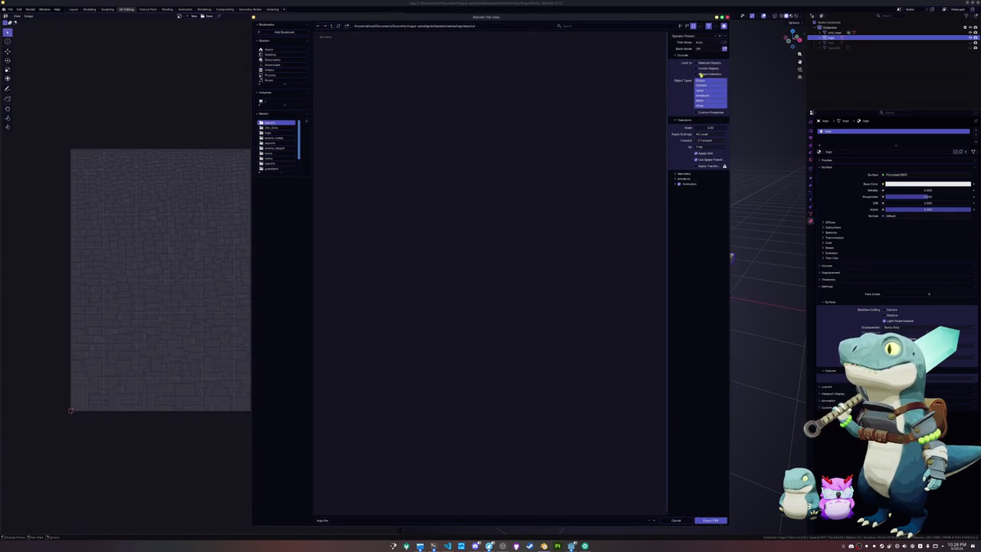
click(710, 520)
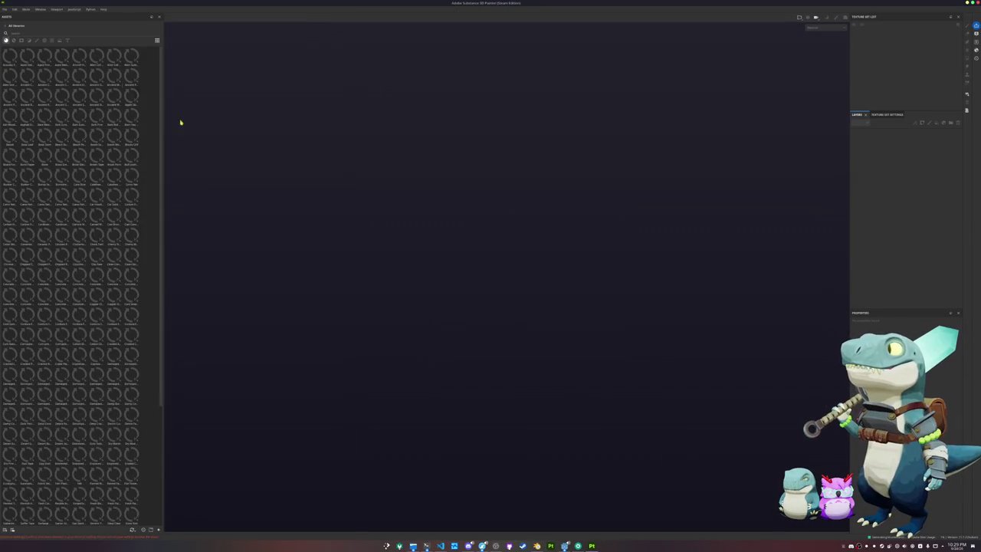
Start a new Painter project and browse recent folders for the mesh file.
click(4, 10)
click(15, 17)
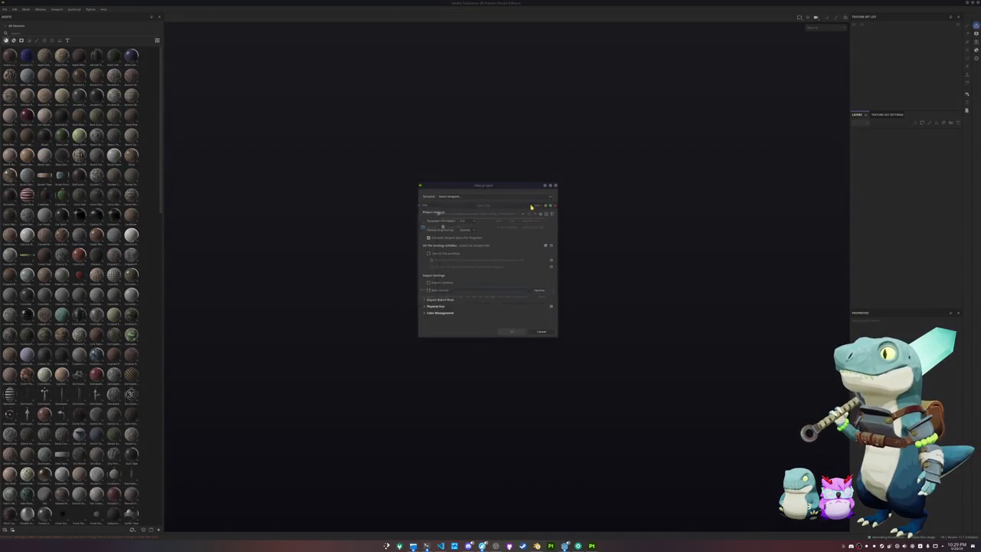
click(543, 245)
click(519, 210)
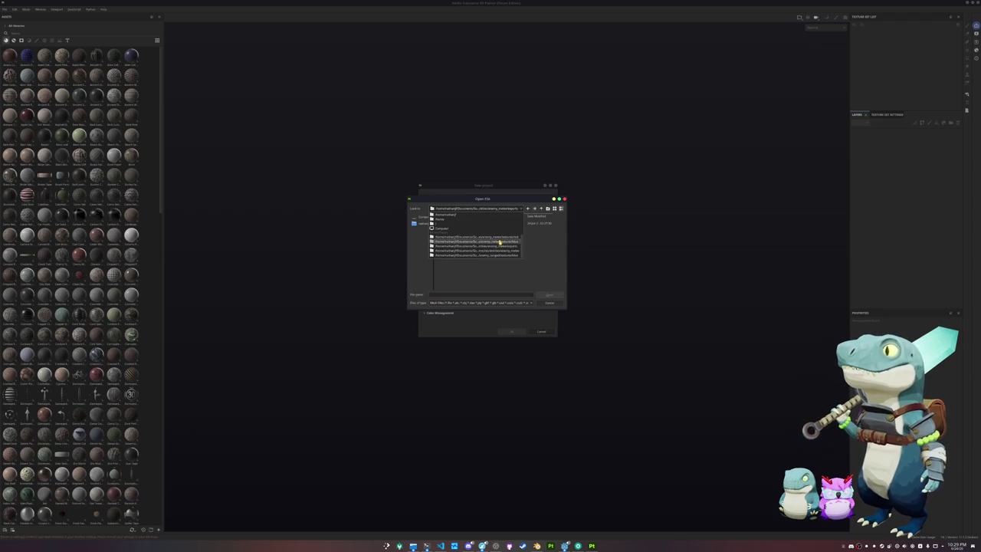
click(539, 245)
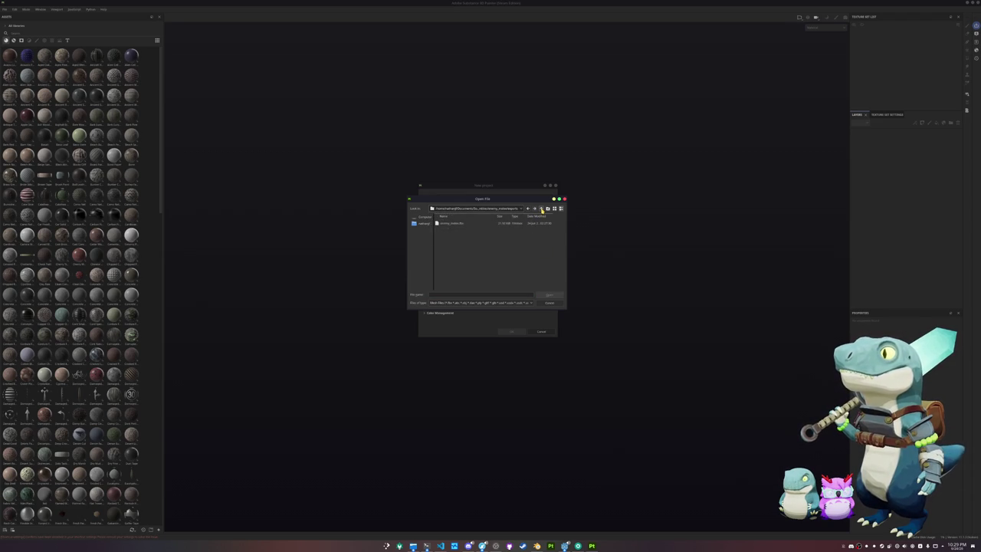
click(540, 209)
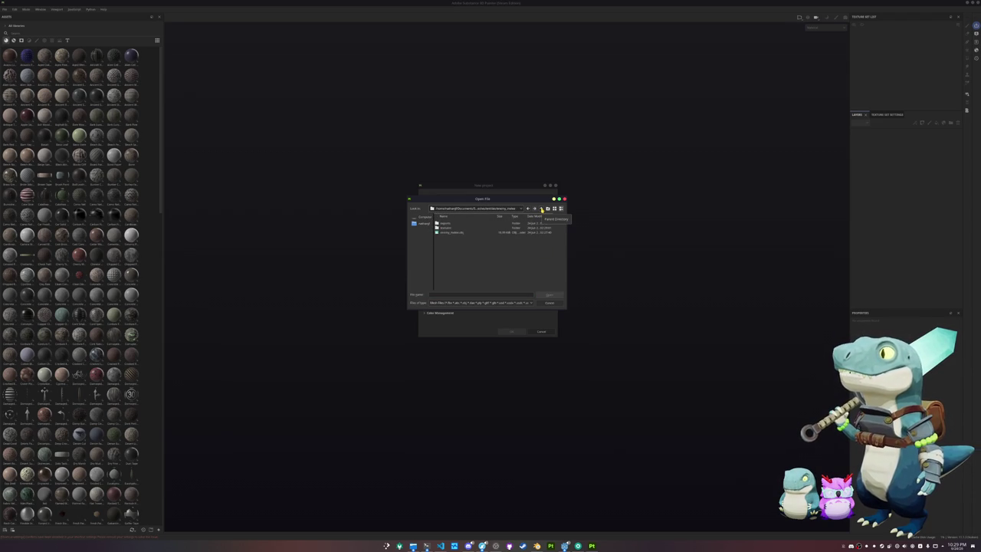
Navigate to the logo meshes folder and pick the exported logo mesh.
click(541, 210)
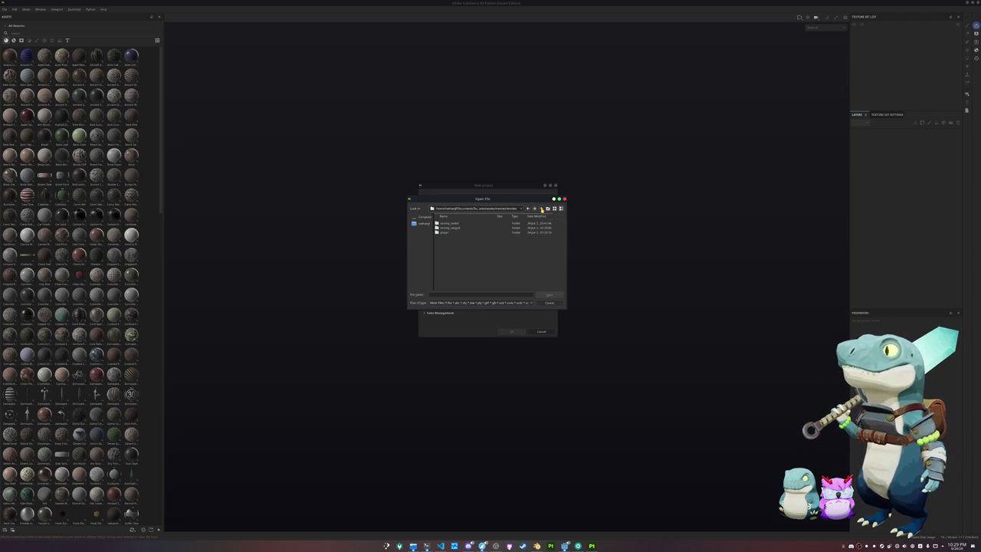
click(469, 228)
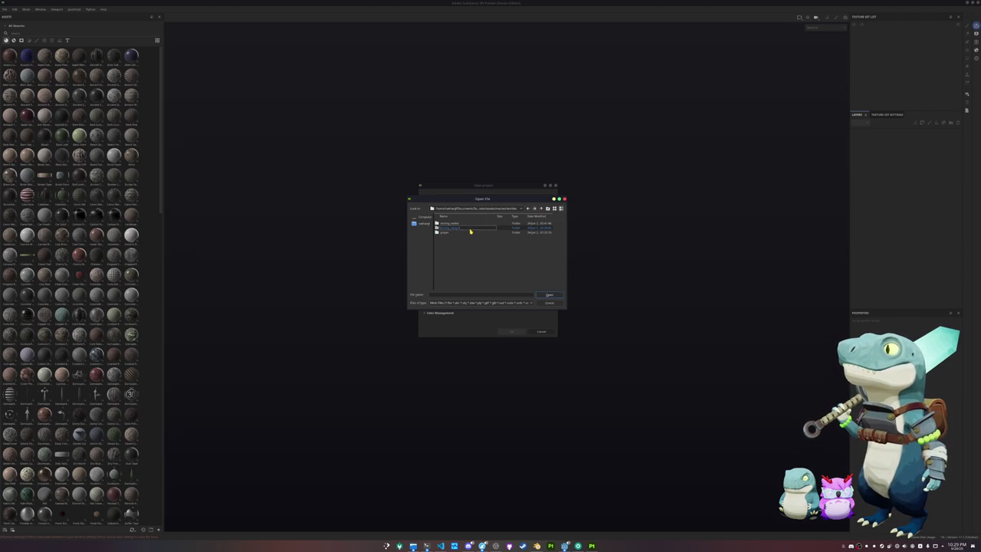
click(542, 210)
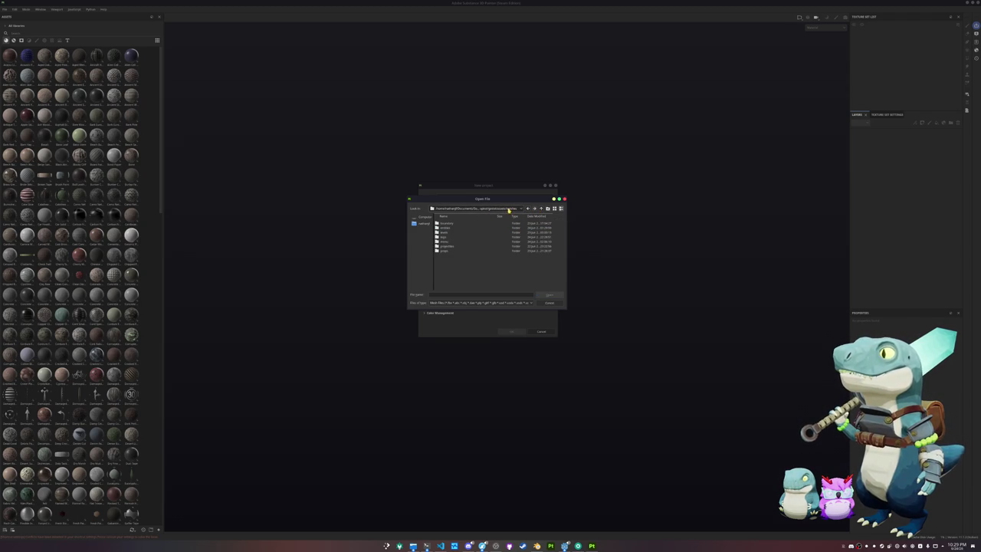
double_click(447, 237)
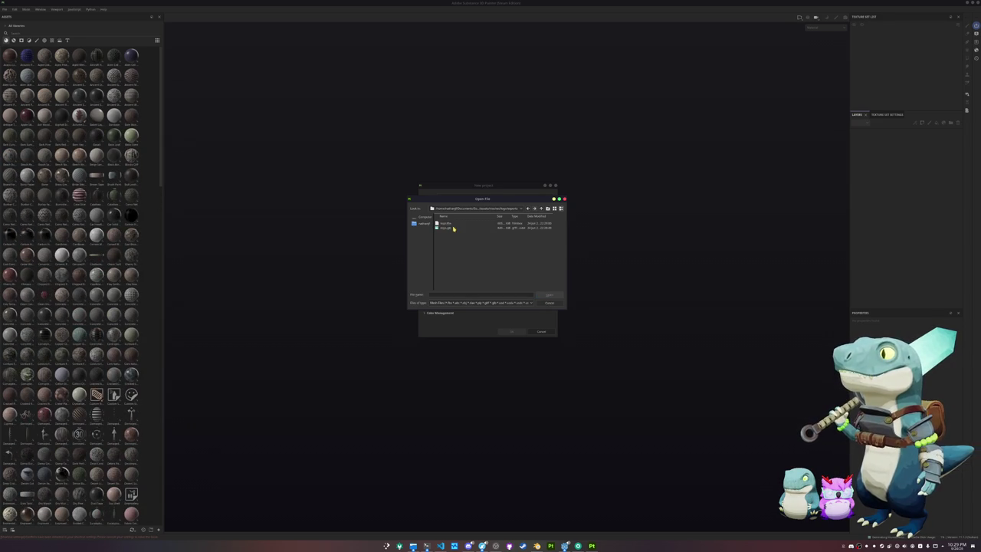
click(450, 229)
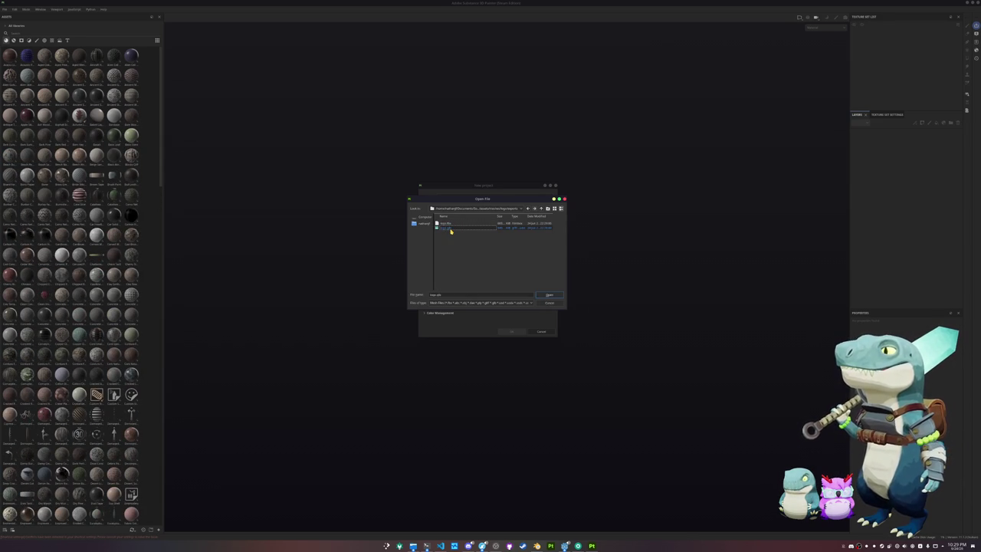
double_click(449, 229)
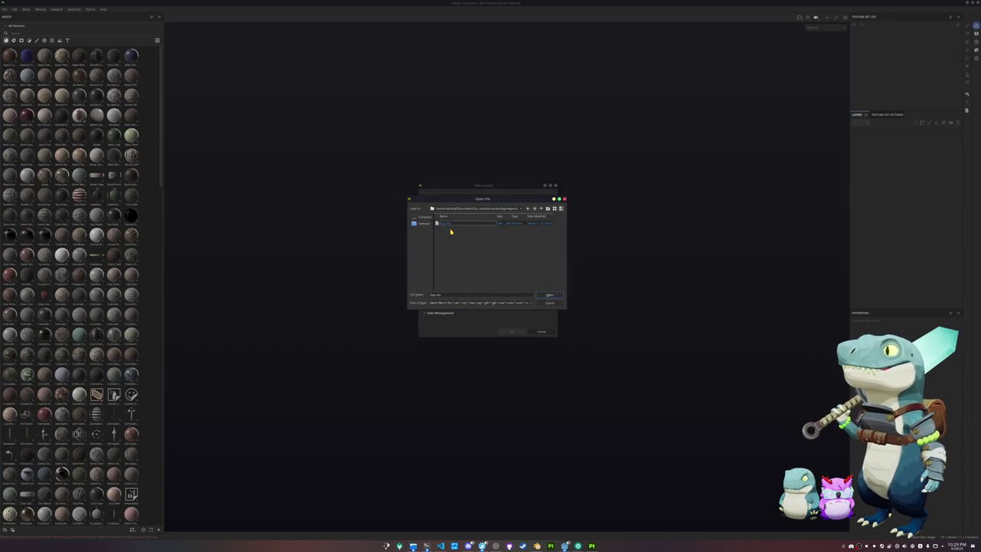
click(543, 293)
Set document resolution to 2048, create the project, and orbit to a perspective view.
click(466, 221)
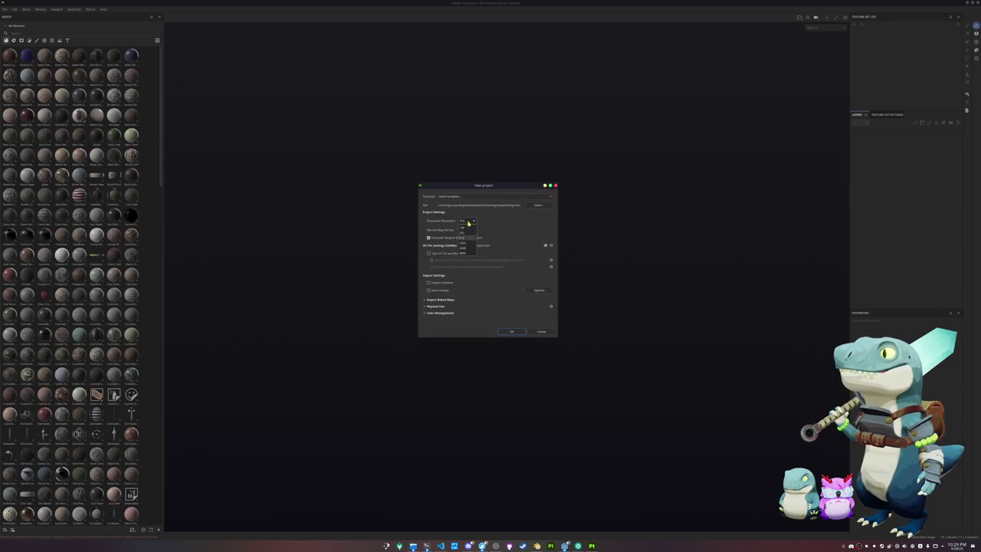
click(464, 253)
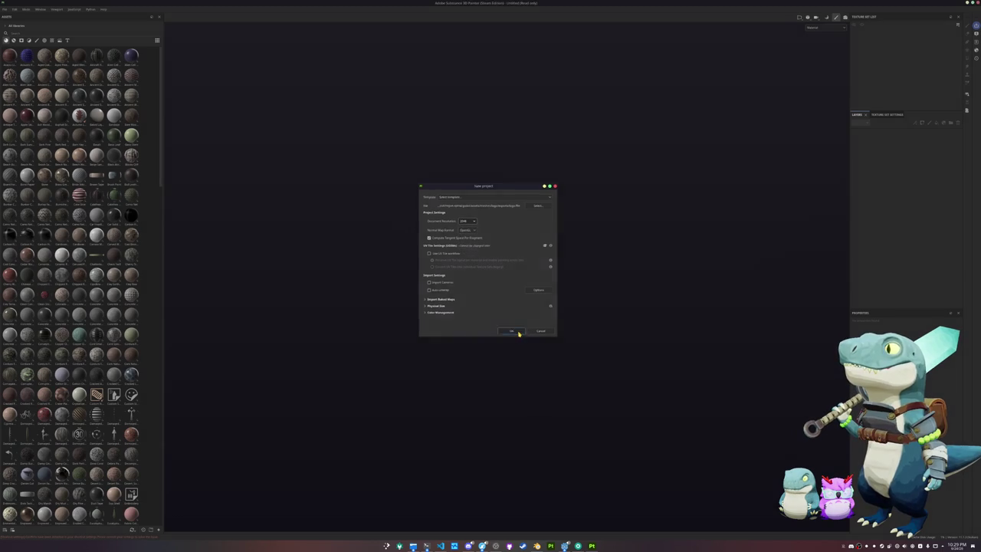
click(513, 331)
mouse_move(535, 298)
mouse_down()
mouse_move(525, 190)
mouse_move(342, 191)
mouse_up()
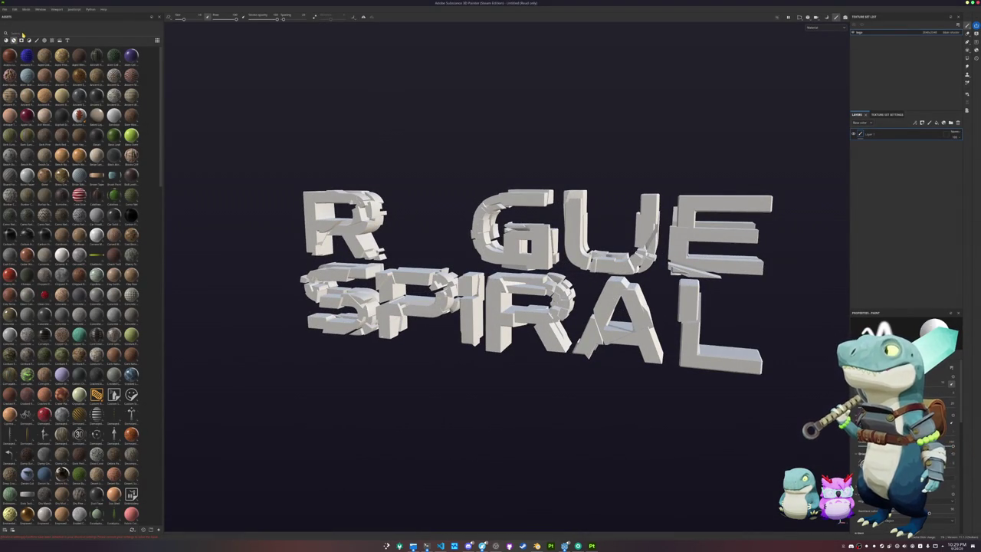
Search the assets for 'rust' and drag the orange rusty material into the layers.
click(23, 34)
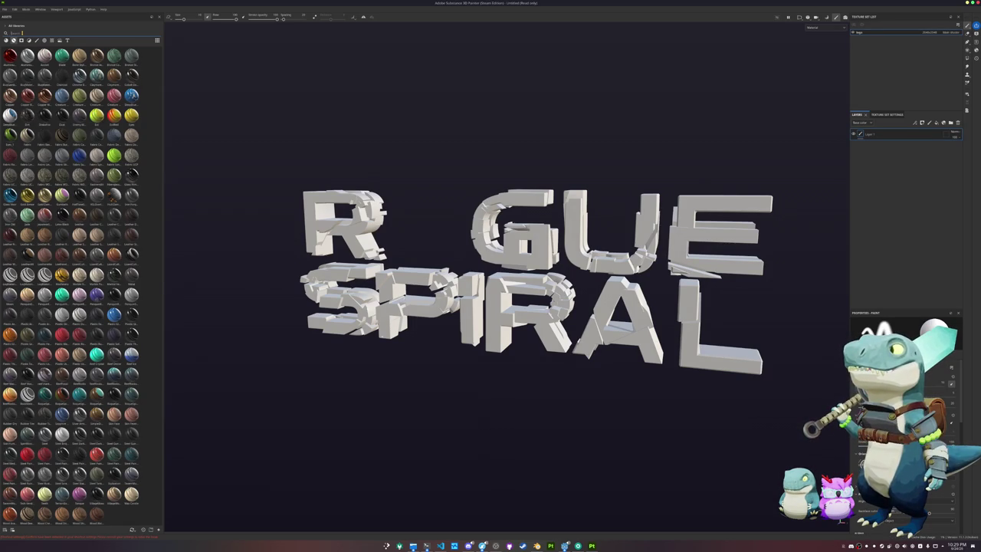
text(rust)
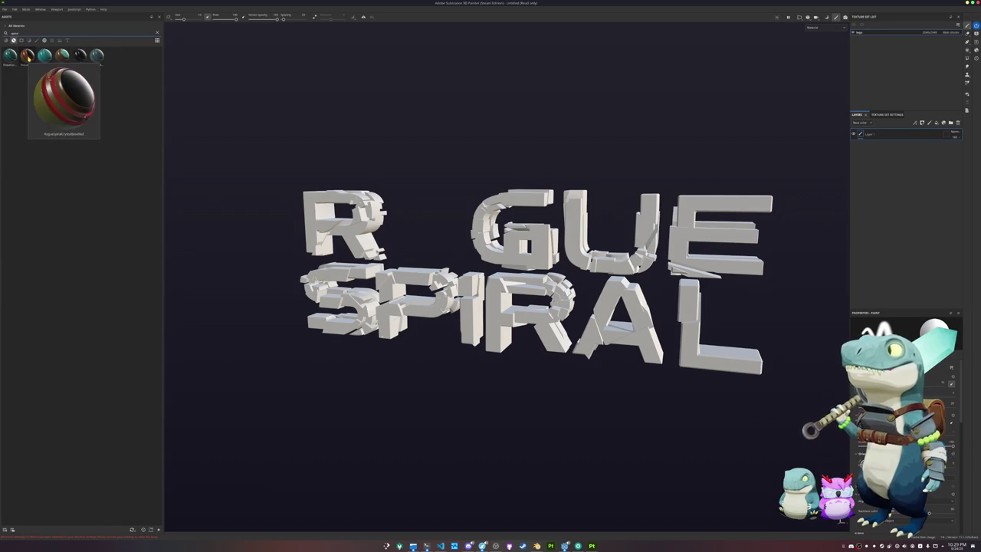
mouse_move(46, 56)
mouse_move(27, 55)
mouse_down()
mouse_move(471, 207)
mouse_move(902, 175)
mouse_up()
Set the viewport display to Base color and open the material layer's options.
scroll(827, 166, up, 2)
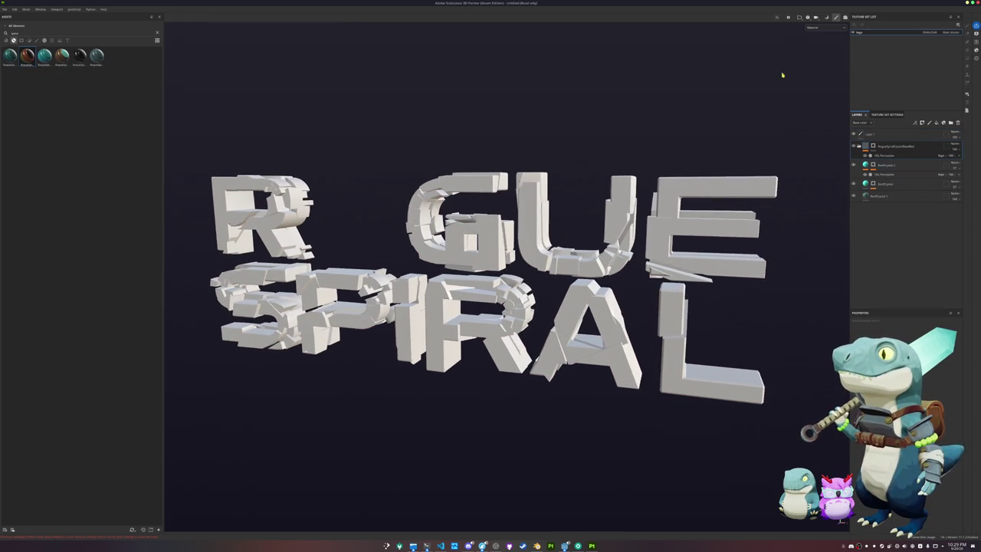
click(817, 29)
click(816, 50)
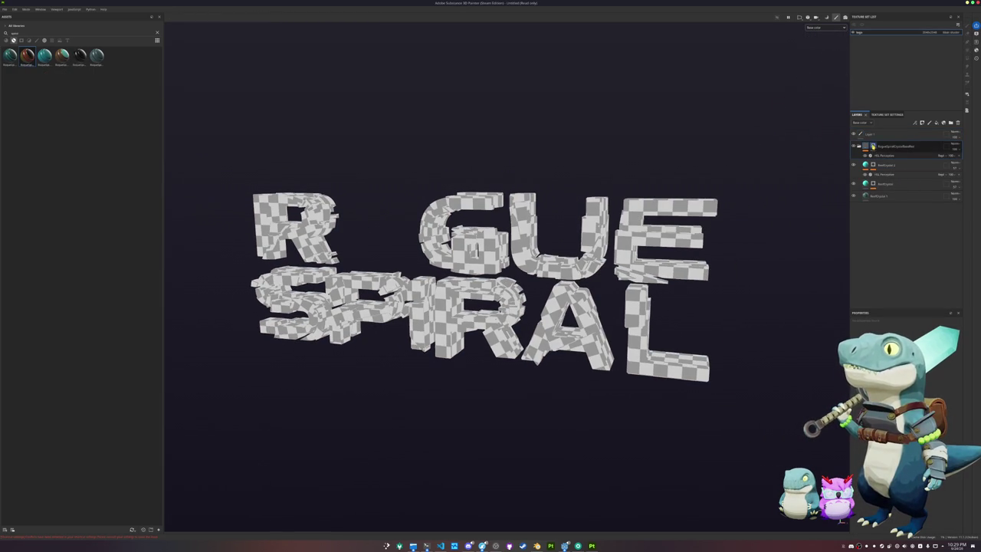
right_click(873, 147)
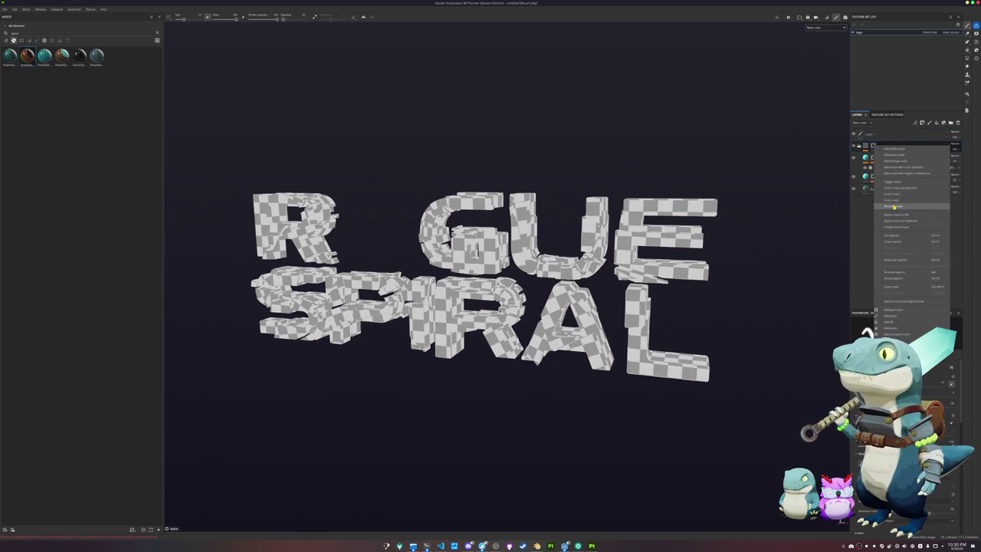
click(893, 207)
Bake the logo's mesh maps with the bake selected textures setting.
key(ctrl+shift+b)
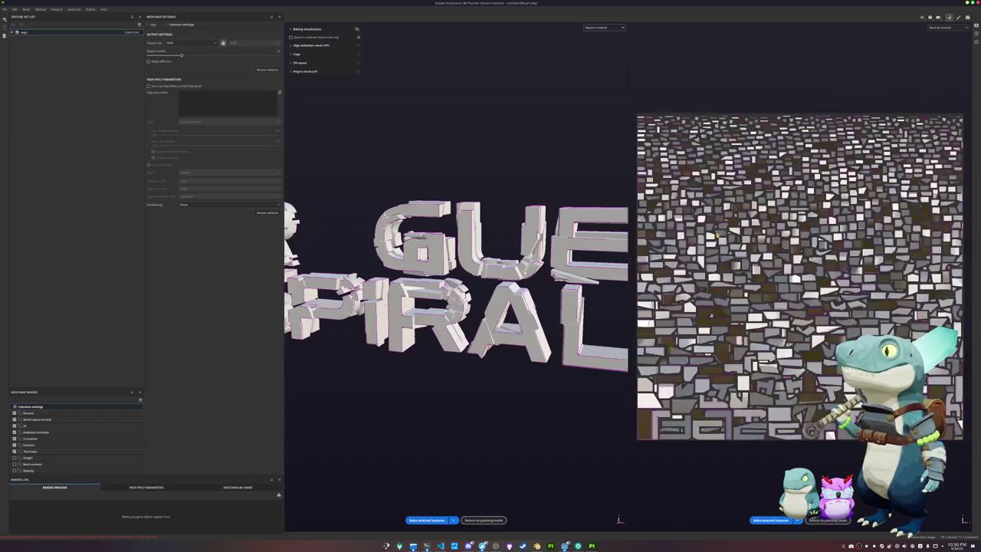
click(426, 520)
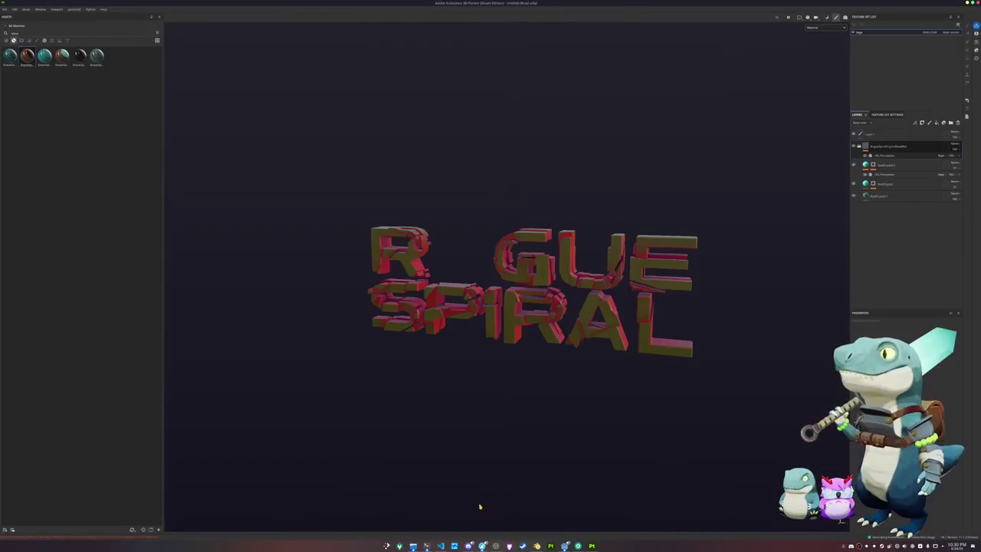
scroll(655, 226, up, 2)
Show only base colour in the viewport and hide the HSL Perceptive filter.
click(820, 29)
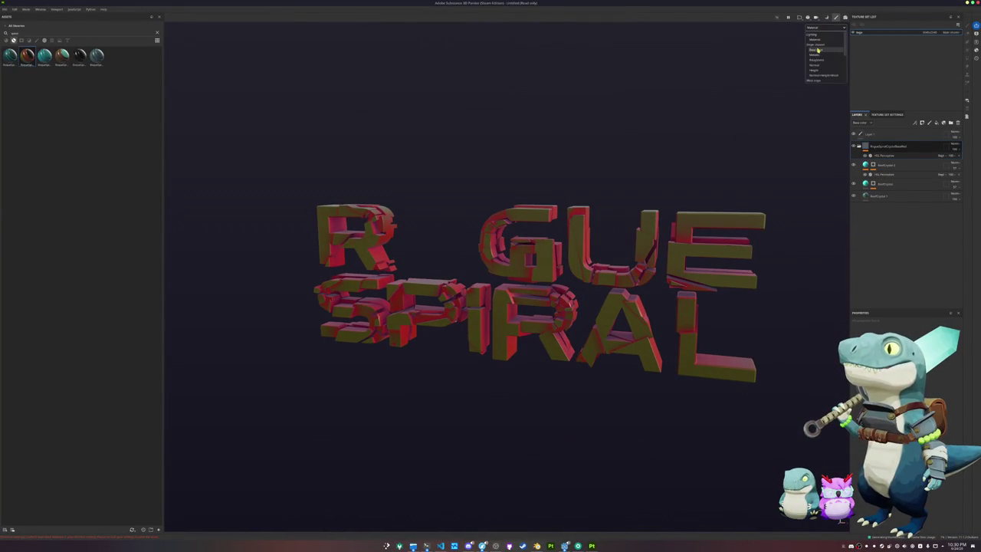
click(818, 51)
scroll(676, 162, up, 2)
scroll(674, 154, down, 3)
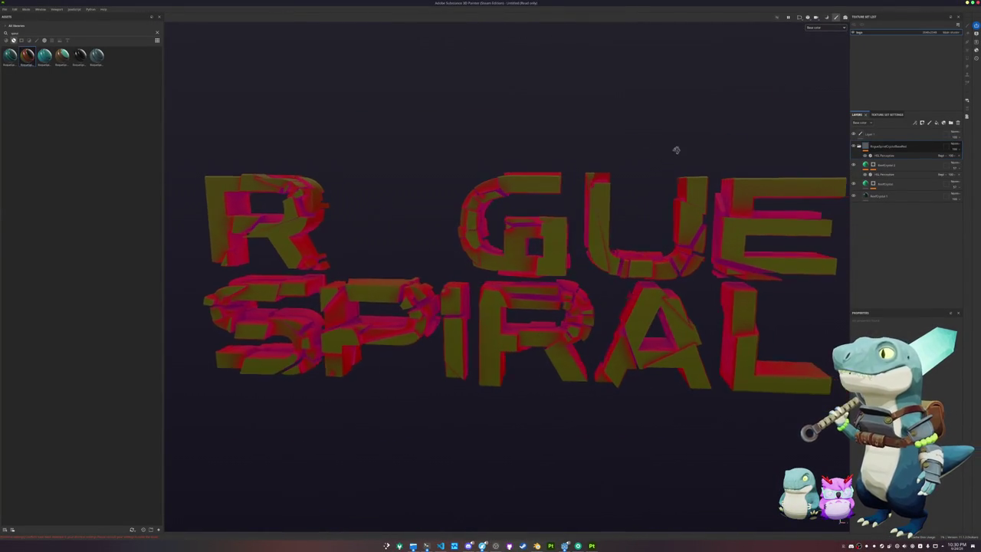
click(866, 155)
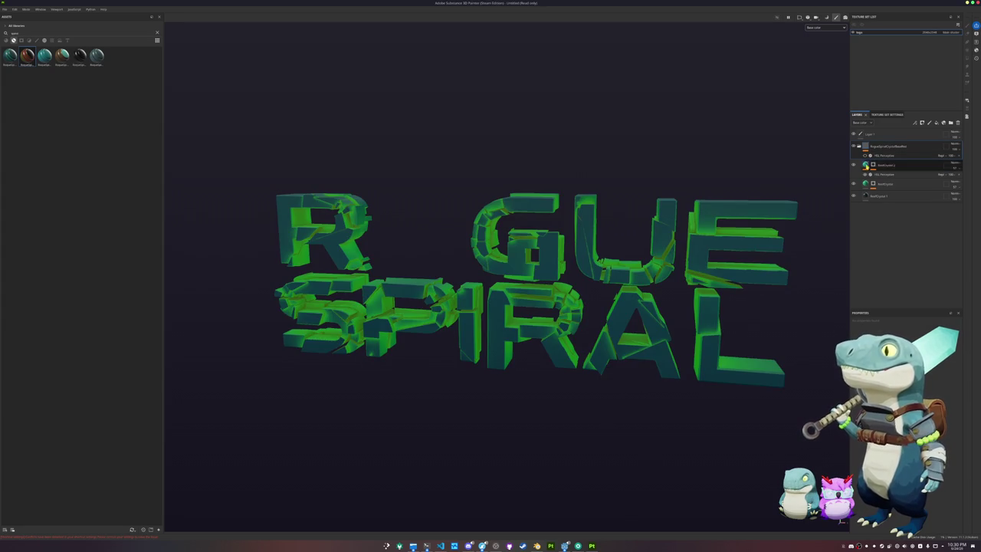
Inspect the lower fill layer's Ambient Occlusion mask, then remove that mask.
click(873, 184)
click(872, 184)
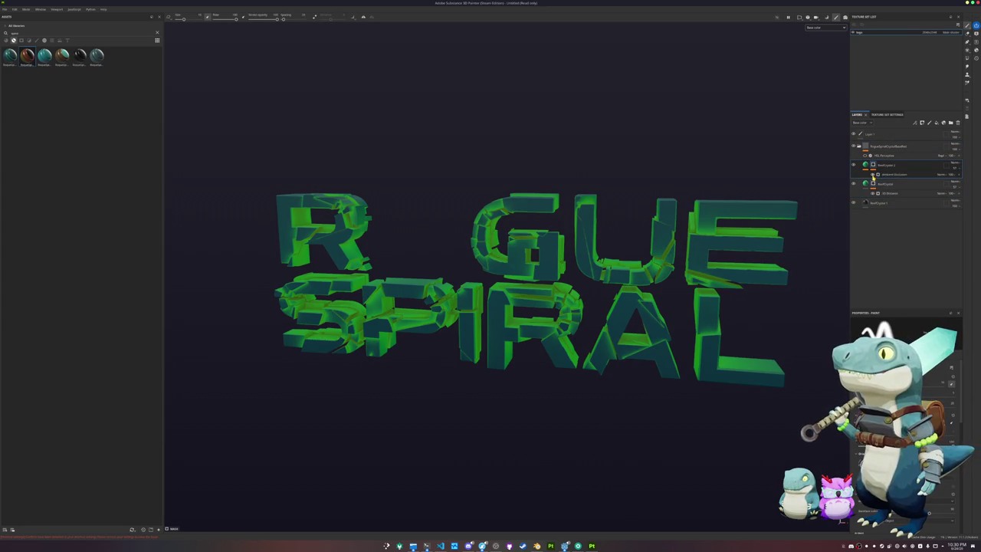
click(873, 174)
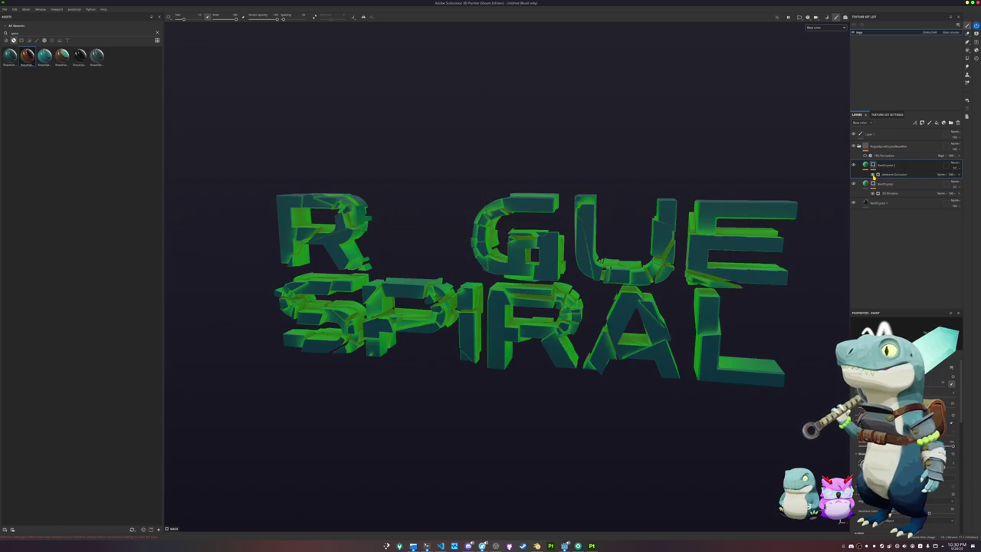
right_click(873, 183)
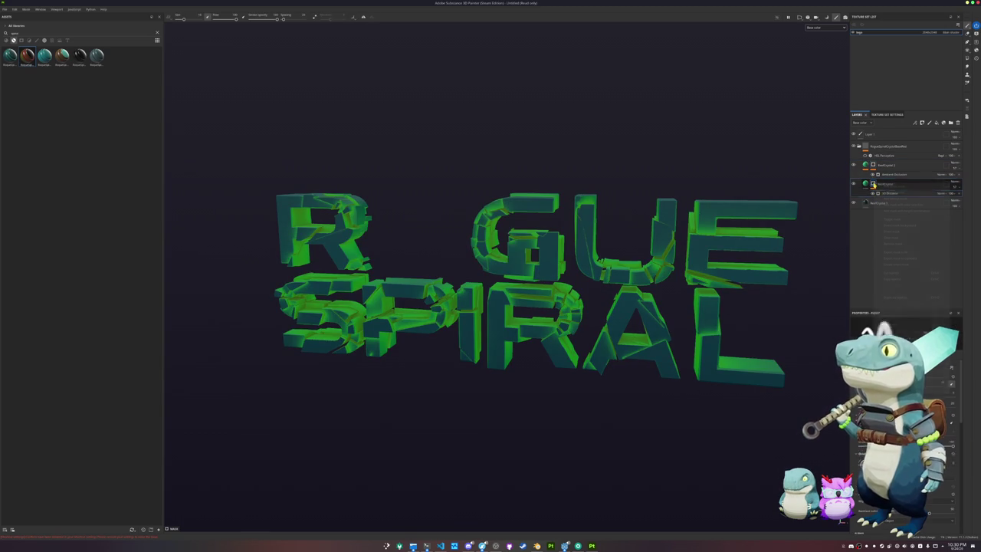
click(881, 245)
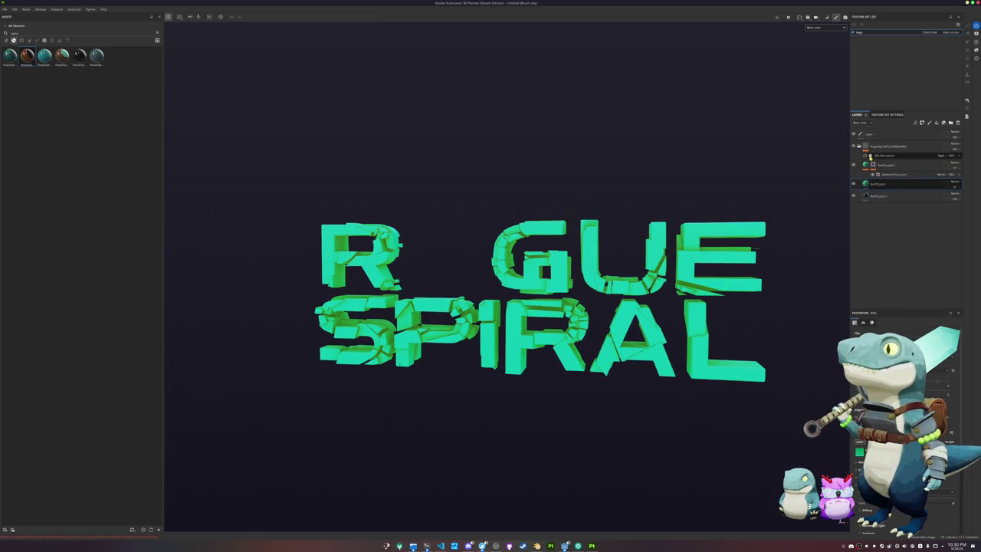
Toggle the HSL Perceptive filter to compare the logo, leaving it on.
click(868, 155)
click(867, 155)
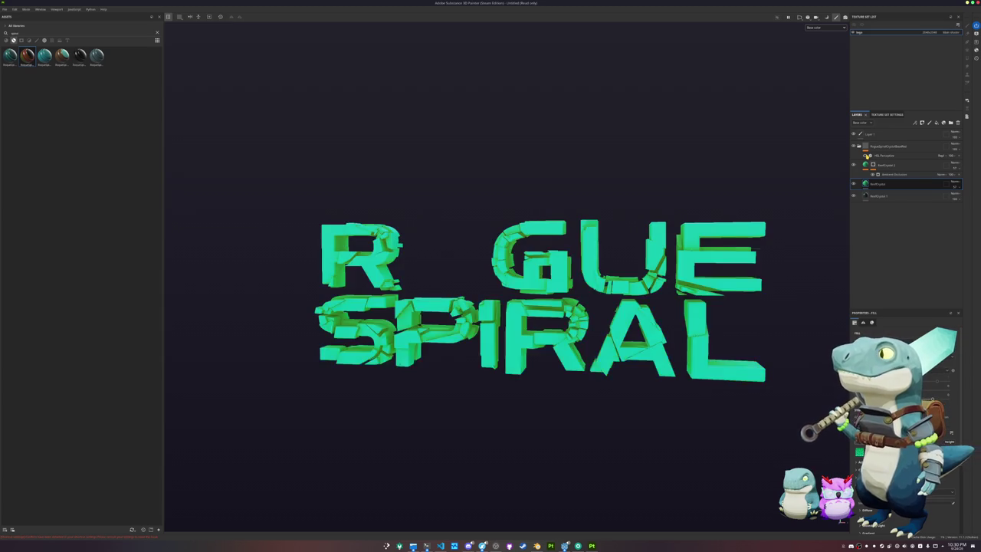
click(866, 155)
click(867, 155)
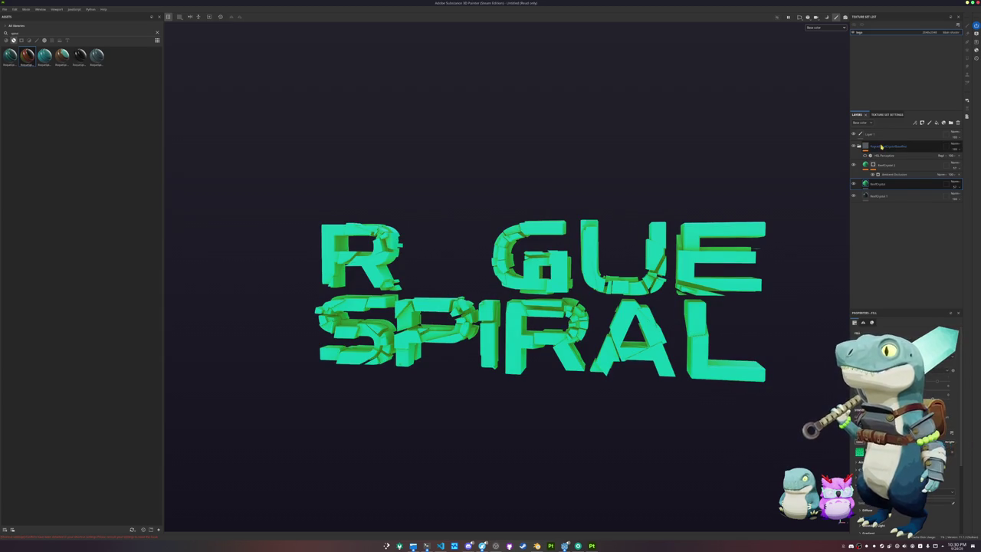
click(866, 157)
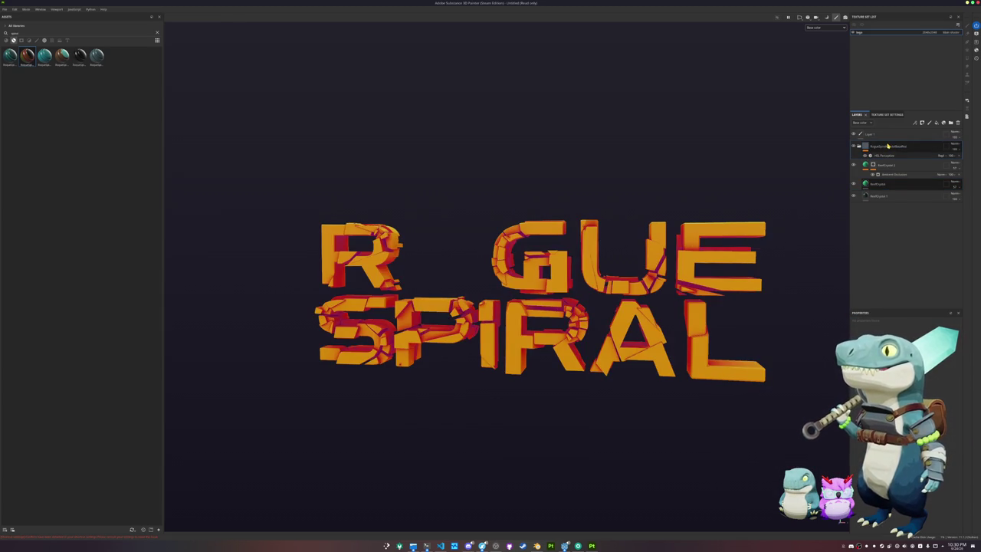
Rename the material group, duplicate it, rename the copy, and add a black mask to it.
double_click(886, 146)
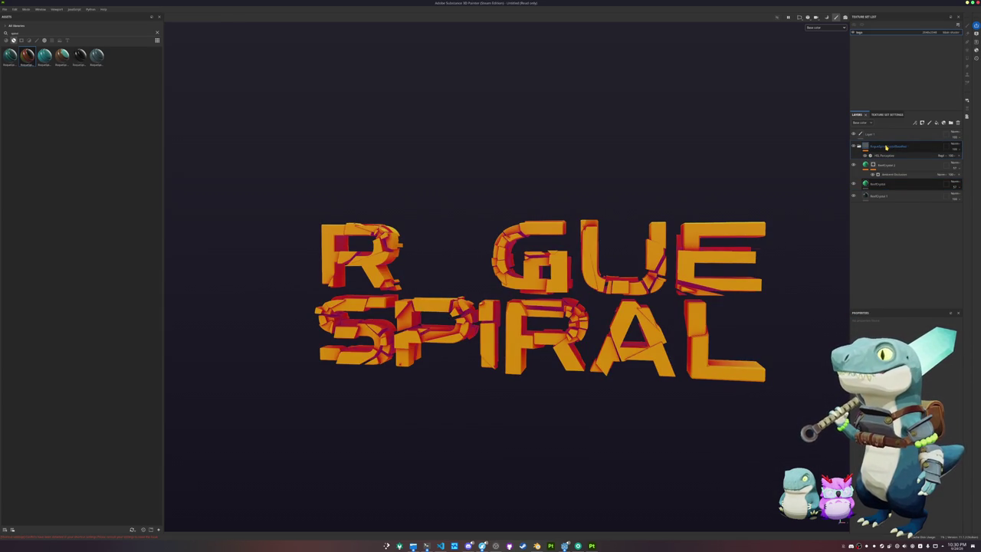
key(Return)
key(ctrl+d)
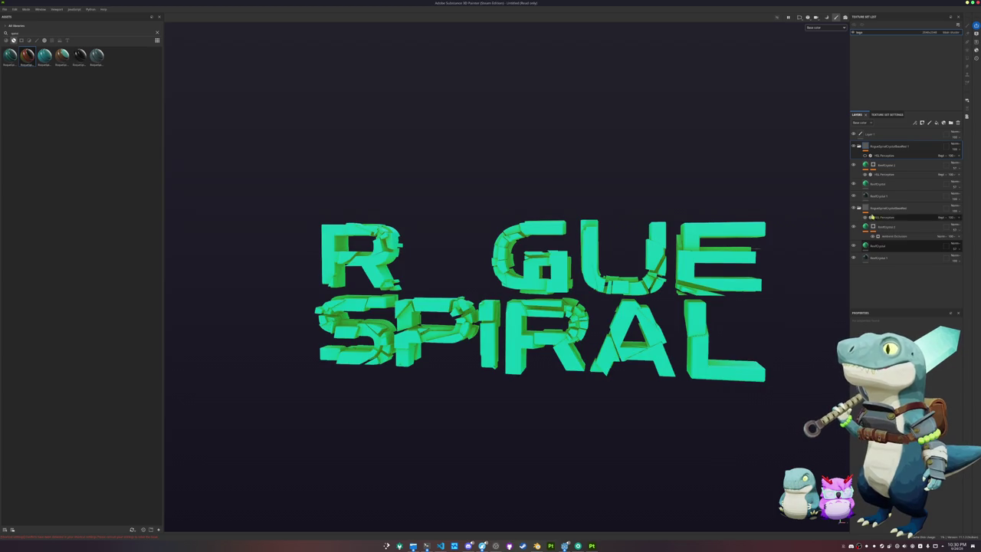
double_click(879, 147)
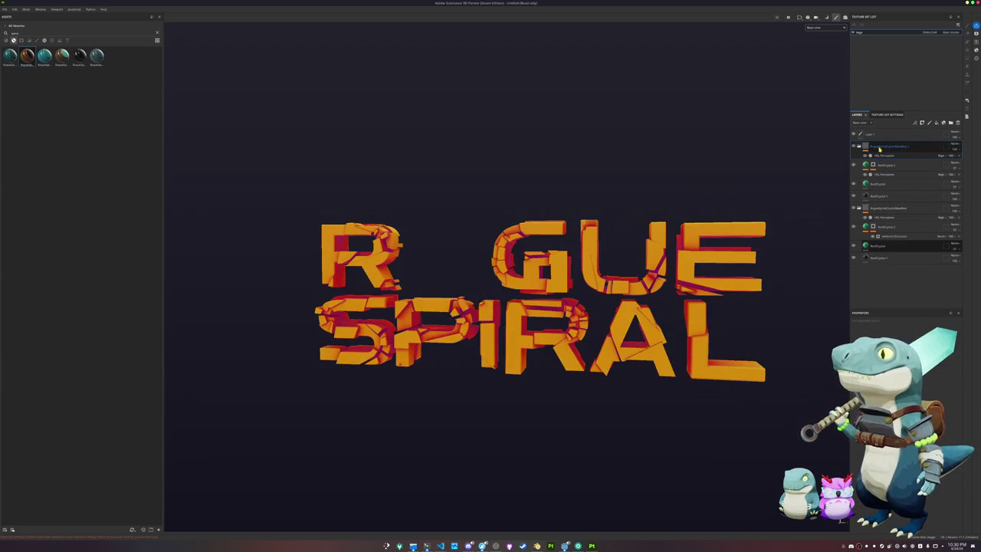
key(Return)
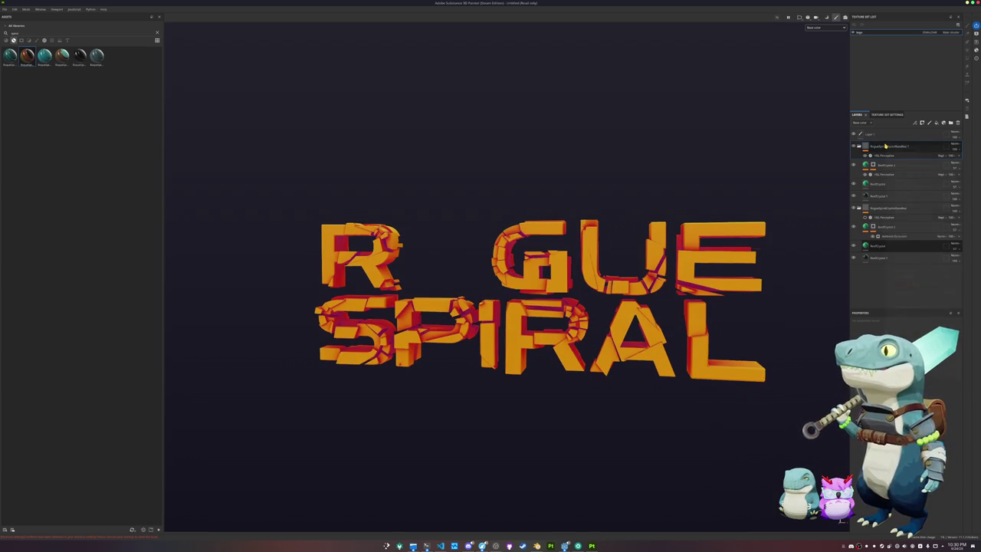
right_click(884, 145)
click(904, 244)
Add a paint layer to the mask and polygon-fill the SPIRAL letters in mesh mode.
right_click(874, 146)
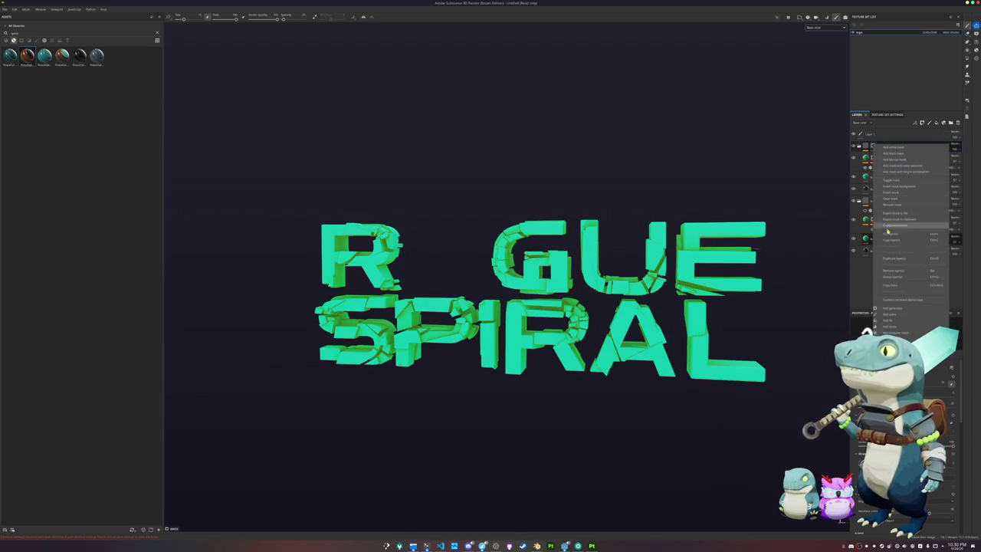
click(891, 317)
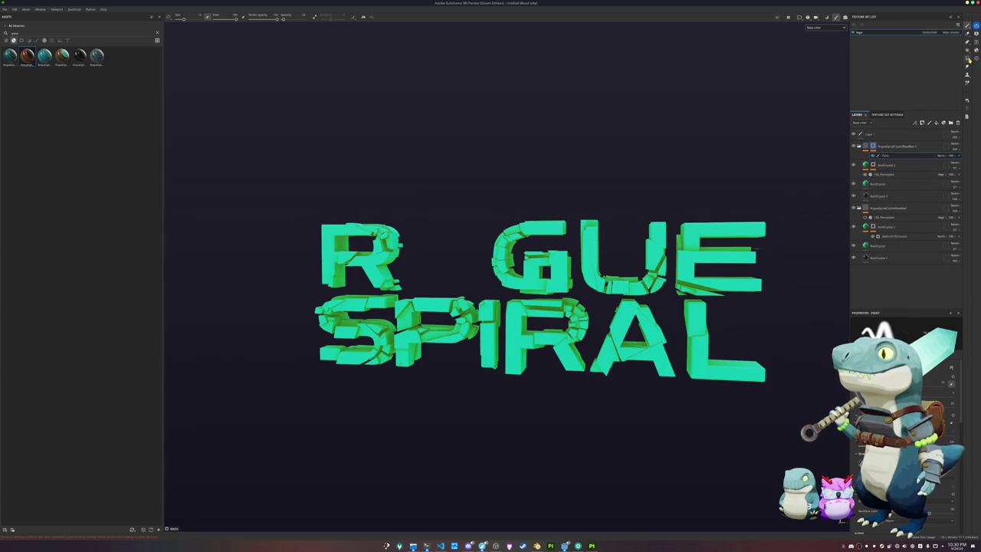
key(4)
click(886, 322)
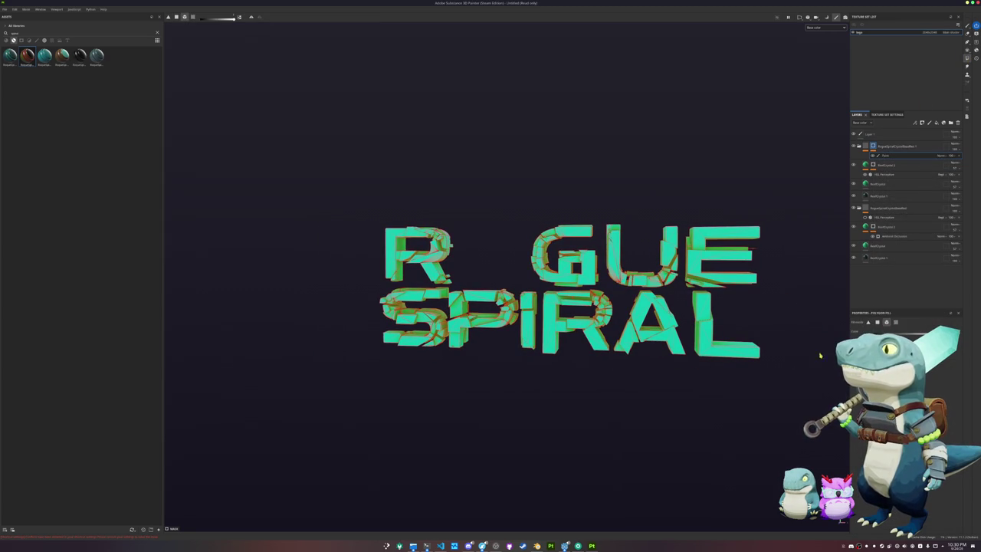
mouse_move(786, 377)
mouse_down()
mouse_move(650, 306)
mouse_move(498, 293)
mouse_up()
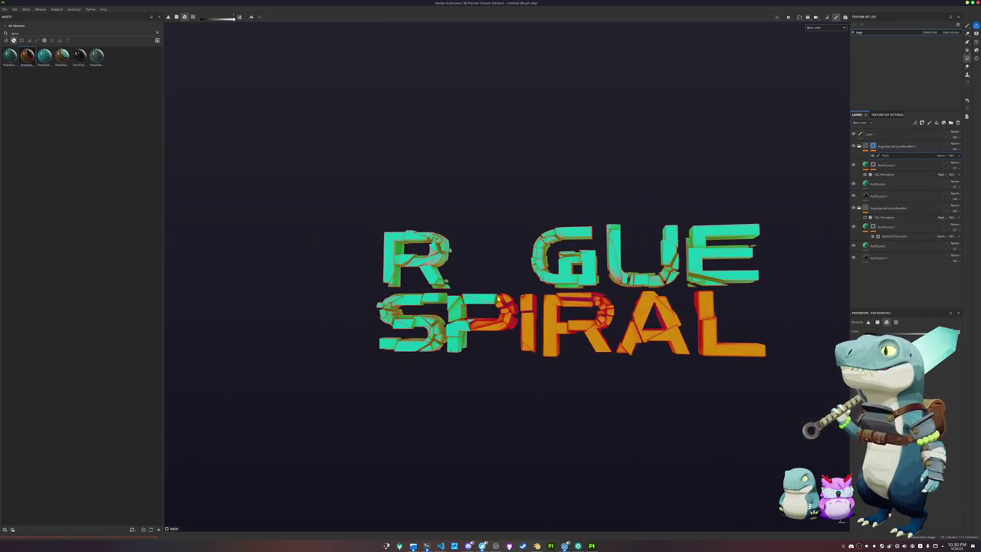
drag(568, 351, 526, 307)
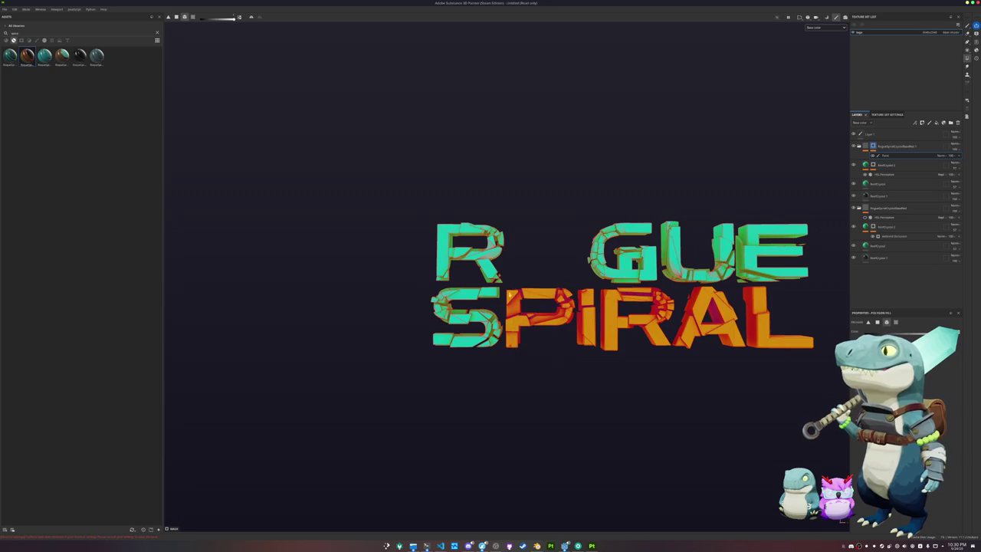
scroll(517, 374, up, 2)
drag(517, 374, 399, 271)
key(f)
Return to regular painting and delete the empty top Layer 1.
key(1)
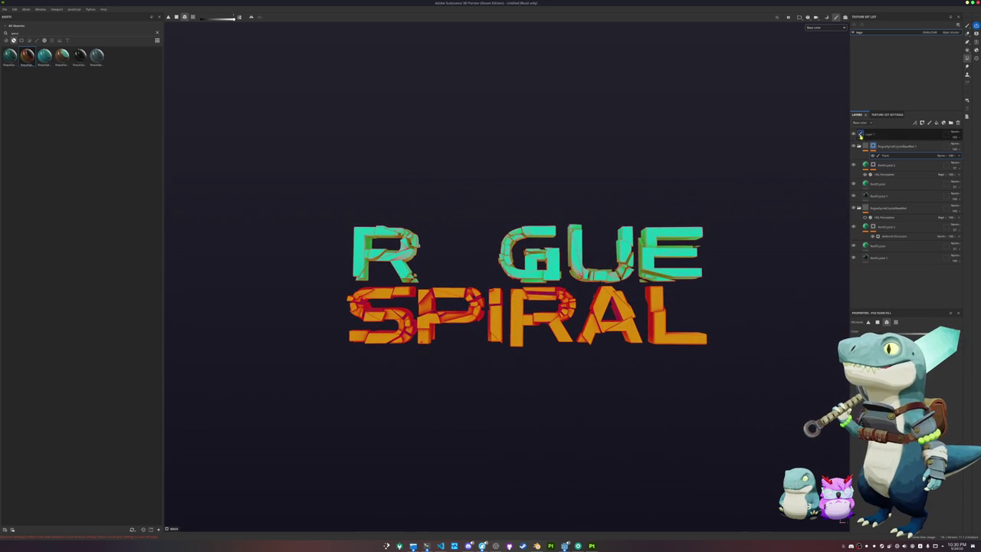
click(957, 122)
scroll(783, 183, up, 3)
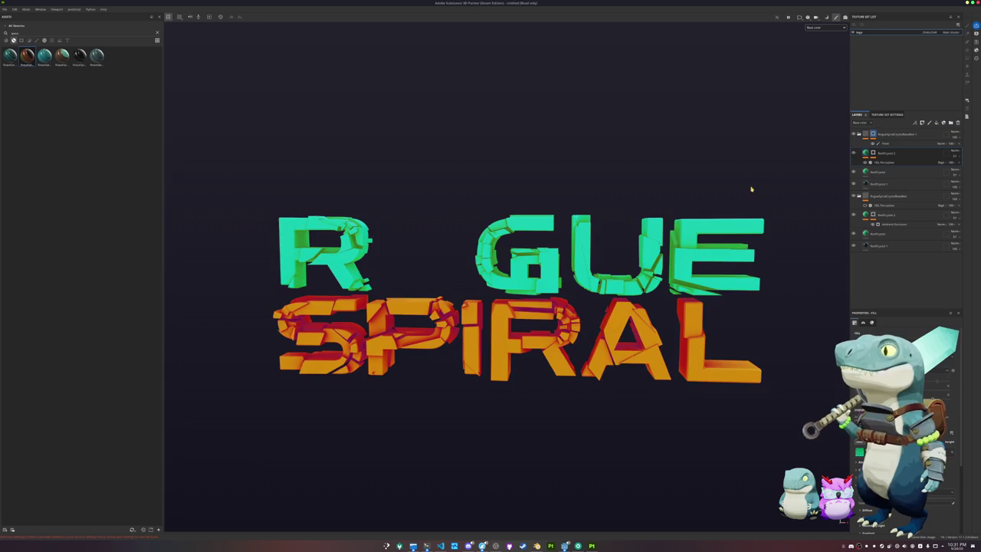
Orbit and zoom to inspect the teal and orange logo, then add a new top layer.
scroll(751, 191, down, 2)
mouse_move(740, 201)
alt+mouse_down()
mouse_move(567, 200)
mouse_move(724, 197)
mouse_move(662, 208)
mouse_move(664, 191)
mouse_move(656, 213)
mouse_move(613, 219)
mouse_move(652, 234)
mouse_move(648, 206)
alt+mouse_up()
scroll(707, 203, up, 2)
scroll(621, 219, down, 2)
scroll(652, 234, up, 1)
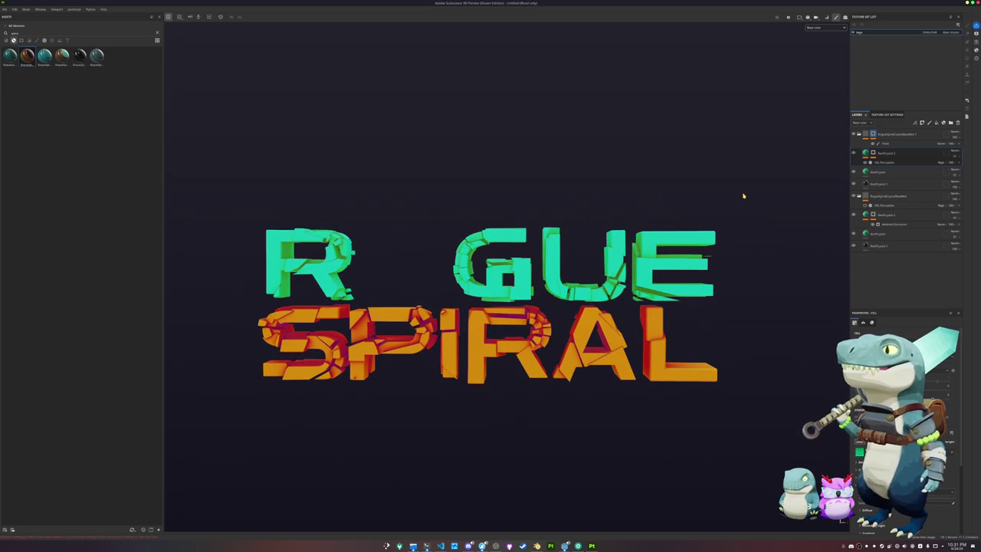
scroll(743, 188, down, 1)
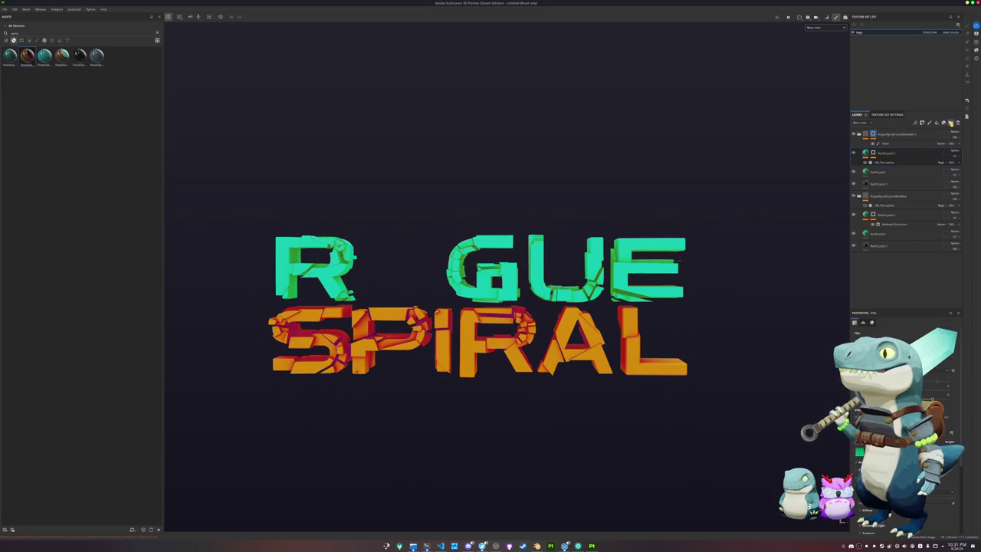
click(950, 123)
Add a filter to the new top layer and choose it in the filter picker.
click(953, 133)
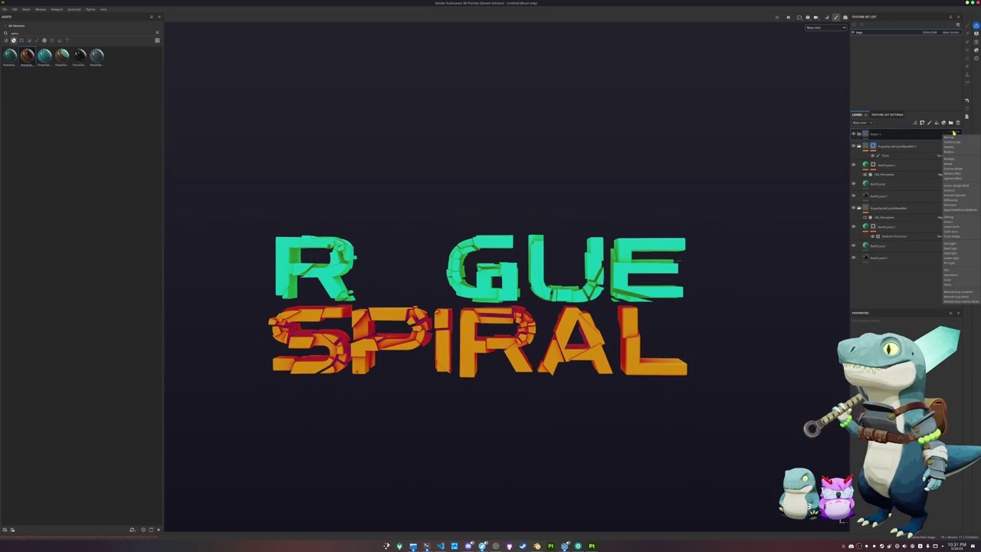
right_click(906, 134)
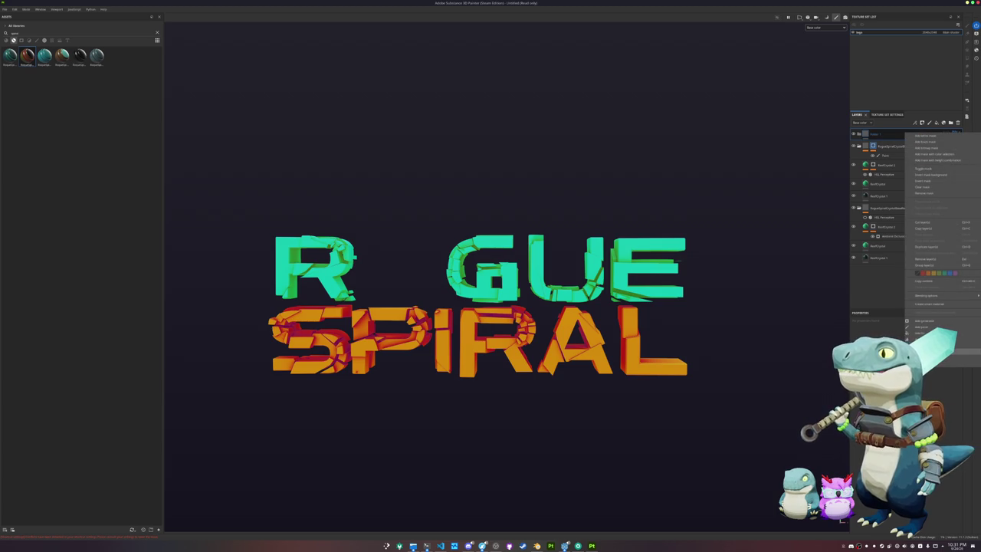
click(916, 332)
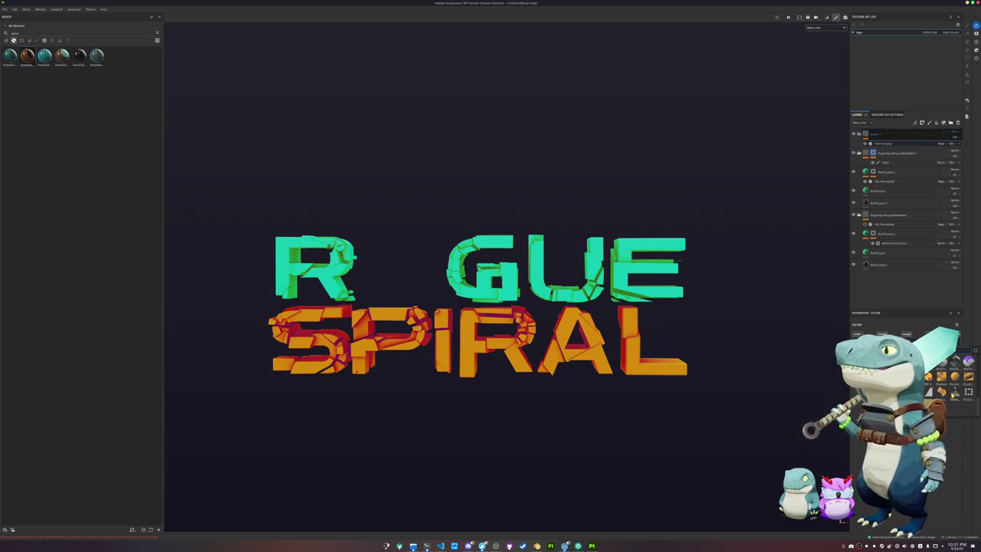
click(967, 360)
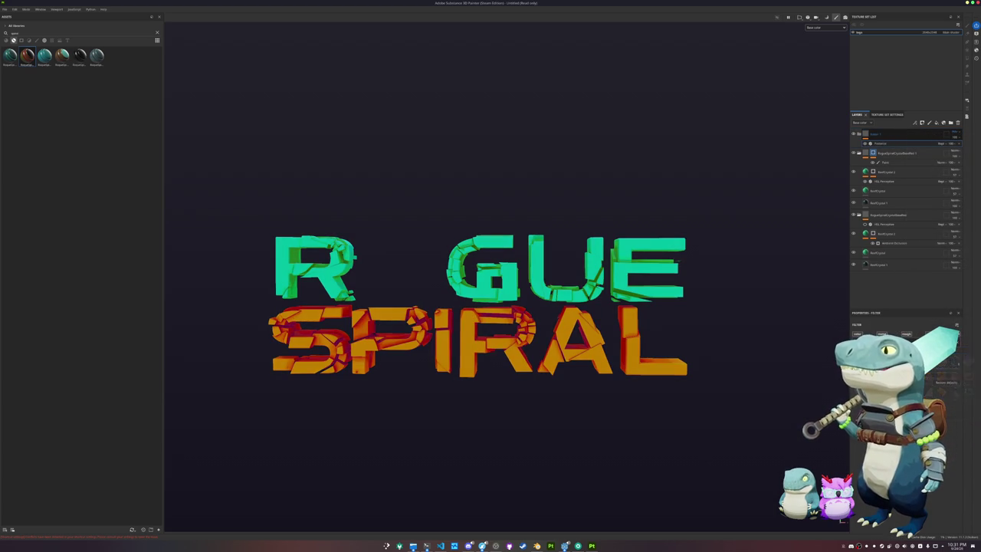
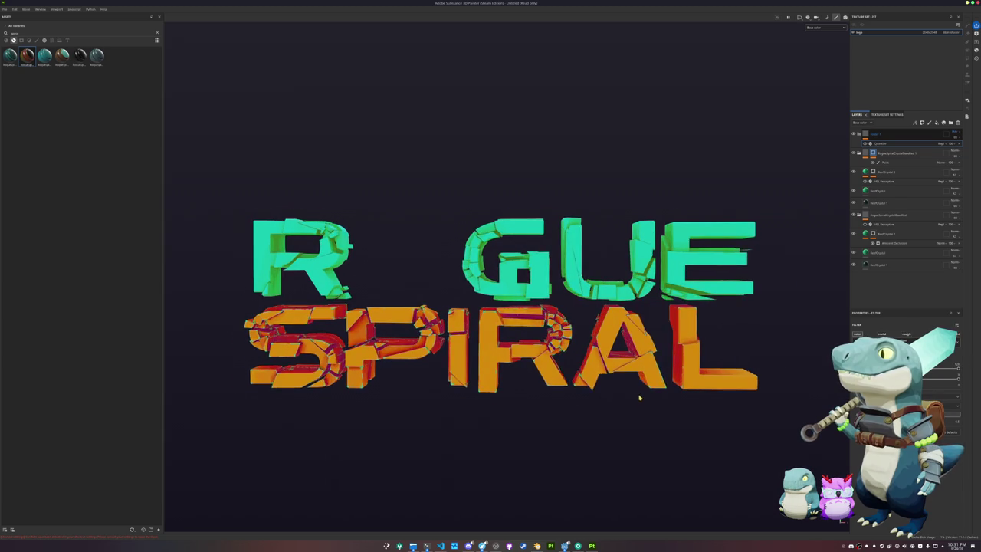
Add a filter effect to the top logo layer and check the logo from several angles.
mouse_move(639, 396)
mouse_down()
mouse_move(632, 270)
mouse_move(618, 392)
mouse_up()
right_click(872, 136)
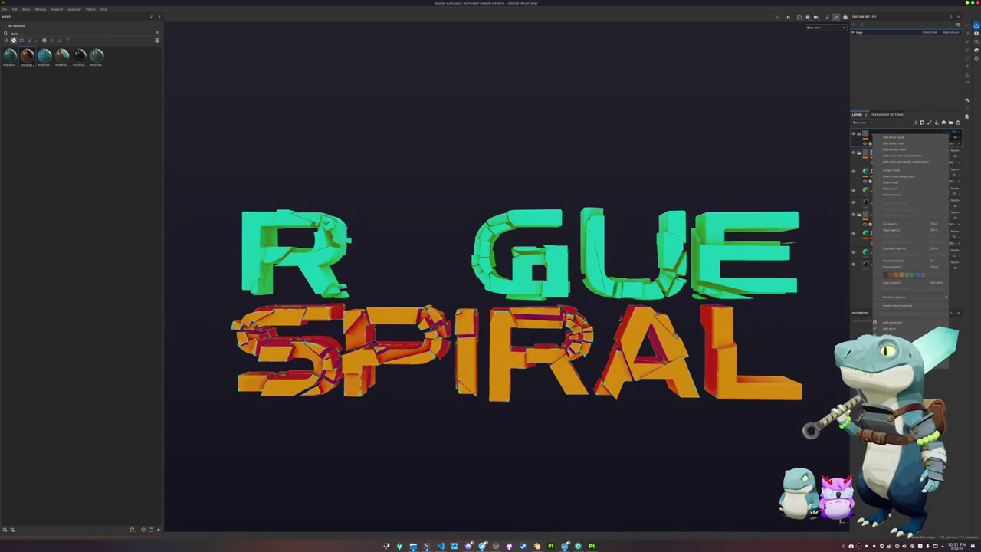
click(890, 334)
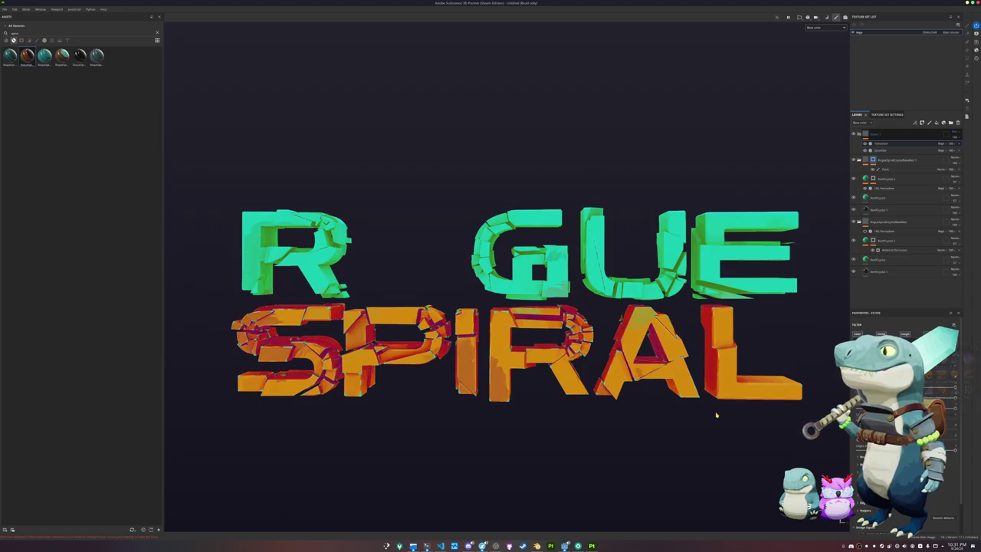
mouse_move(716, 411)
mouse_down()
mouse_move(703, 401)
mouse_move(624, 396)
mouse_move(633, 383)
mouse_move(625, 396)
mouse_up()
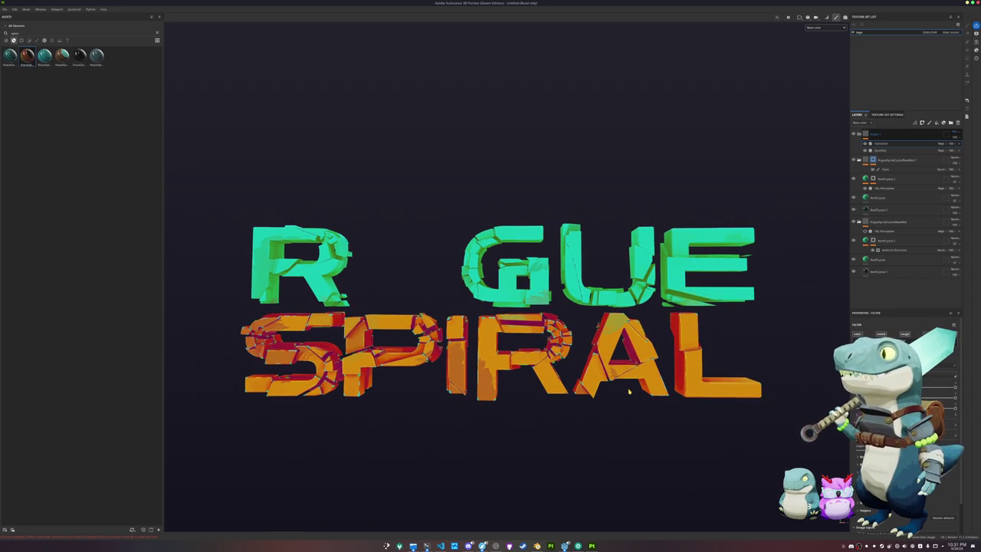
key(ctrl+s)
Save the Substance Painter project in the exports folder.
drag(470, 208, 544, 227)
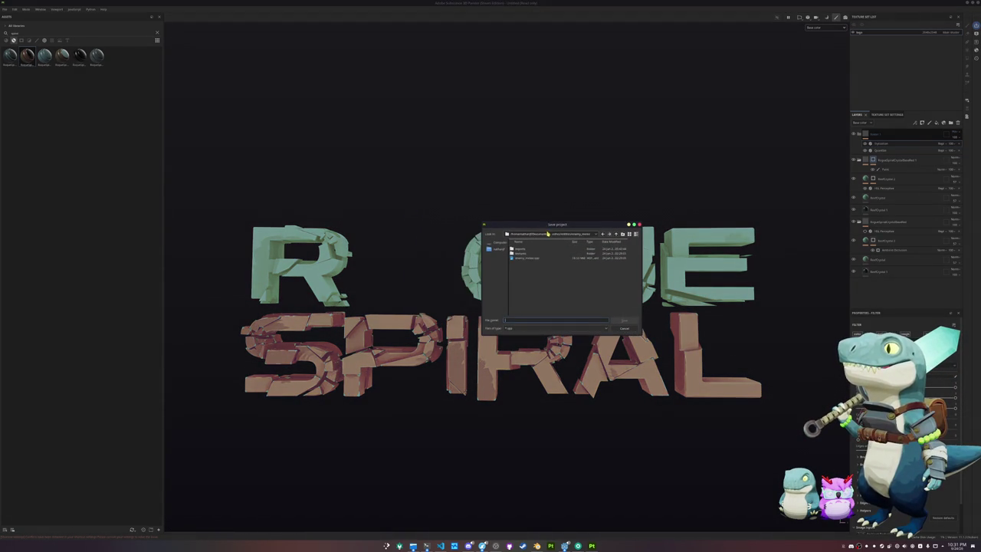
double_click(521, 248)
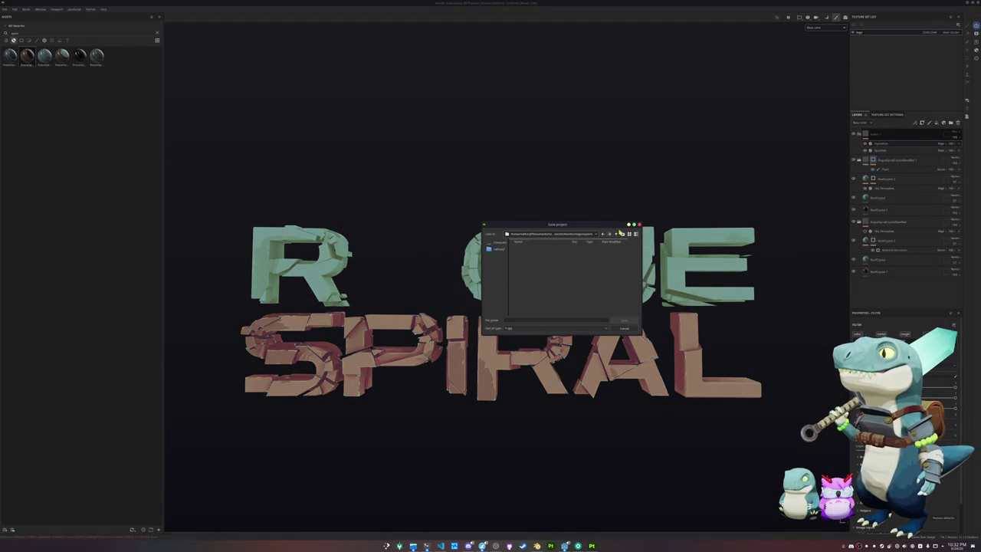
click(616, 235)
text(R)
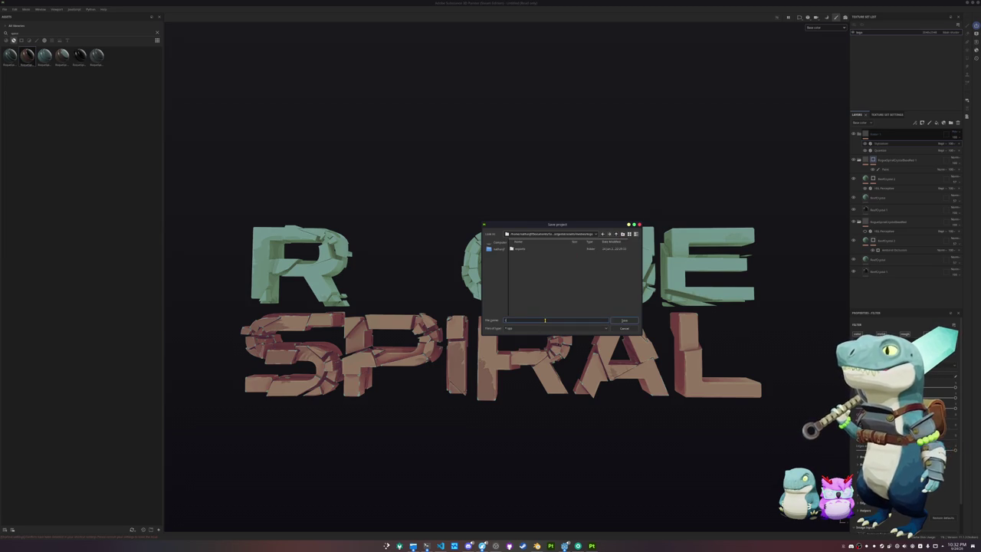
key(Return)
In the texture export settings, browse the output directory to the exports folder.
key(ctrl+shift+e)
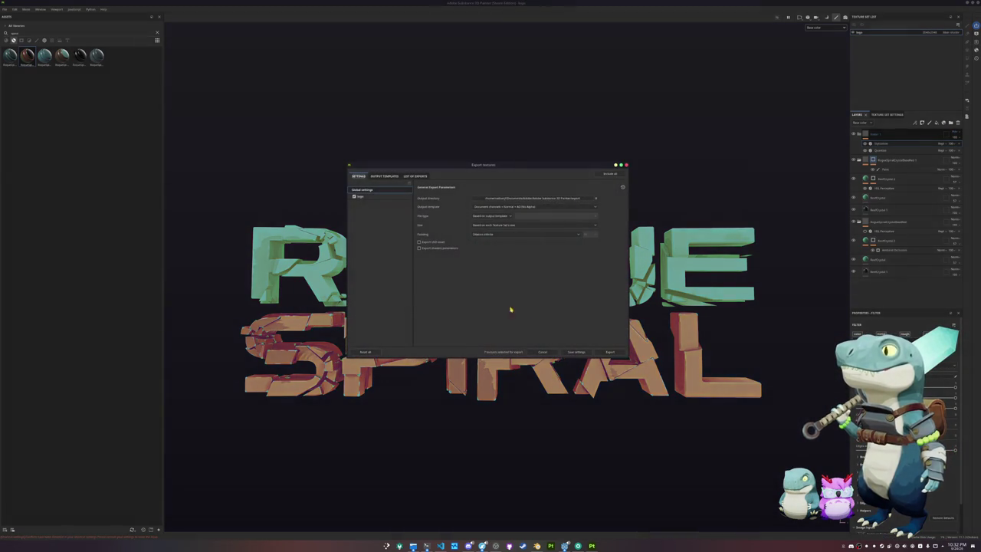
click(374, 198)
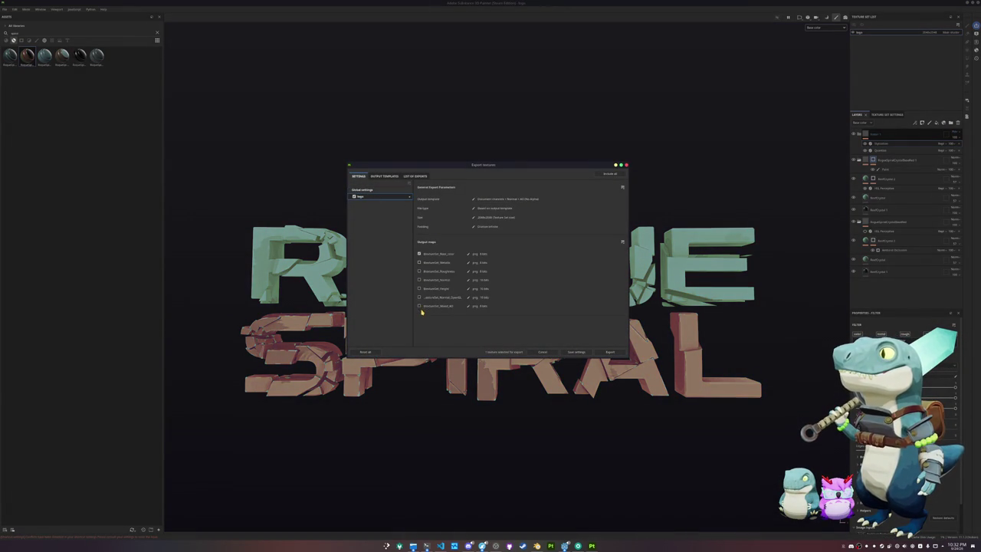
click(390, 190)
click(544, 199)
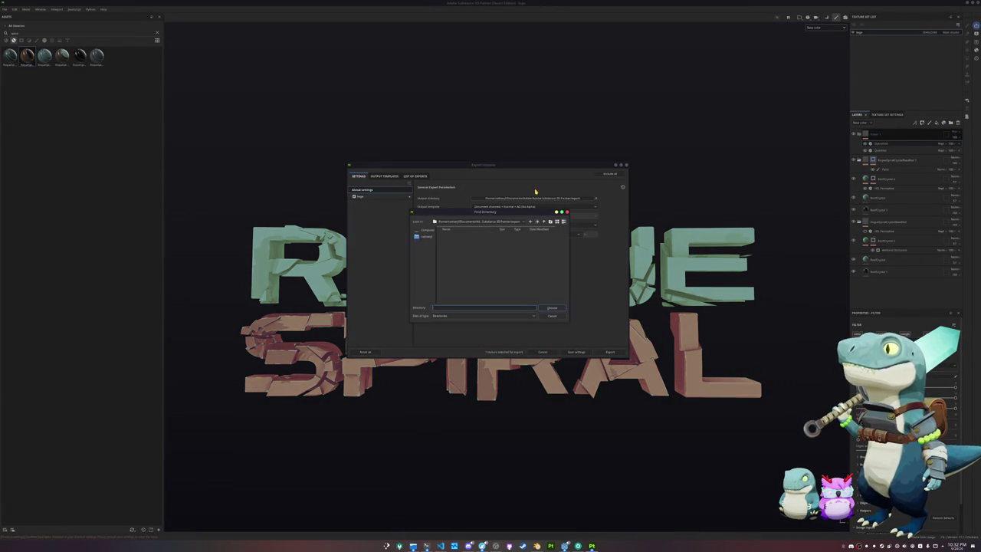
drag(503, 215, 574, 250)
click(601, 259)
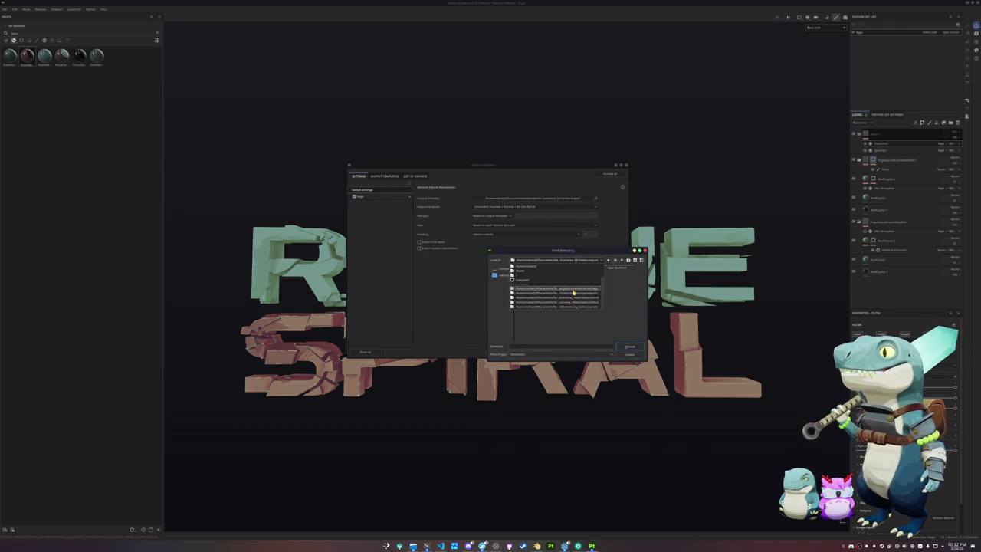
click(575, 292)
Create a new folder there, make it the output directory, and export the logo textures.
click(628, 260)
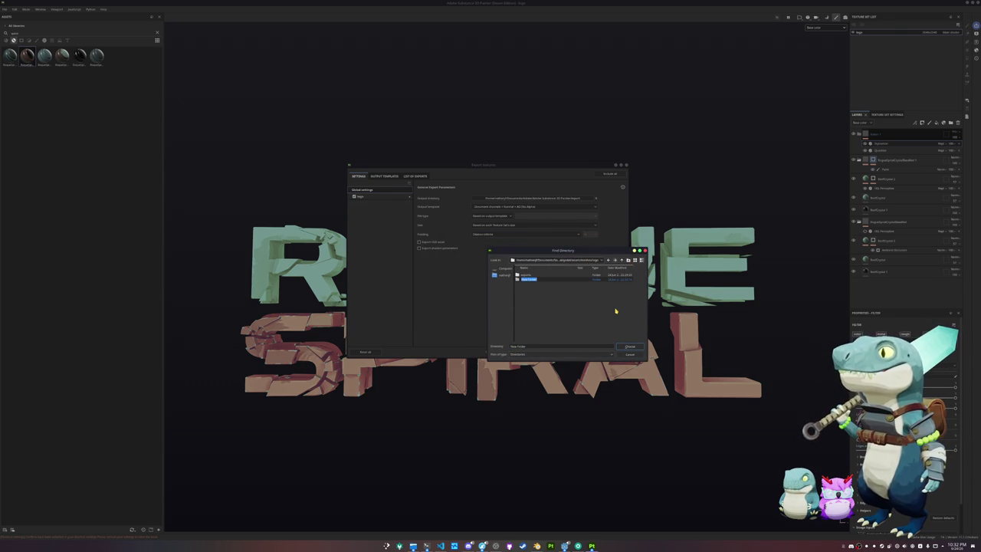
text(Textur)
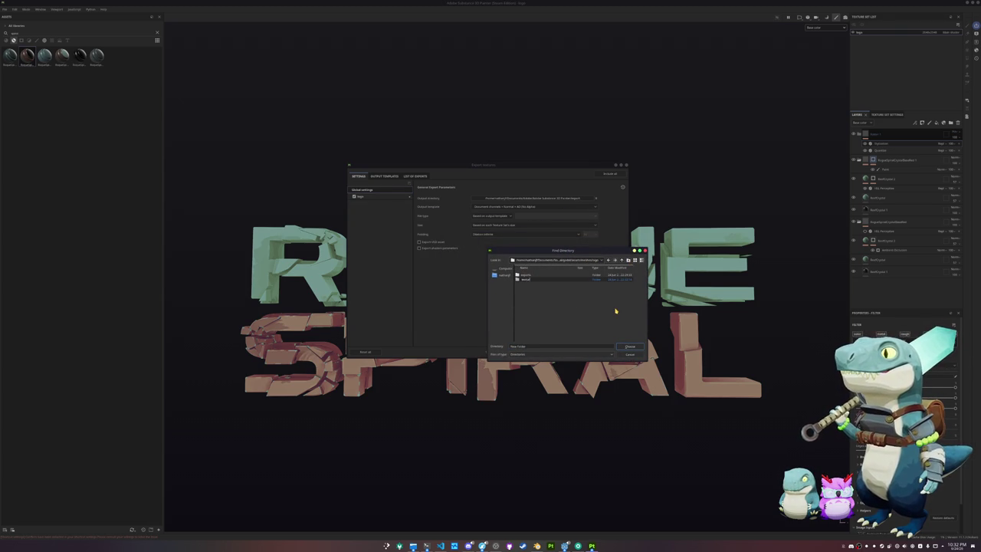
key(Return)
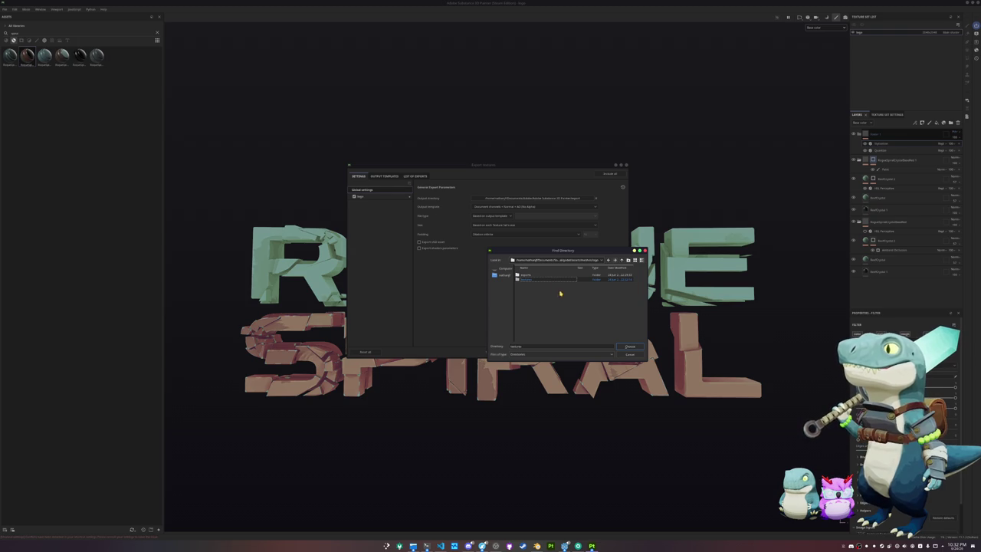
double_click(539, 281)
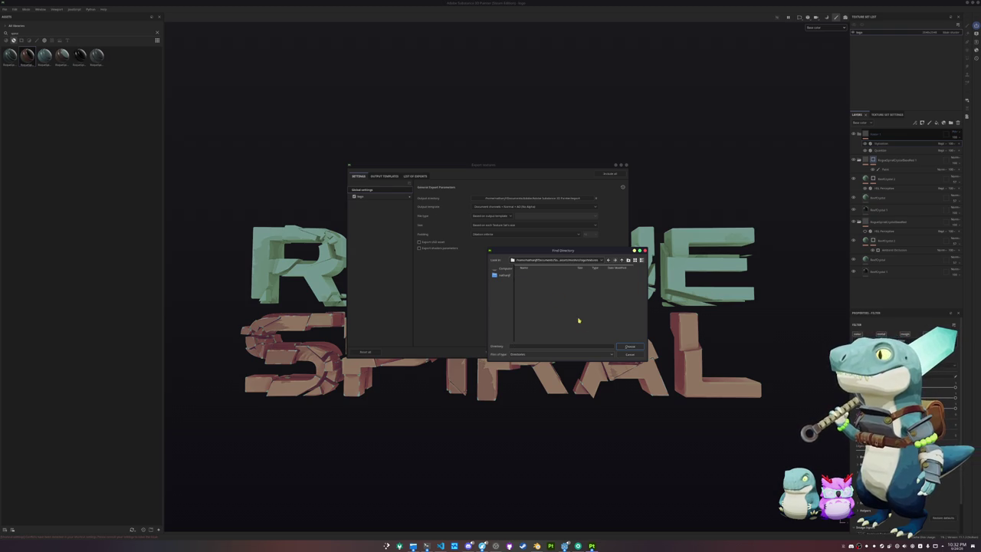
click(626, 347)
click(373, 197)
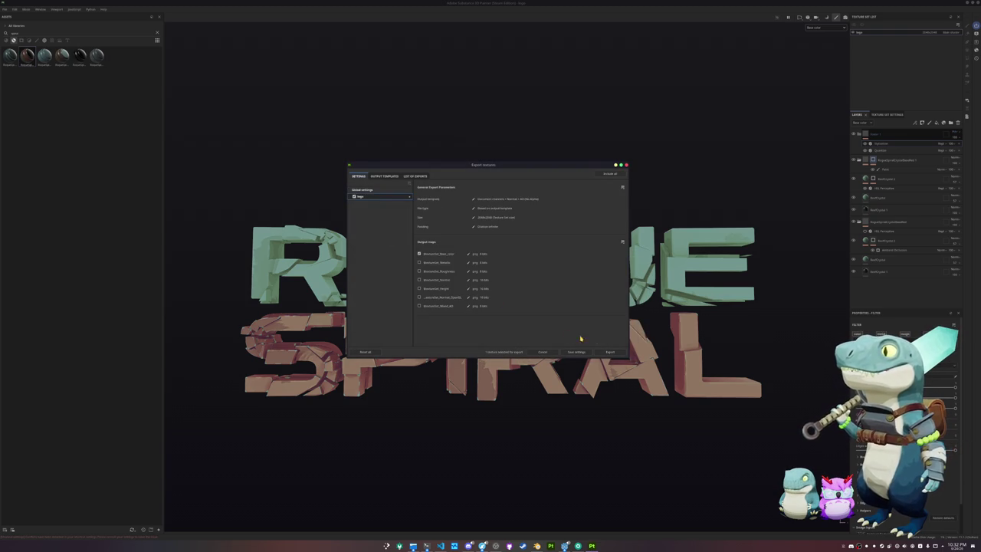
click(613, 351)
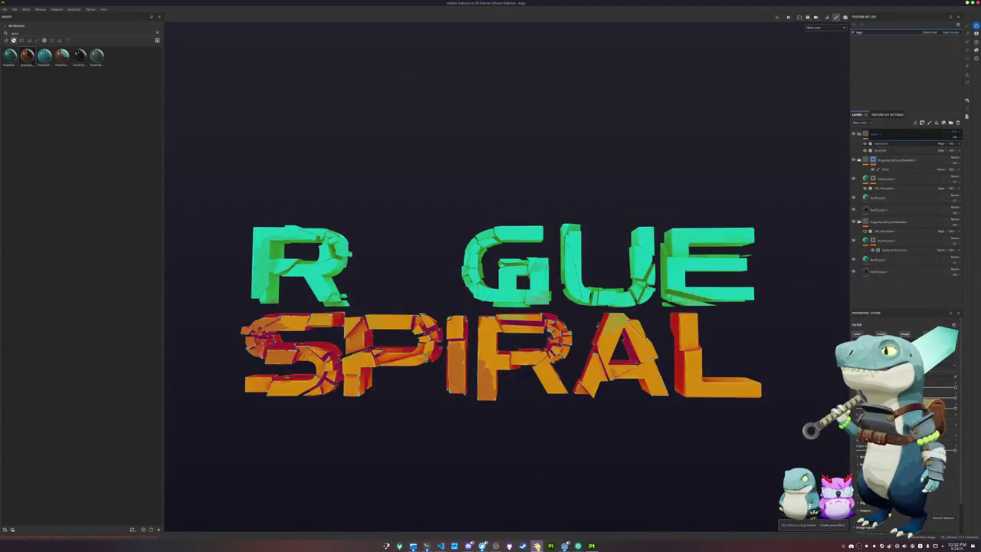
key(alt+Tab)
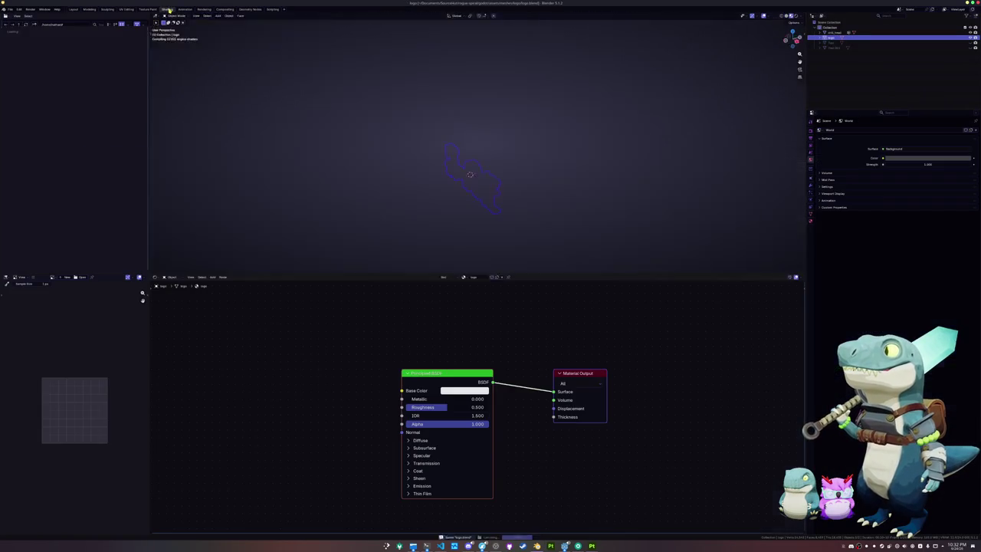
Replace the Principled BSDF with an image texture of logo_Base_color.png feeding Material Output.
click(167, 9)
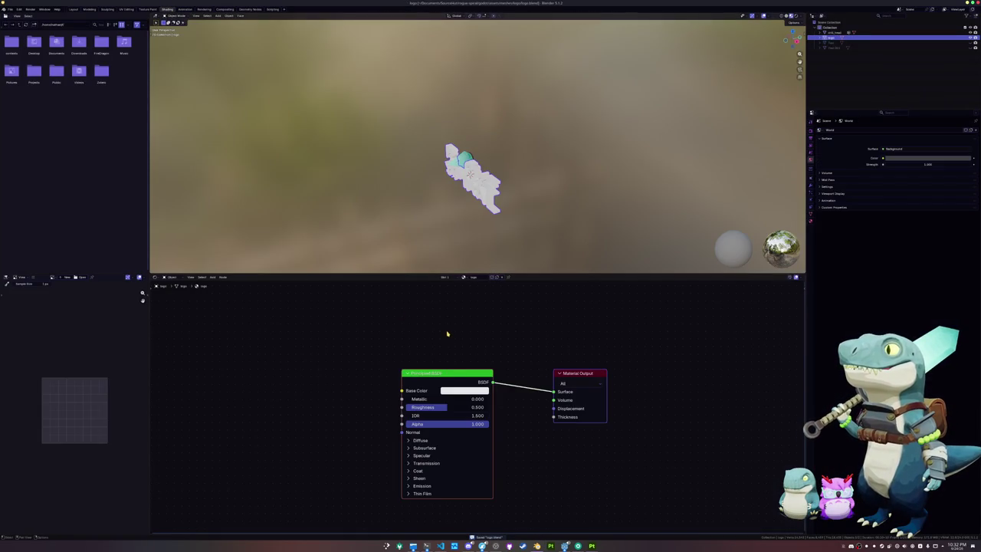
click(451, 373)
key(Delete)
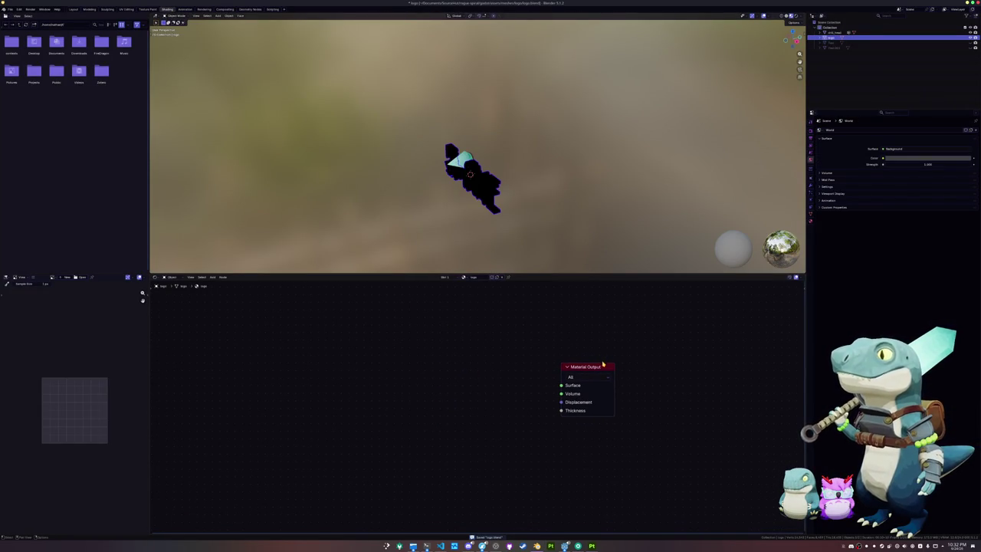
click(601, 366)
key(ctrl+t)
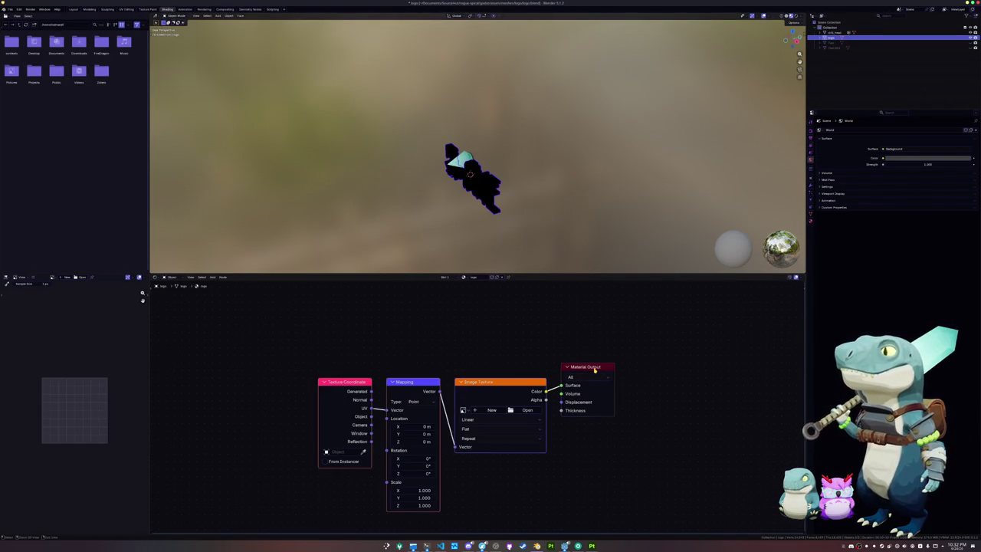
click(524, 413)
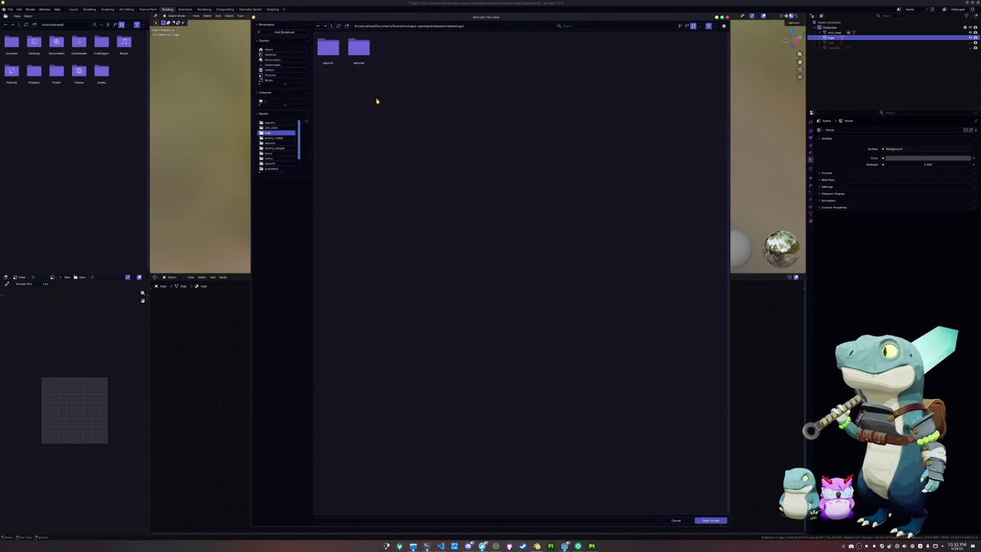
double_click(360, 52)
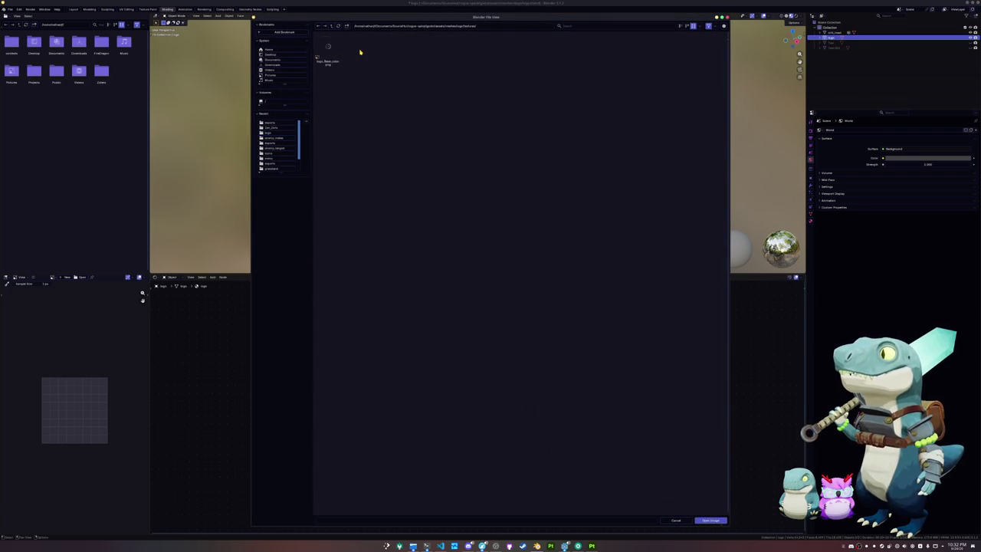
double_click(328, 46)
Switch to a front orthographic view and select the drill-head disc and logo text.
key(KP_1)
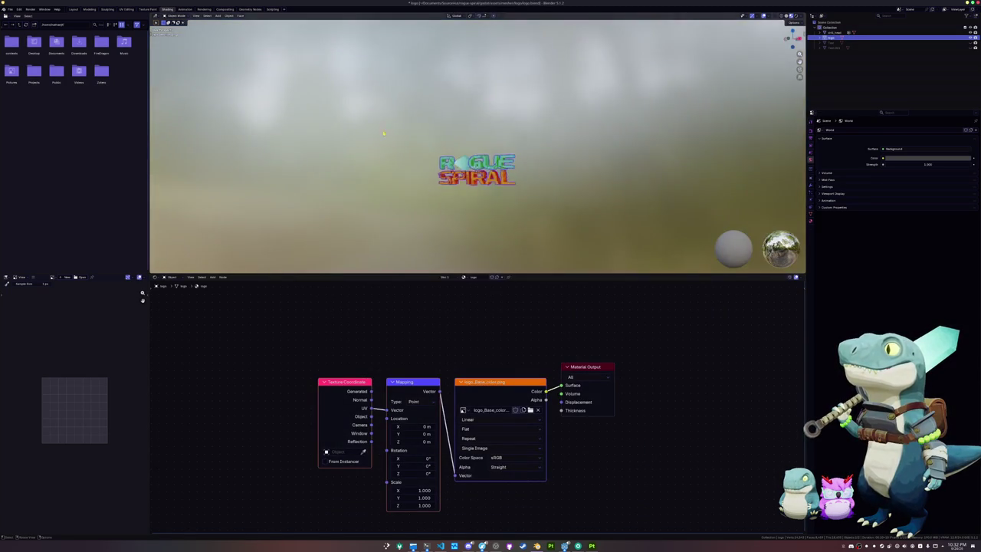
scroll(472, 146, up, 3)
click(431, 172)
scroll(472, 143, up, 1)
key(KP_5)
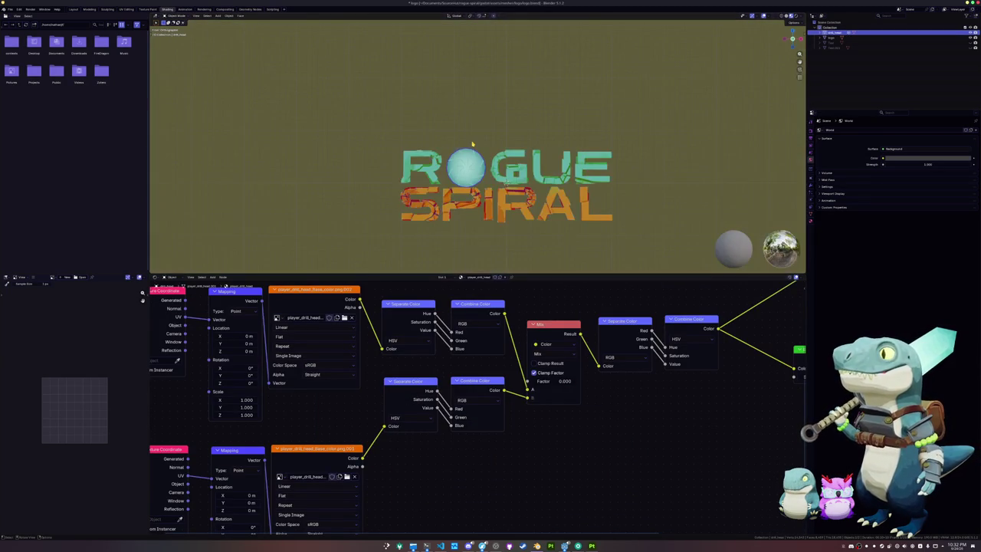
click(474, 202)
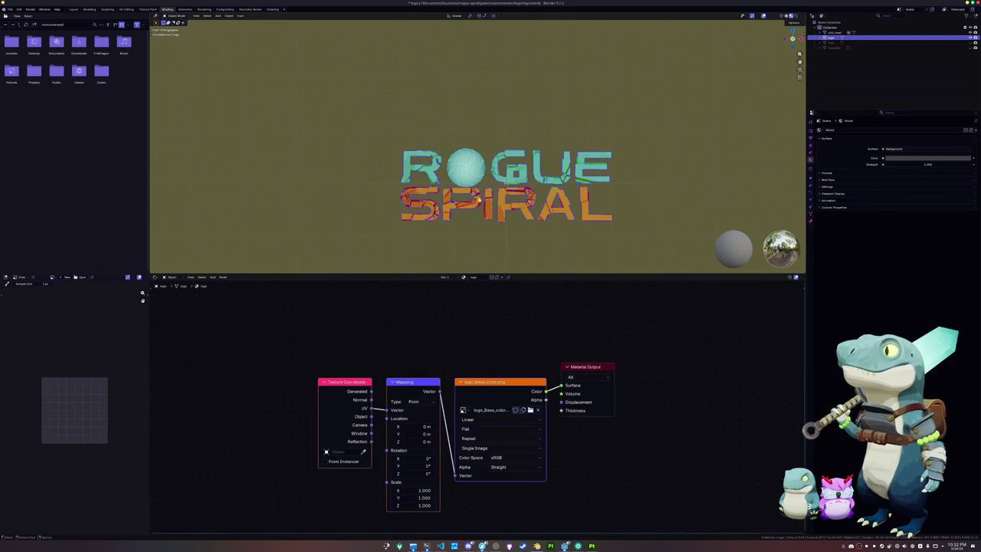
scroll(459, 130, up, 4)
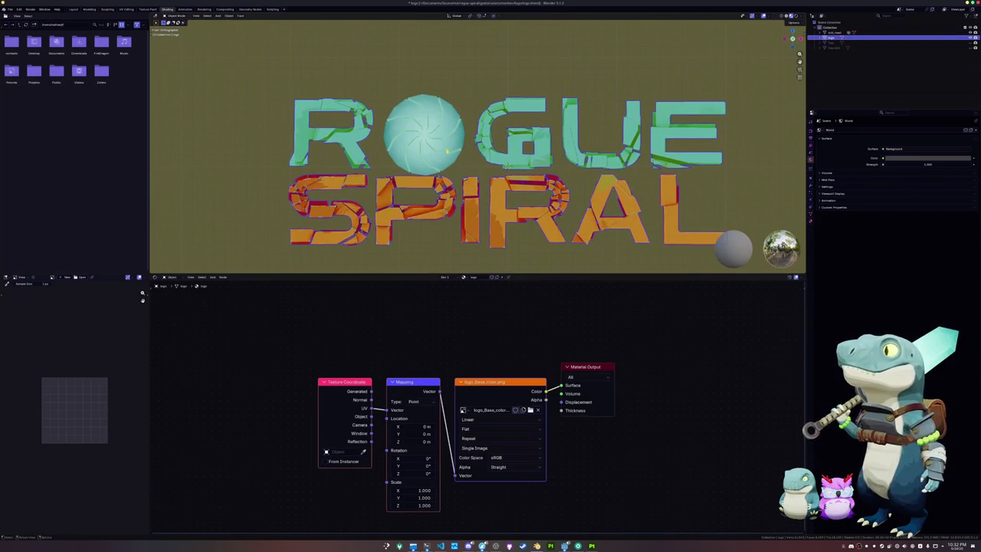
Inspect the drill-head disc in Edit Mode without changes, then clear the selection.
click(491, 151)
key(Tab)
key(Tab)
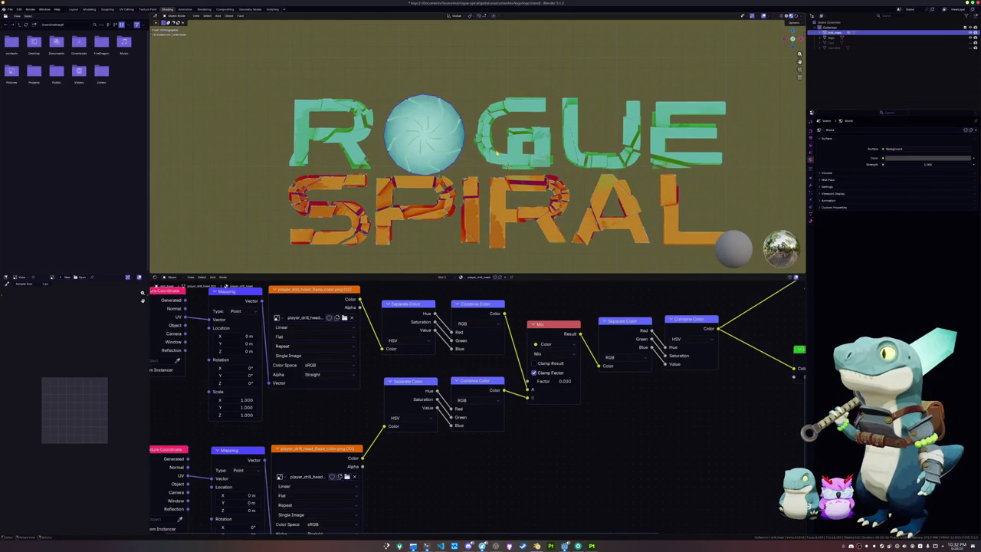
key(Tab)
key(s)
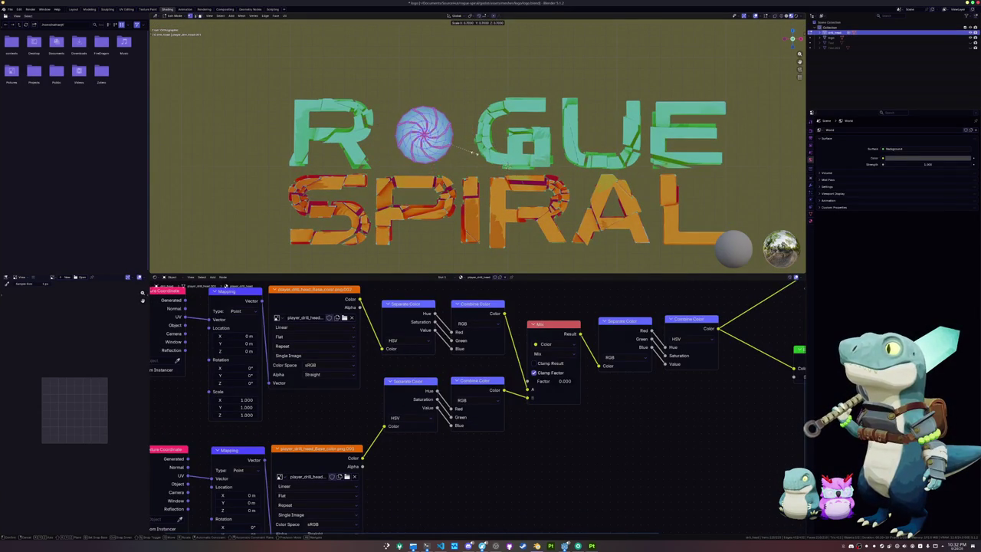
key(Escape)
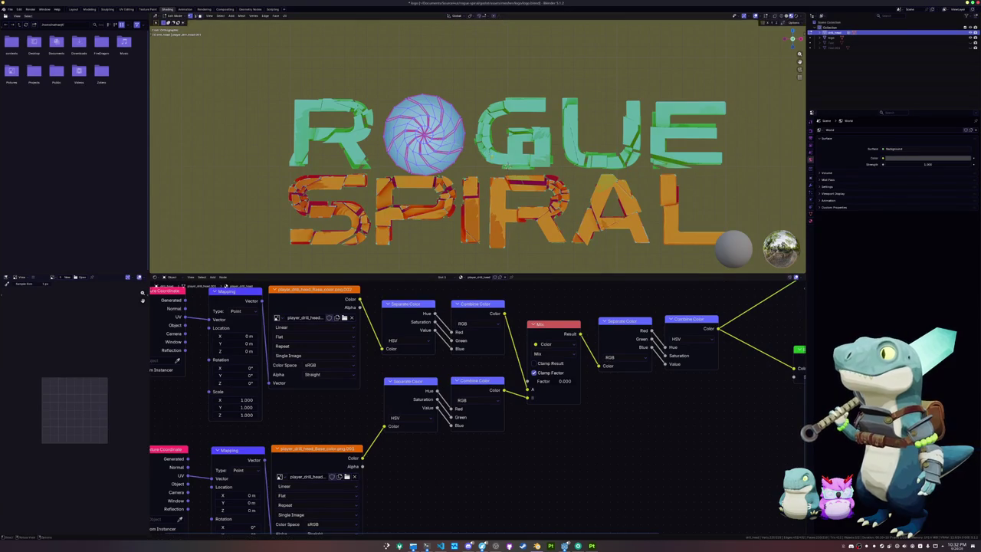
key(Tab)
scroll(432, 252, down, 3)
drag(432, 252, 429, 250)
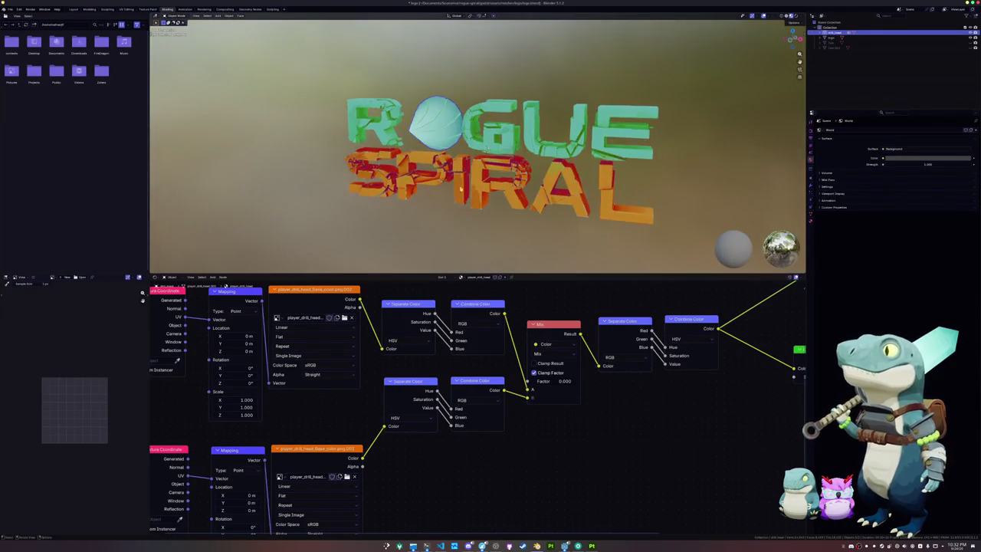
click(496, 164)
click(459, 227)
key(shift+a)
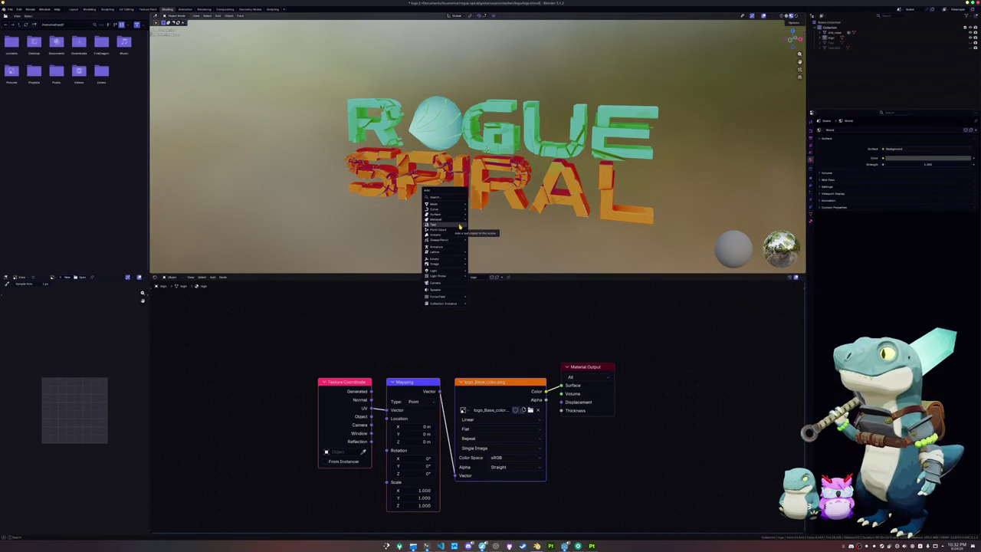
Add a camera, move it -10 along Y, and look through it.
click(439, 283)
key(KP_6)
key(KP_8)
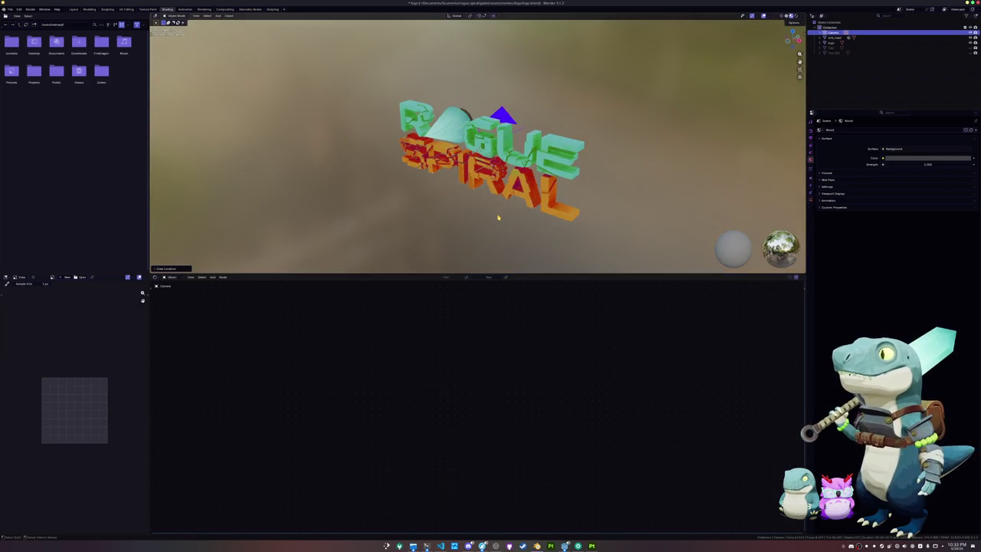
text(gy)
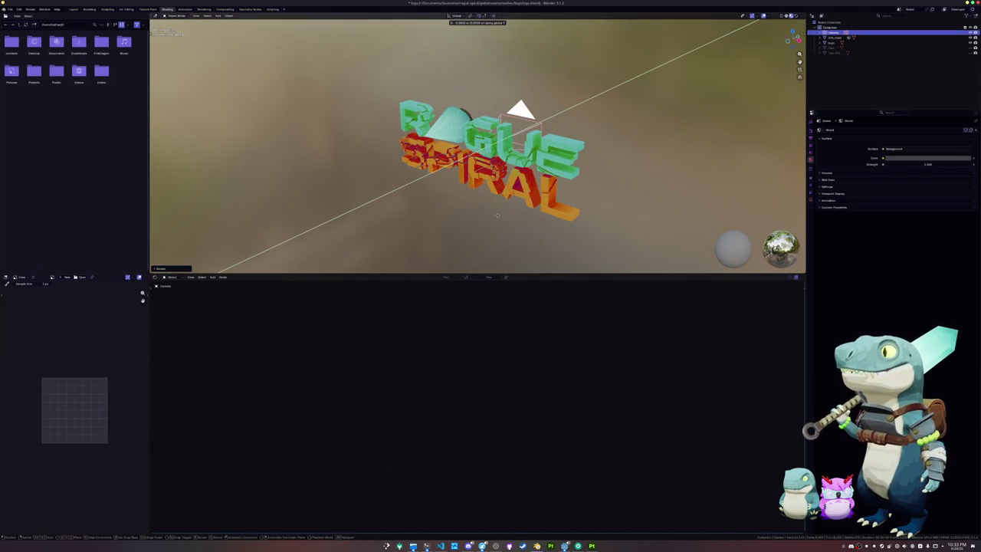
text(-10)
key(Return)
key(KP_0)
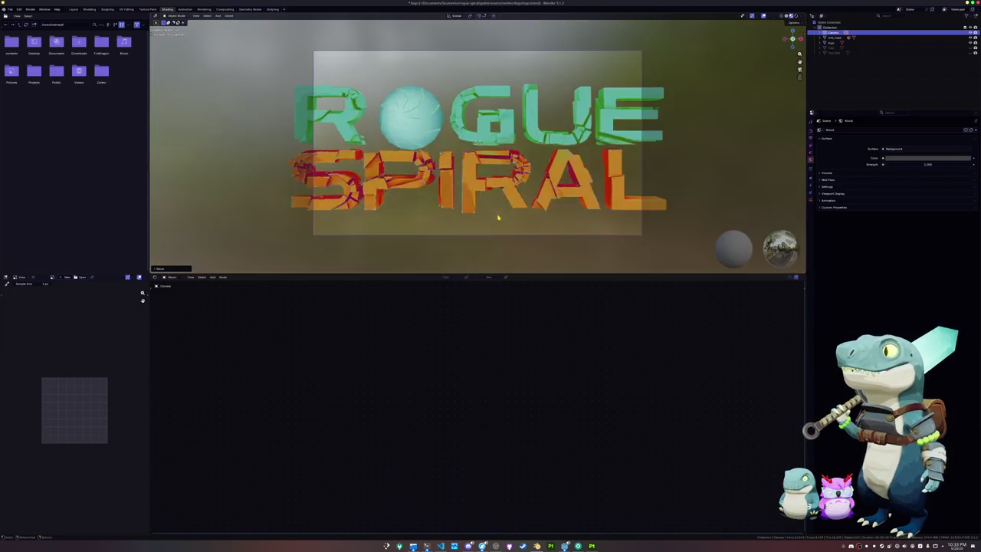
key(Home)
Fine-tune the camera's distance along Y so it frames the logo.
key(g)
key(y)
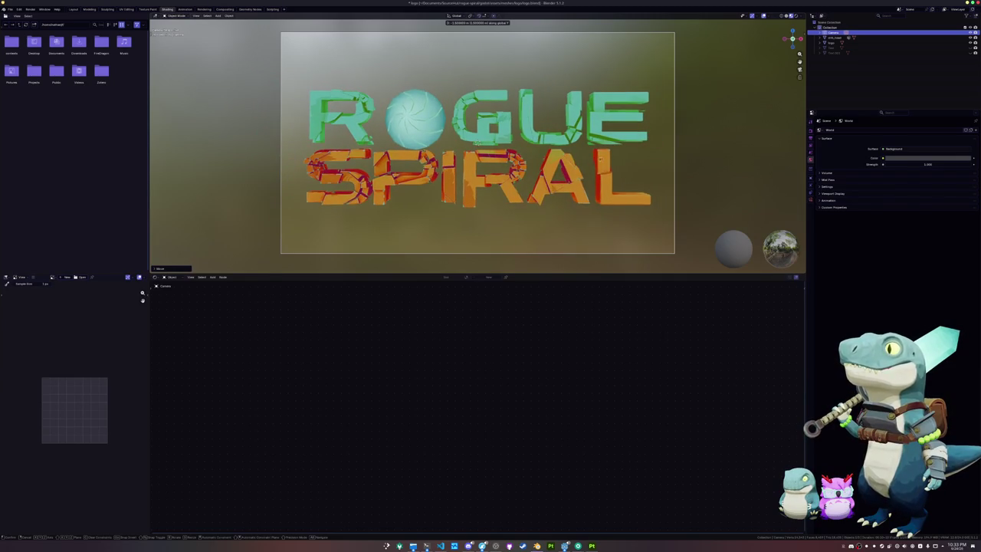
click(658, 163)
scroll(473, 202, down, 2)
scroll(256, 136, up, 2)
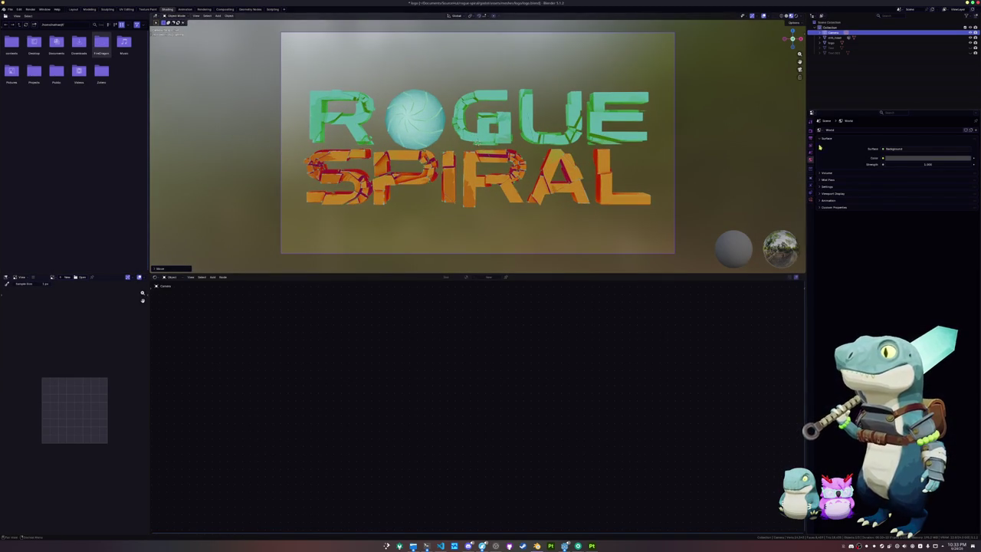
click(809, 131)
Rotate the drill-head sphere about Z, then rotate its mesh about Z in Edit Mode.
click(441, 143)
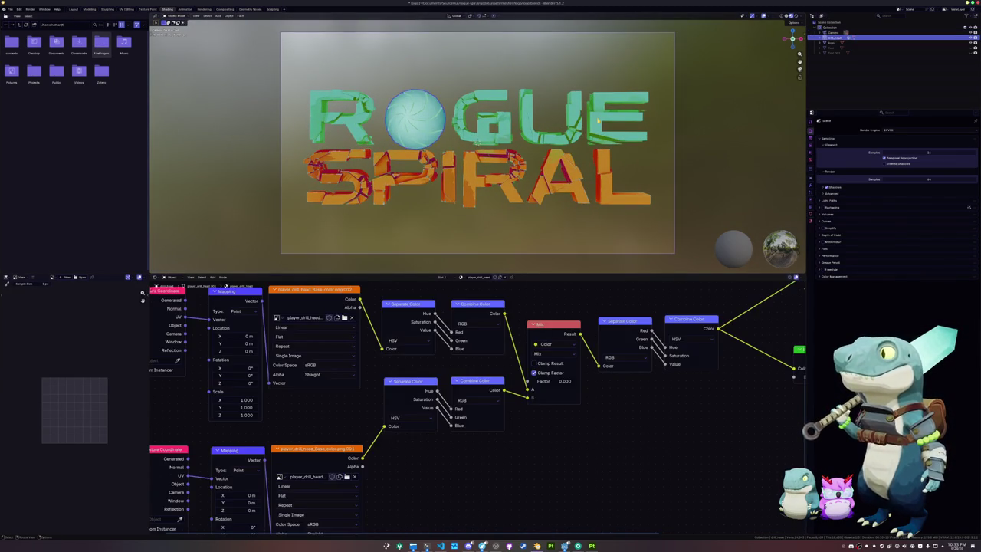
key(r)
key(z)
click(546, 83)
key(Tab)
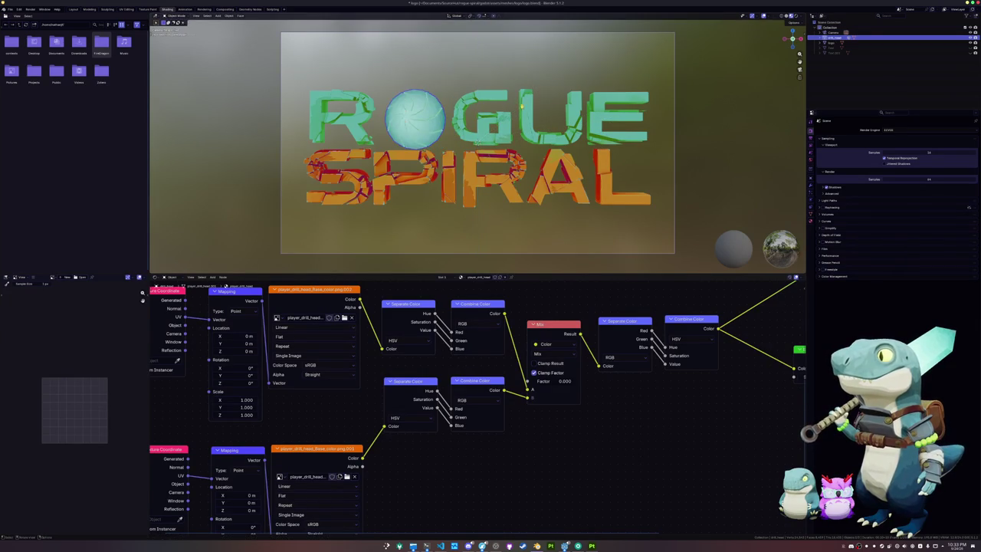
key(r)
key(z)
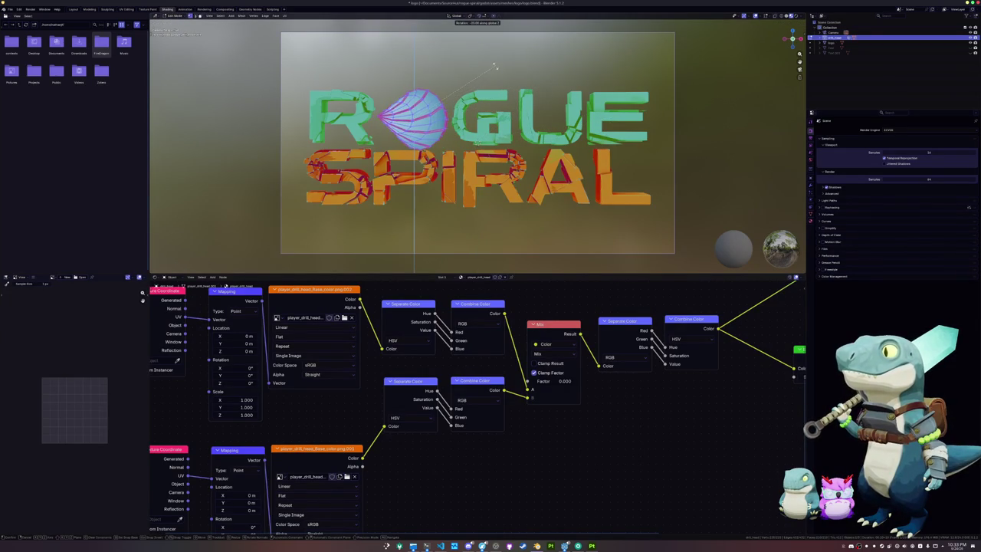
click(456, 91)
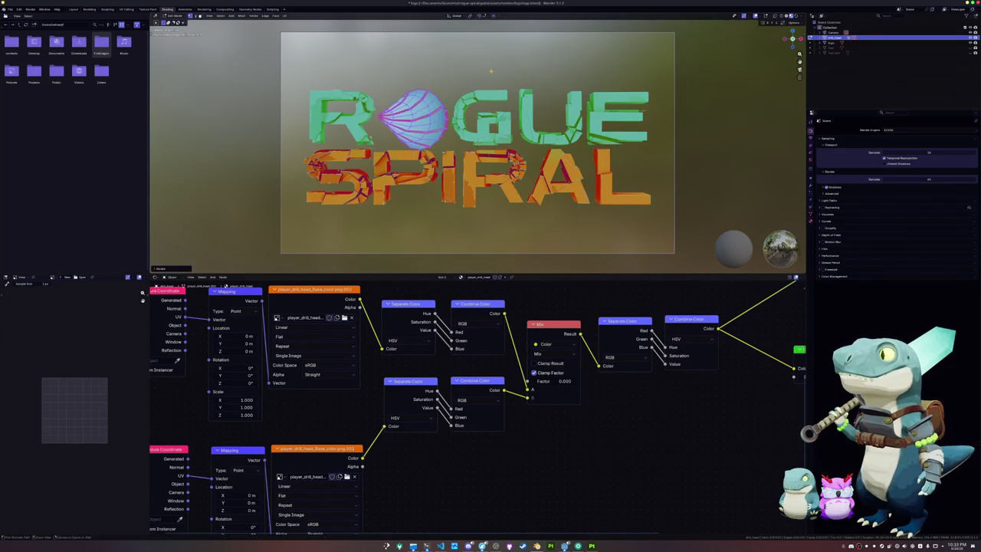
key(Tab)
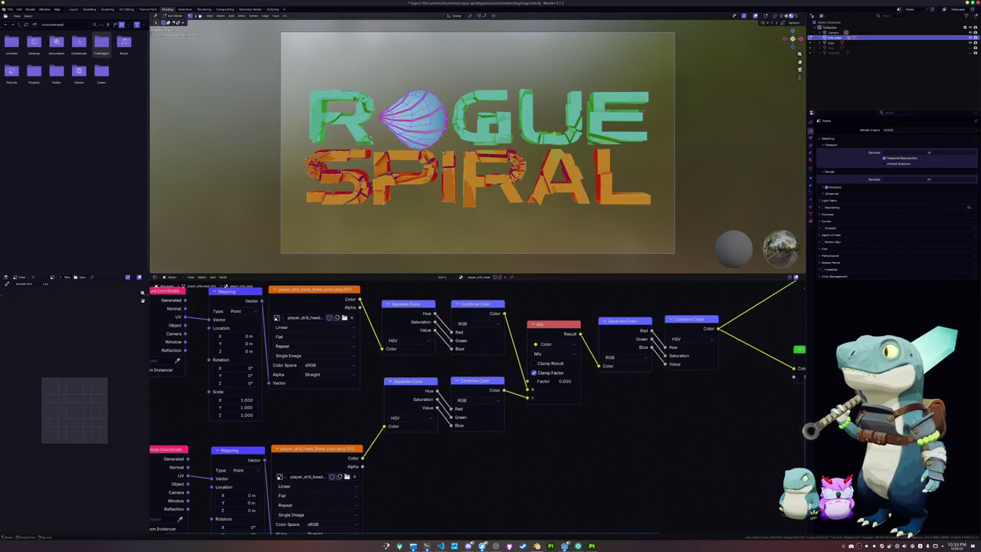
Rotate the drill_head mesh 20° about Z, return to Object Mode, and refit the camera view.
key(Tab)
key(r)
key(z)
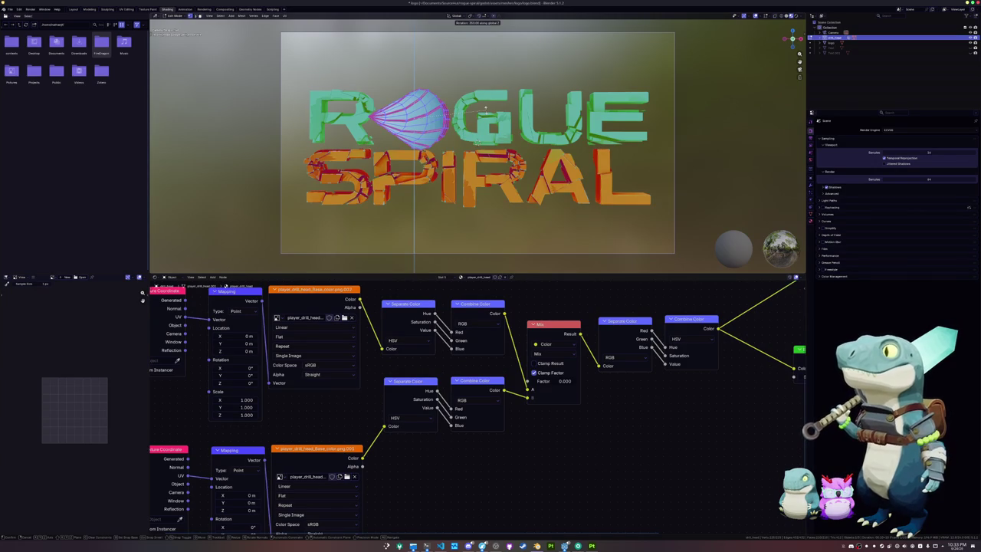
key(Return)
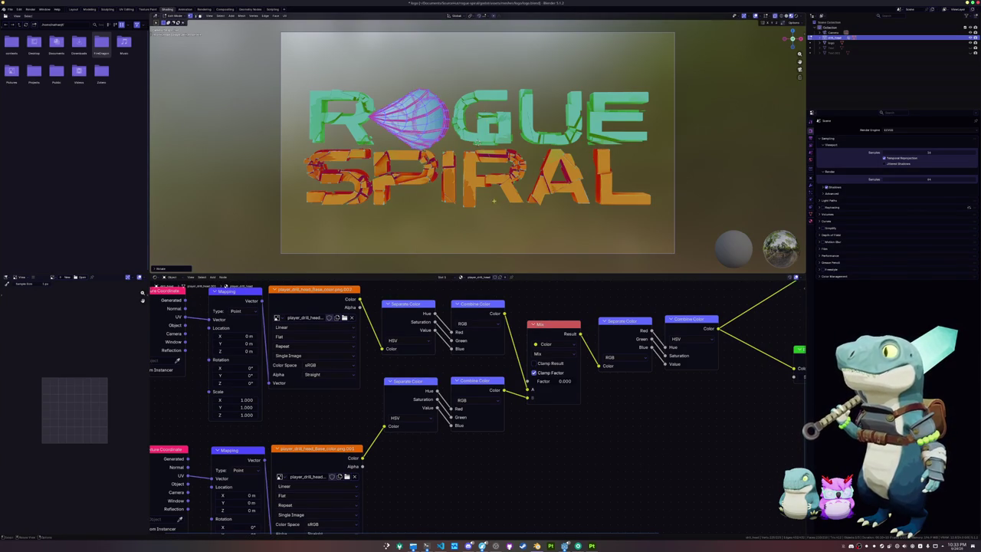
key(ctrl+Tab)
click(409, 223)
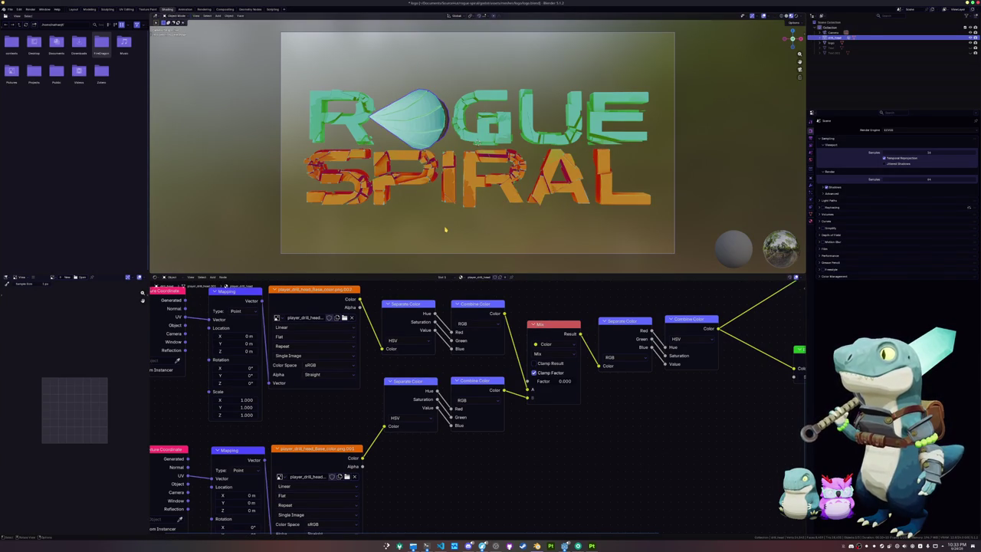
key(Tab)
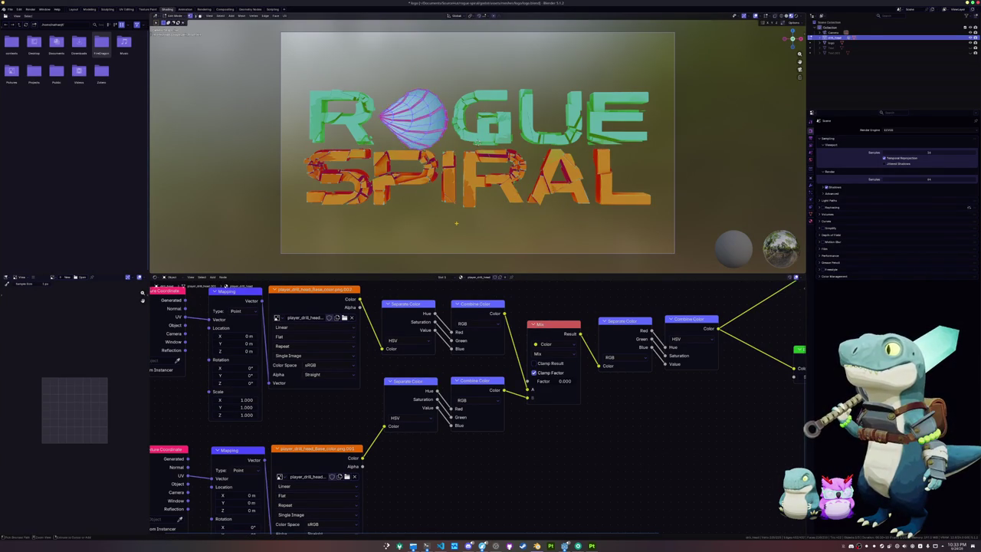
key(Tab)
key(Home)
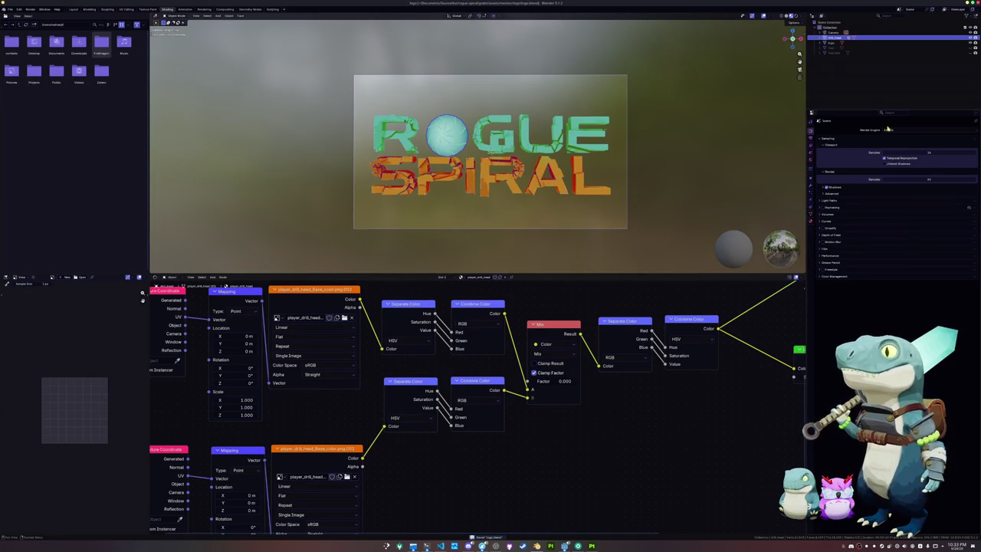
Enable the transparent film background and save logo.blend.
click(841, 249)
click(881, 262)
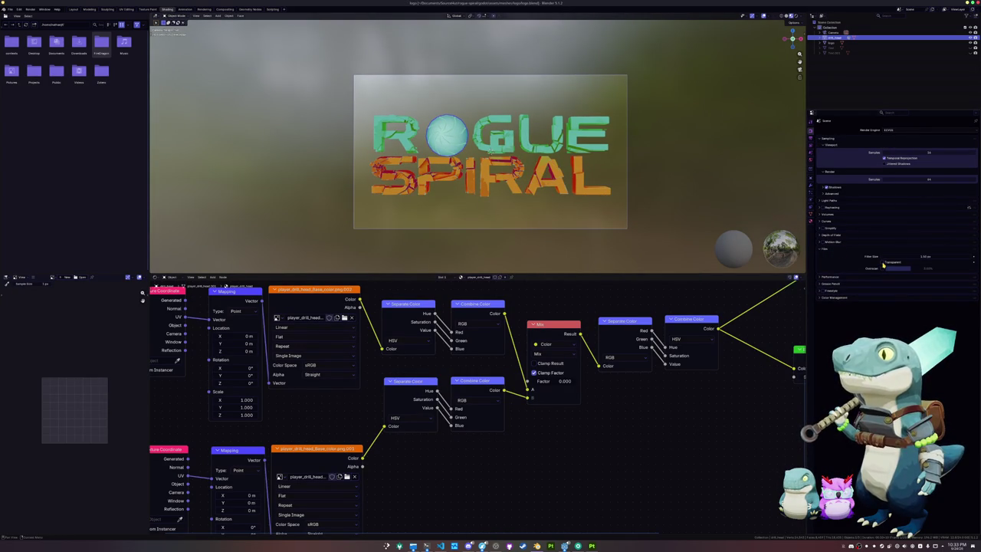
scroll(558, 220, up, 1)
key(ctrl+s)
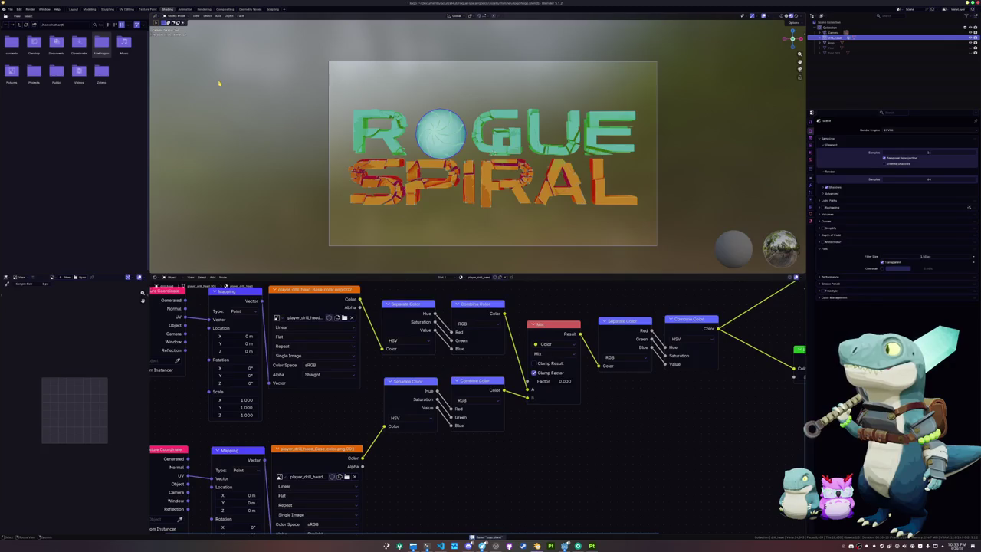
Set the frame rate to 30 fps and render the logo in the Rendering workspace.
scroll(720, 361, down, 3)
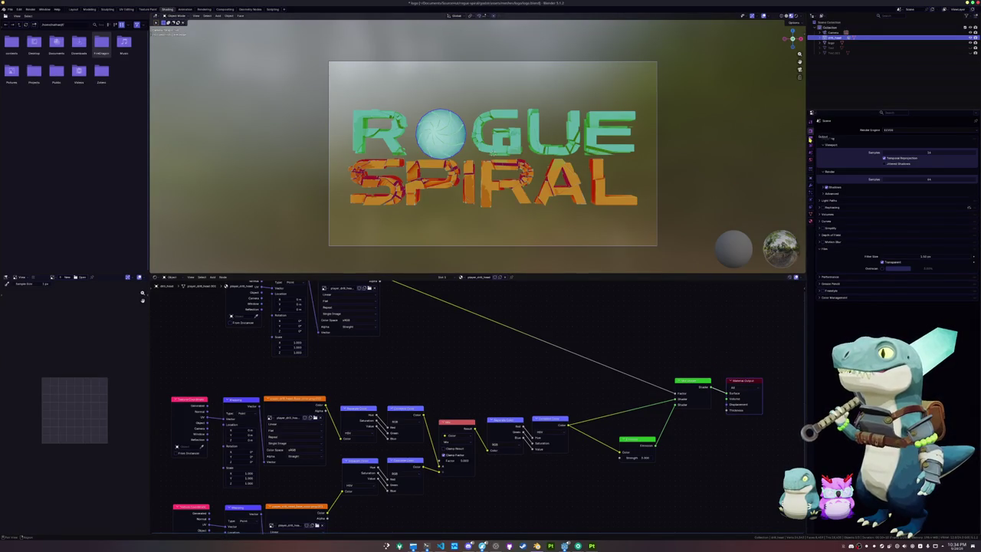
click(809, 137)
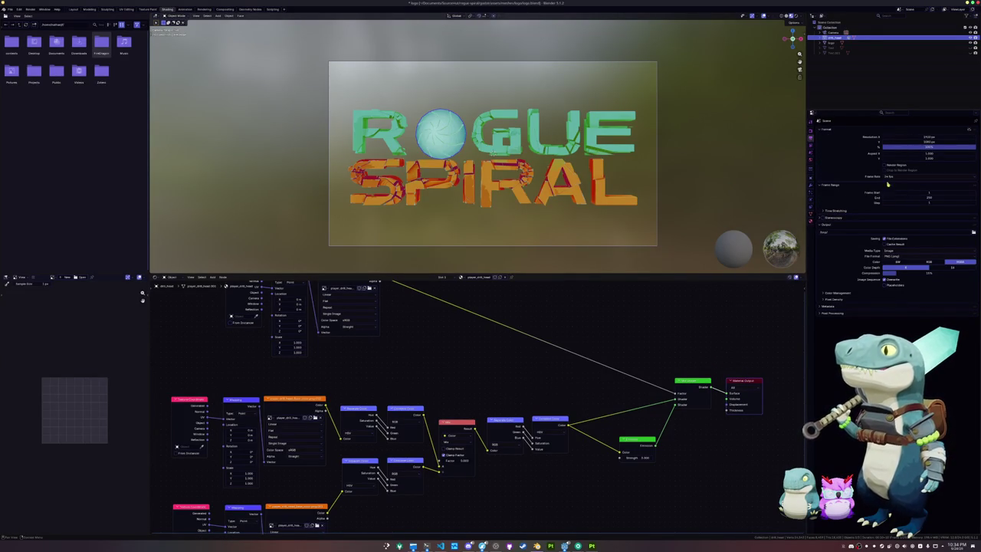
click(928, 177)
click(923, 222)
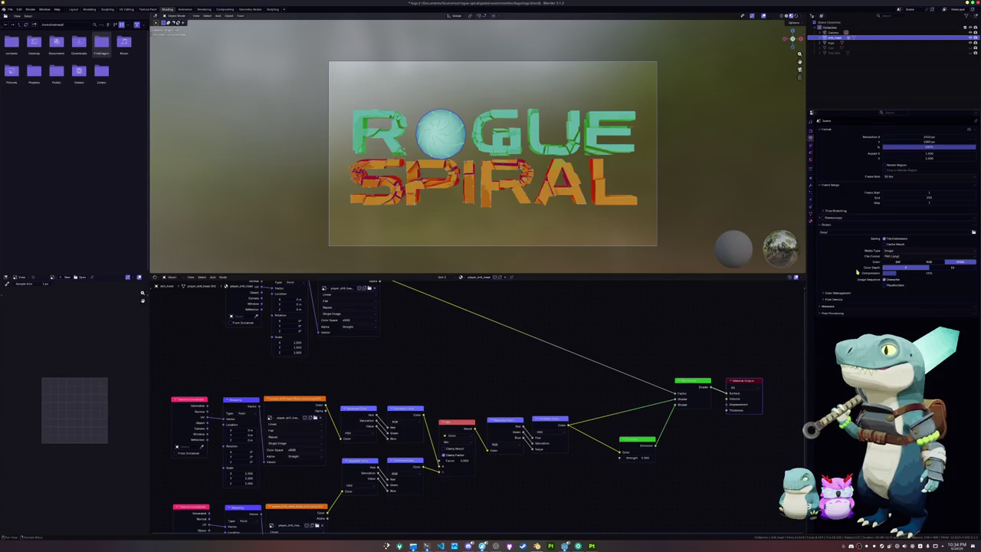
click(202, 9)
key(F12)
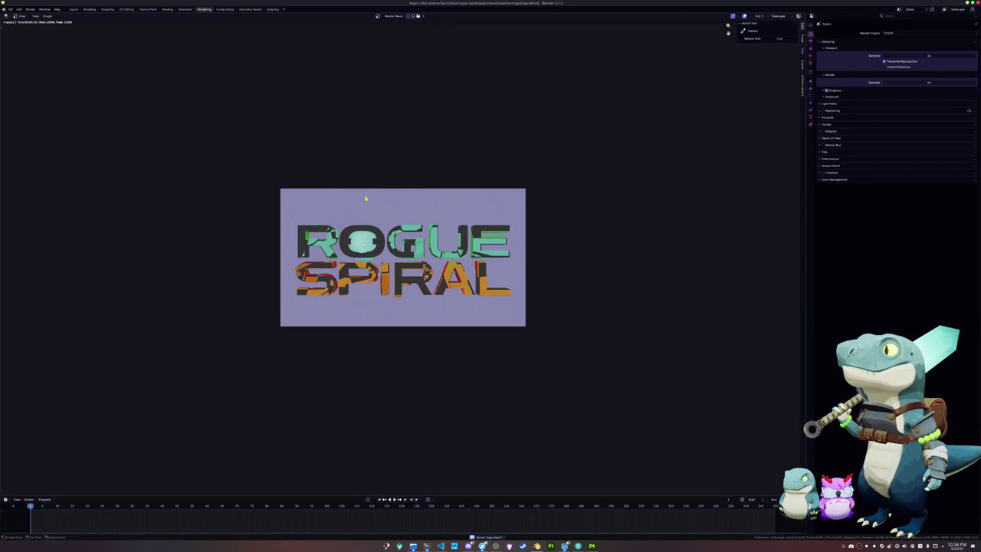
Delete the stray Text.001 object in the Layout workspace.
scroll(360, 215, up, 1)
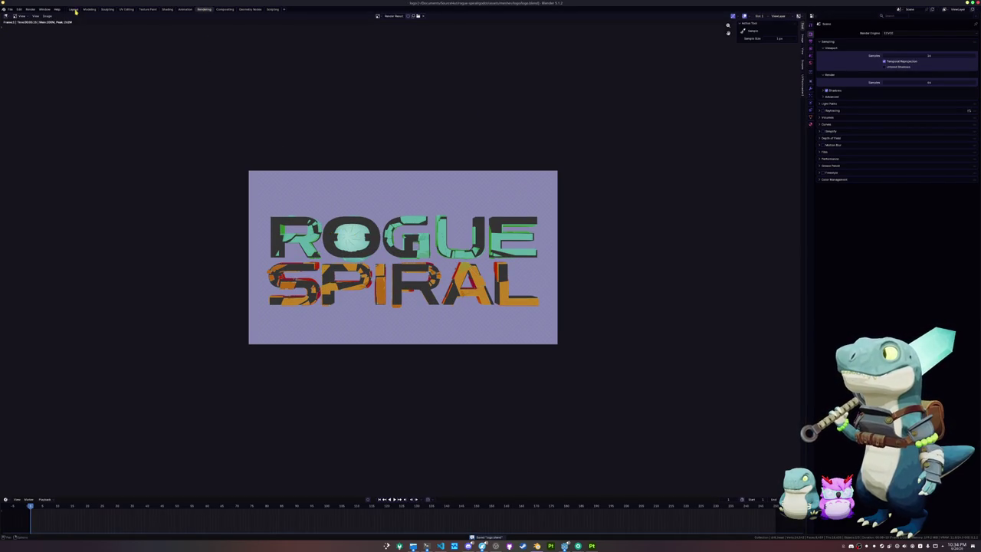
click(74, 10)
click(835, 53)
key(x)
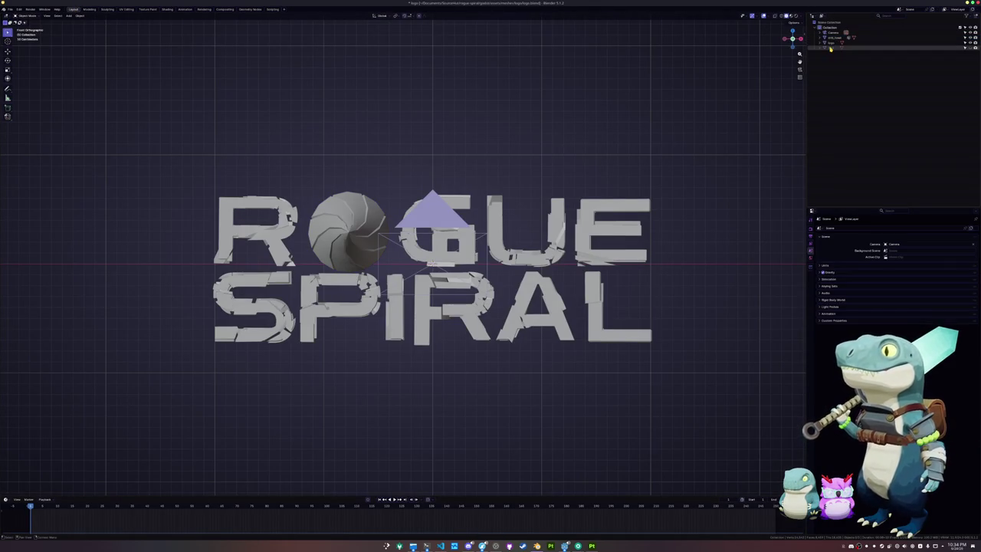
Select the ROGUE SPIRAL logo and browse its property tabs, ending on its transform values.
click(599, 257)
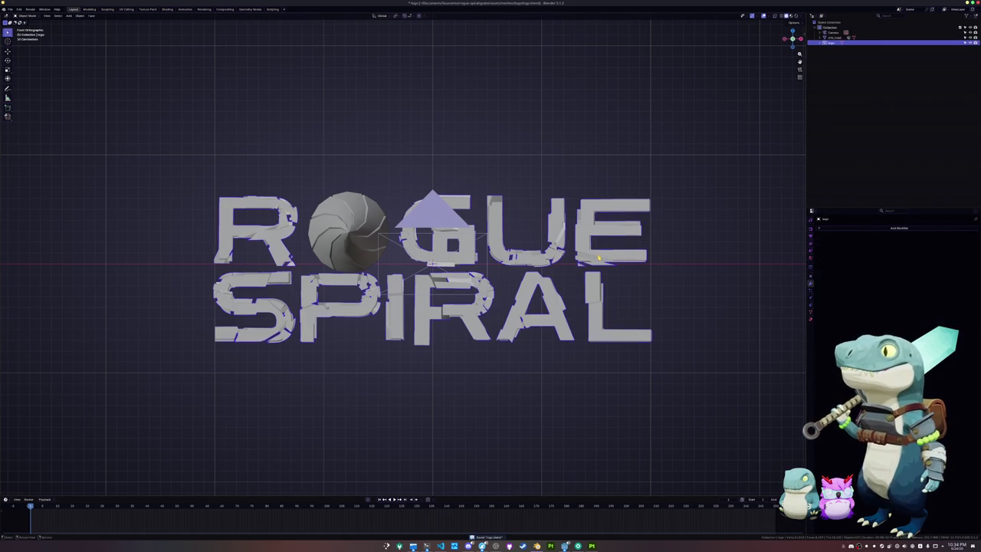
click(811, 235)
click(811, 242)
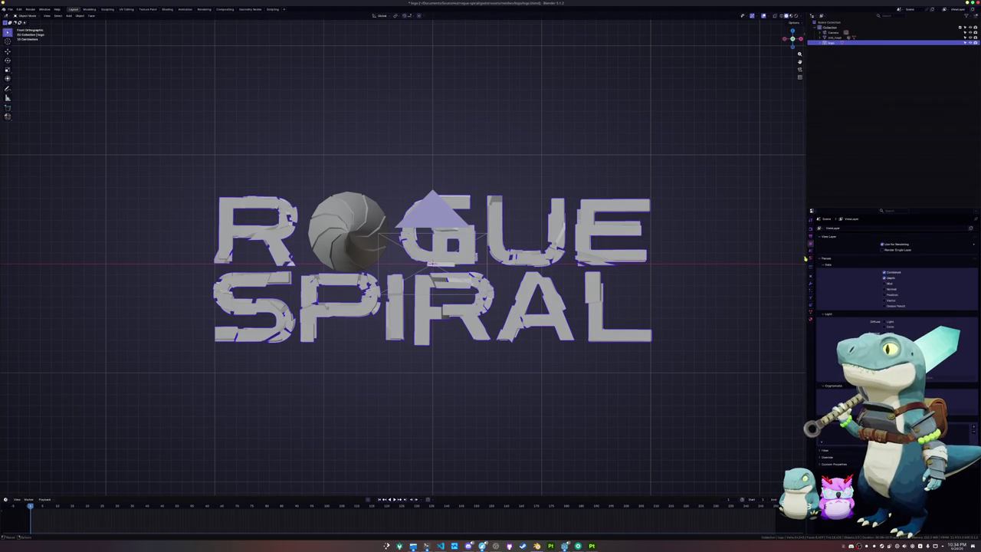
click(811, 253)
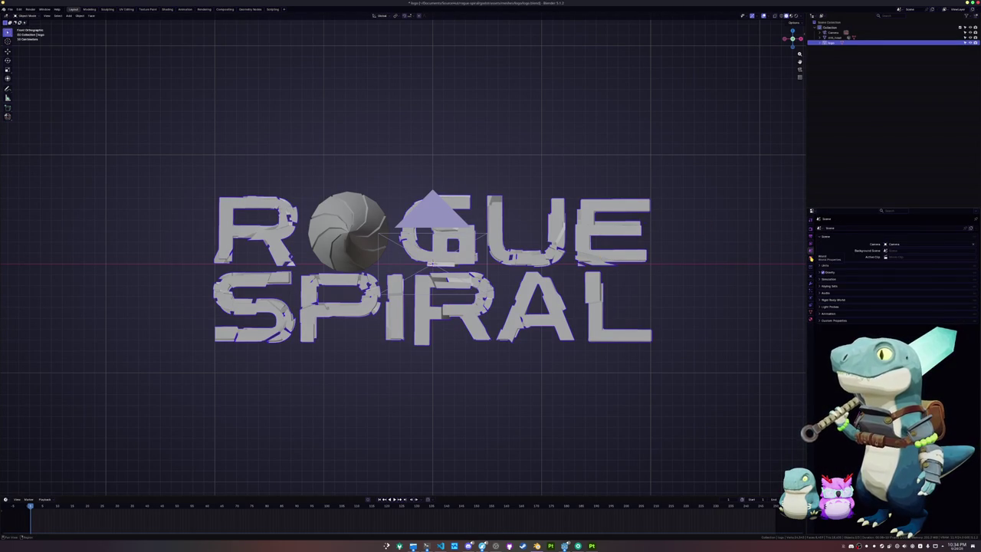
click(810, 283)
click(811, 291)
click(810, 302)
click(810, 309)
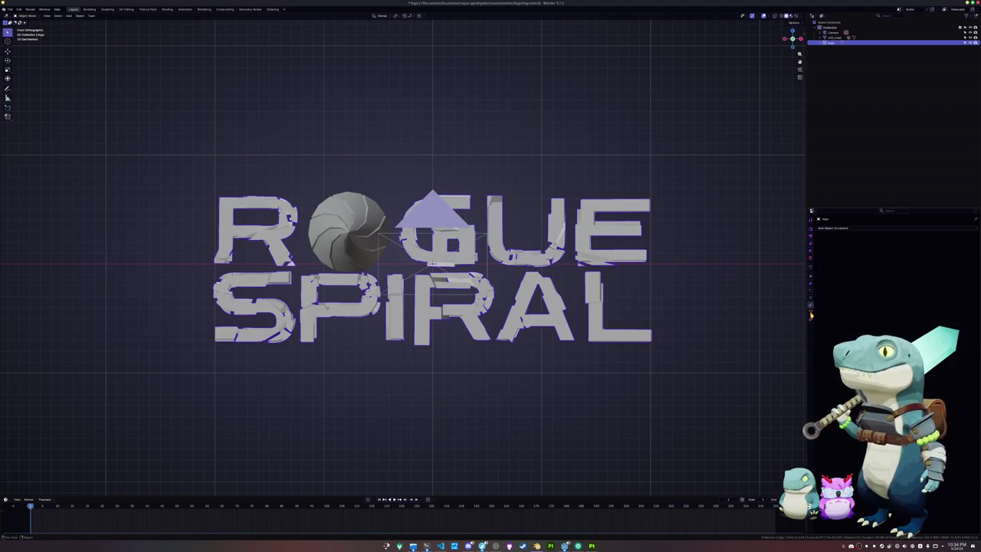
click(811, 298)
click(810, 289)
click(810, 282)
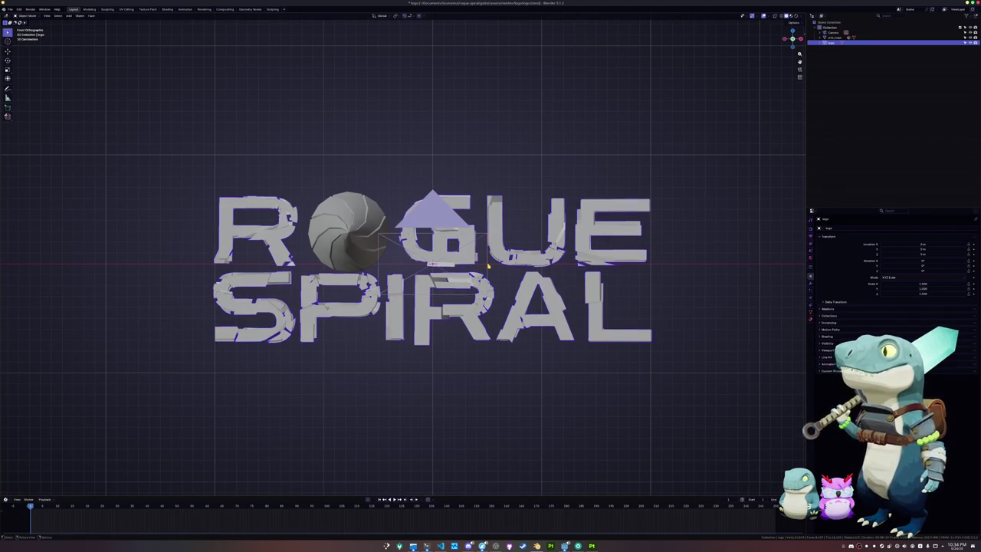
Select the camera, view the logo through it, and save logo.blend.
click(484, 265)
scroll(486, 266, down, 1)
key(KP_0)
key(ctrl+s)
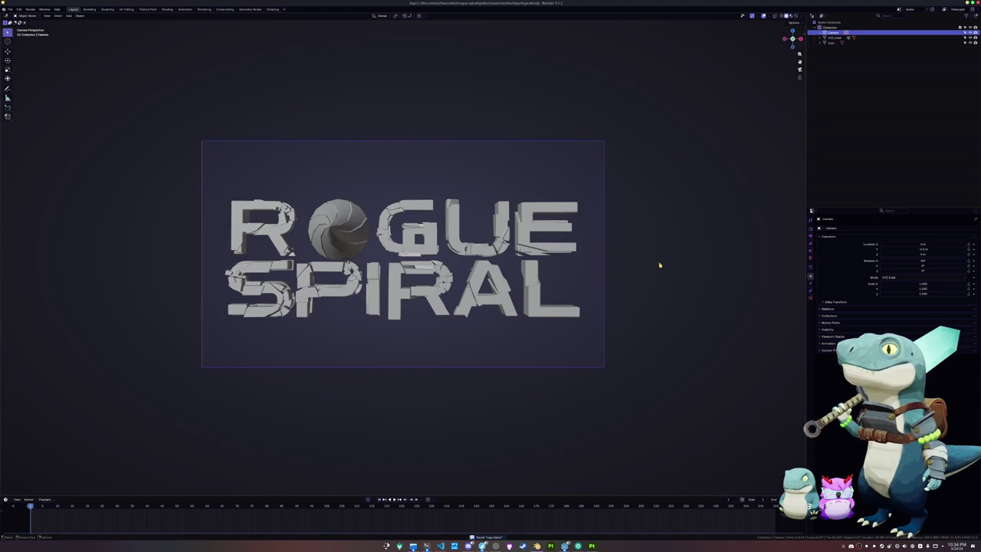
Check the render settings and view the rendered logo in the Rendering workspace.
scroll(743, 266, up, 2)
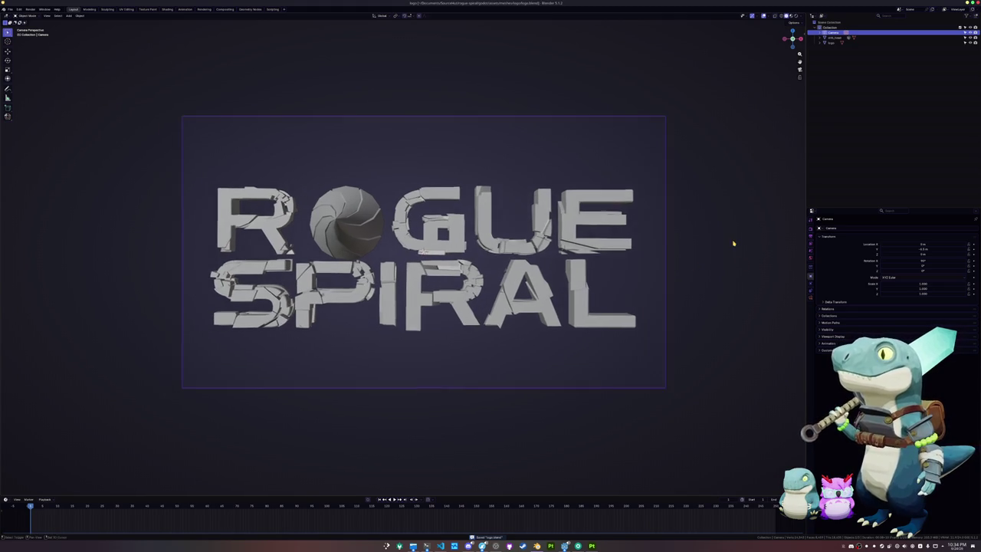
scroll(747, 257, up, 2)
click(810, 237)
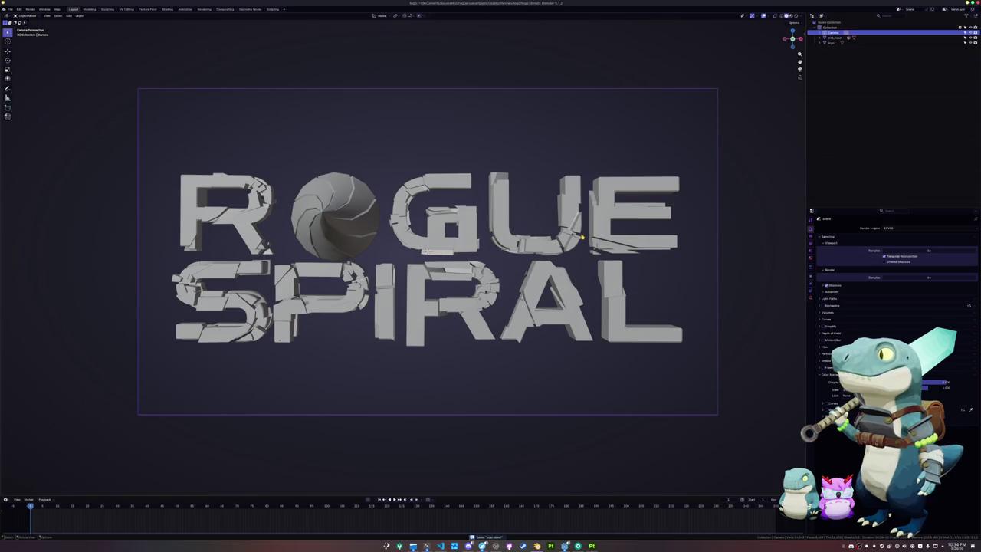
click(204, 8)
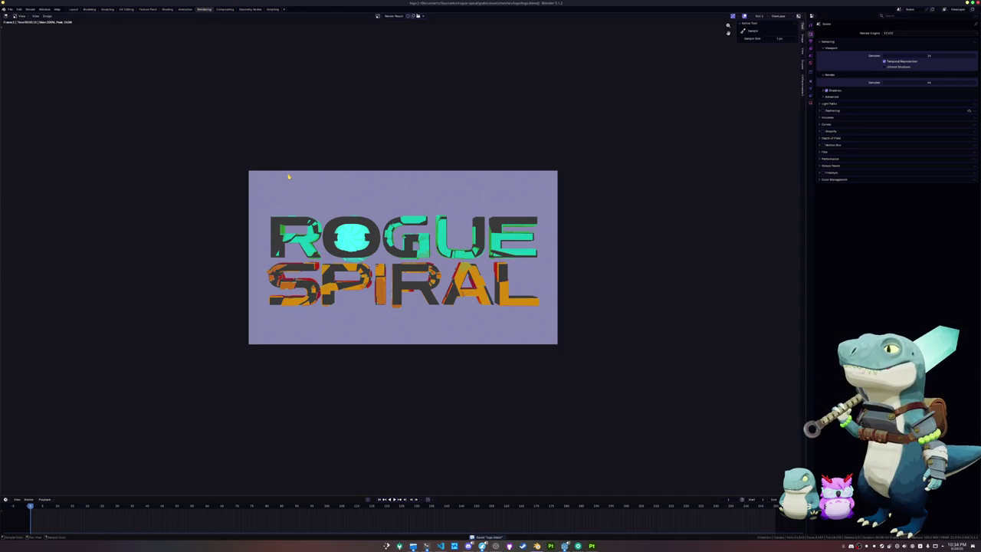
click(224, 8)
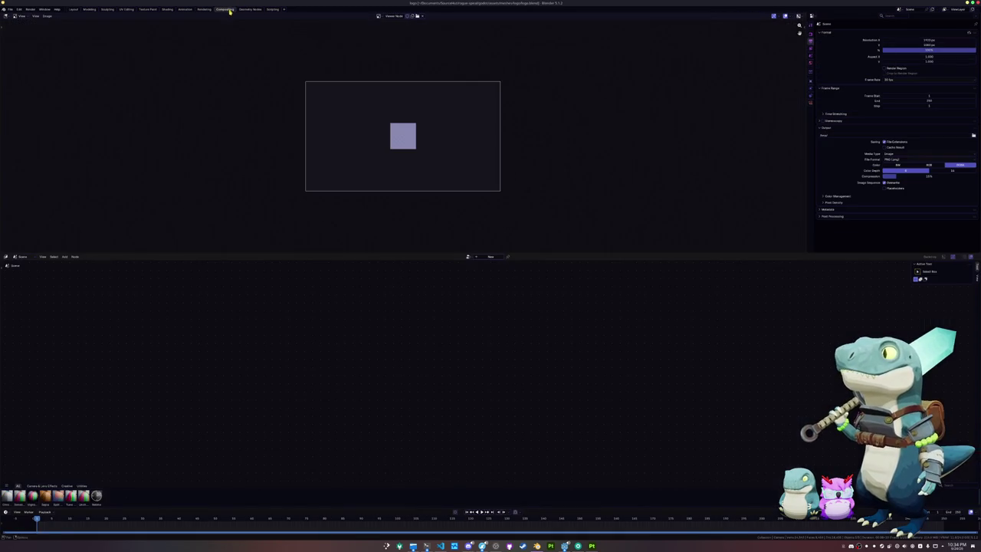
Create a new compositor node tree and insert a Filter node before the Viewer.
click(490, 256)
mouse_move(419, 371)
mouse_down()
mouse_move(233, 334)
mouse_move(330, 386)
mouse_up()
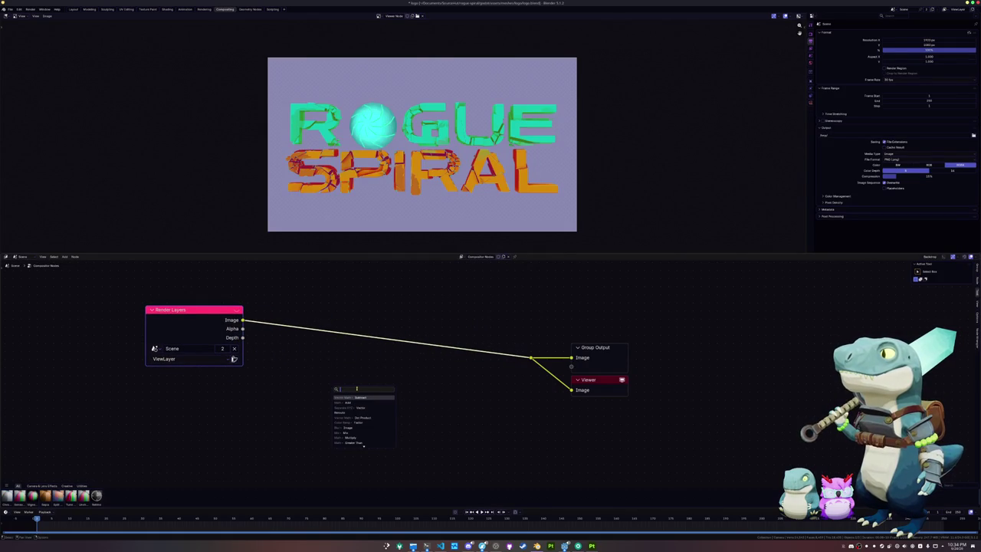
text(filter)
key(Return)
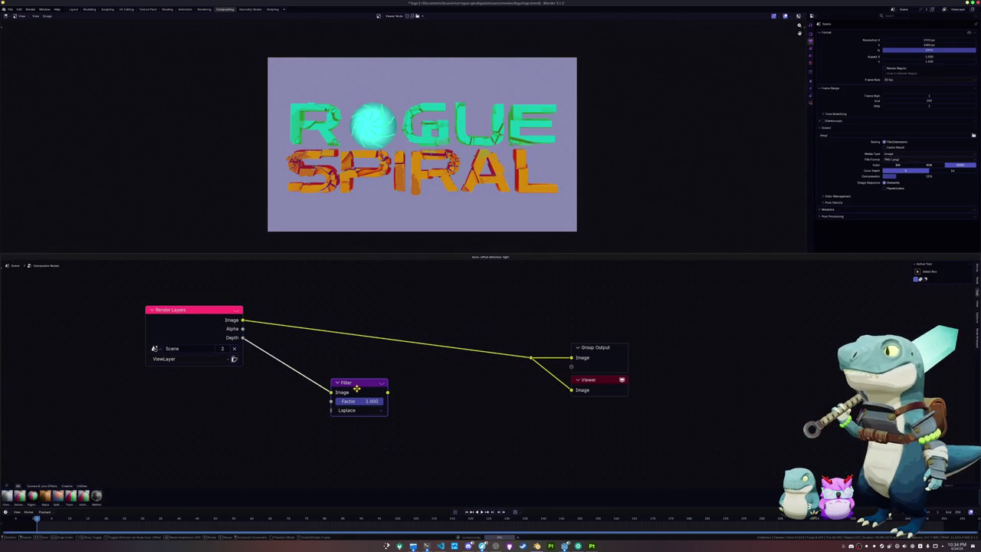
click(303, 392)
drag(310, 386, 471, 411)
key(Home)
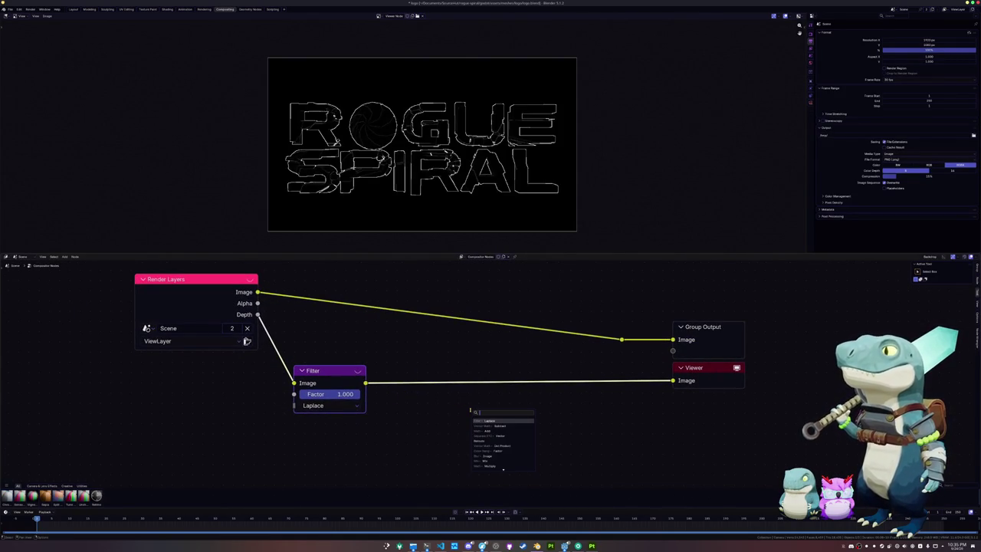
Add an Anti-Aliasing node feeding the Viewer and delete the reroute to Group Output.
text(anti)
key(Return)
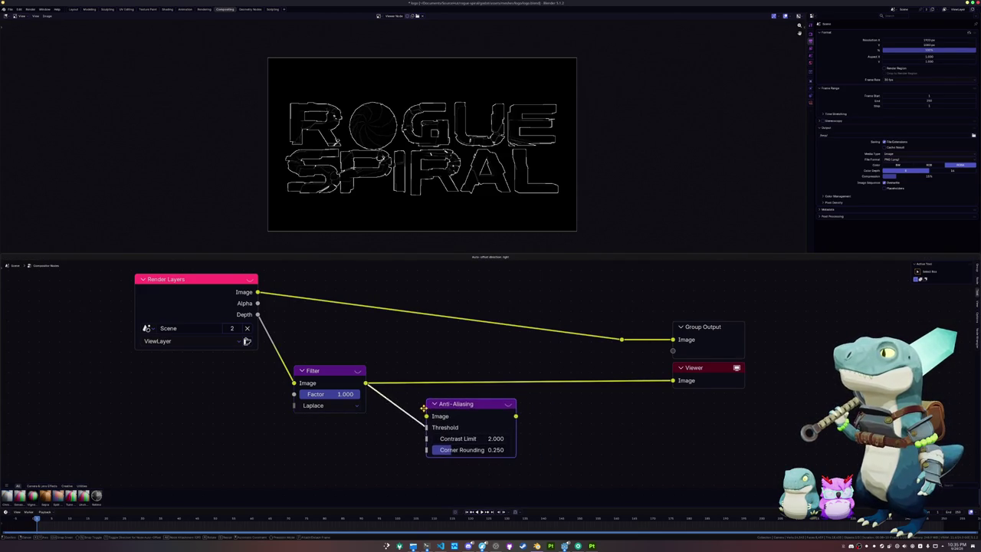
click(407, 404)
drag(675, 371, 743, 370)
drag(642, 357, 601, 321)
key(x)
Tidy the Render Layers, Filter and Anti-Aliasing nodes and relink Anti-Aliasing's Image output.
drag(226, 282, 204, 339)
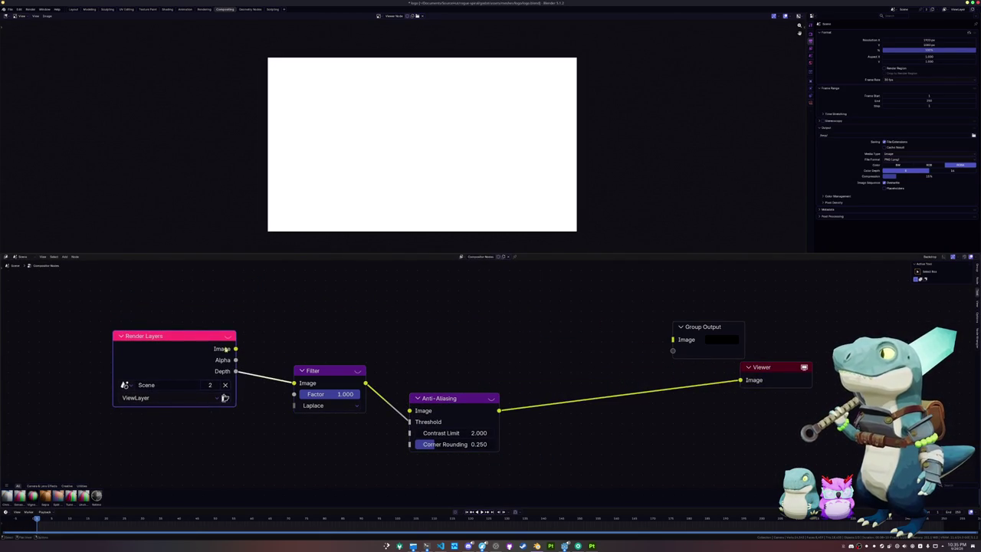
drag(322, 372, 285, 378)
drag(437, 395, 372, 376)
drag(288, 376, 285, 377)
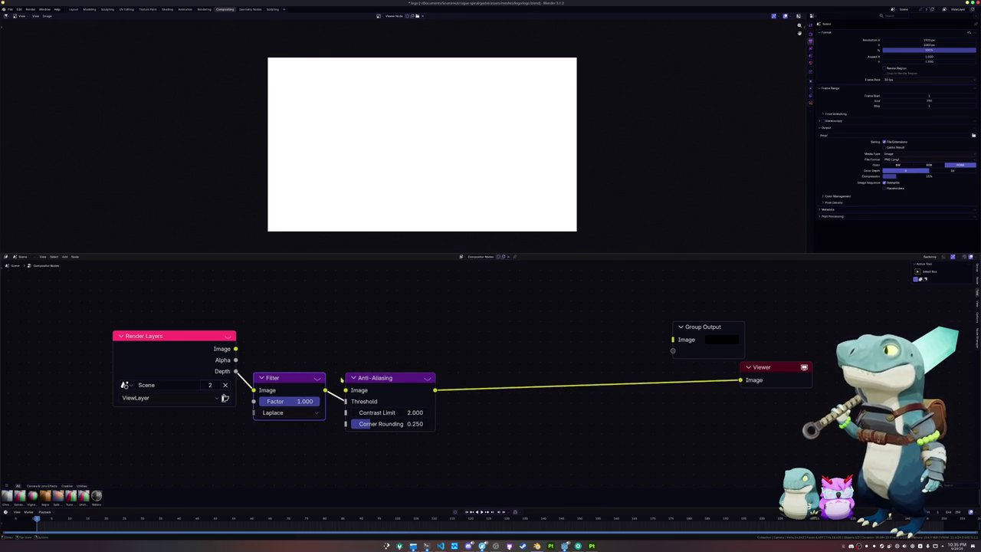
scroll(420, 378, right, 3)
drag(351, 395, 442, 403)
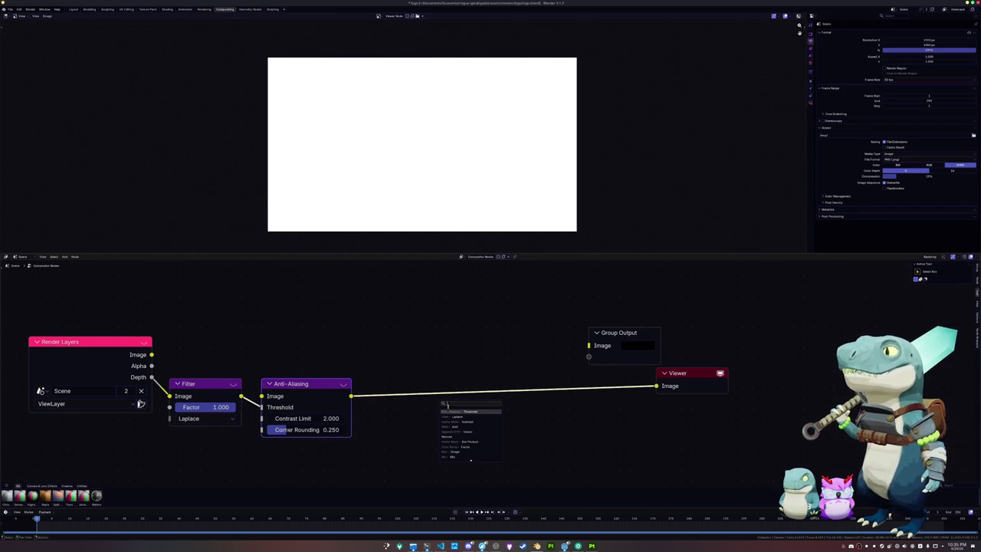
Delete the Anti-Aliasing node, along with a Multiply node added by mistake.
key(Down)
key(Down)
key(Down)
key(Up)
key(Up)
key(Up)
key(Down)
key(Down)
key(Down)
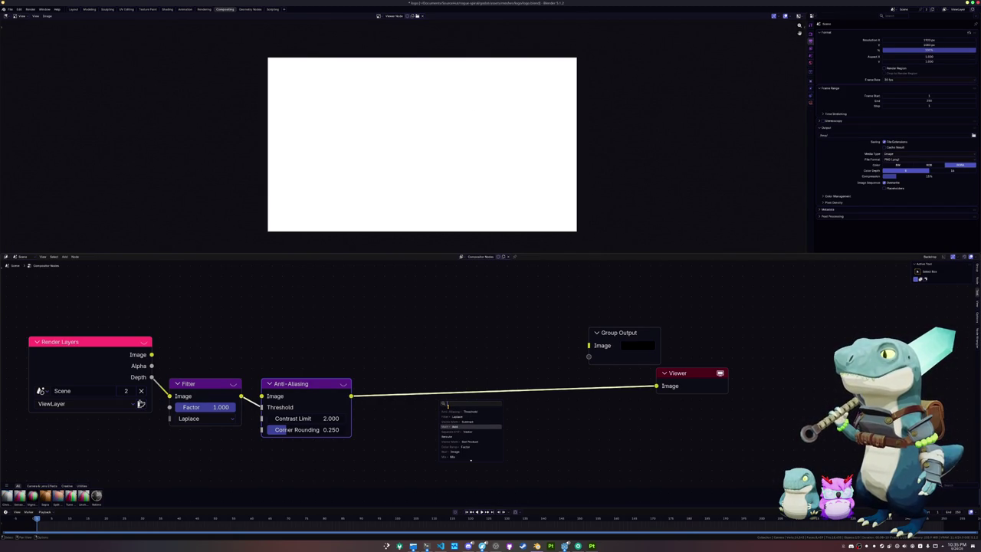
text(m)
key(Down)
key(Down)
key(Down)
key(Return)
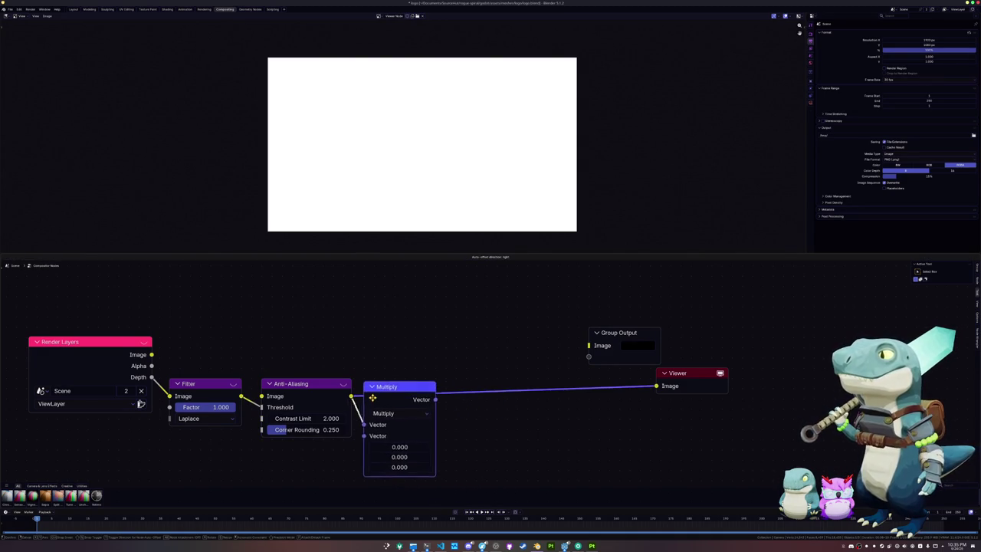
click(383, 397)
key(x)
drag(351, 396, 404, 399)
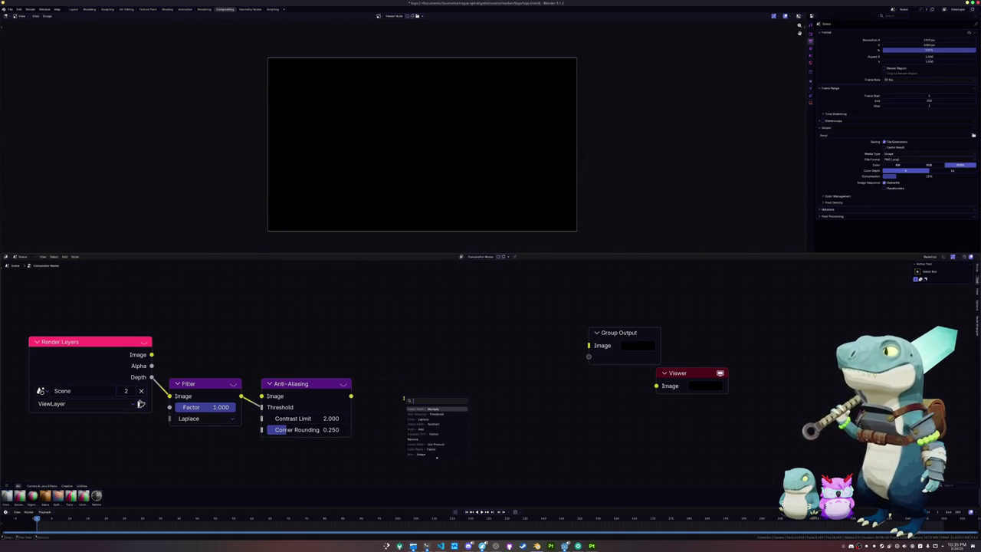
key(Escape)
click(307, 406)
key(x)
Feed the Laplace Filter output into a new Greater Than threshold node linked to the Viewer.
drag(242, 397, 289, 398)
text(thresh)
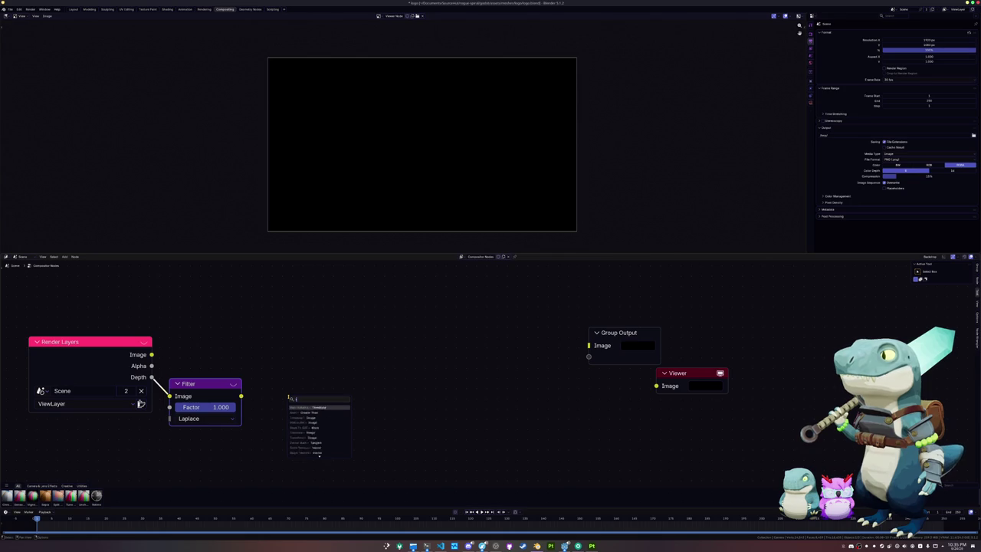
key(Down)
key(Down)
key(Down)
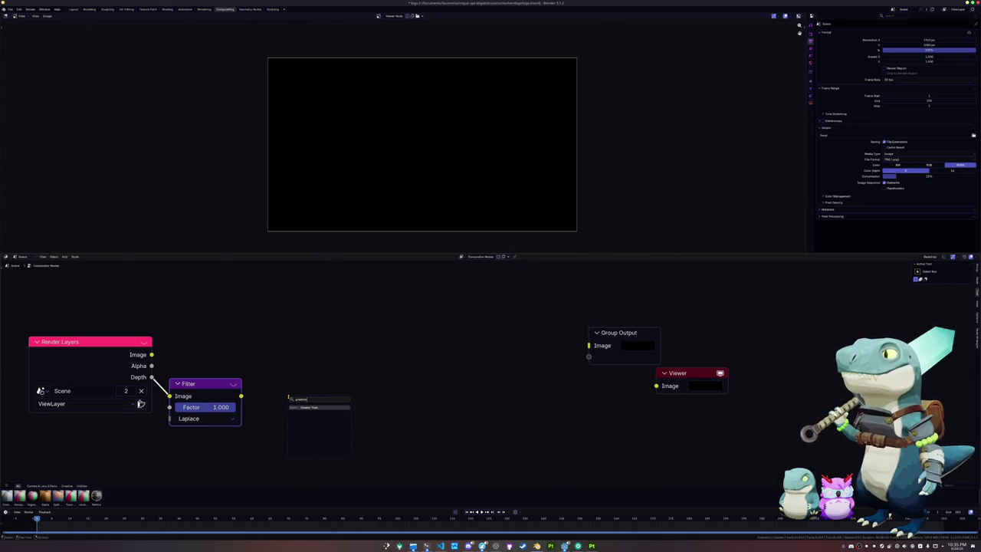
key(Return)
click(274, 388)
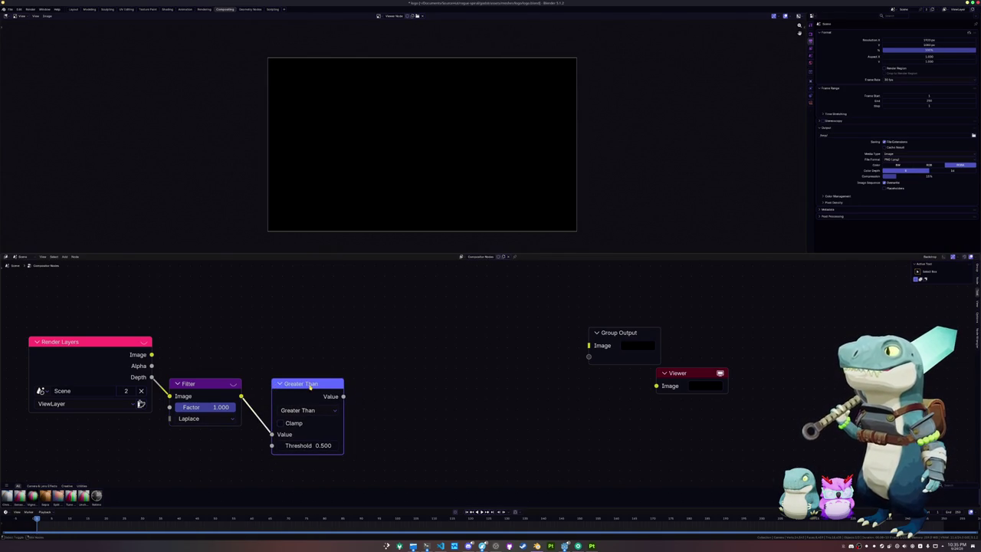
ctrl+shift+click(309, 383)
Insert a 0.5 Multiply math node between Greater Than and the Viewer.
drag(343, 396, 425, 403)
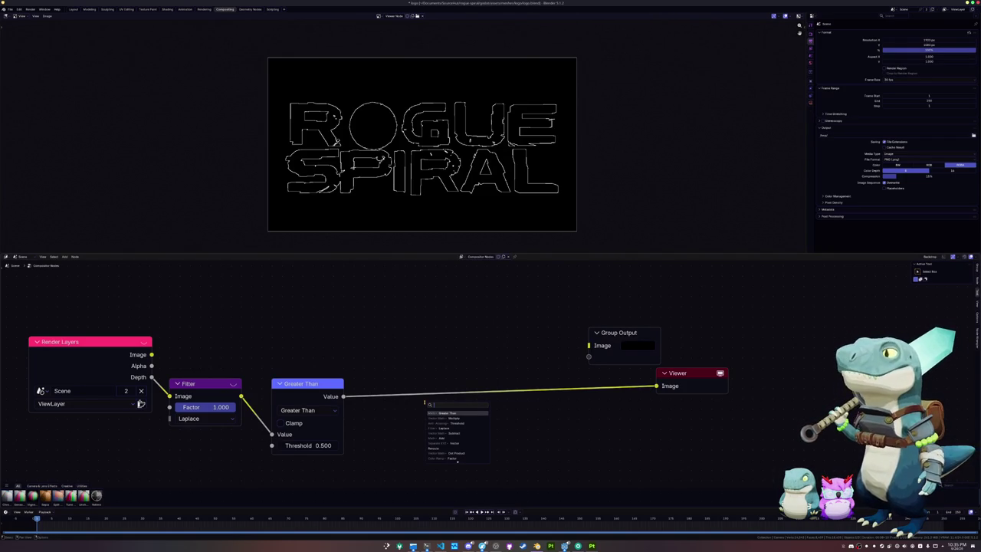
key(Down)
key(Return)
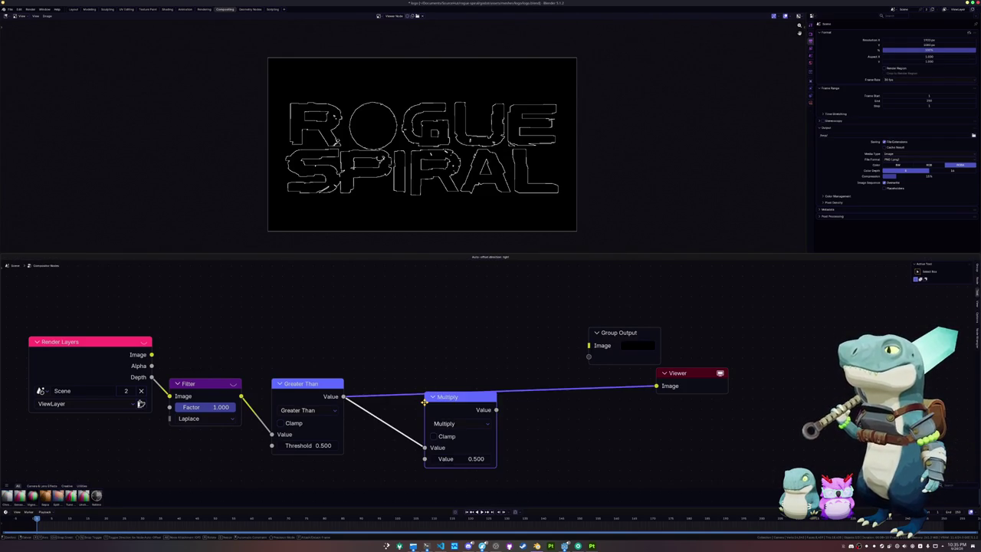
click(386, 387)
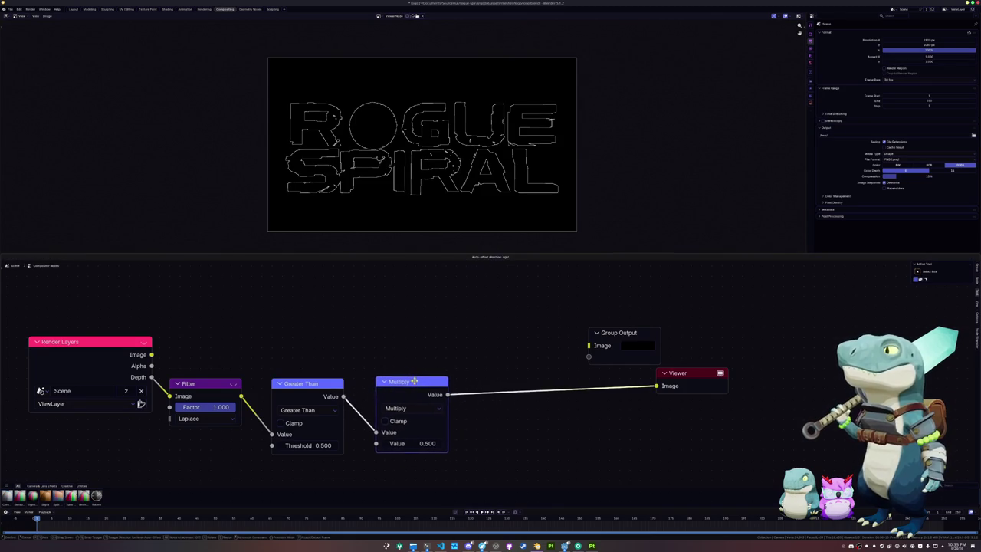
Add a Mix node fed from the Multiply output.
drag(437, 396, 461, 346)
text(mix)
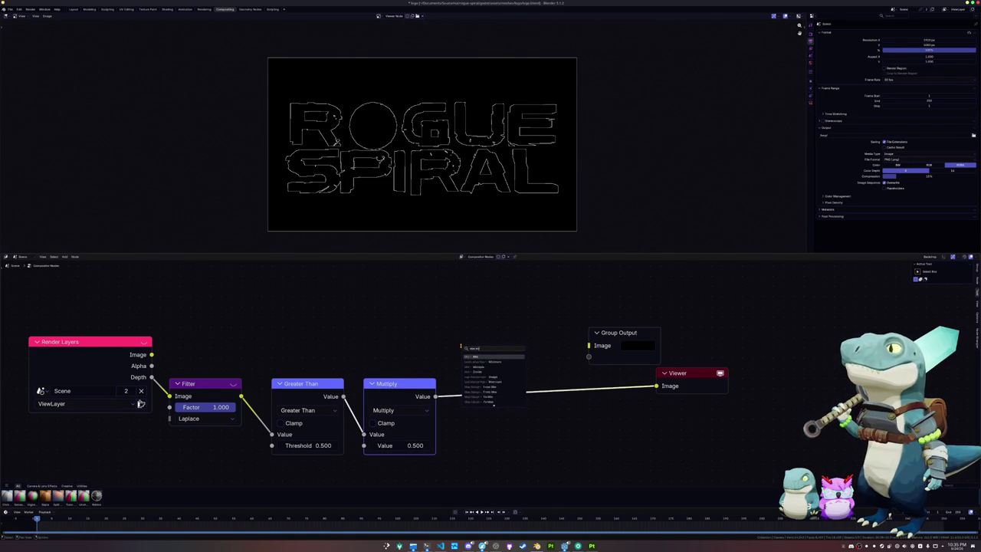
key(Return)
click(449, 277)
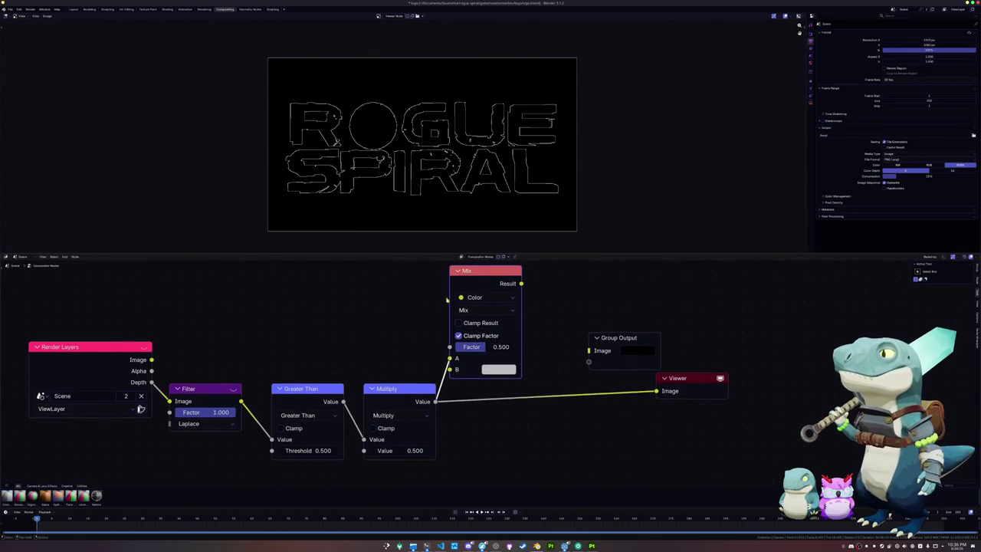
Wire Multiply to Mix Factor and Render Layers Image to A, and set B to black. Route the Mix Result to the Viewer and Group Output.
drag(451, 360, 450, 347)
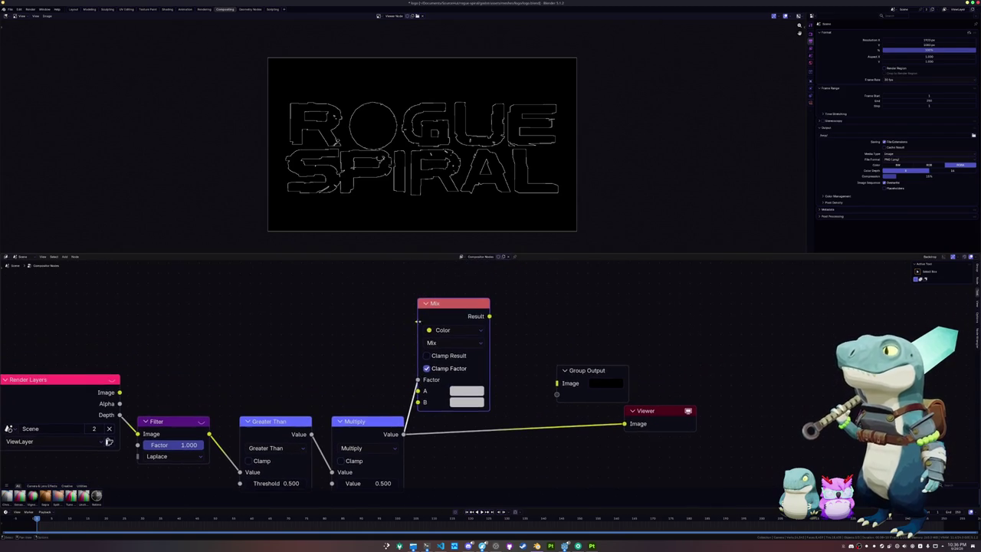
drag(446, 303, 472, 298)
drag(122, 393, 444, 383)
ctrl+shift+click(479, 375)
click(654, 355)
drag(515, 309, 625, 362)
scroll(491, 387, up, 1)
click(492, 394)
drag(580, 193, 569, 306)
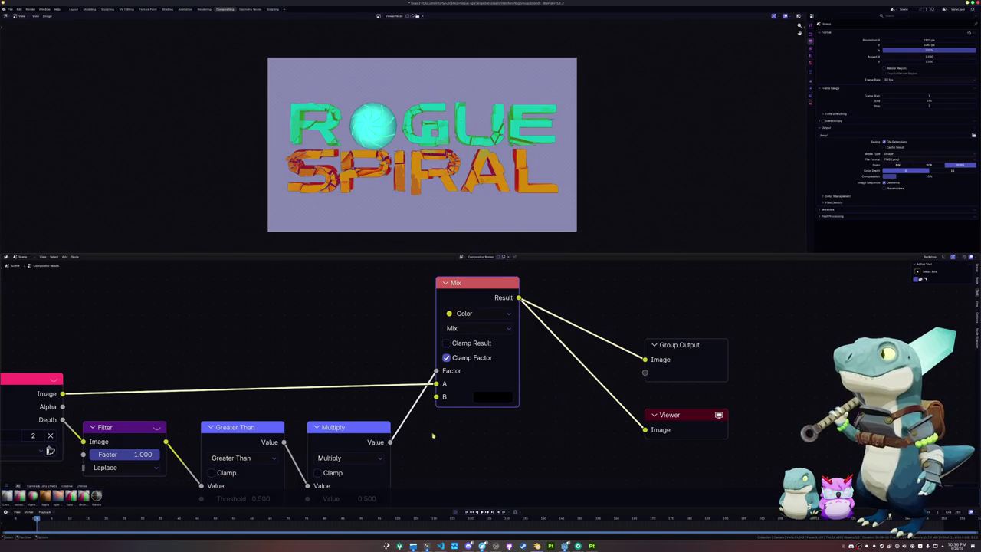
Insert a Blur node between the Laplace Filter and Greater Than, raising its size to about 3.81.
scroll(432, 437, left, 8)
mouse_move(361, 378)
mouse_down()
mouse_move(223, 378)
mouse_move(235, 377)
mouse_up()
key(shift+a)
text(blu)
key(Return)
click(357, 413)
mouse_move(357, 413)
mouse_down()
mouse_move(357, 424)
mouse_move(387, 424)
mouse_move(371, 414)
mouse_move(387, 413)
mouse_move(340, 409)
mouse_move(361, 414)
mouse_up()
click(361, 413)
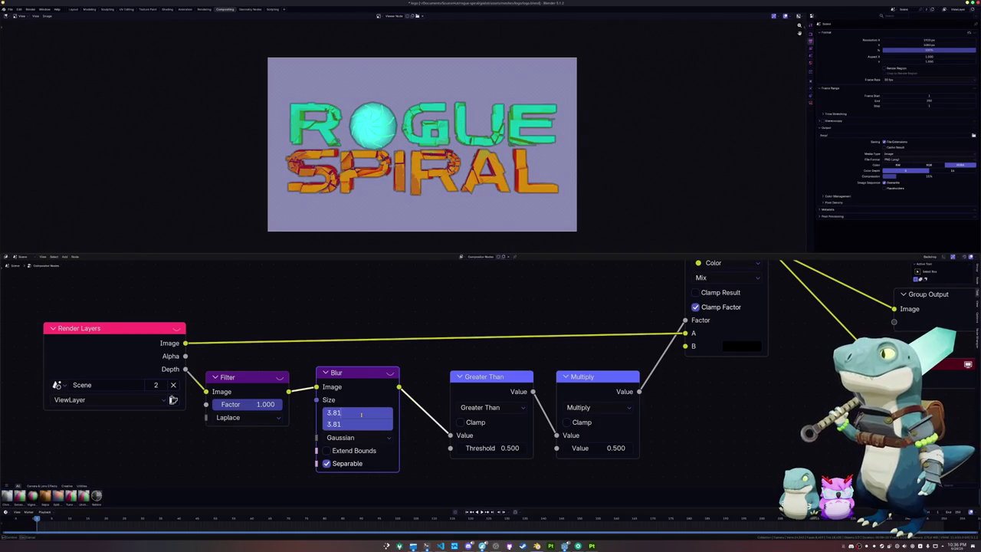
Set the Blur size to 5 and the Multiply value to 0.75.
text(5)
key(Return)
scroll(502, 342, right, 3)
scroll(535, 392, up, 2)
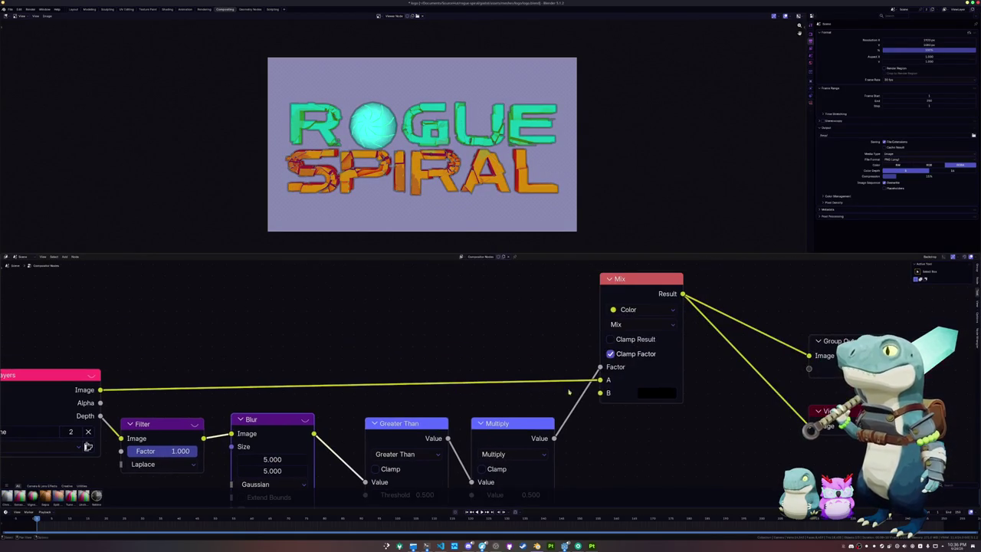
scroll(506, 464, down, 2)
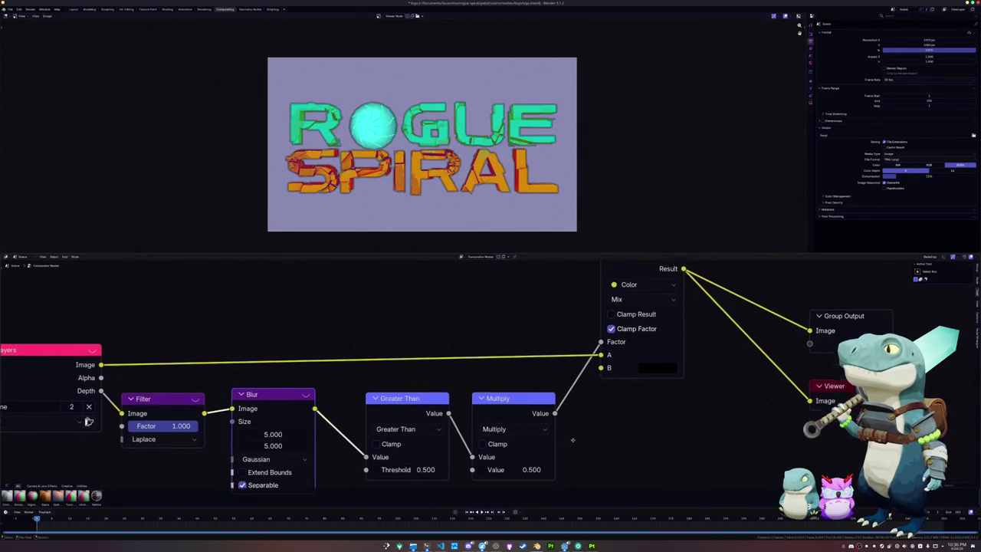
click(532, 458)
text(5)
key(Return)
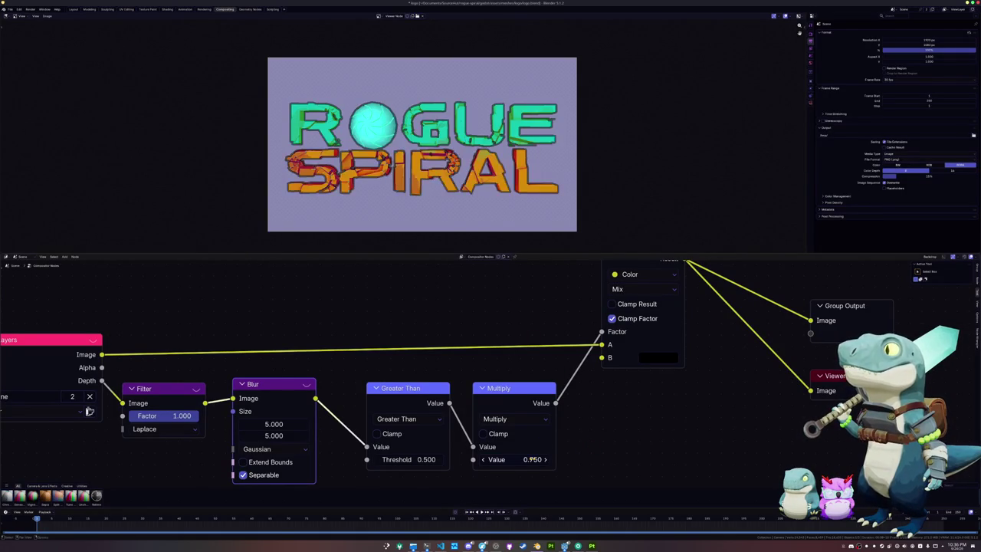
Reduce the Blur size to 3 for both axes.
scroll(559, 317, right, 3)
scroll(559, 316, up, 1)
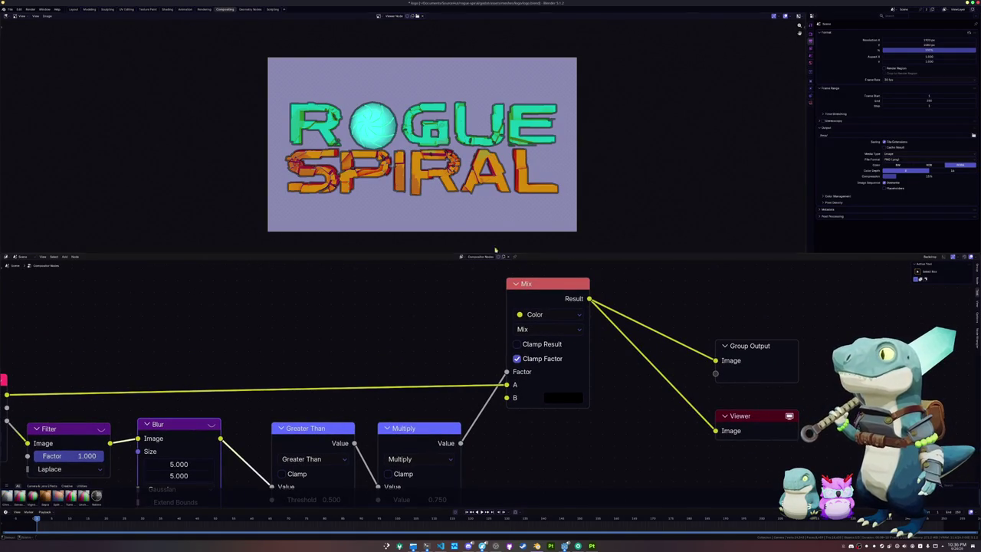
scroll(447, 177, up, 2)
scroll(446, 177, down, 2)
scroll(306, 383, left, 3)
scroll(306, 383, down, 1)
drag(271, 412, 272, 415)
text(3)
key(Return)
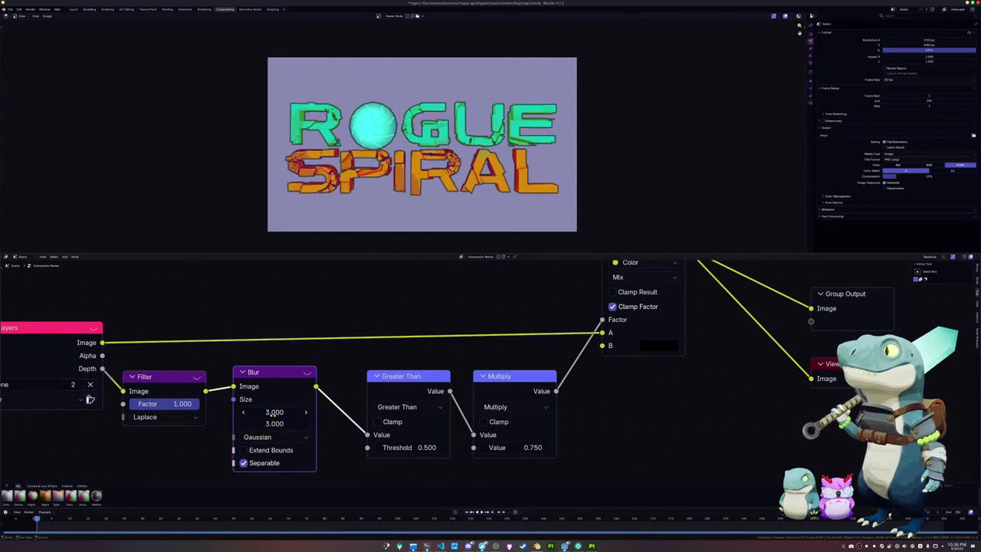
scroll(280, 402, right, 3)
scroll(280, 402, up, 1)
Add a Kuwahara filter node fed by the Mix Result output.
drag(556, 290, 639, 283)
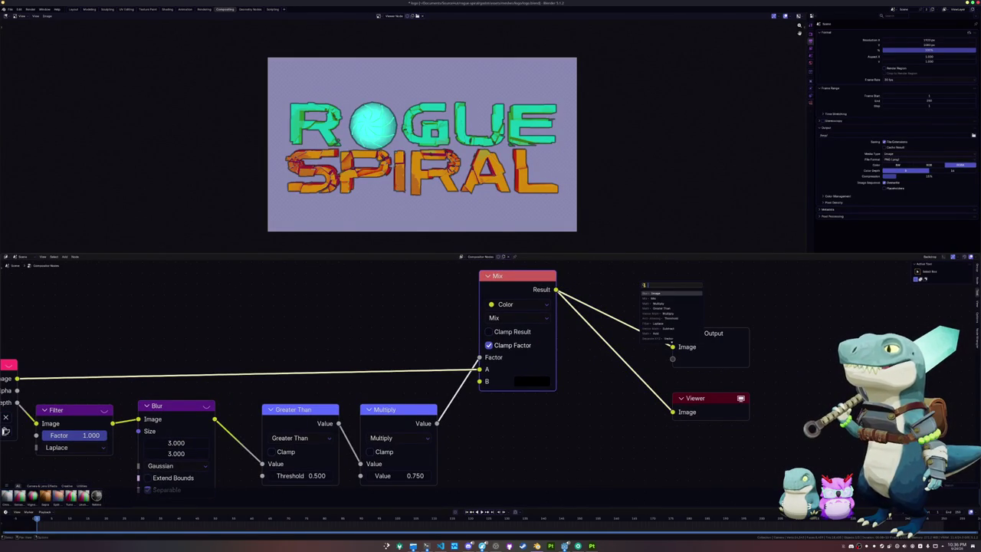
text(kuwa)
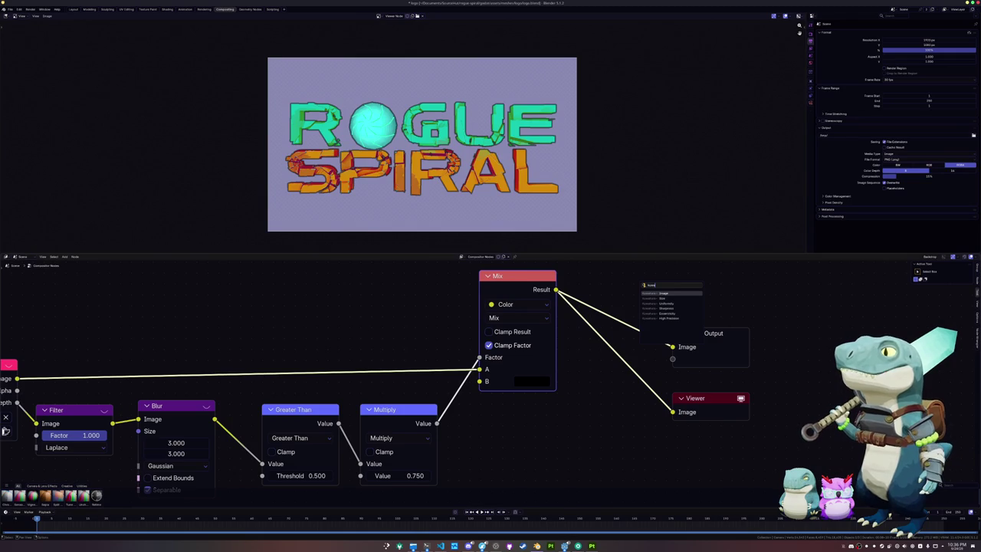
key(Return)
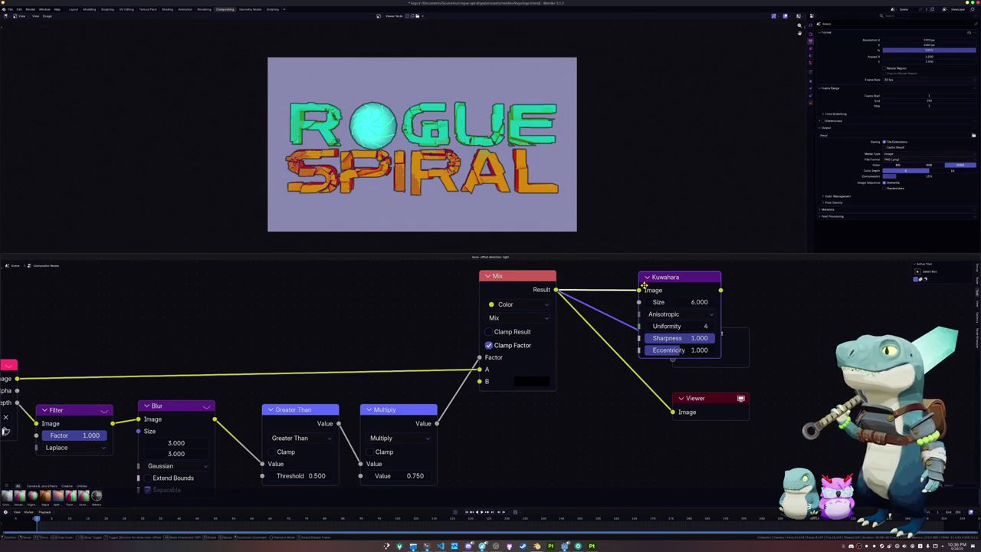
Place the Kuwahara node, preview it and connect its output to Group Output.
click(657, 285)
scroll(657, 307, right, 3)
drag(634, 382, 770, 386)
ctrl+shift+click(647, 285)
drag(662, 294, 723, 396)
scroll(602, 314, down, 1)
drag(603, 314, 622, 308)
scroll(475, 154, up, 5)
scroll(476, 163, up, 1)
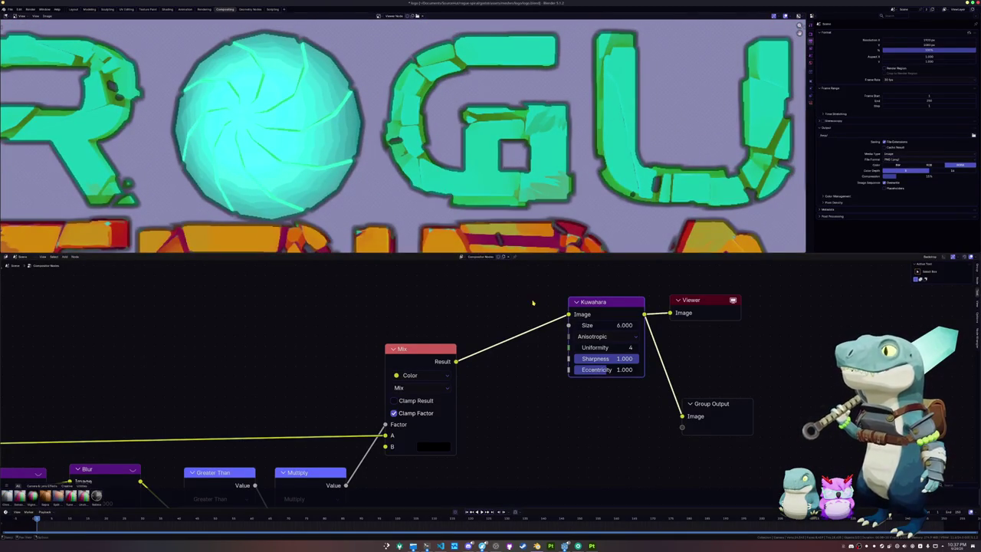
drag(601, 302, 577, 299)
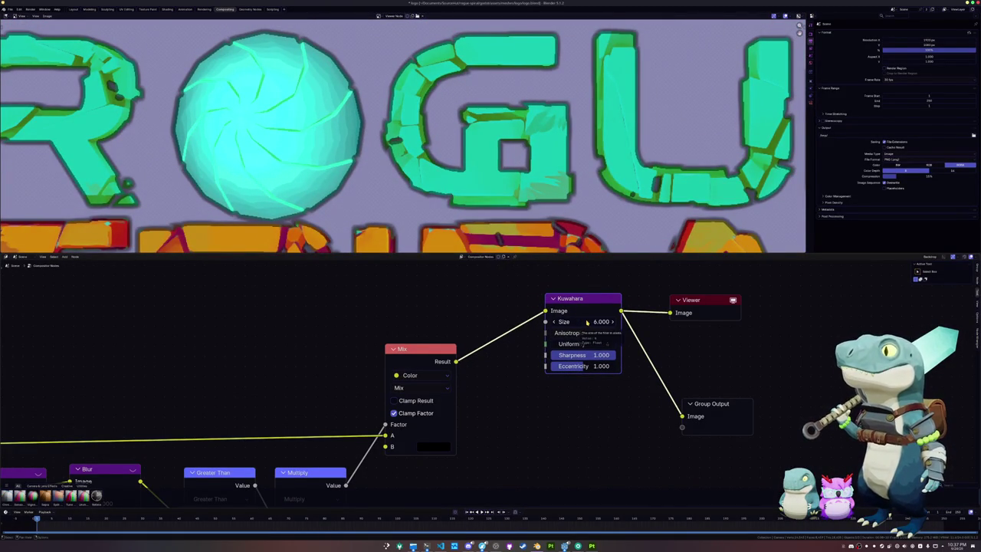
Give the Kuwahara filter size 6 and the Anisotropic type.
click(587, 322)
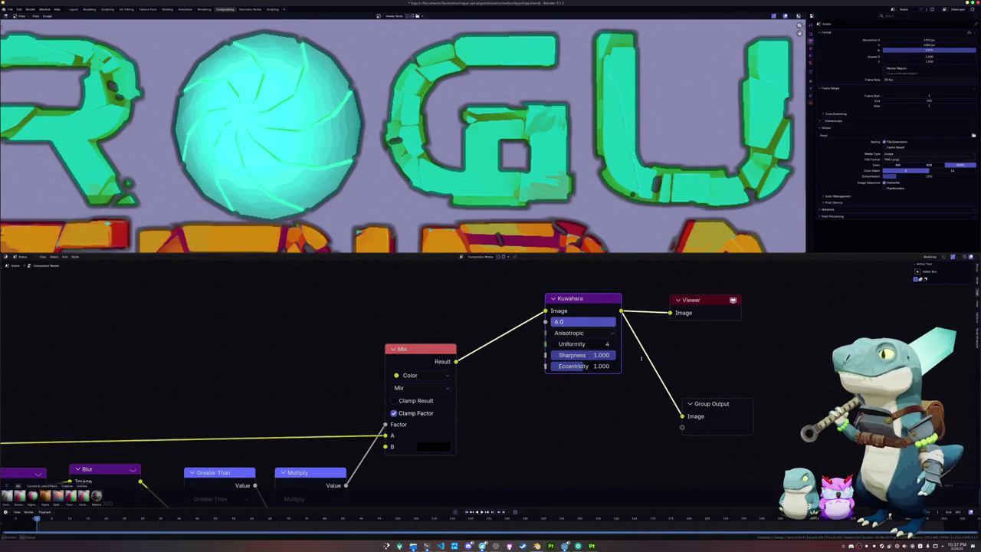
key(Return)
click(582, 332)
click(575, 355)
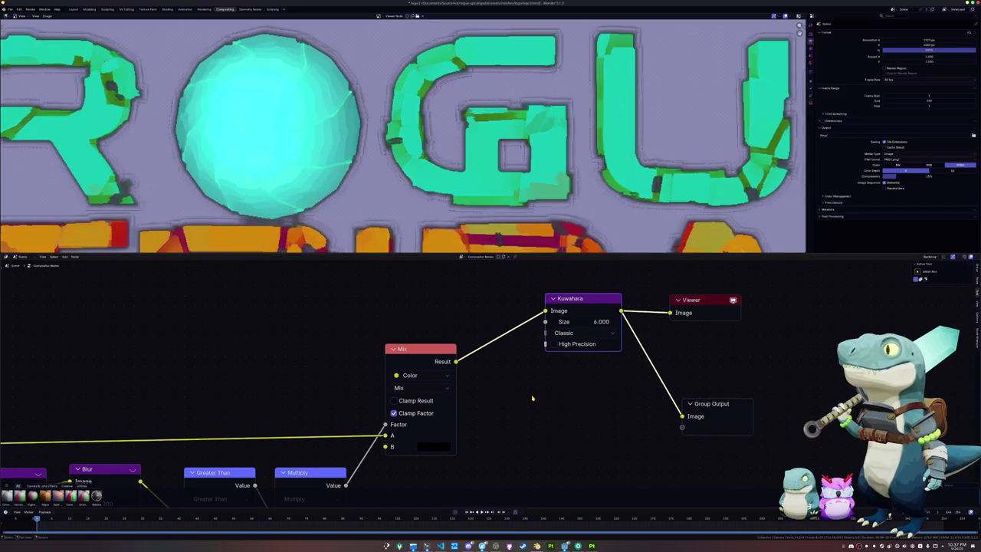
click(579, 333)
click(570, 368)
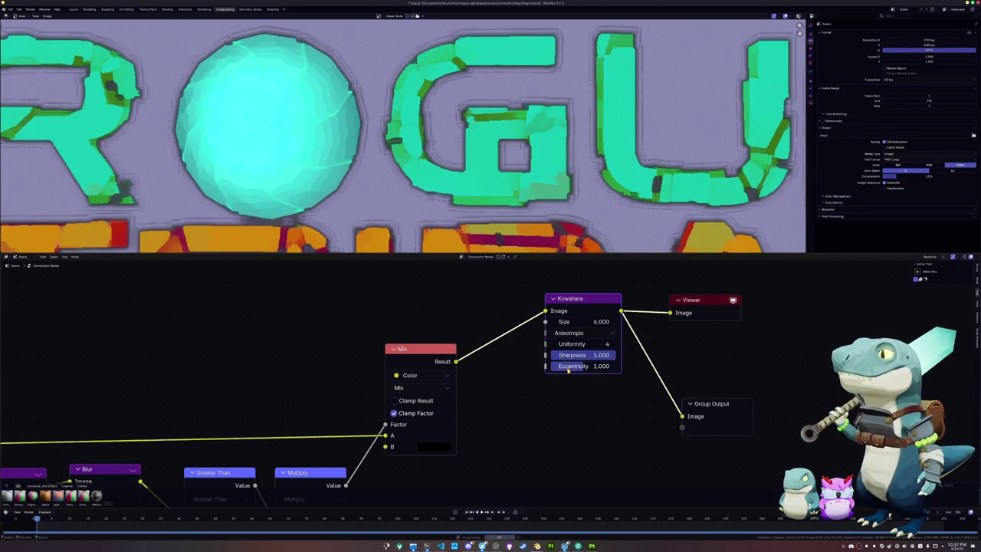
Rewire the graph so Render Layers feeds Kuwahara, which feeds Mix input A.
mouse_move(545, 311)
mouse_down()
mouse_move(668, 312)
mouse_move(545, 344)
mouse_up()
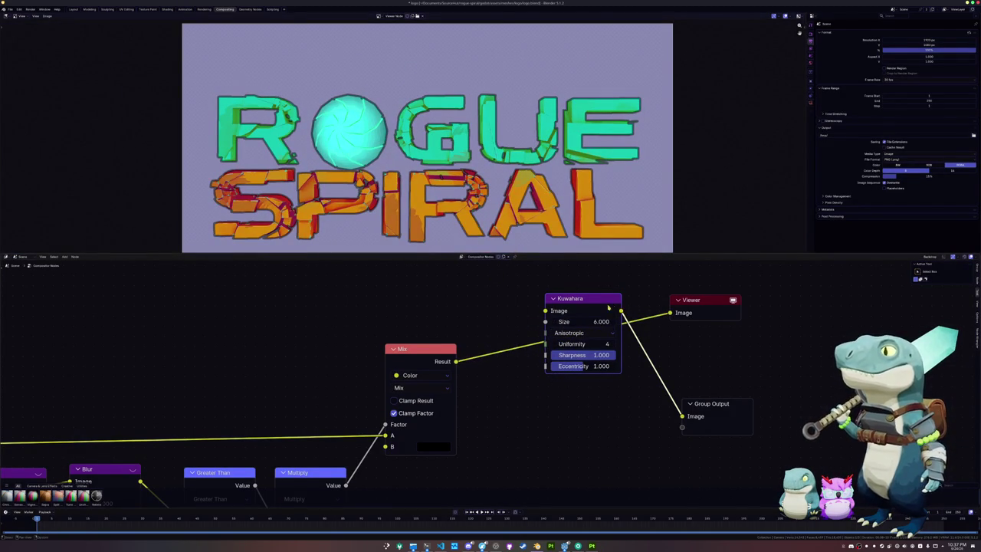
drag(610, 308, 342, 335)
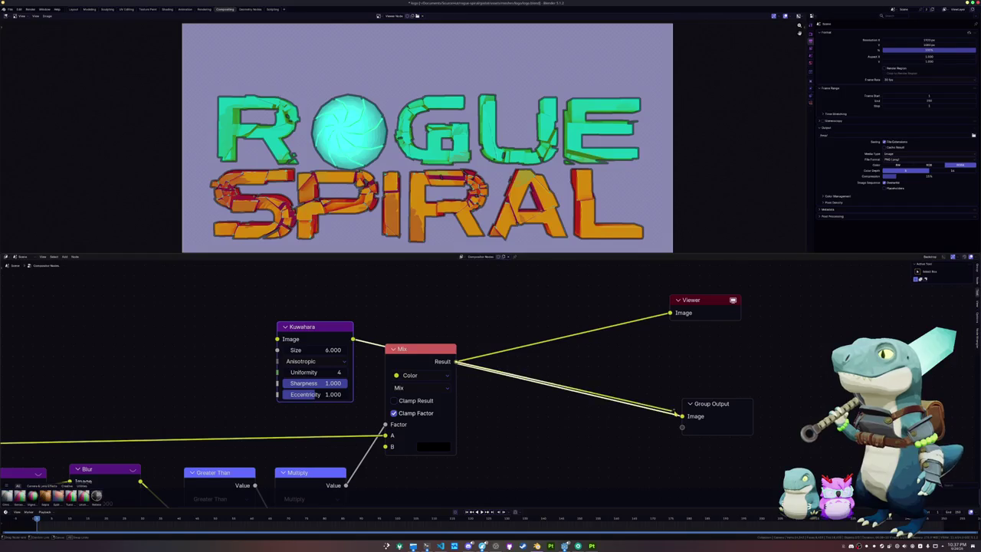
drag(675, 413, 824, 383)
drag(534, 405, 426, 308)
drag(501, 308, 534, 404)
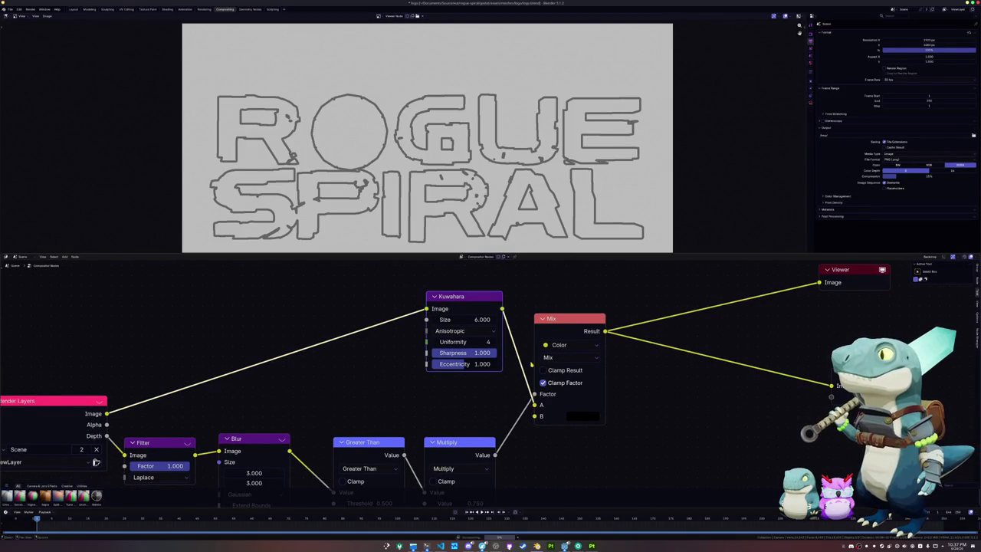
Enlarge the image preview area and open the preview image's menu.
scroll(431, 172, up, 8)
scroll(431, 171, down, 8)
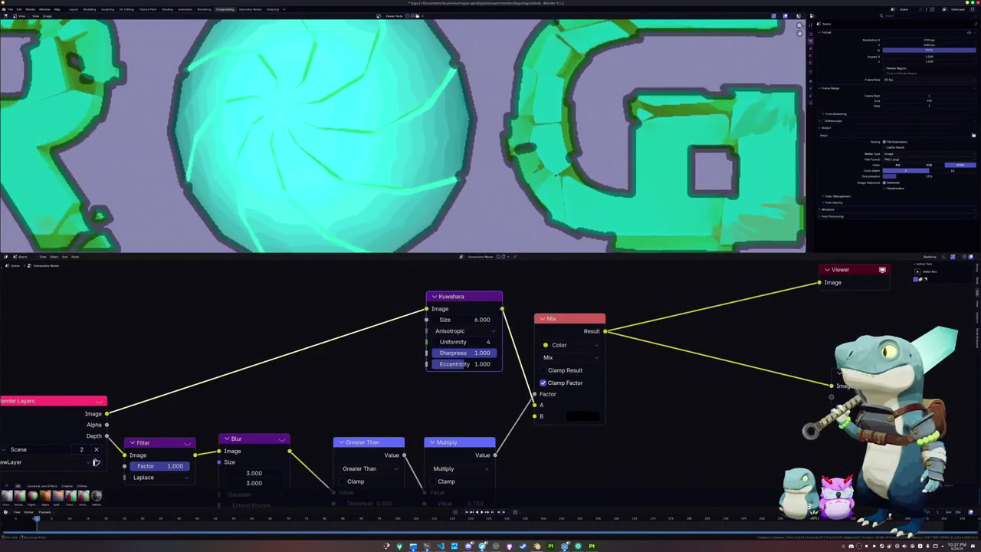
scroll(596, 172, up, 1)
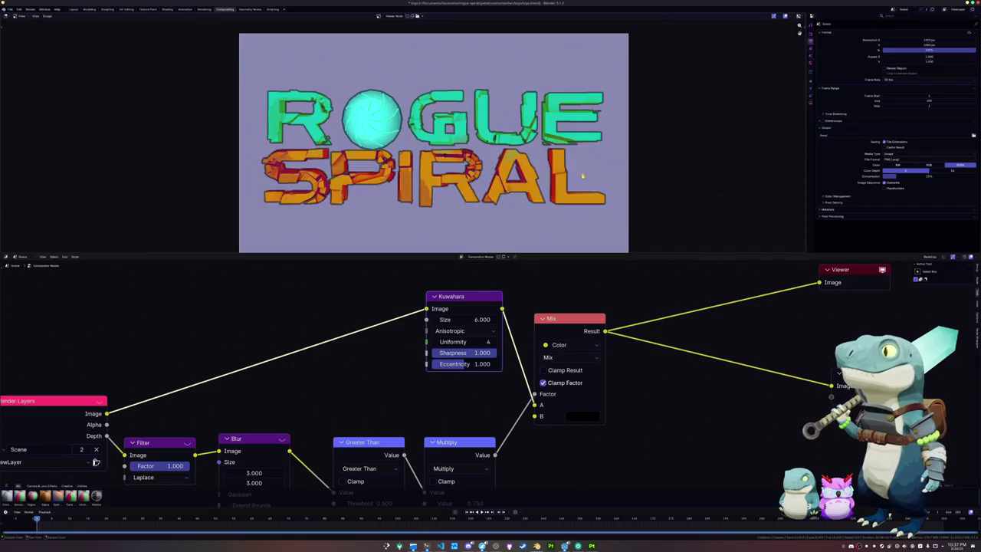
drag(557, 256, 547, 352)
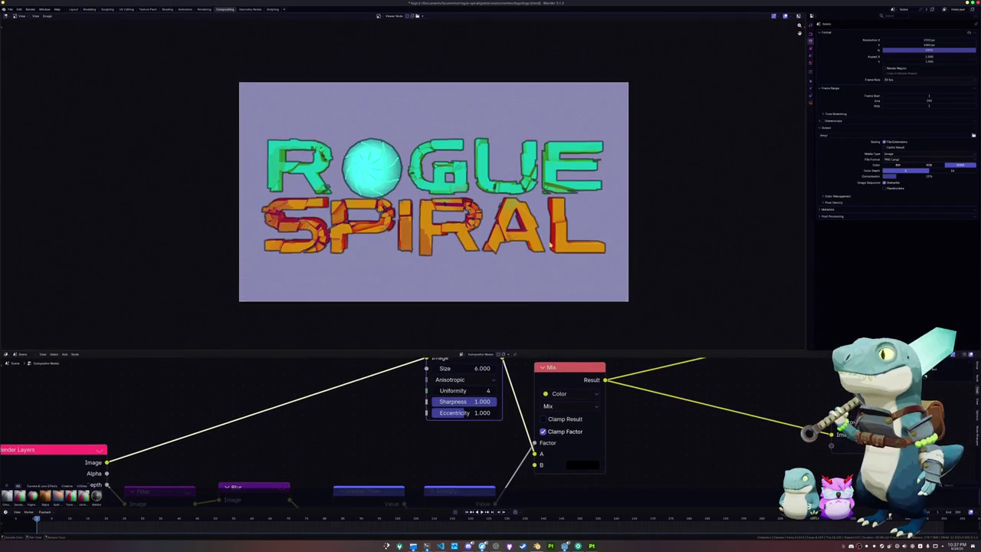
scroll(432, 271, up, 1)
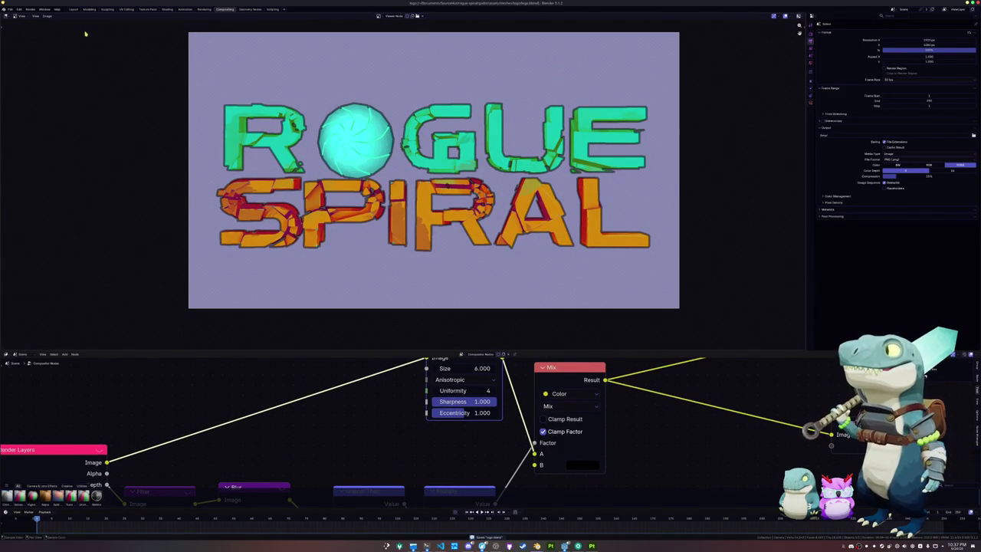
click(46, 15)
Save the filtered viewer image as logo.png in the meshes/logo folder.
click(54, 61)
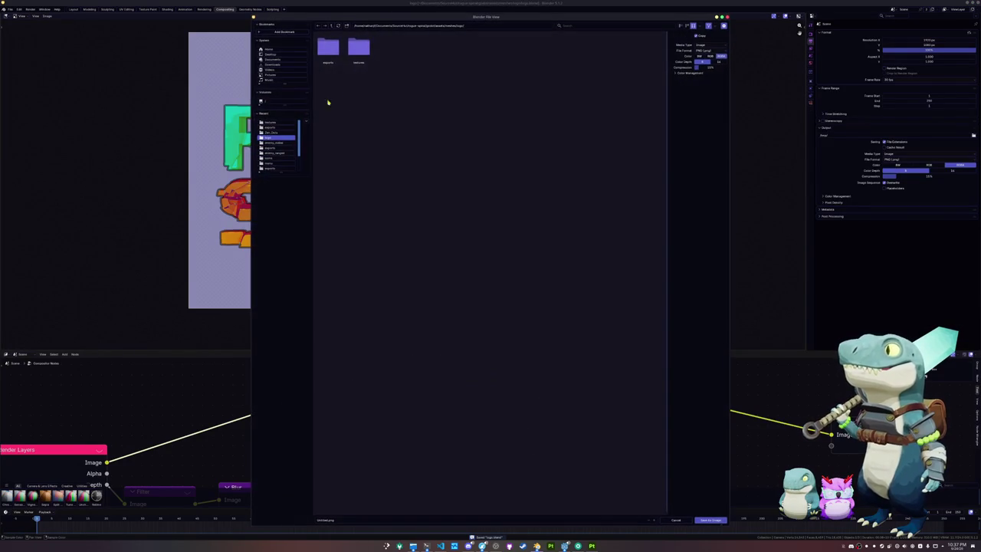
mouse_move(457, 125)
mouse_down()
mouse_move(431, 167)
mouse_move(471, 76)
mouse_move(570, 99)
mouse_up()
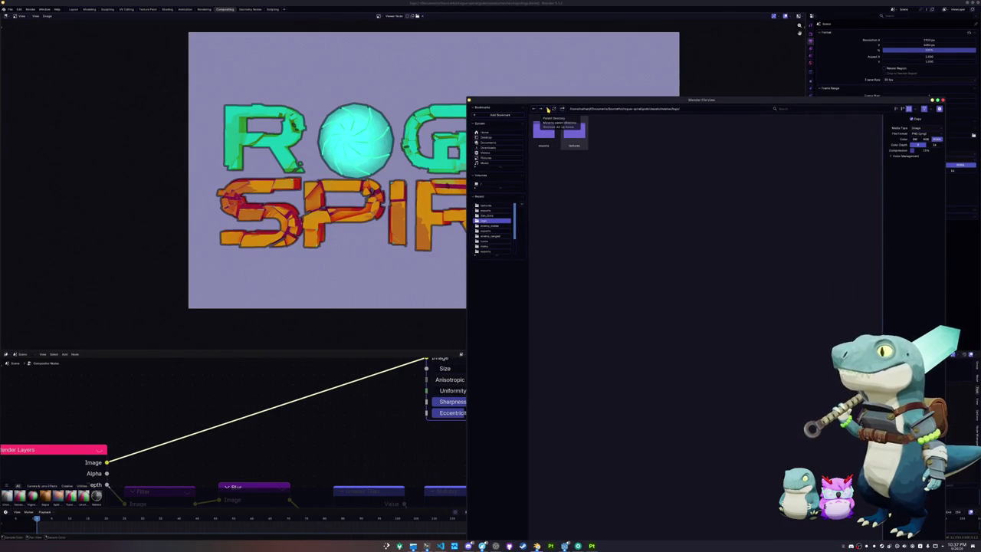
click(547, 108)
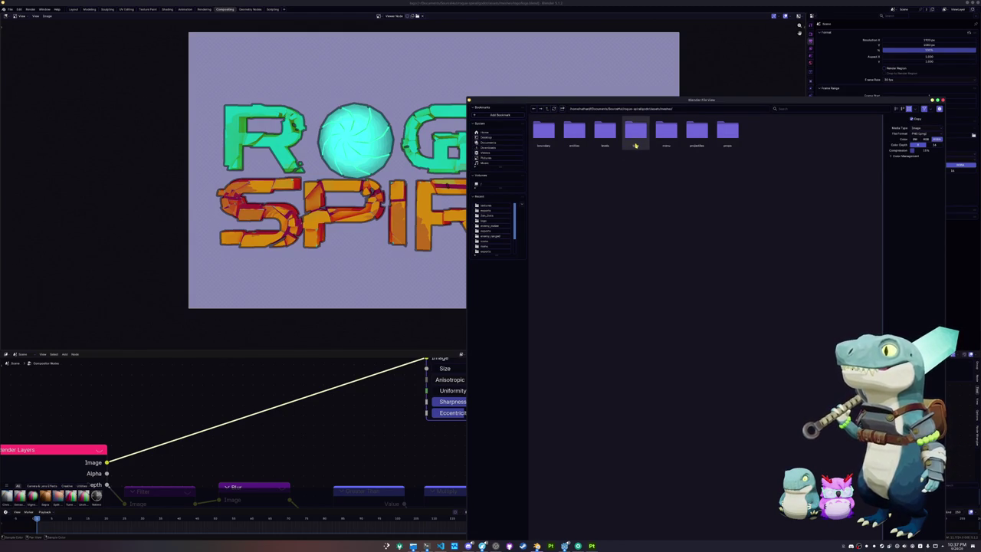
double_click(635, 143)
mouse_move(621, 102)
mouse_down()
mouse_move(581, 11)
mouse_move(601, 19)
mouse_up()
click(544, 523)
key(BackSpace)
text(logo.png)
key(Return)
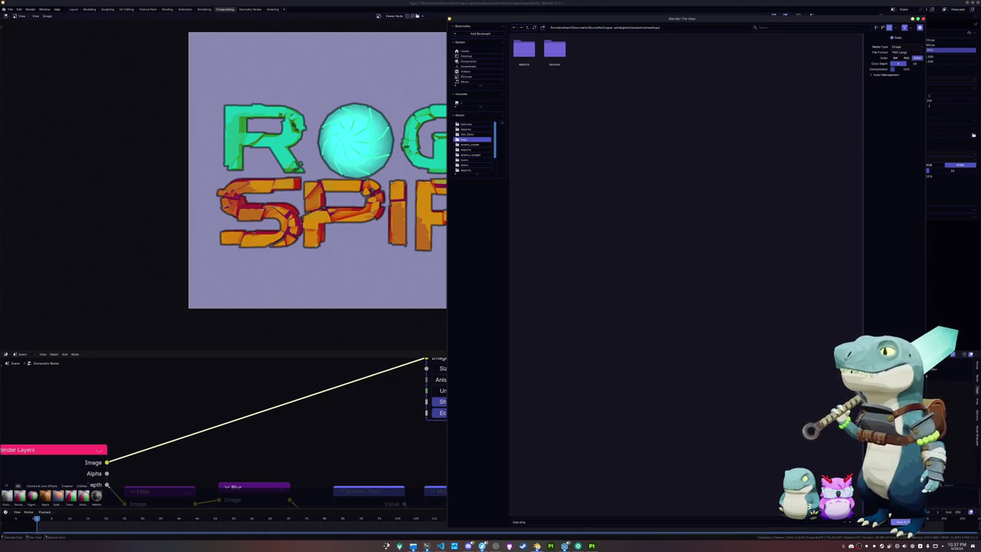
key(Return)
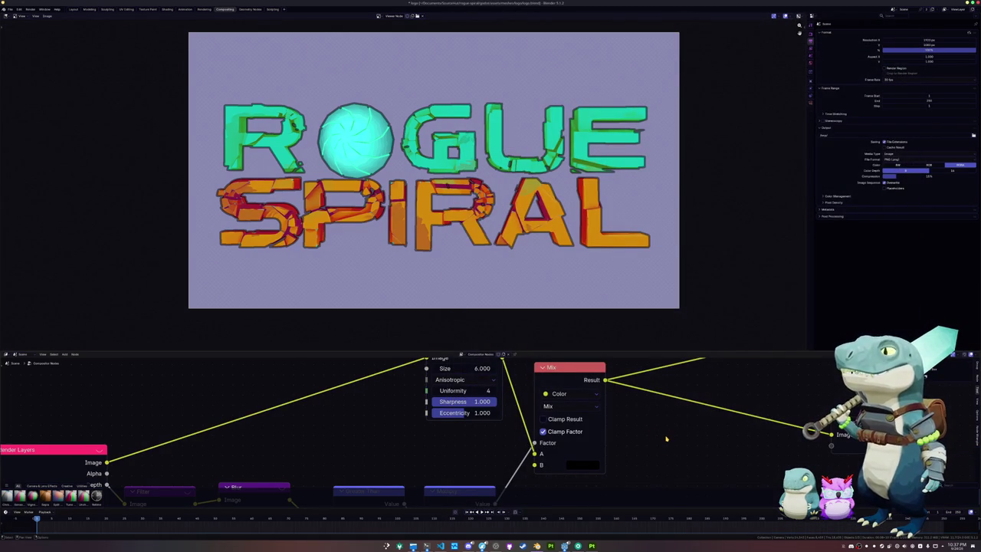
key(super)
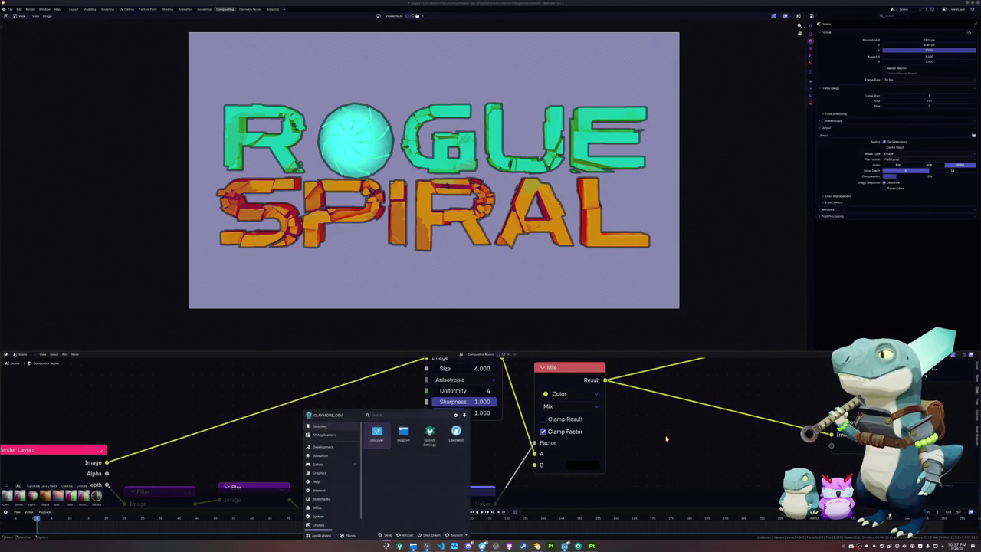
Launch GIMP, dismiss the new-image and welcome dialogs, and bring the Dolphin window forward.
text(gimp)
key(Return)
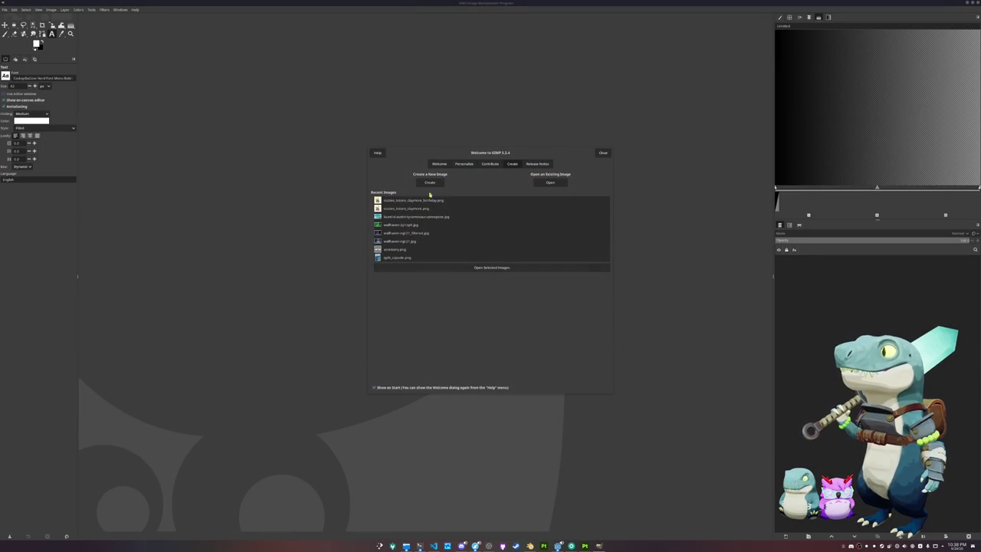
click(430, 182)
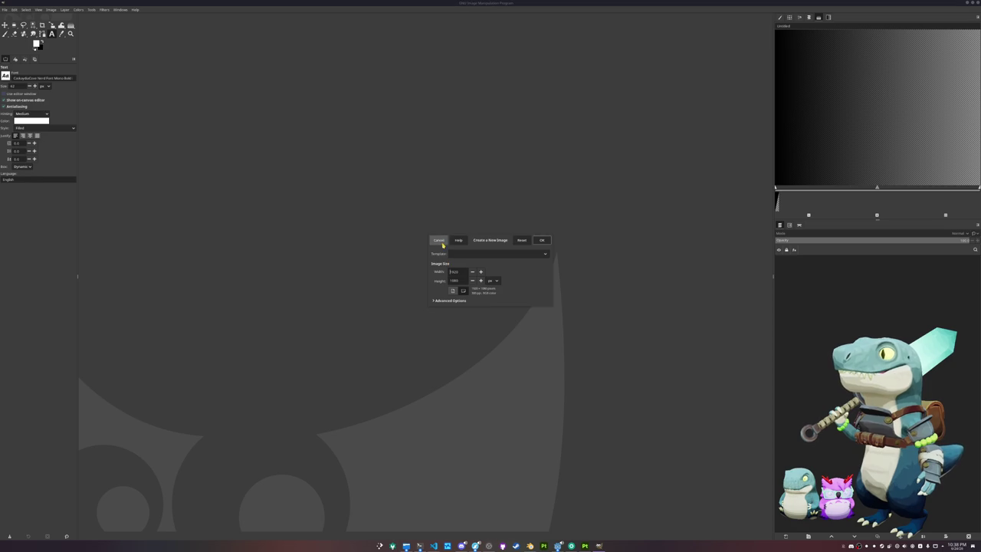
click(439, 241)
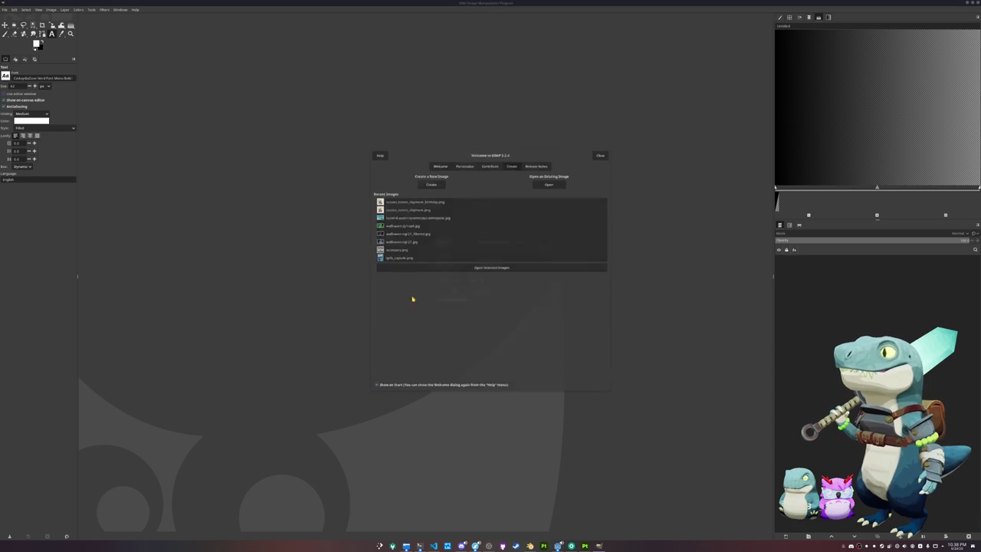
click(602, 153)
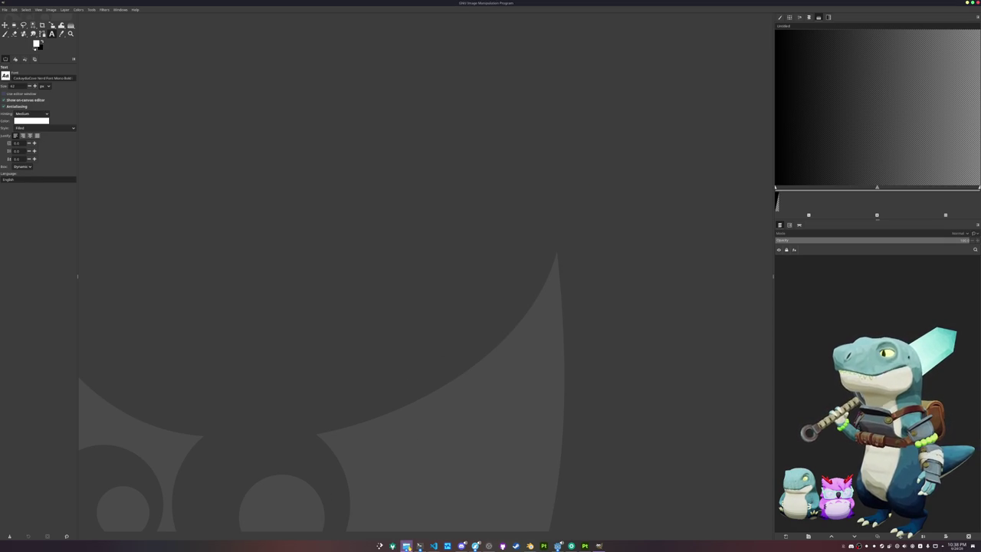
mouse_move(406, 545)
click(446, 518)
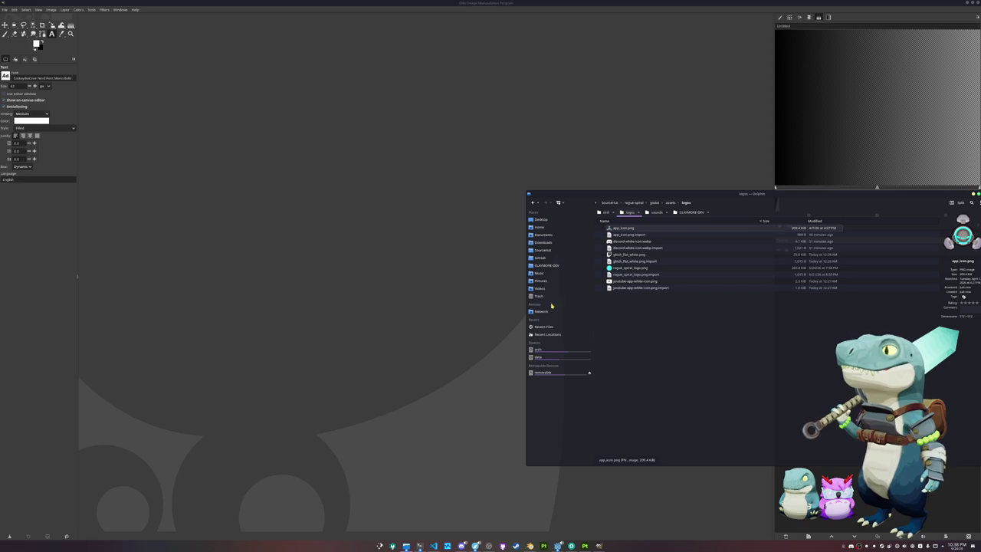
Open the newest gameplay screenshot from Pictures/Screenshots in GIMP.
click(543, 251)
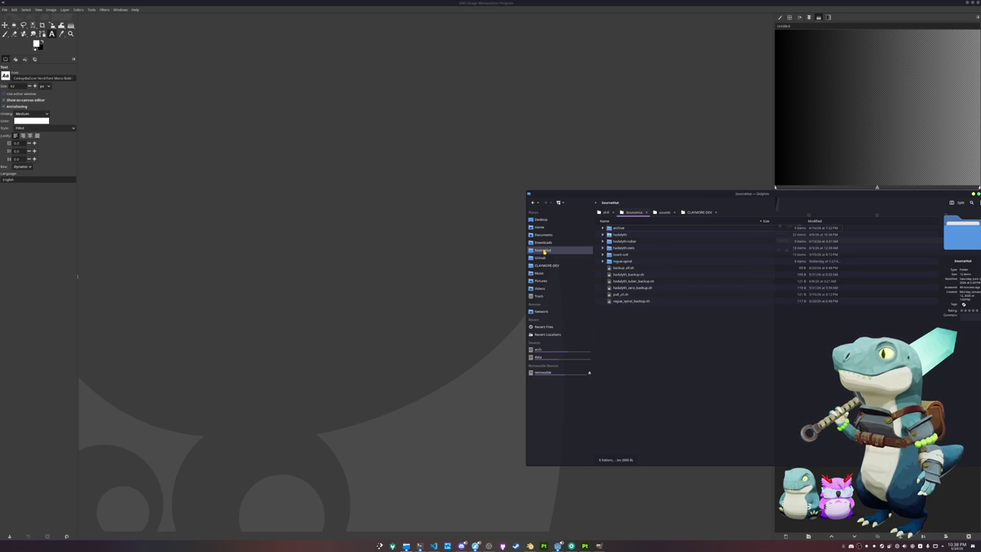
click(540, 282)
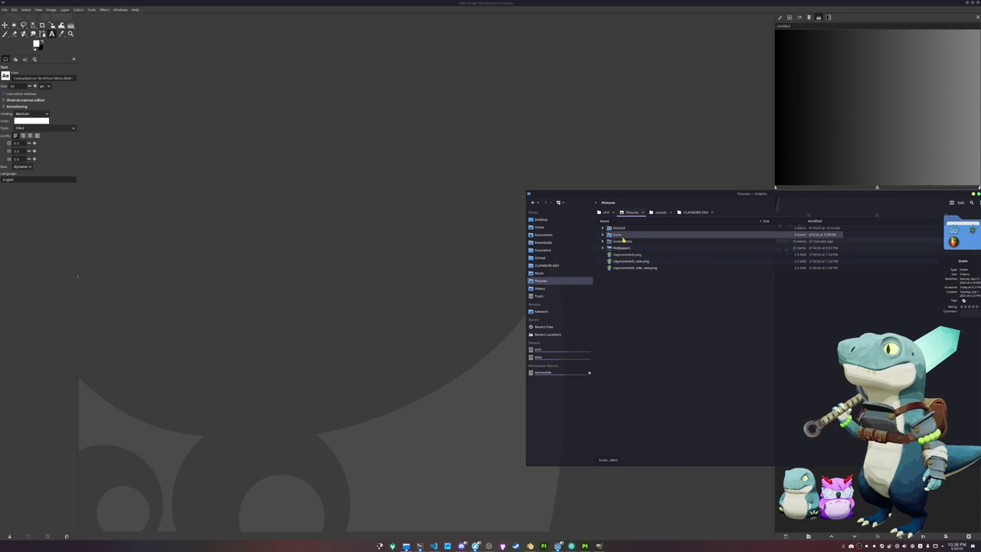
click(622, 242)
mouse_move(650, 288)
mouse_down()
mouse_move(470, 267)
mouse_move(403, 280)
mouse_up()
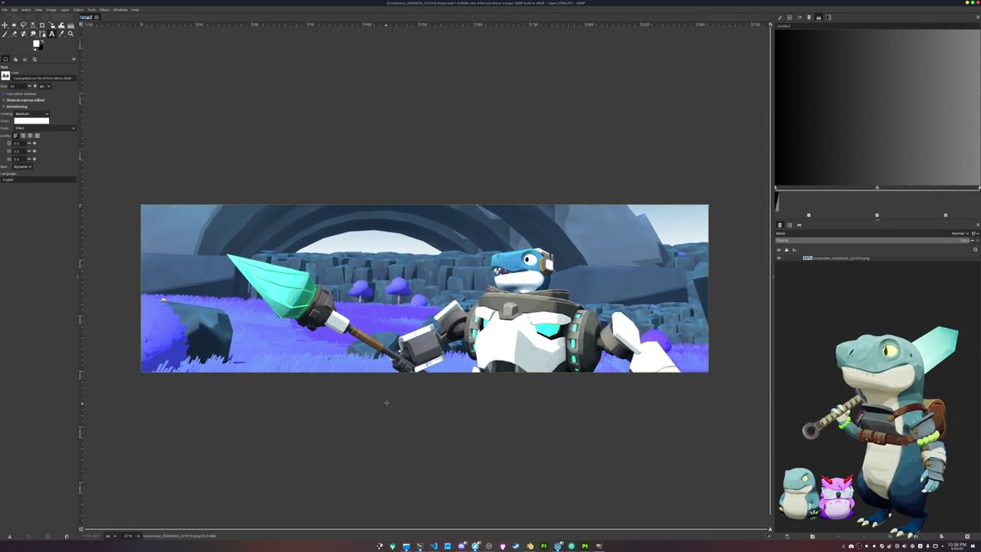
Browse to rogue-spiral/godot/assets/meshes/logo and add logo.png to the screenshot as a layer.
click(406, 545)
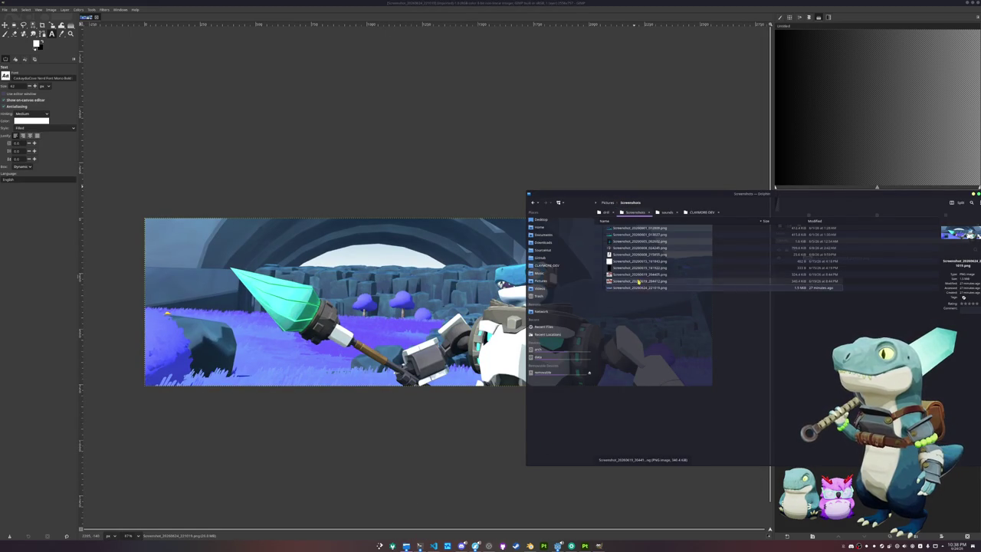
click(547, 266)
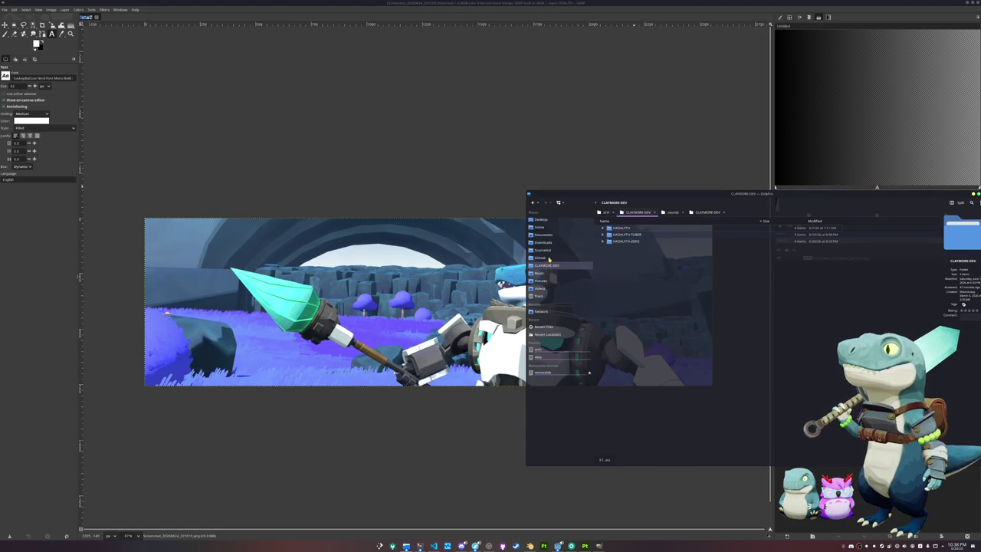
click(544, 250)
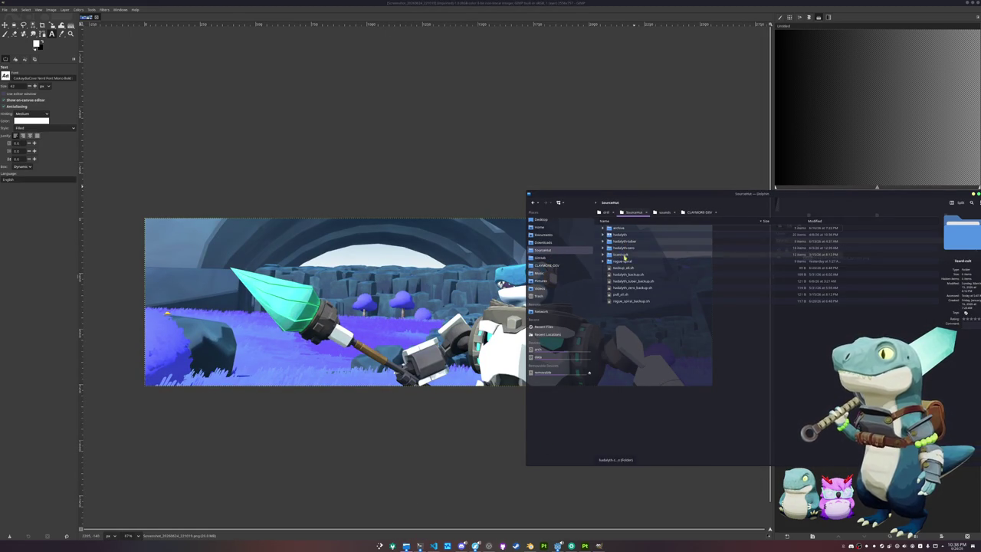
double_click(622, 261)
double_click(617, 242)
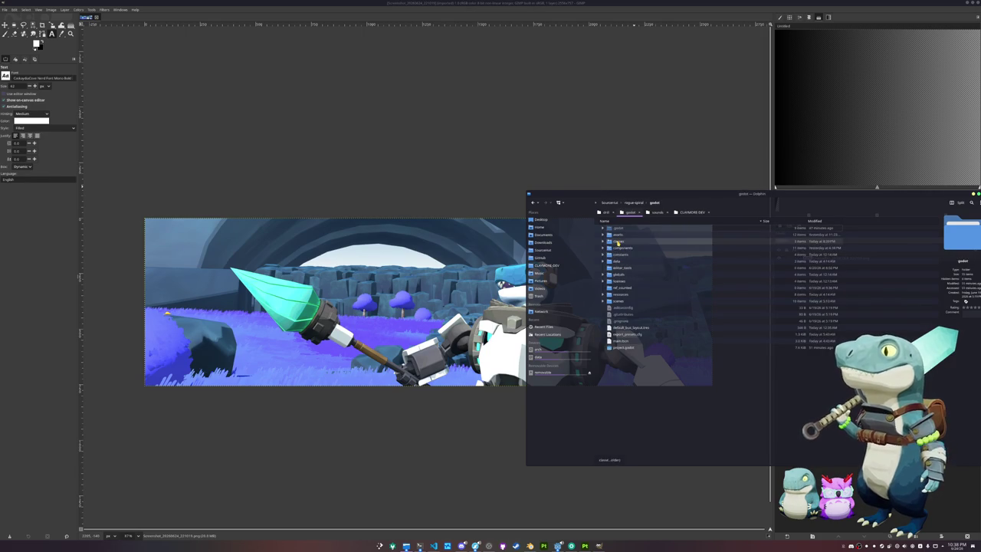
double_click(620, 235)
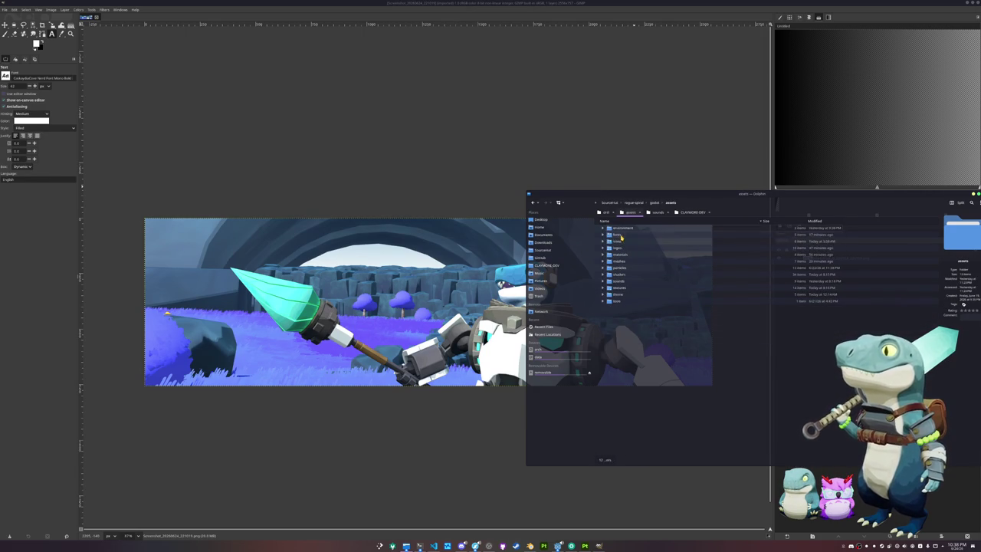
double_click(619, 261)
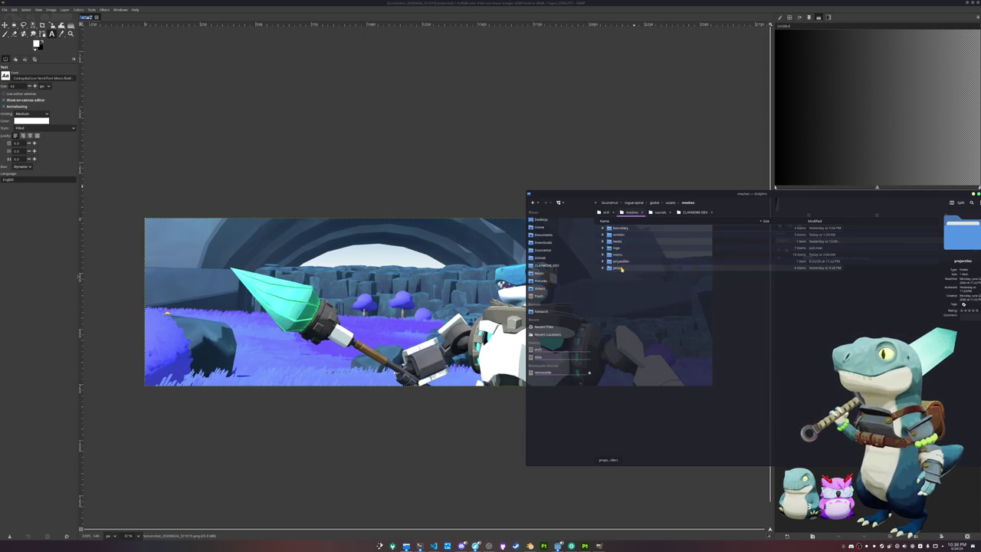
double_click(621, 247)
mouse_move(623, 256)
mouse_down()
mouse_move(498, 307)
mouse_move(429, 307)
mouse_up()
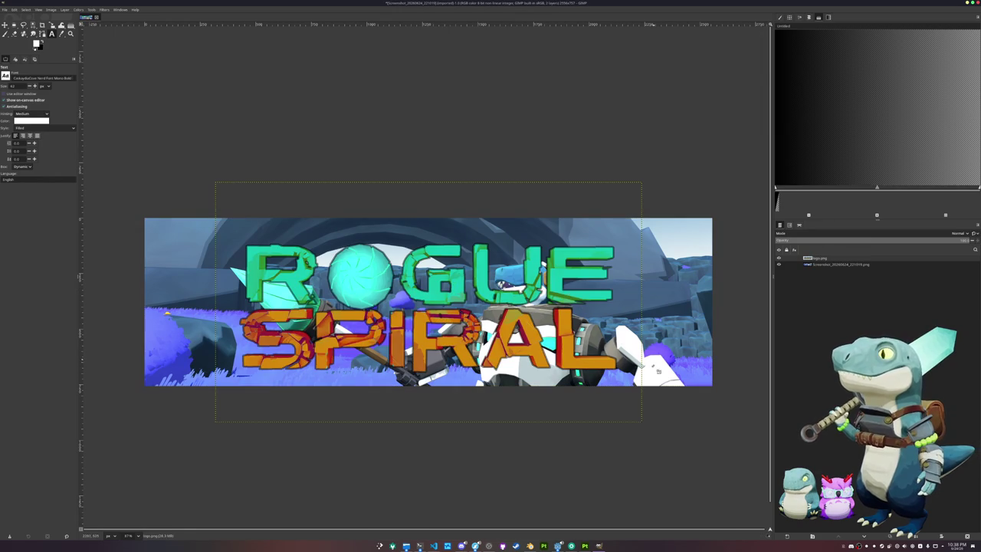
Shrink the logo layer and move it to the upper left of the screenshot.
key(shift+s)
drag(642, 421, 571, 383)
click(754, 70)
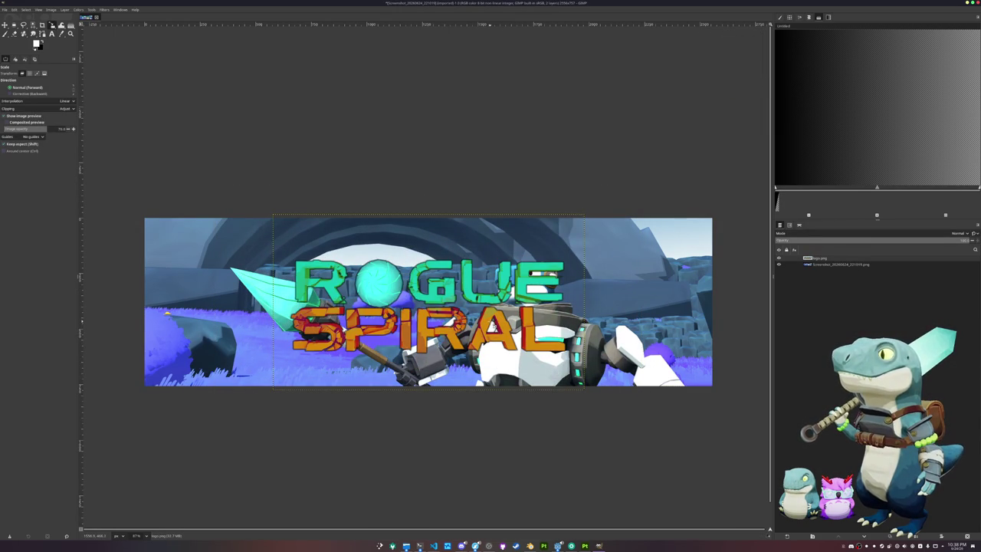
key(m)
mouse_move(487, 287)
mouse_down()
mouse_move(377, 252)
mouse_move(366, 286)
mouse_move(366, 250)
mouse_move(359, 264)
mouse_move(373, 261)
mouse_up()
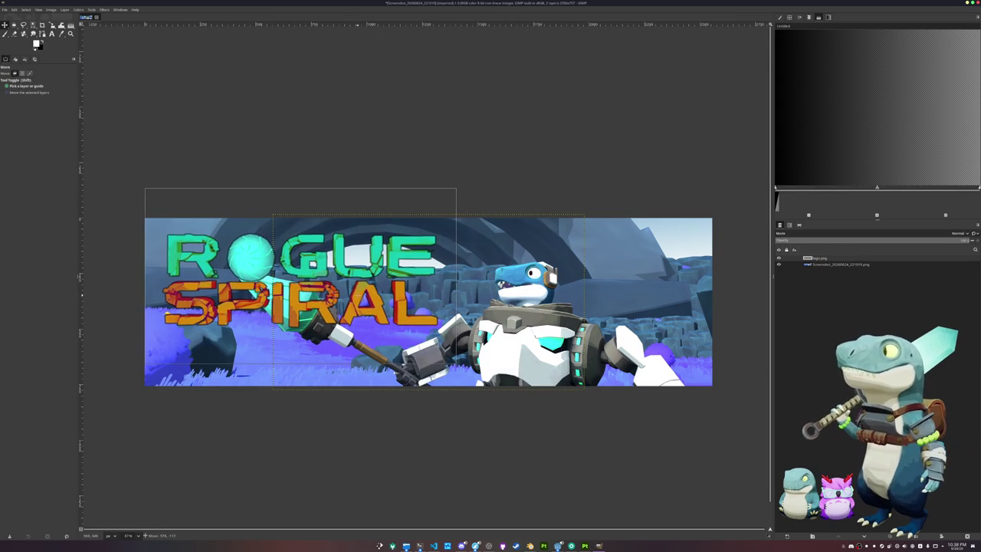
drag(323, 433, 379, 429)
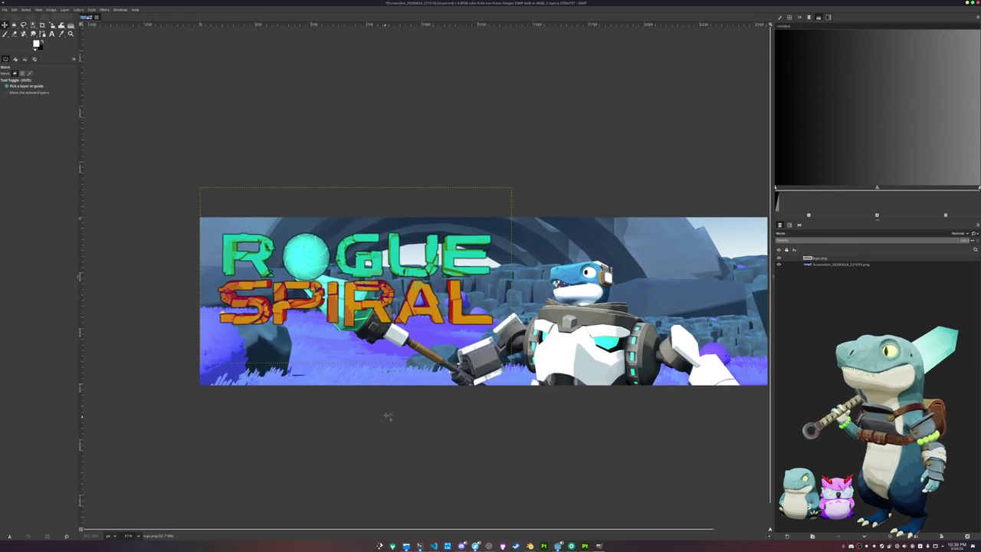
drag(360, 303, 360, 298)
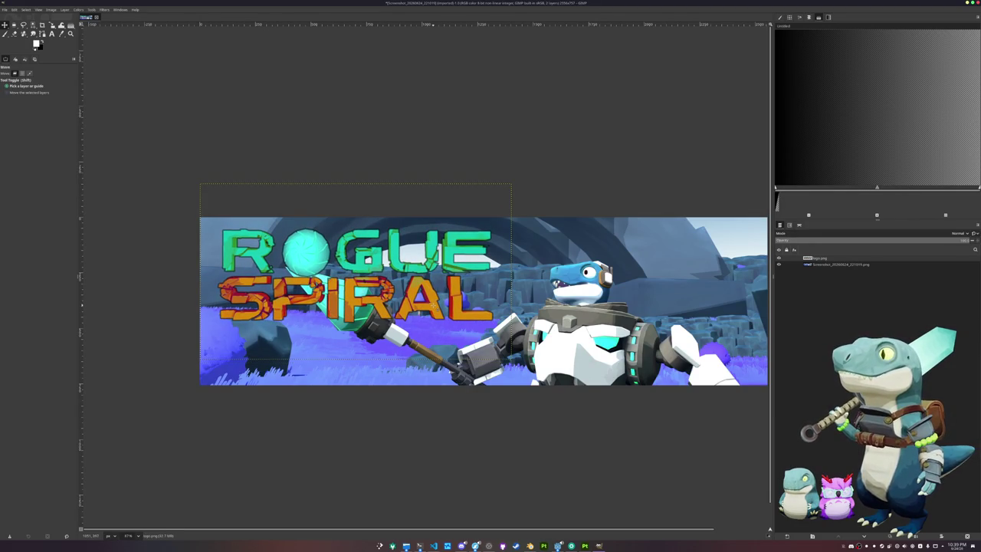
Create a new empty layer and place it below logo.png.
scroll(433, 305, down, 2)
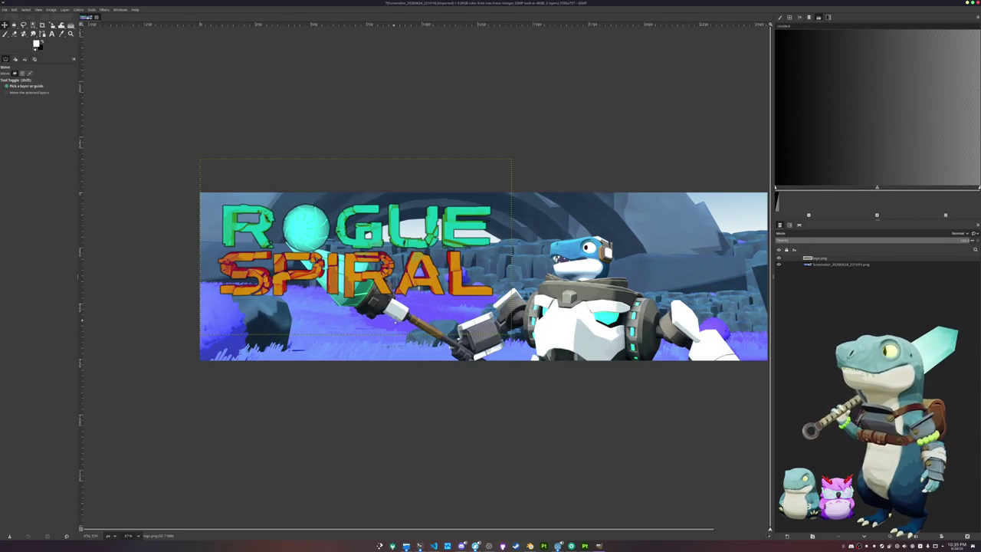
click(788, 537)
key(Return)
drag(816, 259, 819, 269)
mouse_move(328, 369)
mouse_down()
mouse_move(241, 390)
mouse_move(455, 383)
mouse_up()
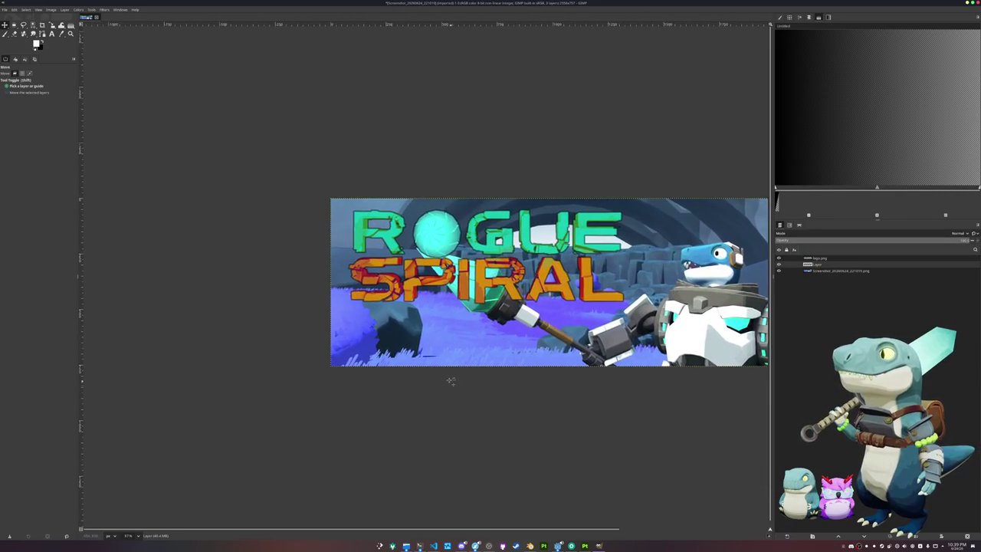
Zoom in on the specks beside the S and pick the surrounding blue from the Screenshot layer.
scroll(358, 322, up, 6)
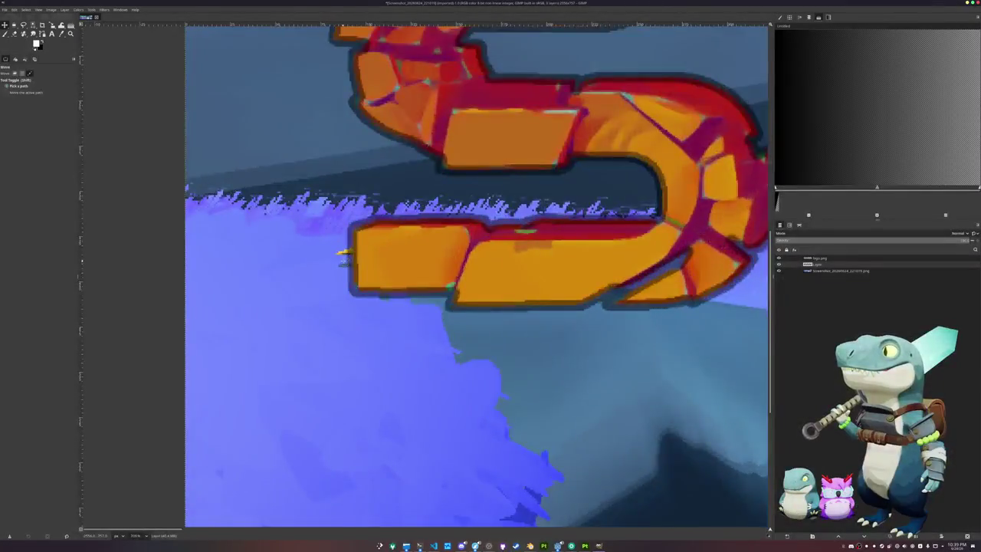
scroll(344, 256, up, 8)
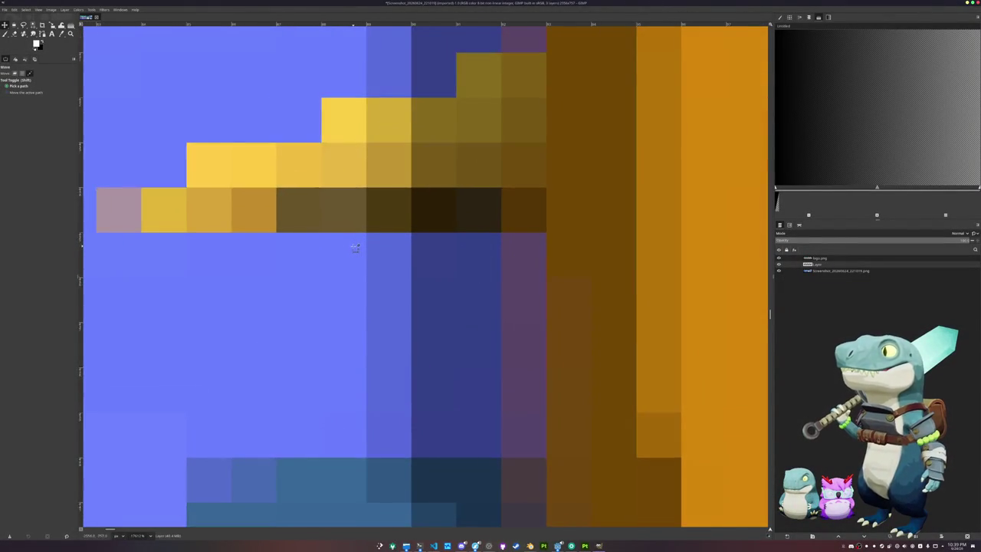
mouse_move(355, 248)
mouse_down()
mouse_move(374, 276)
mouse_move(508, 355)
mouse_up()
click(835, 272)
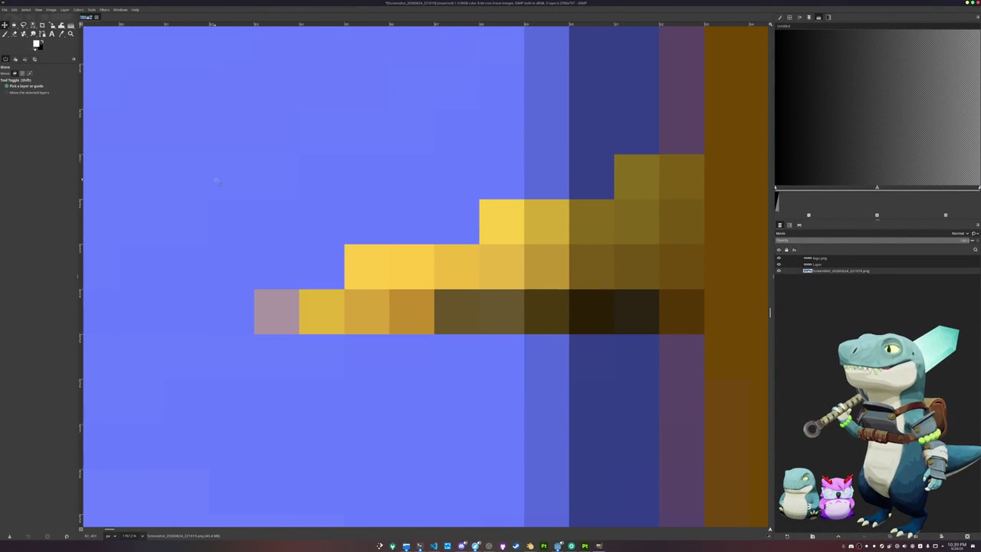
key(o)
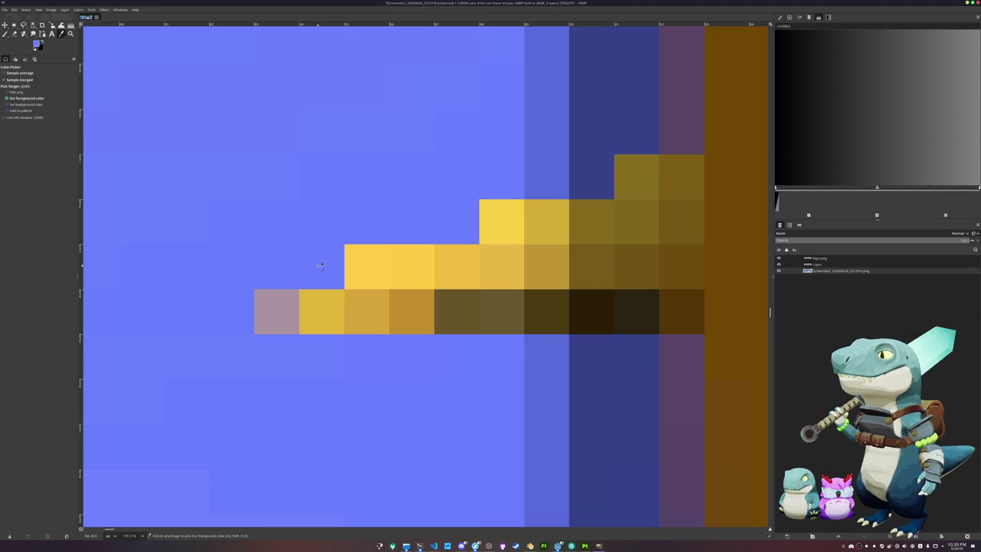
Paint over the yellow and teal specks in that blue using a nearly minimum-size paintbrush.
key(p)
scroll(338, 317, down, 1)
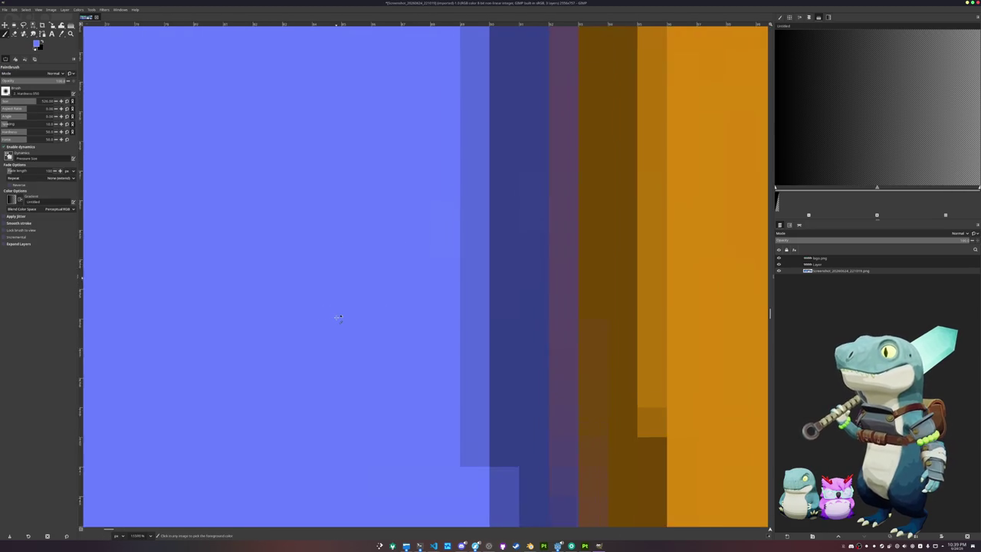
scroll(338, 317, down, 8)
scroll(335, 349, down, 4)
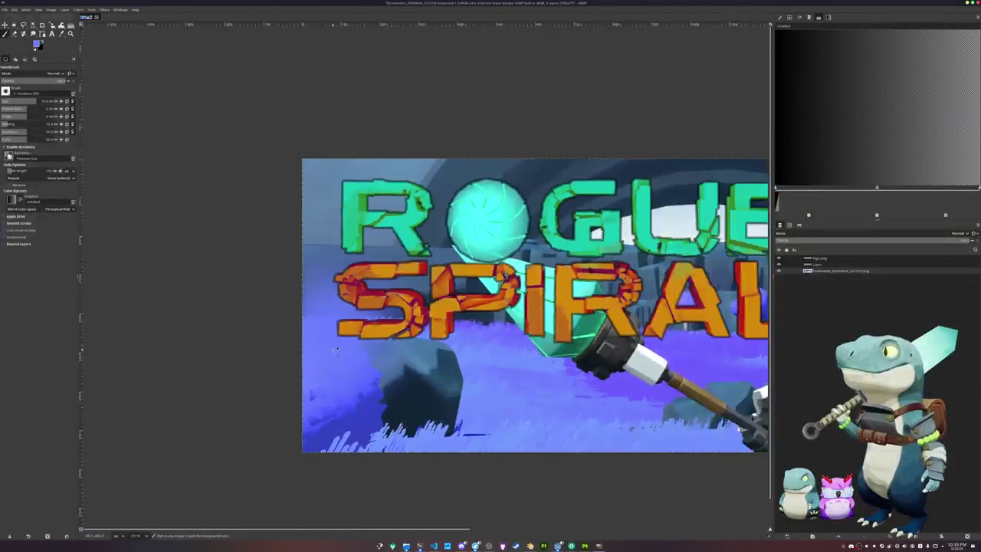
scroll(335, 348, up, 1)
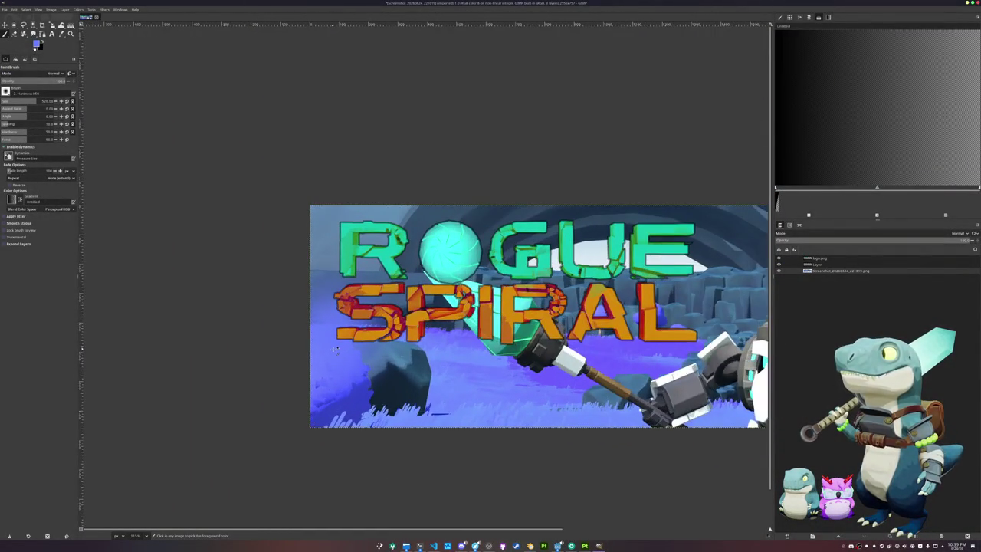
scroll(333, 341, up, 2)
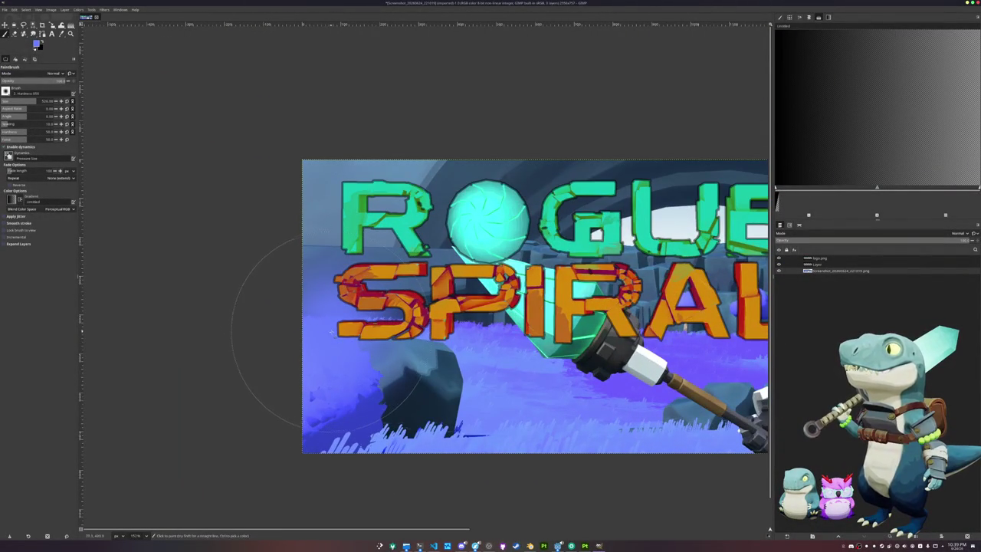
scroll(314, 336, up, 2)
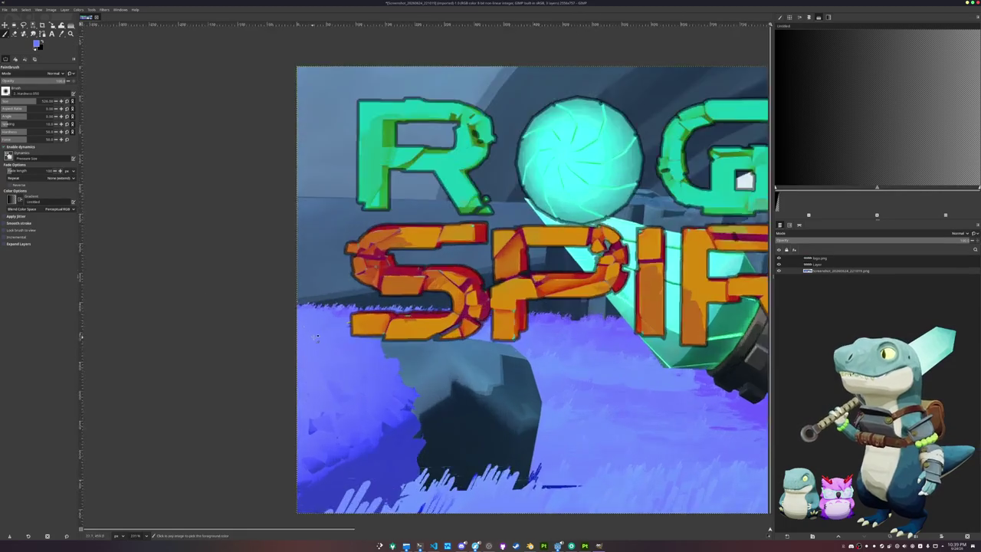
scroll(314, 335, up, 6)
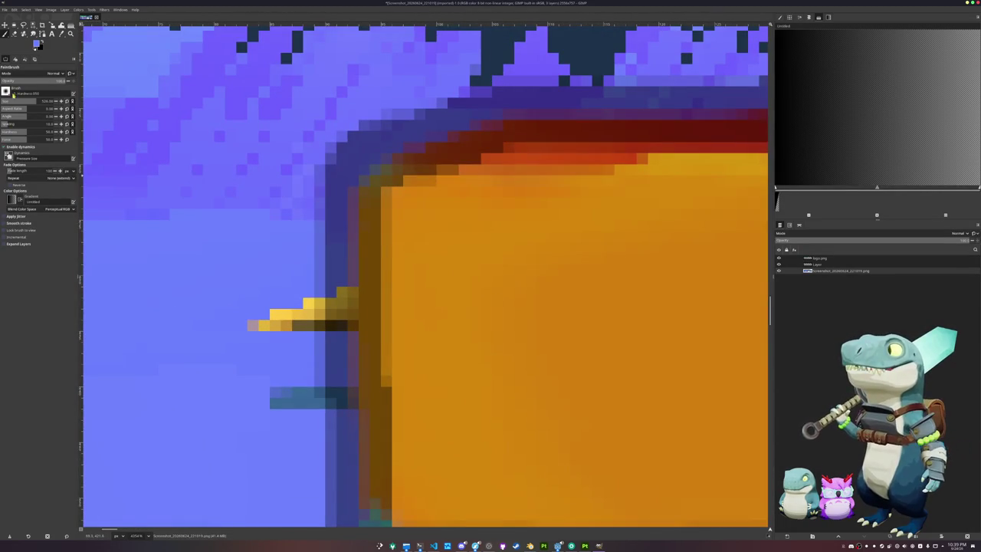
drag(28, 100, 4, 101)
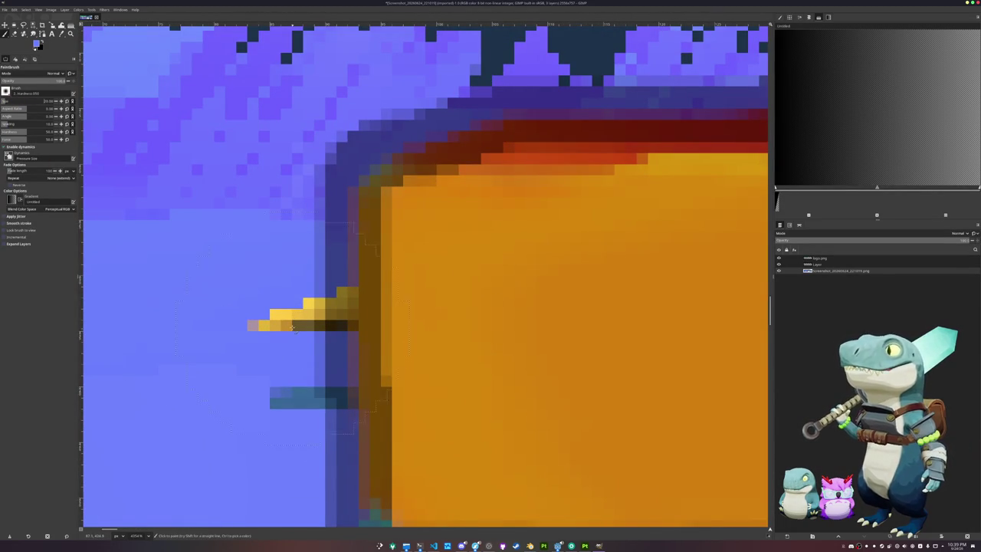
key(ctrl+z)
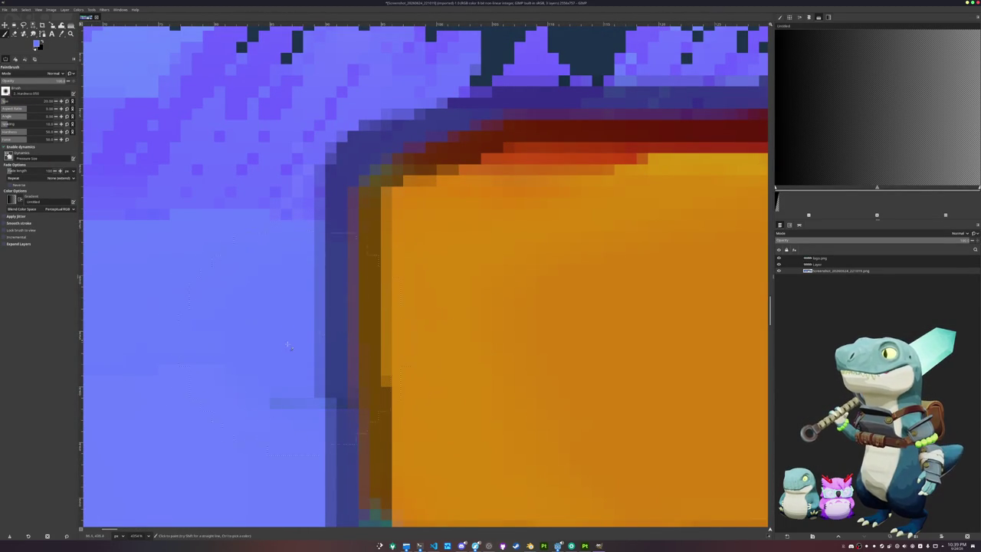
scroll(338, 334, down, 10)
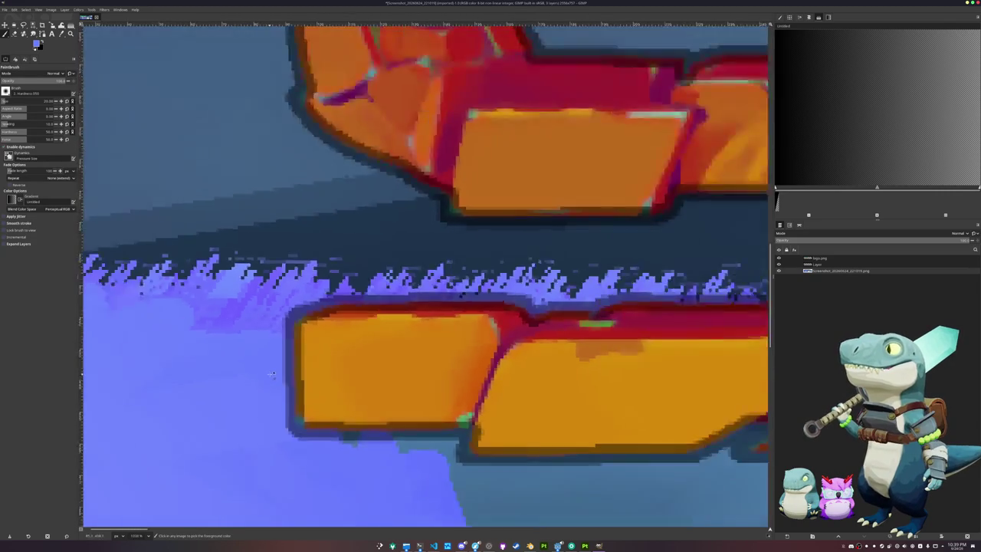
scroll(266, 393, down, 4)
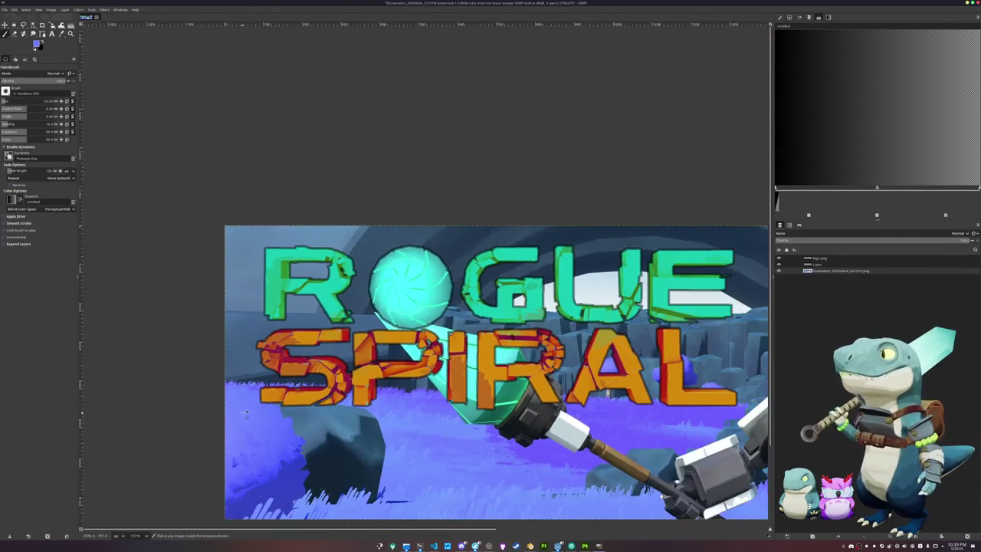
scroll(220, 415, down, 4)
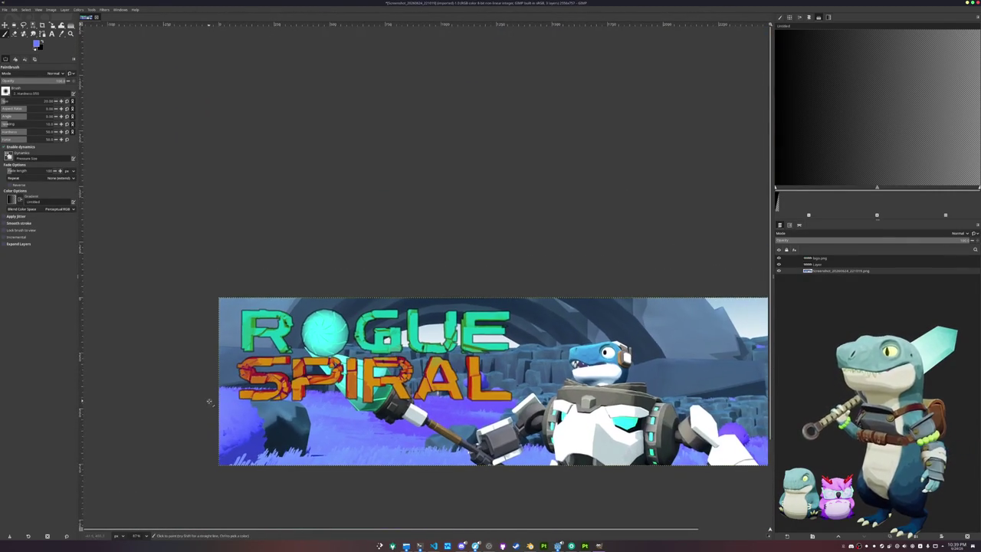
On the empty layer above the screenshot, lay a horizontal gradient across the banner, start point pulled further left.
key(Page_Up)
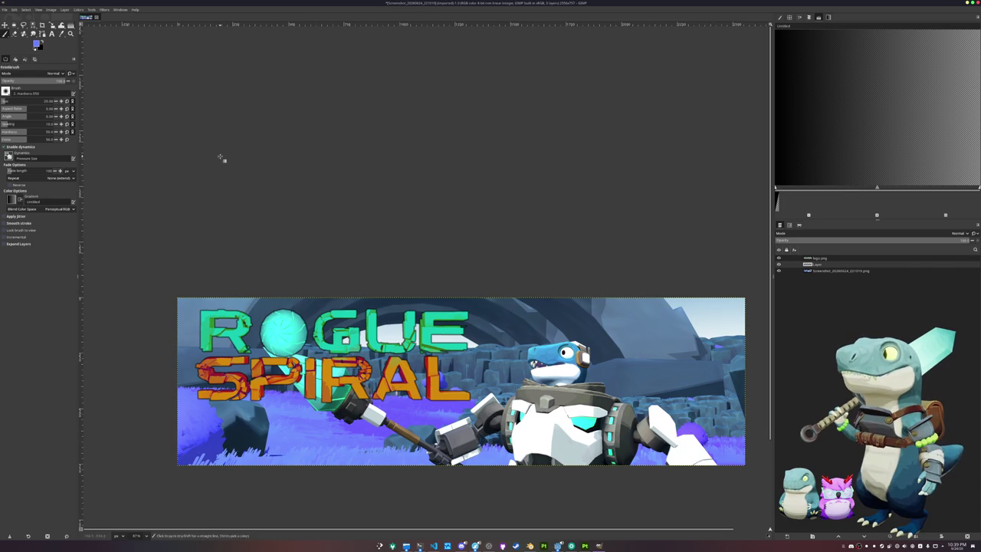
key(g)
mouse_move(159, 390)
mouse_down()
mouse_move(540, 389)
mouse_move(471, 387)
mouse_up()
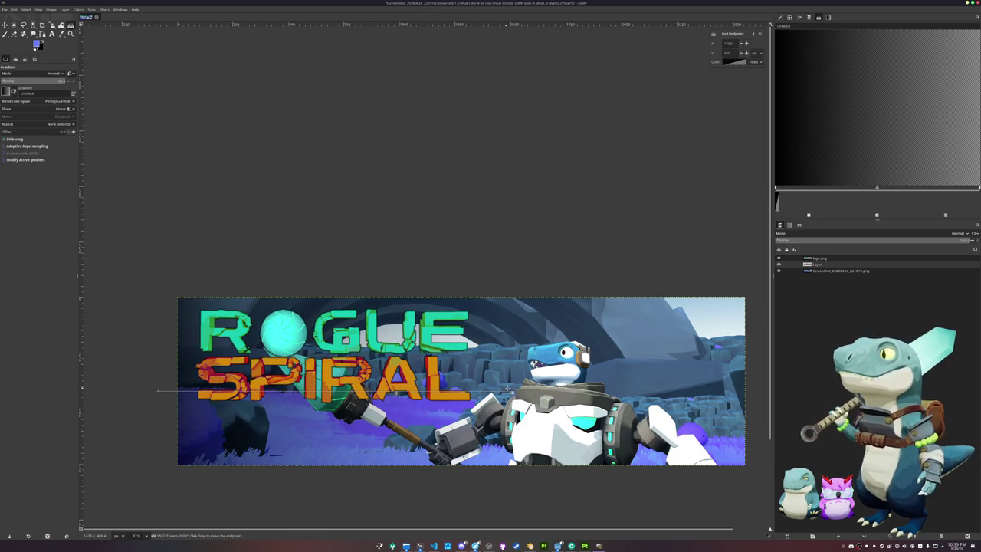
drag(158, 389, 138, 388)
click(470, 385)
drag(470, 376, 469, 386)
scroll(344, 452, down, 3)
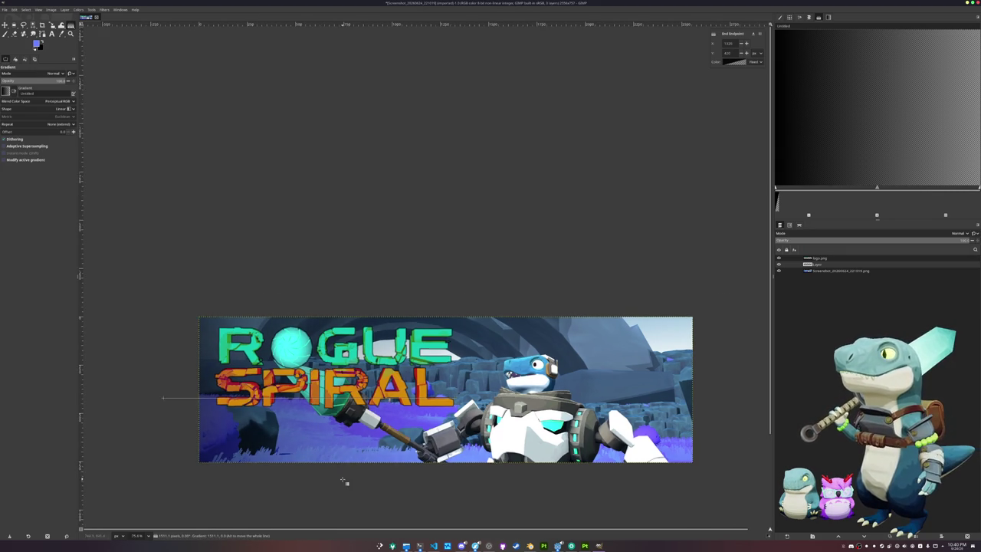
click(834, 272)
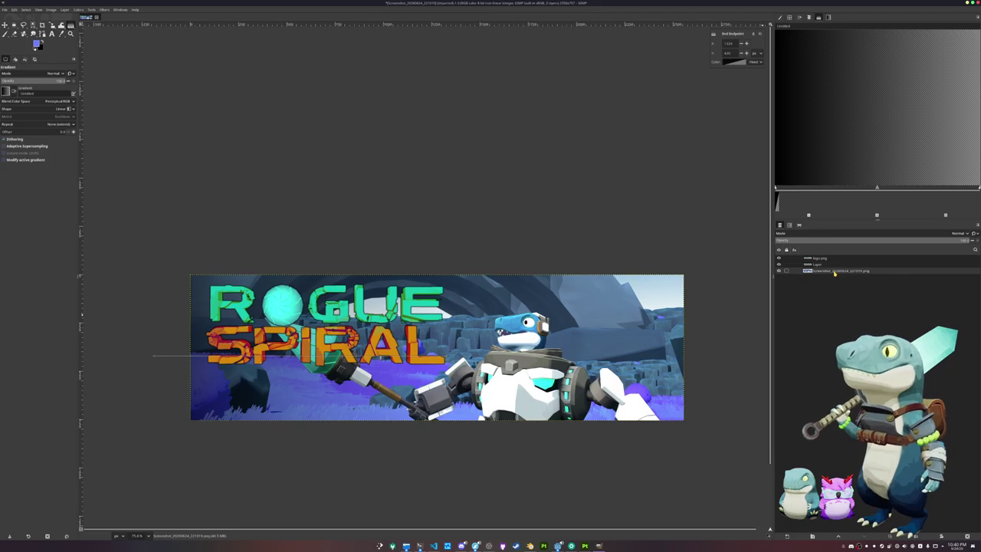
Apply the Artistic > Waterpixels filter to the gameplay screenshot layer.
click(66, 12)
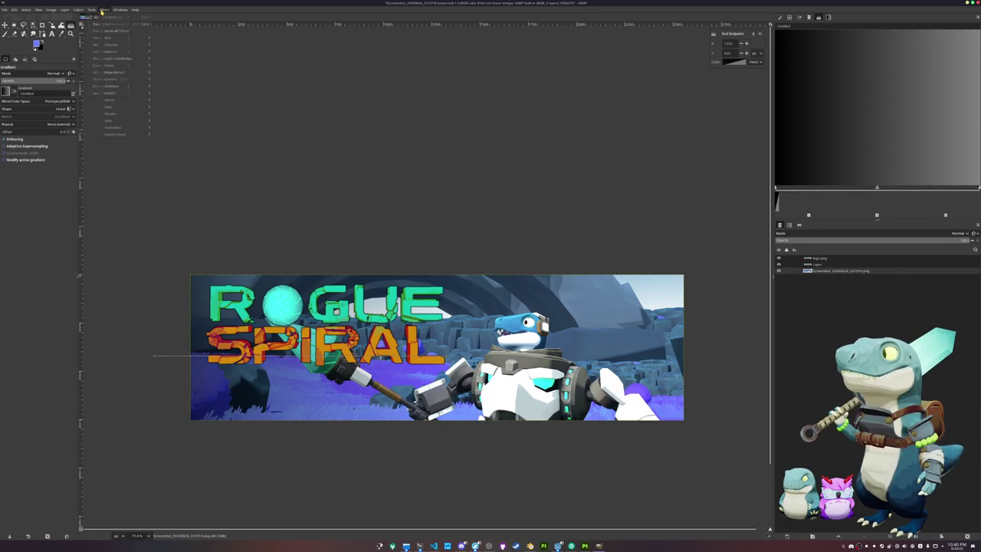
mouse_move(111, 93)
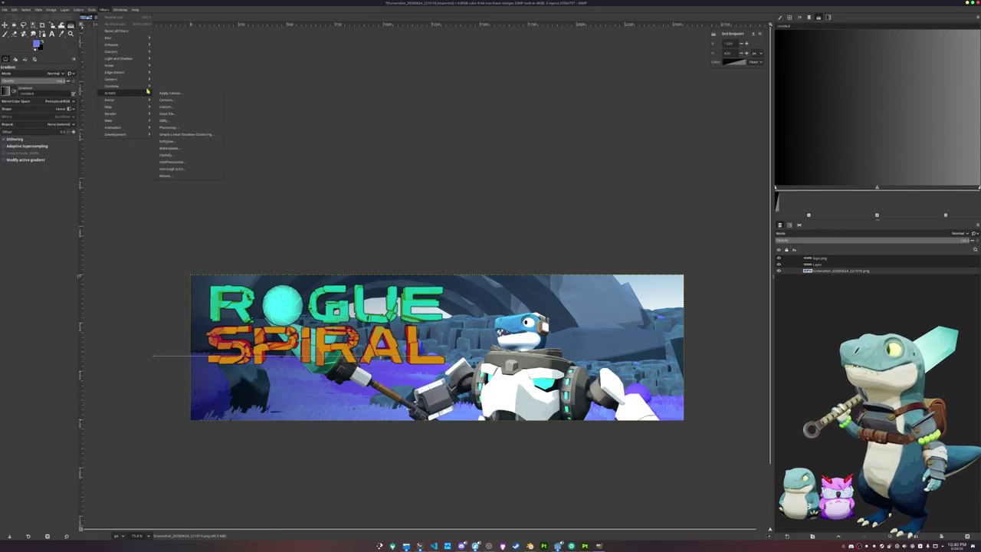
click(173, 149)
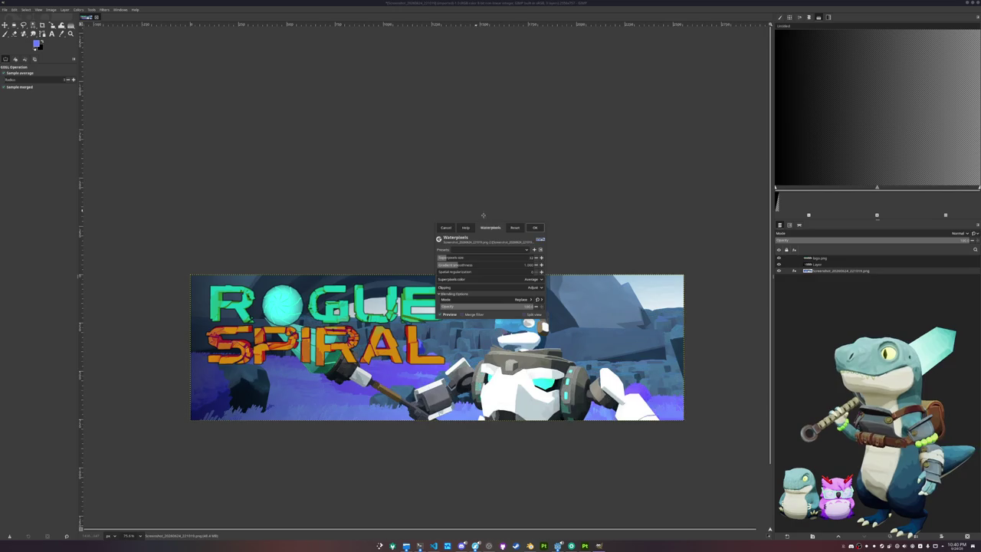
drag(495, 232, 564, 140)
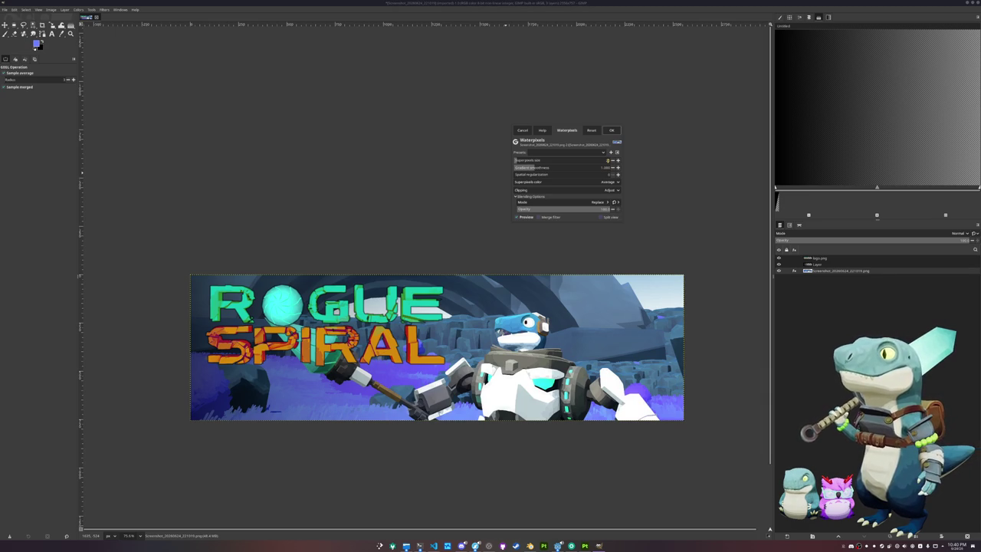
key(Return)
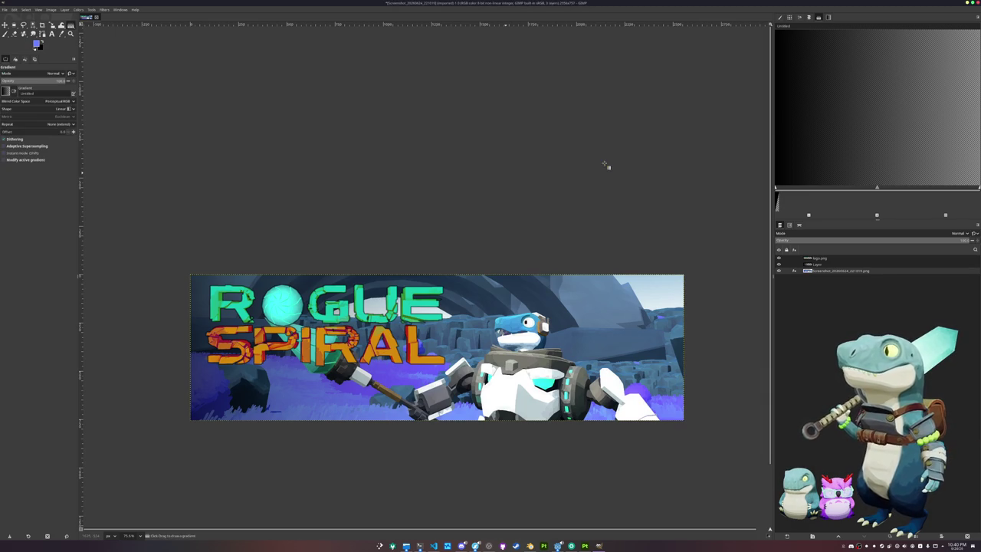
scroll(506, 195, up, 1)
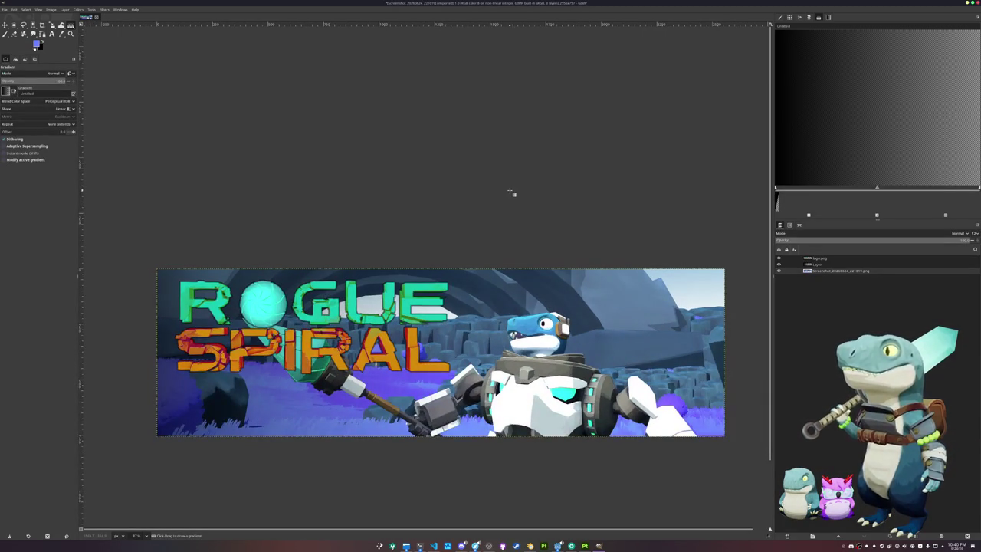
Open Waterpixels again, preview it beside the image, and apply it once more.
click(103, 10)
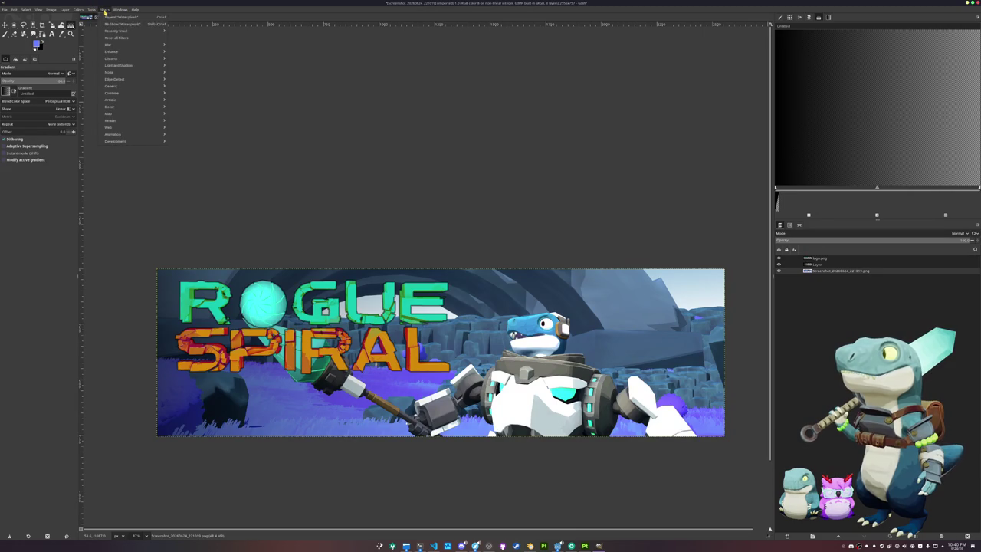
mouse_move(119, 100)
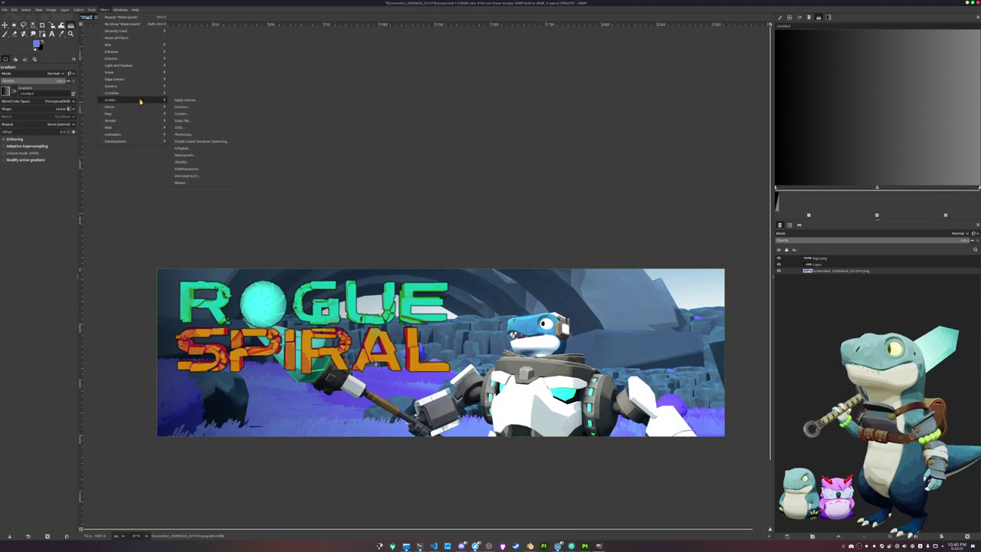
click(186, 156)
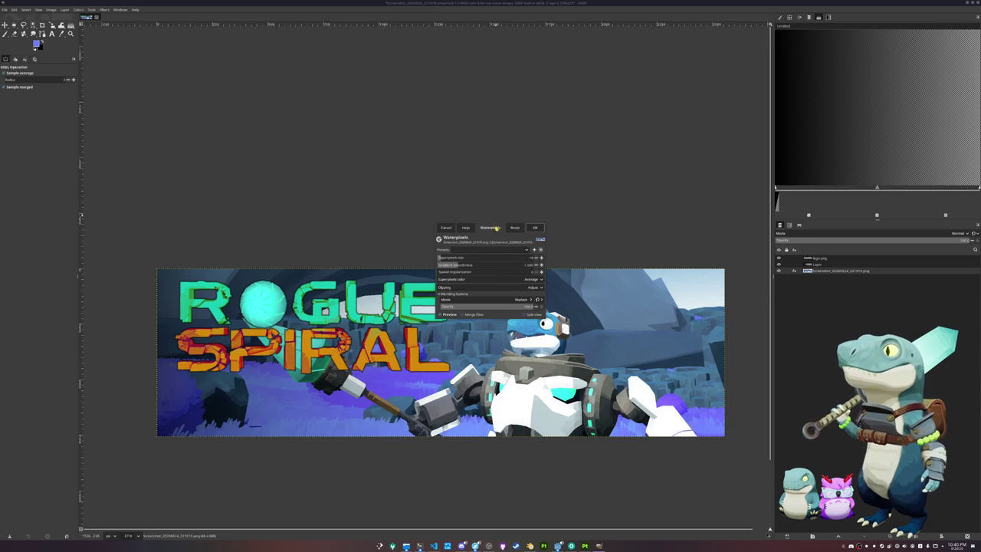
drag(496, 228, 536, 170)
click(575, 168)
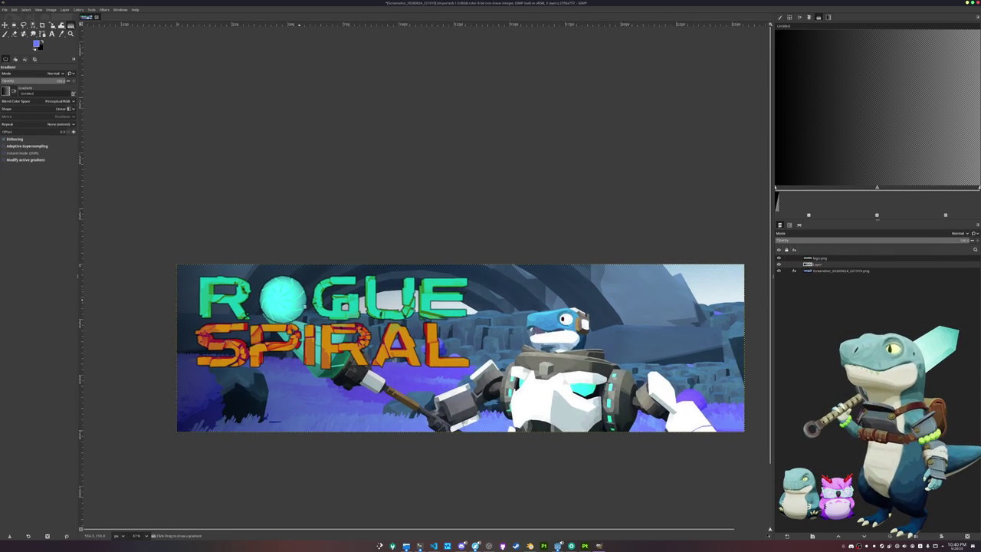
Drag a gradient across the screenshot's left side and extend its start point past the left edge.
drag(165, 356, 465, 349)
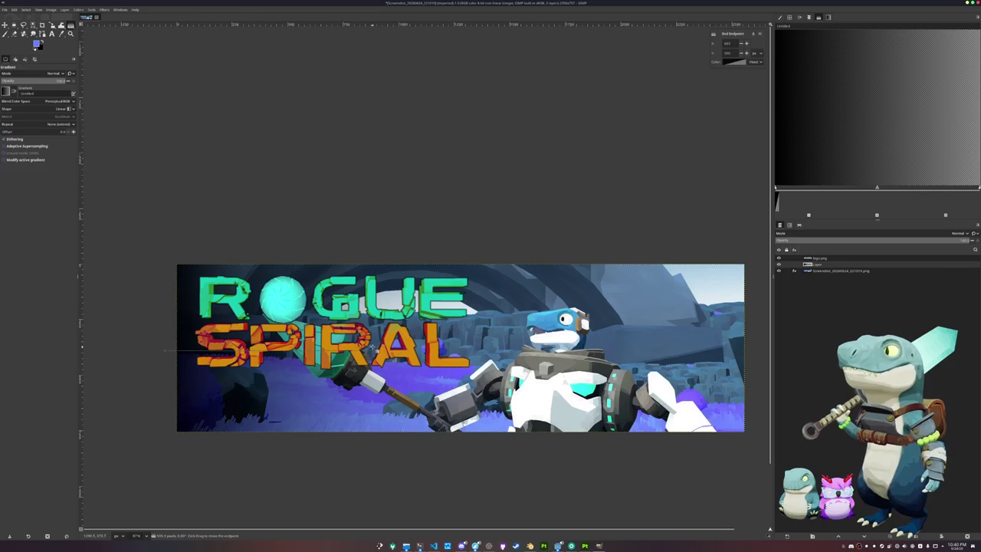
click(153, 351)
drag(154, 351, 63, 346)
scroll(176, 339, down, 1)
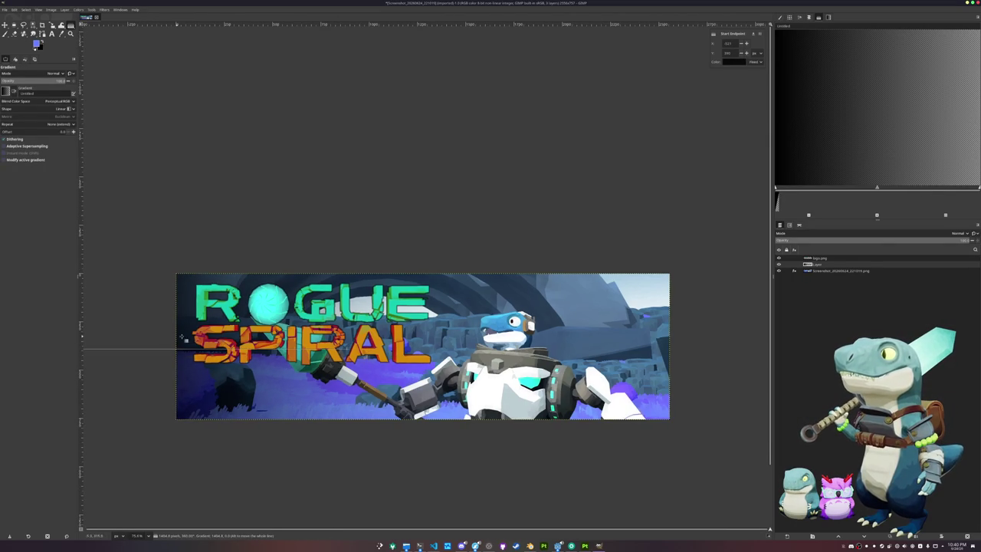
click(816, 259)
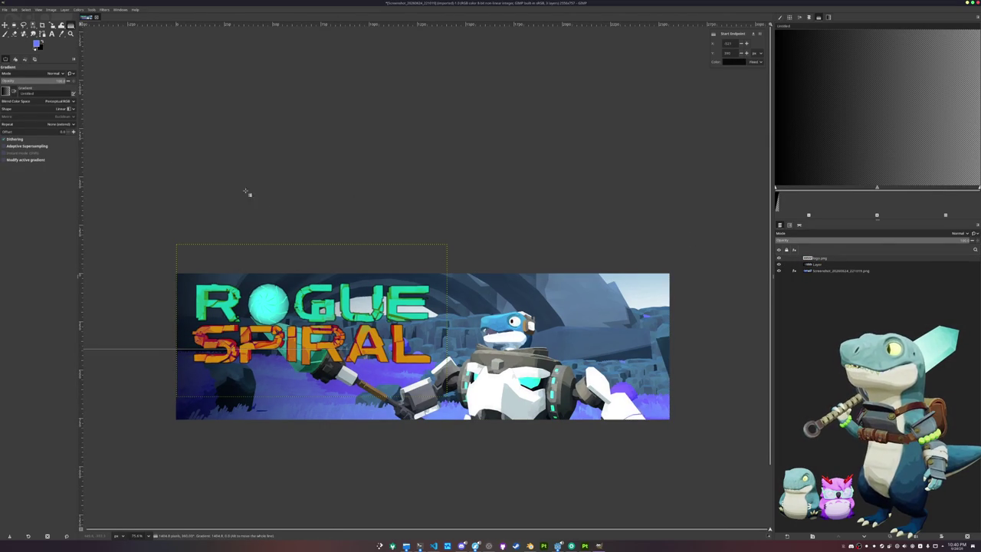
click(78, 10)
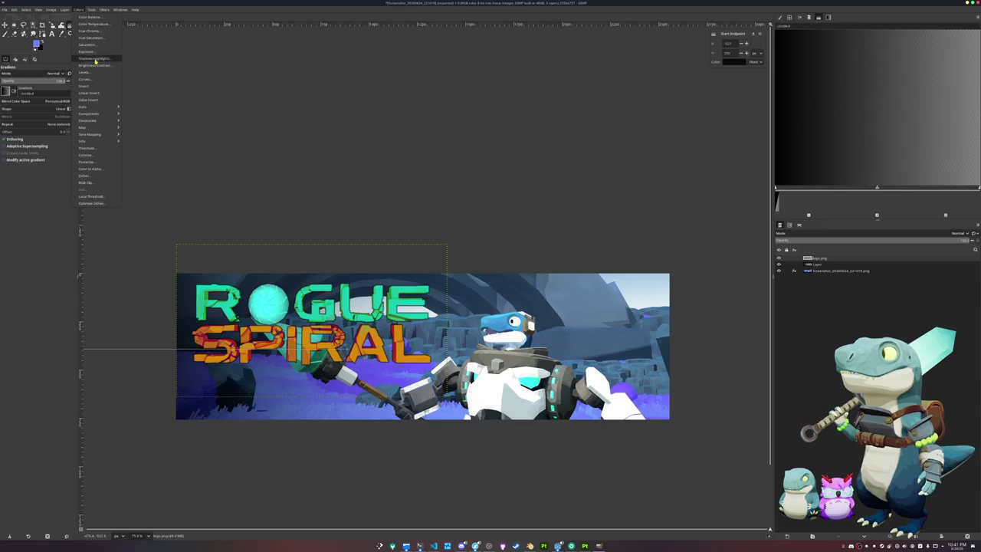
Raise the Saturation scale on logo.png so the green and orange lettering look more vivid.
click(88, 45)
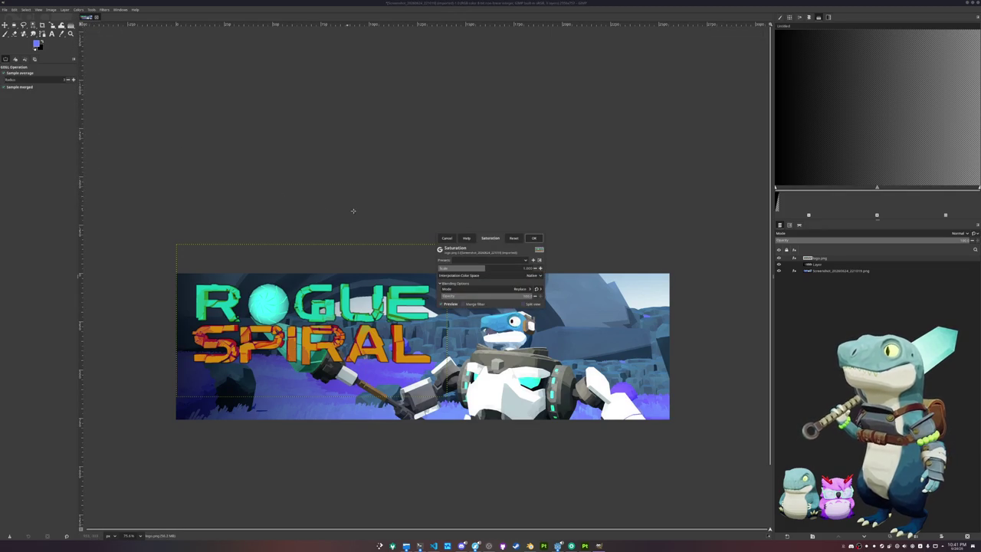
mouse_move(493, 242)
mouse_down()
mouse_move(521, 205)
mouse_move(523, 221)
mouse_up()
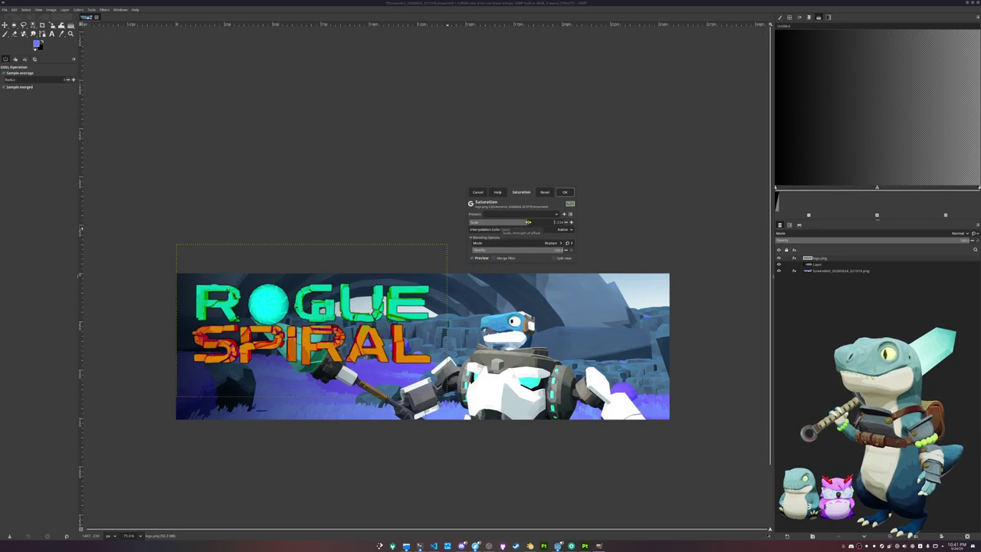
mouse_move(527, 223)
mouse_down()
mouse_move(555, 223)
mouse_move(532, 222)
mouse_up()
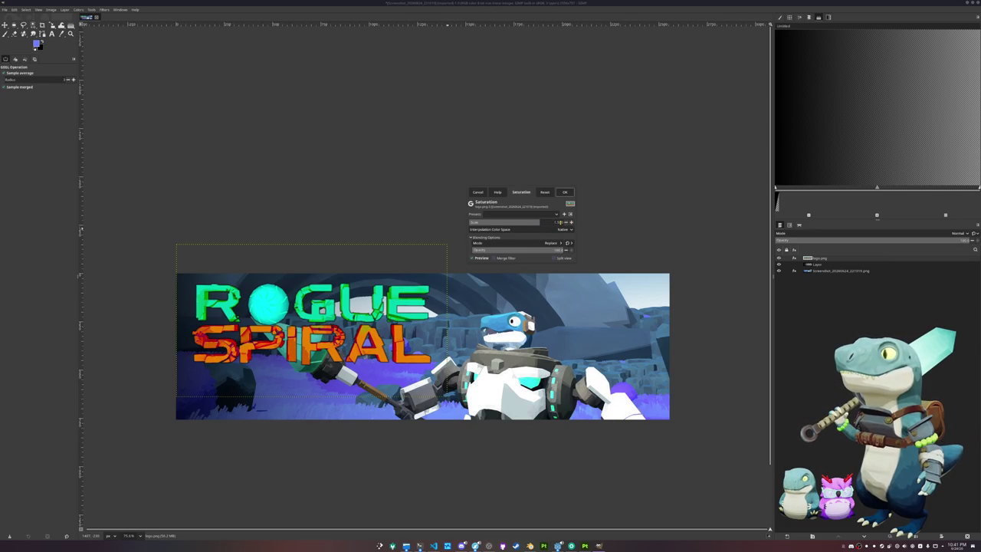
click(564, 192)
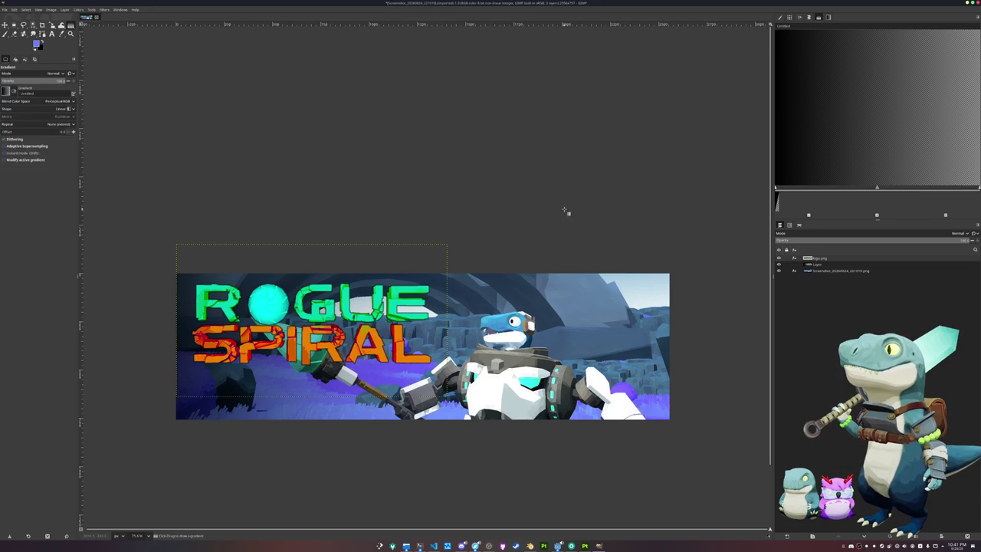
In the export dialog, browse to Documents > rogue-spiral and create a new folder named art.
key(ctrl+shift+e)
drag(542, 164, 678, 194)
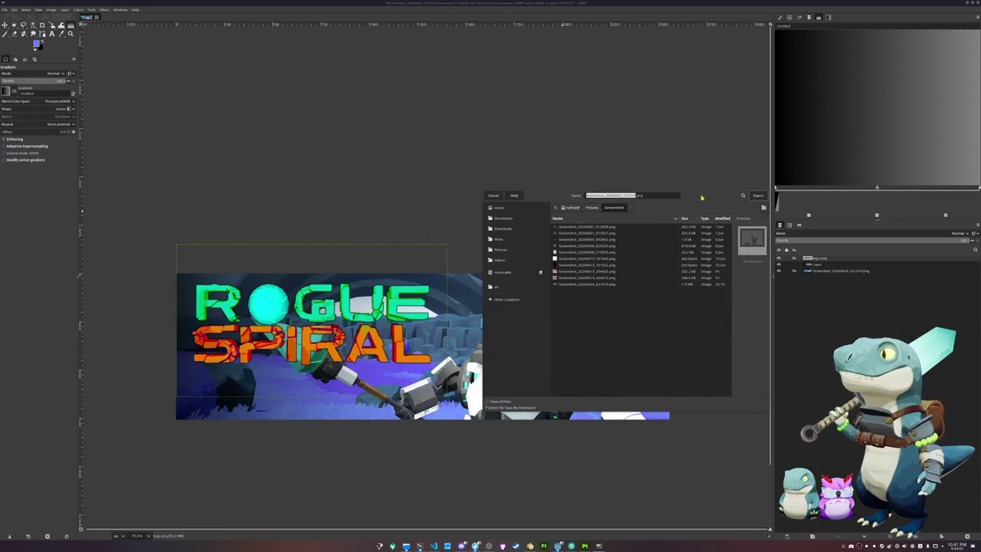
click(502, 228)
click(503, 218)
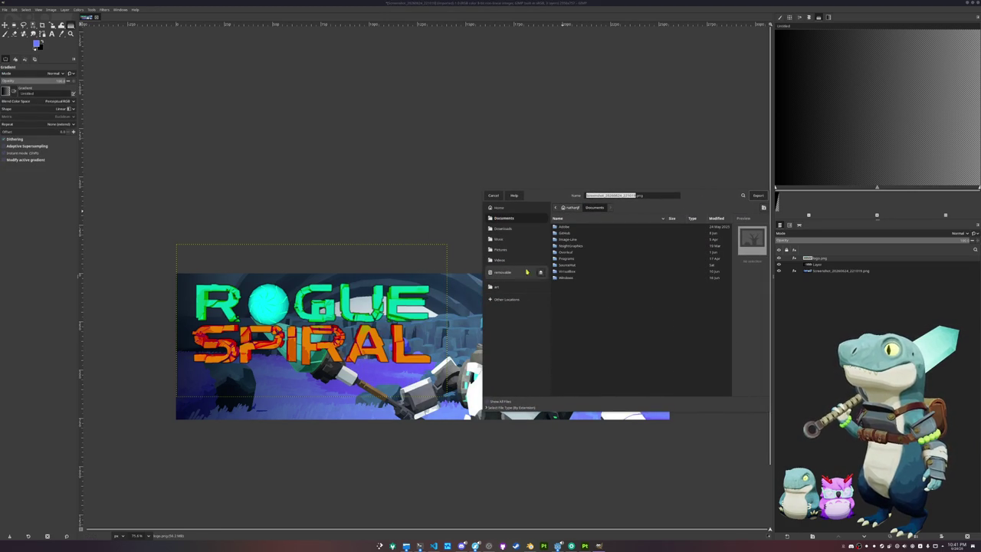
double_click(567, 264)
double_click(569, 258)
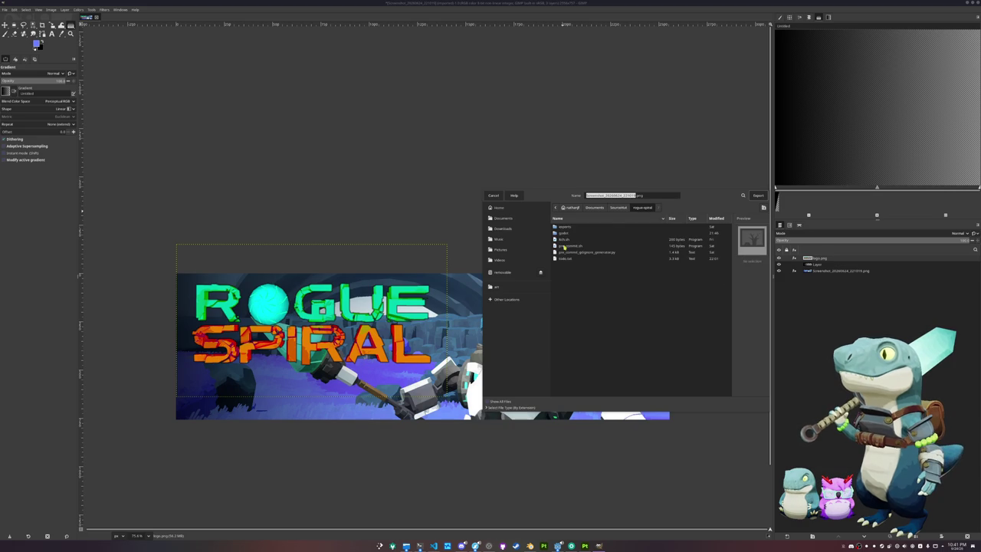
click(763, 207)
text(art)
key(Return)
Name the file itch_banner.png and export it, confirming the PNG settings.
double_click(630, 195)
key(ctrl+a)
key(BackSpace)
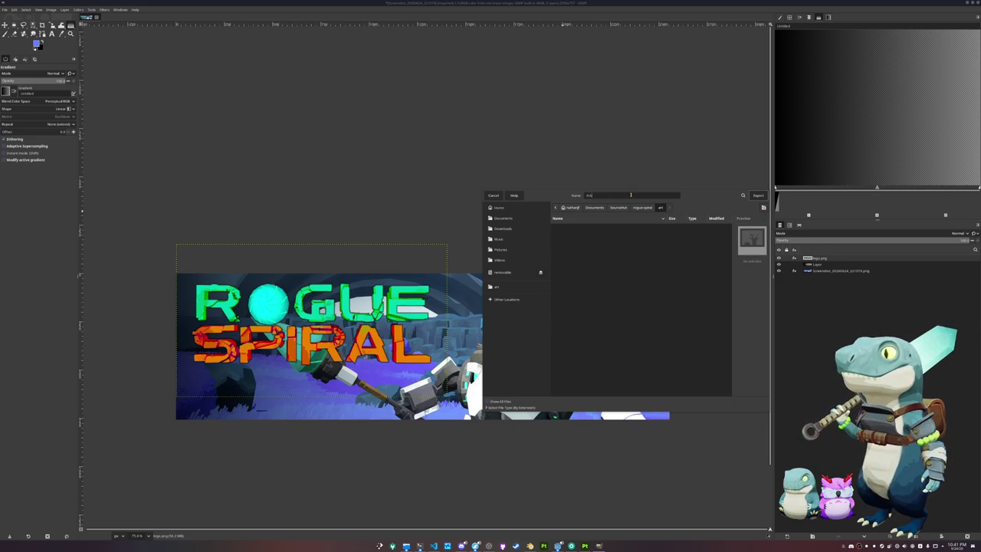
text(_banner)
key(Return)
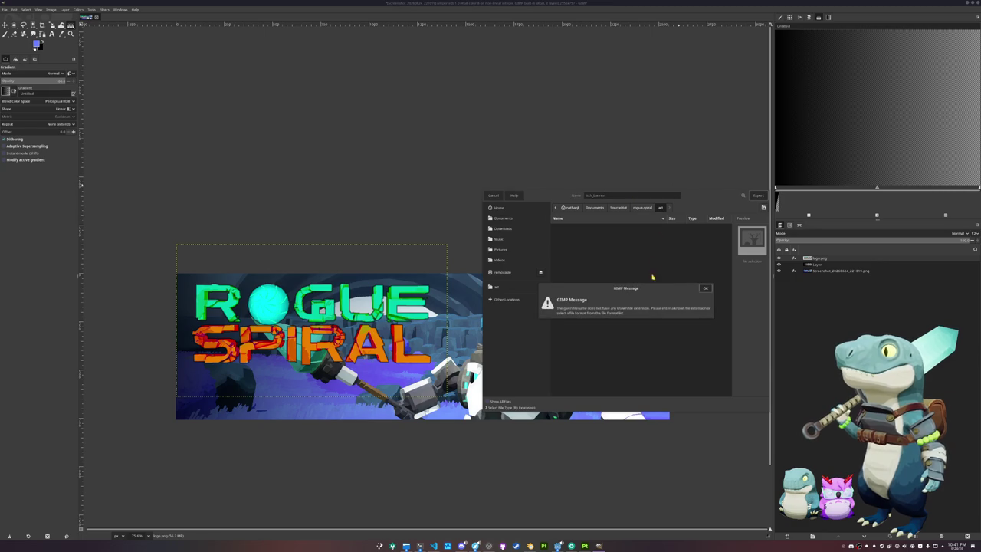
click(705, 288)
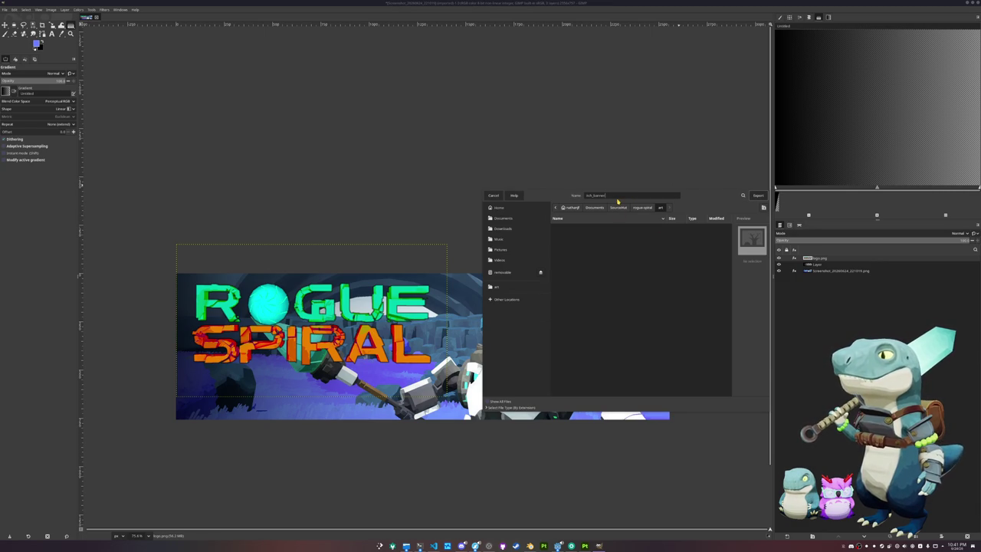
click(631, 195)
text(.png)
key(Return)
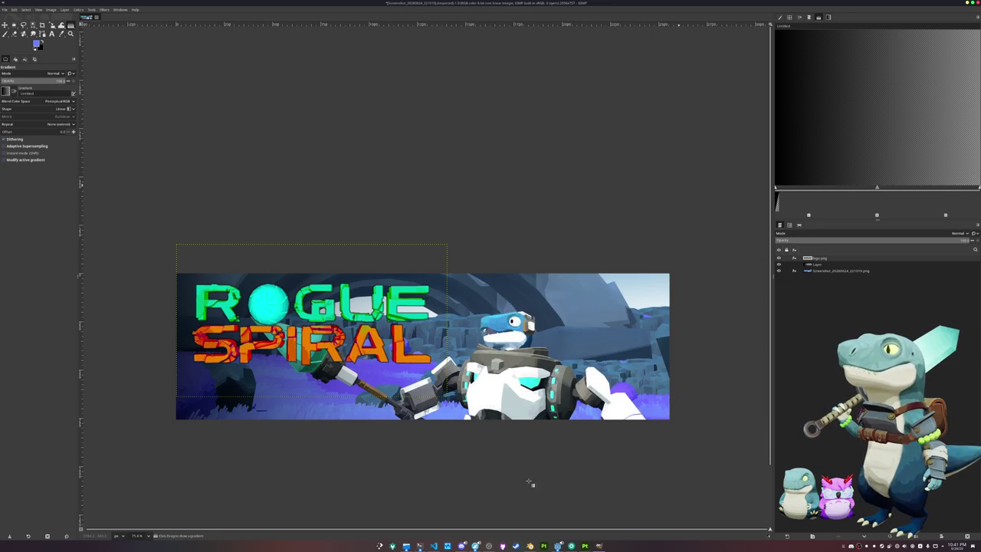
click(552, 209)
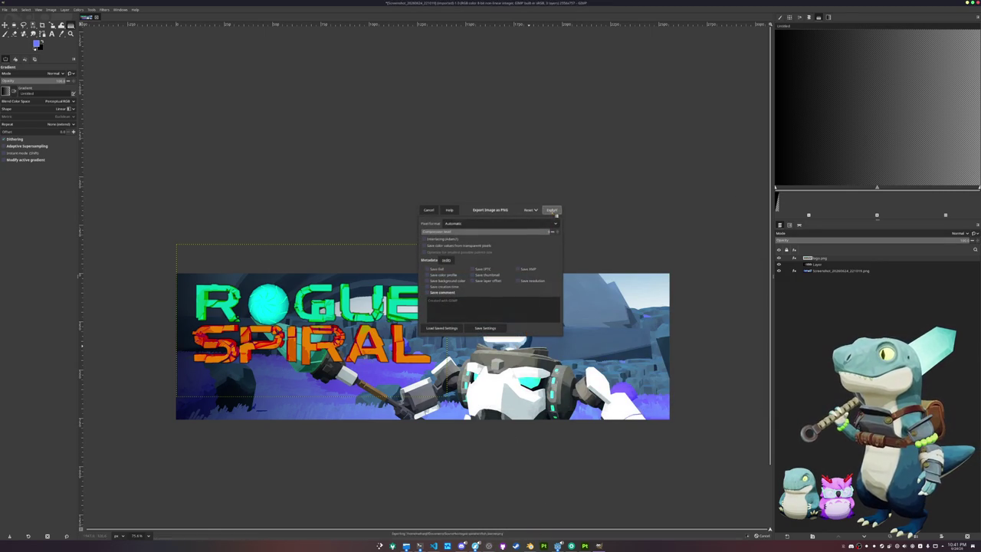
On the itch.io game page, replace the old banner with itch_banner.png from the rogue-spiral art folder.
mouse_move(476, 546)
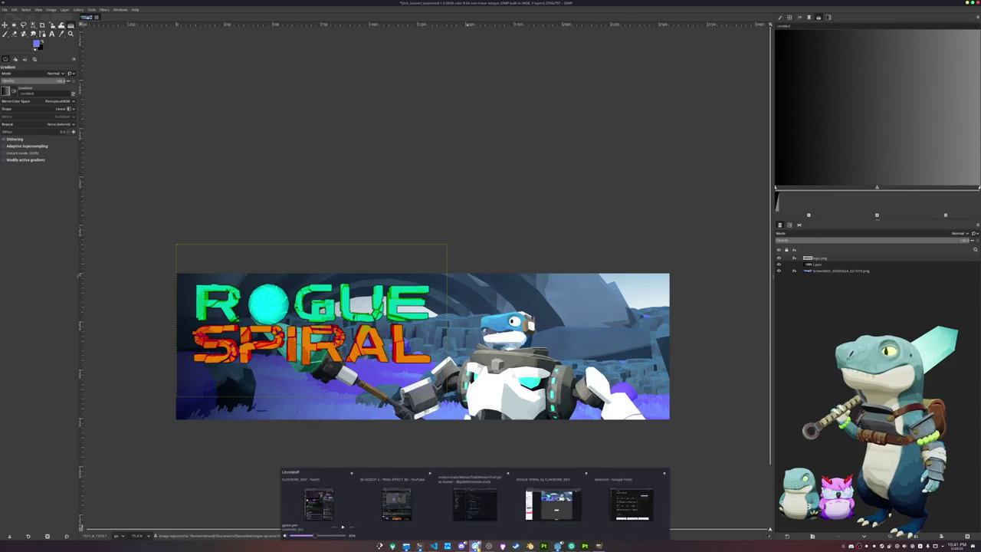
click(551, 502)
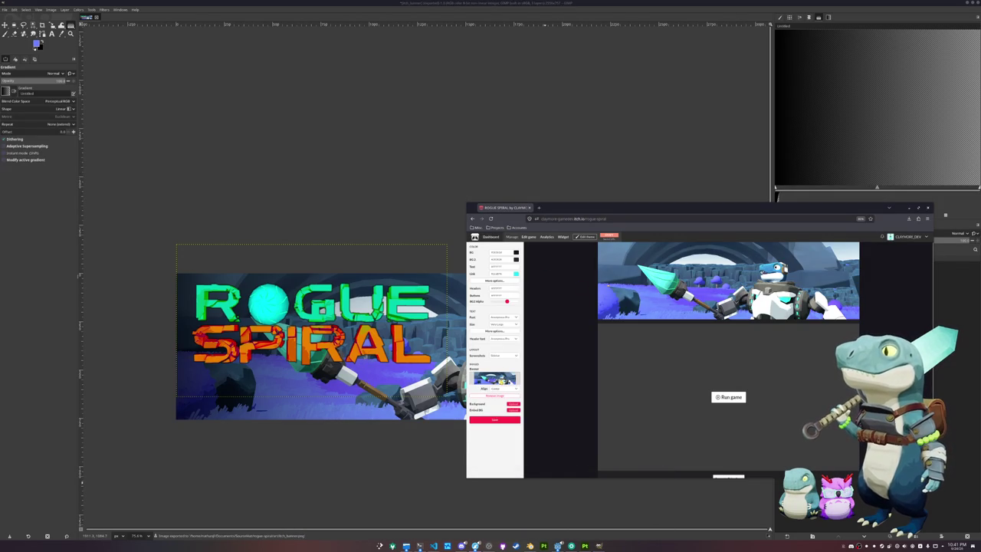
click(502, 395)
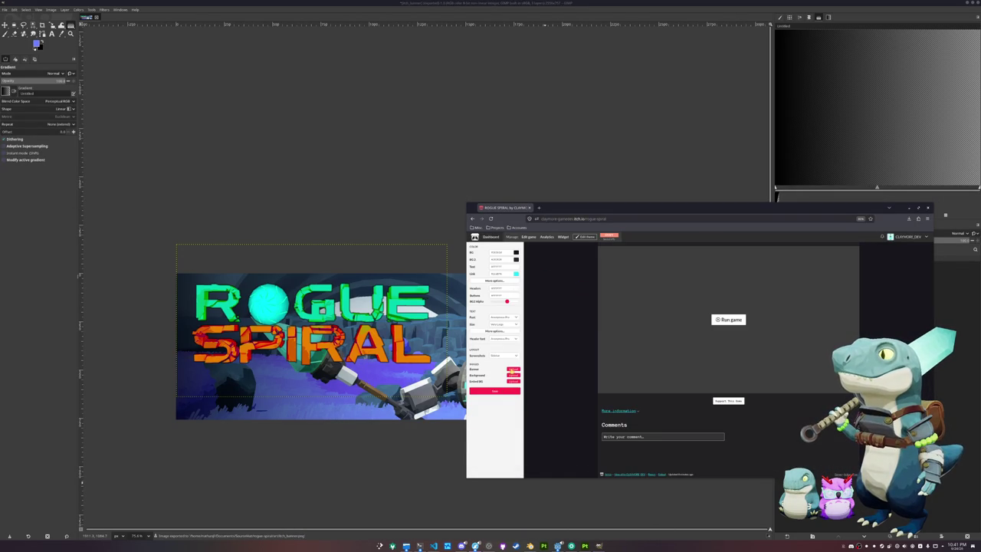
click(511, 372)
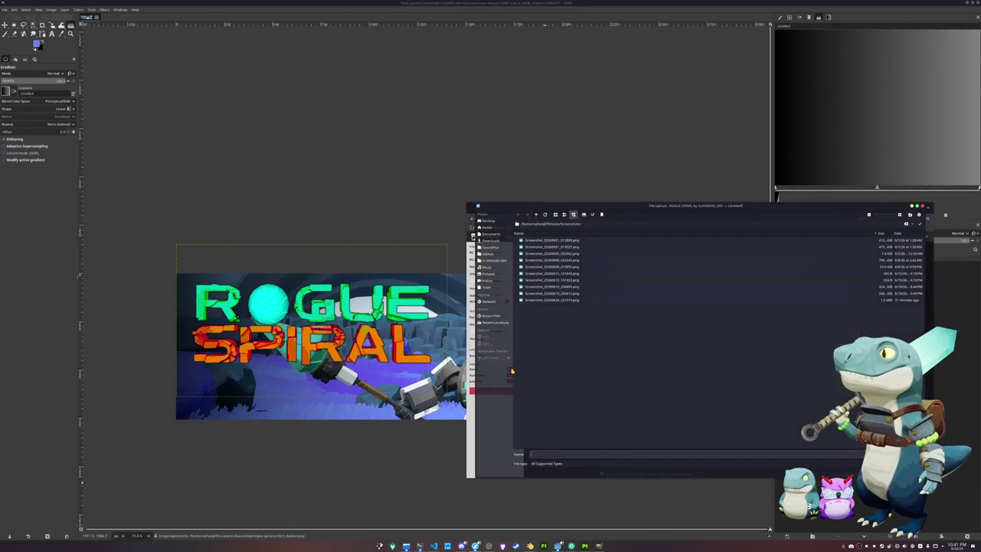
click(490, 248)
double_click(530, 260)
double_click(530, 261)
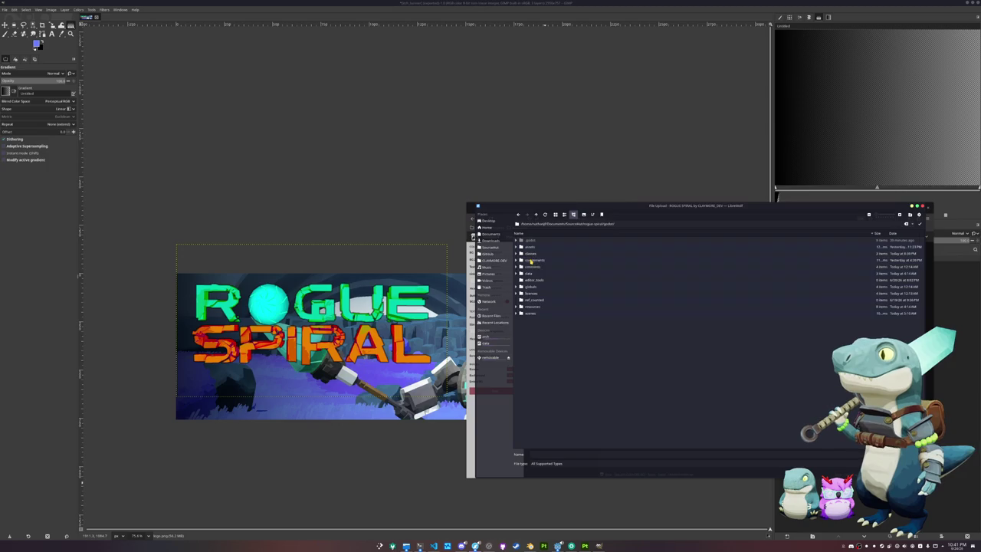
key(BackSpace)
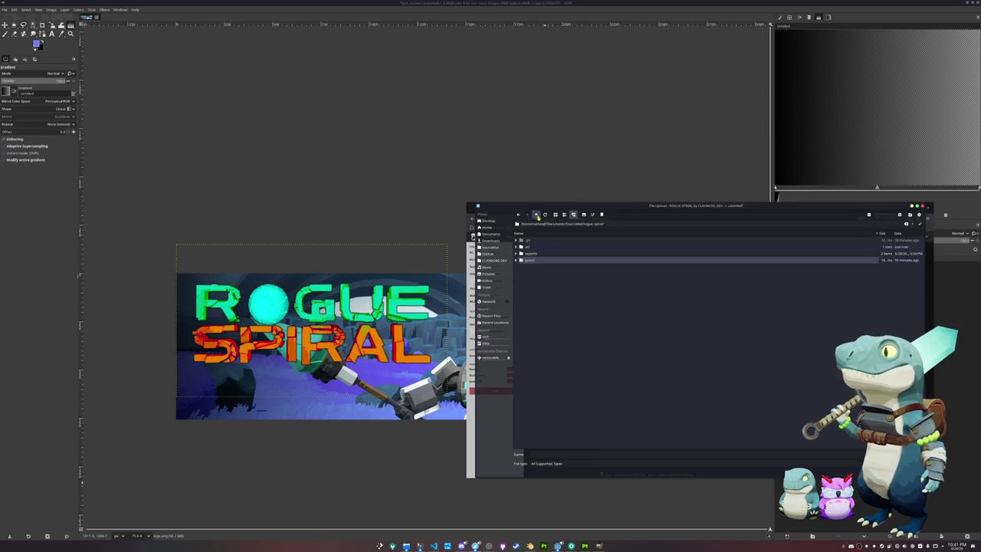
double_click(529, 246)
double_click(527, 240)
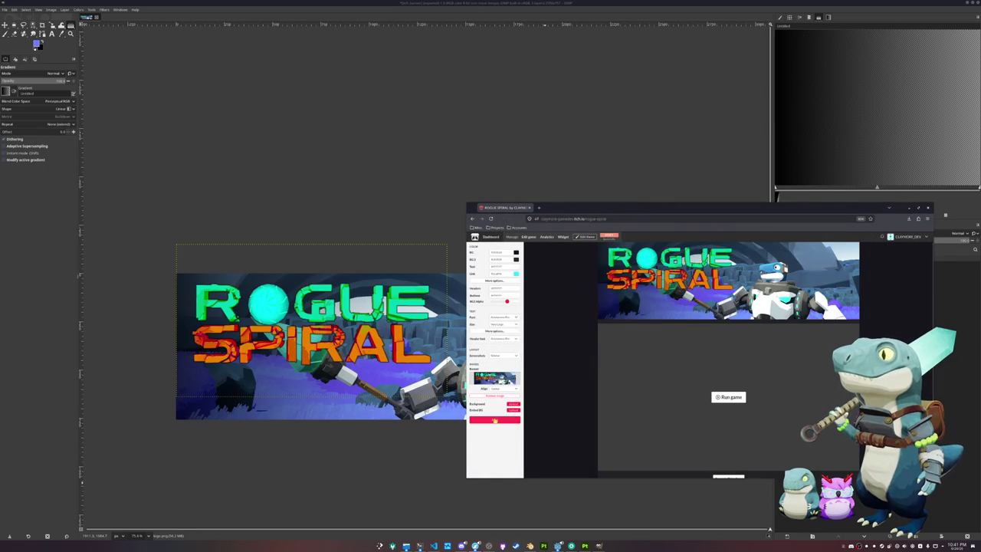
Enlarge the browser window and open the ROGUE SPIRAL Edit game page.
scroll(578, 408, down, 2)
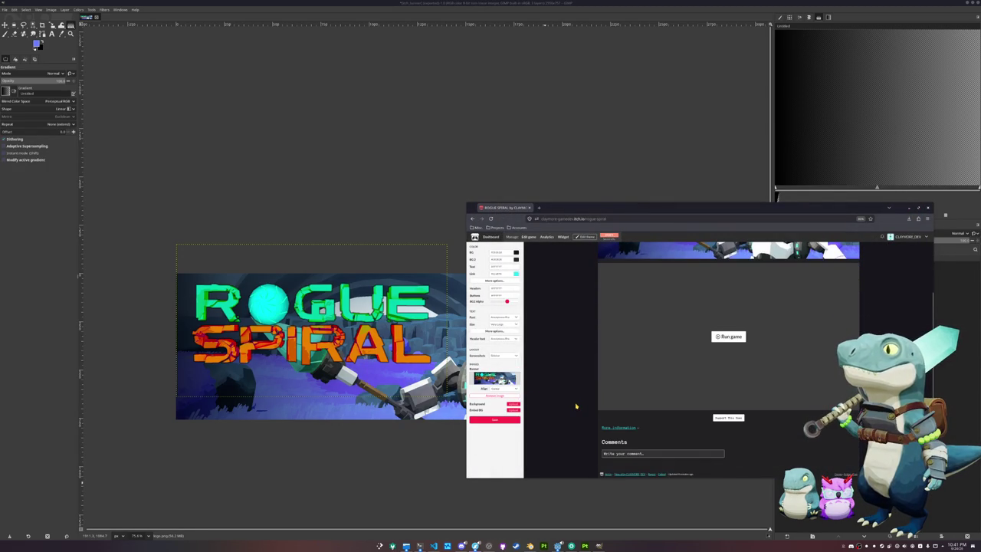
scroll(576, 406, up, 2)
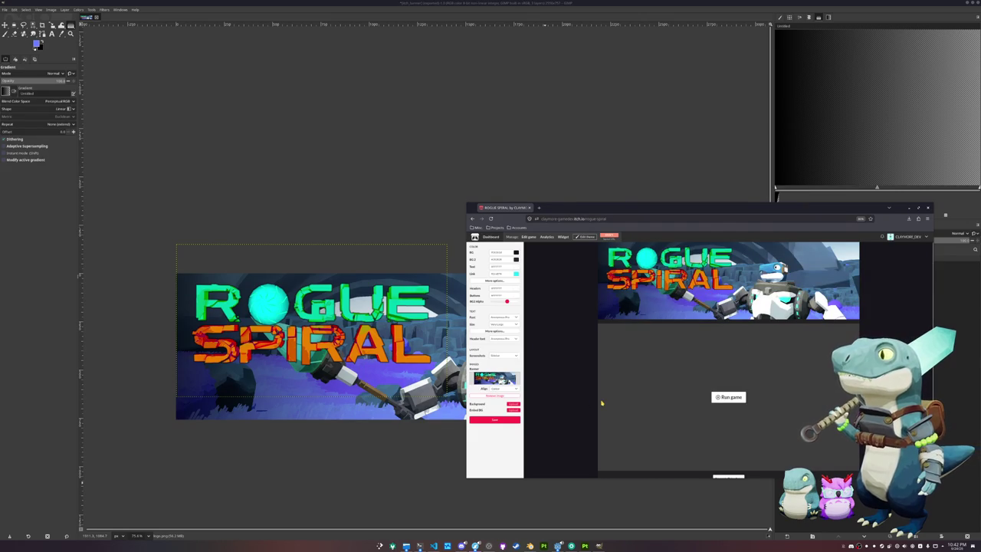
mouse_move(466, 202)
mouse_down()
mouse_move(453, 40)
mouse_move(452, 56)
mouse_up()
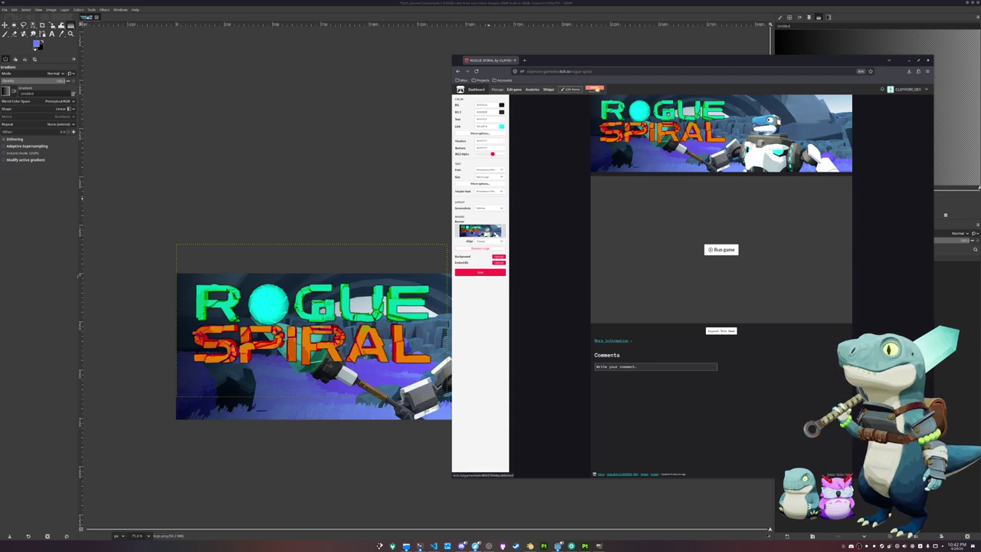
click(516, 90)
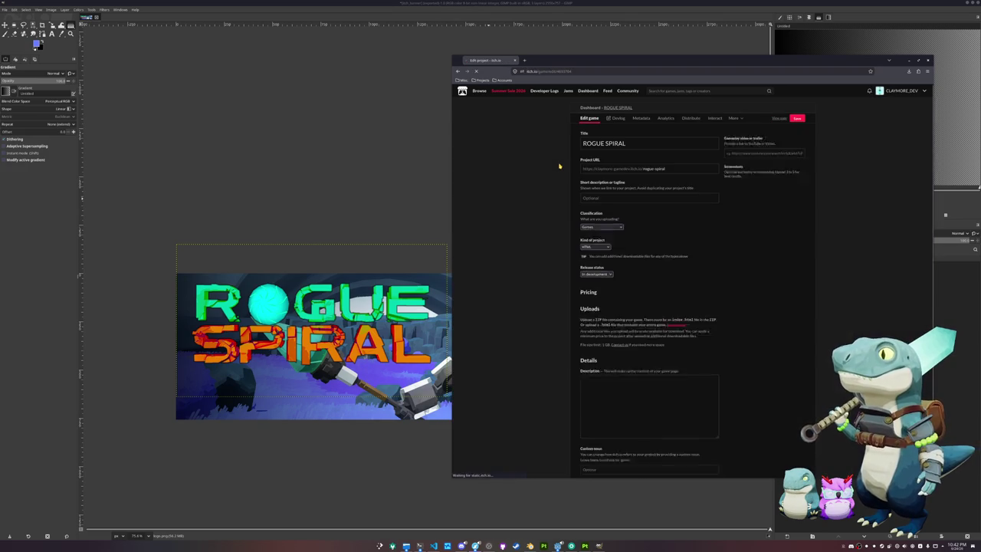
Note the recommended 630x500 cover size, compare covers on Top games, then return to GIMP's banner.
scroll(651, 188, down, 1)
scroll(789, 208, up, 1)
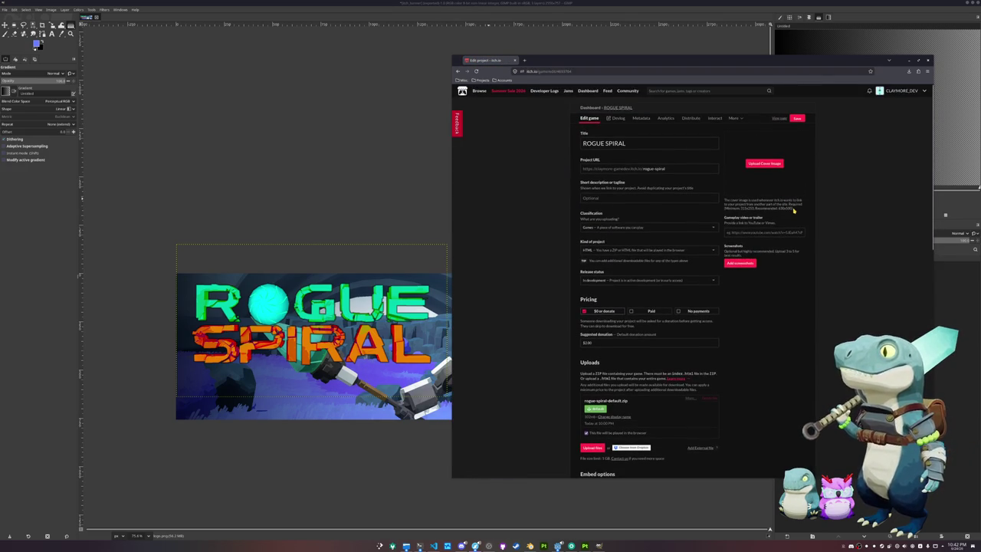
double_click(780, 207)
click(806, 212)
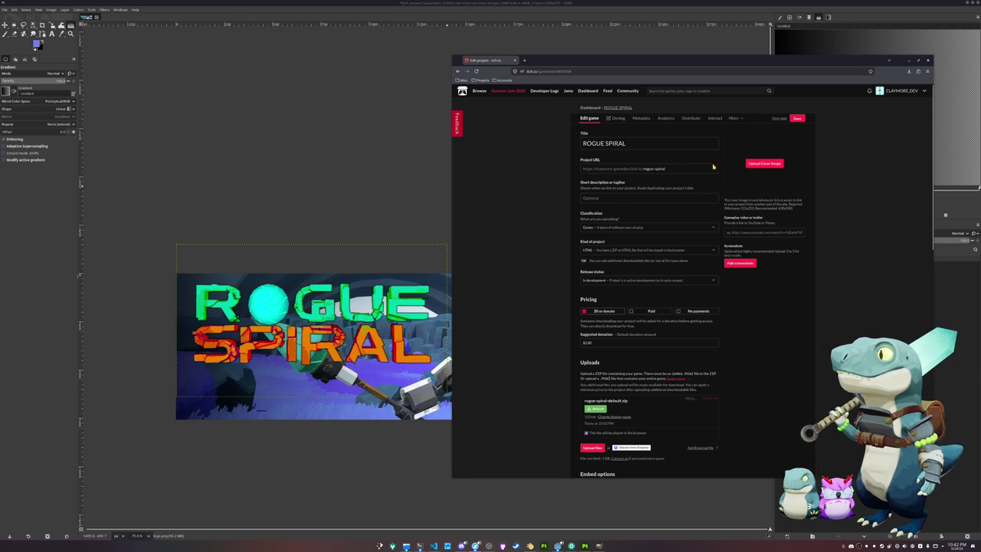
click(479, 92)
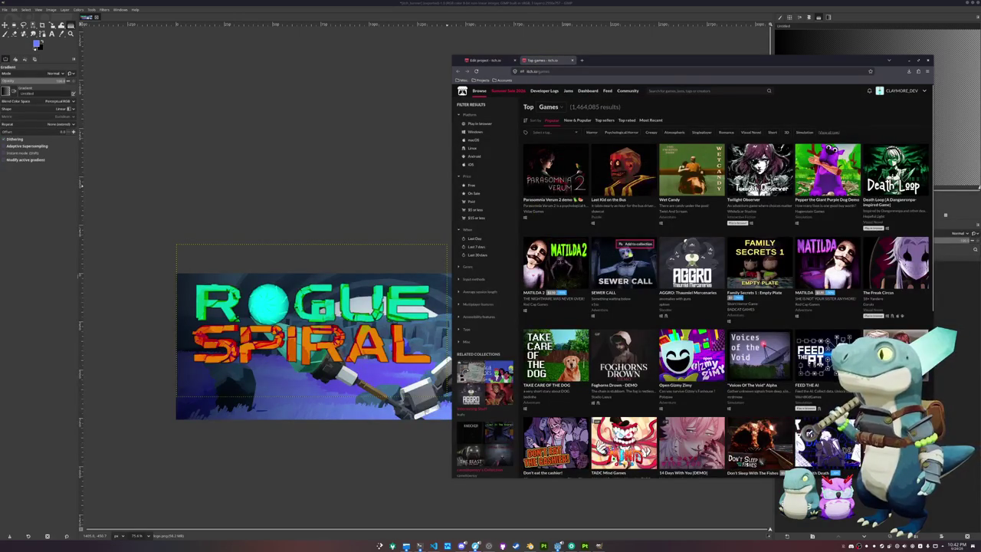
click(484, 60)
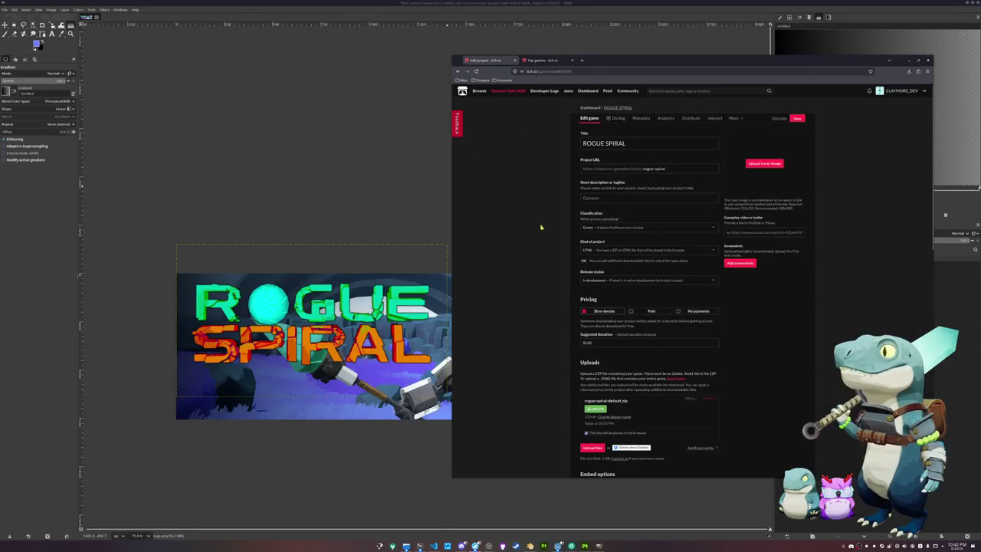
click(446, 226)
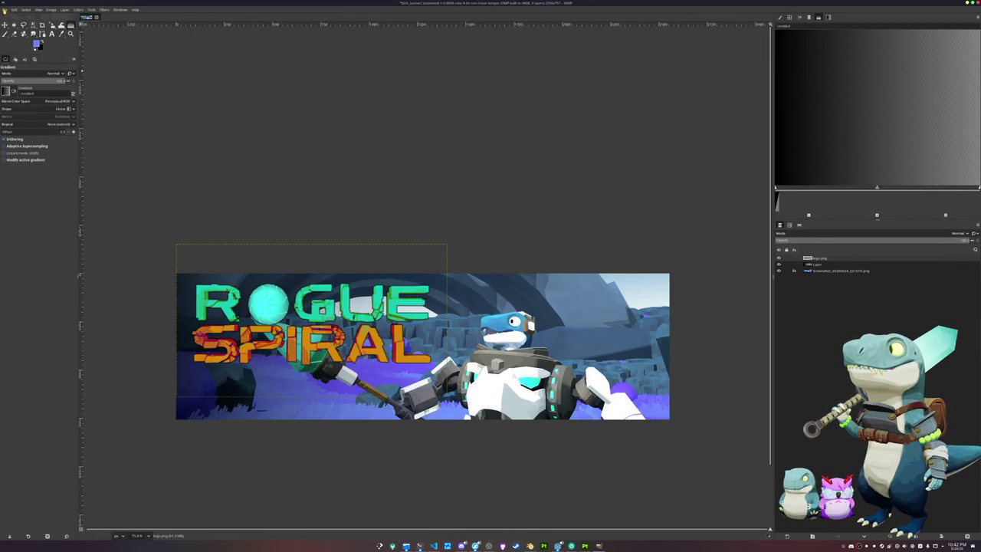
Save the banner as itch_banner.xcf in the SoundHut > rogue-spiral > art folder.
click(3, 10)
click(23, 73)
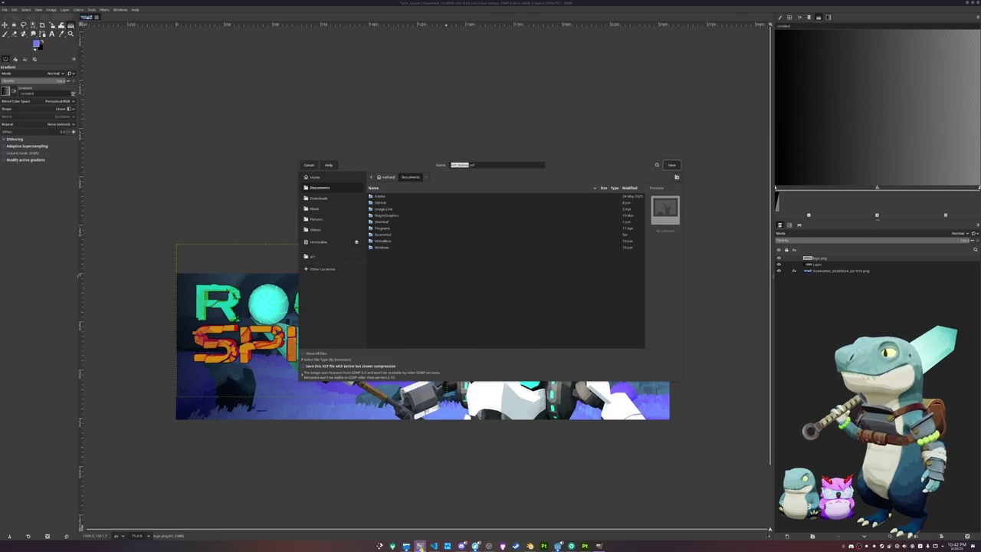
mouse_move(475, 545)
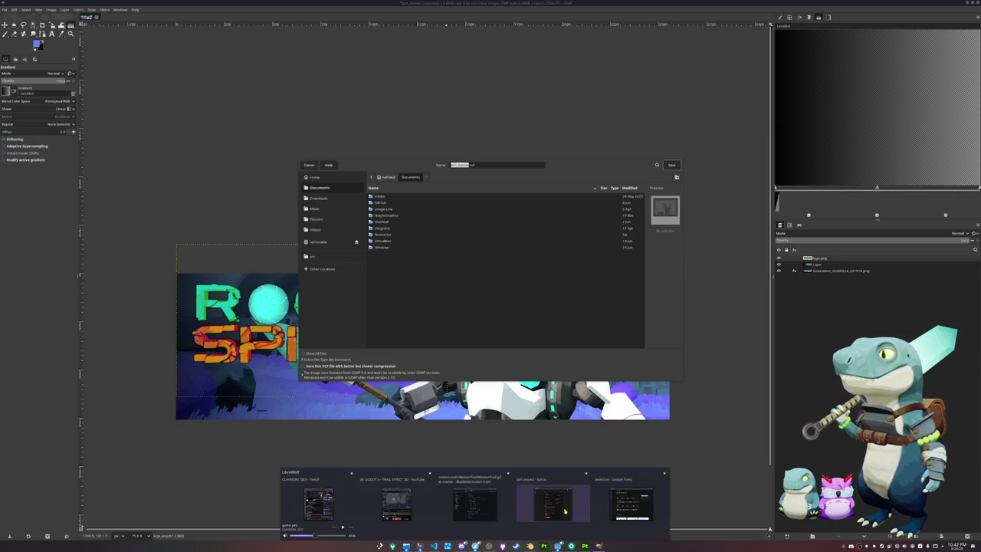
click(564, 511)
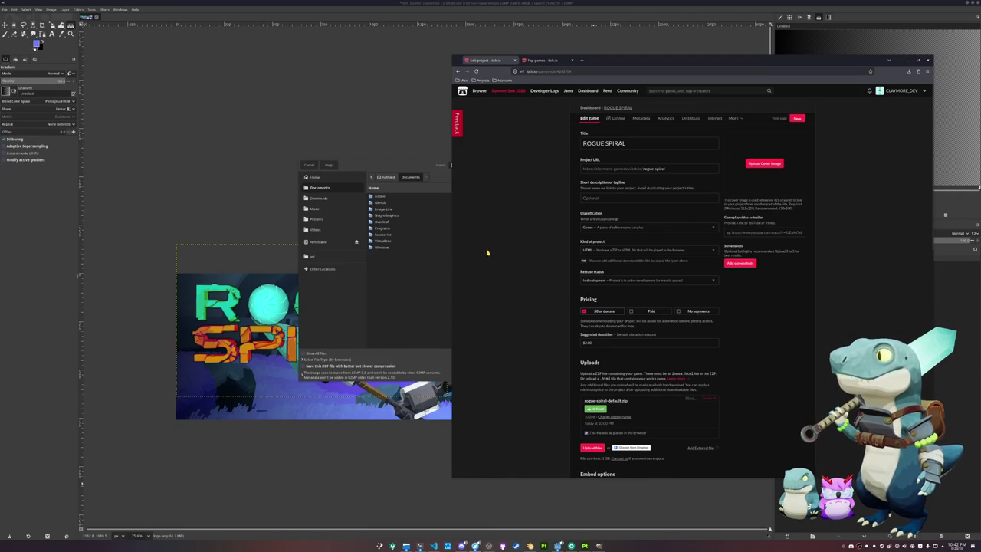
click(406, 293)
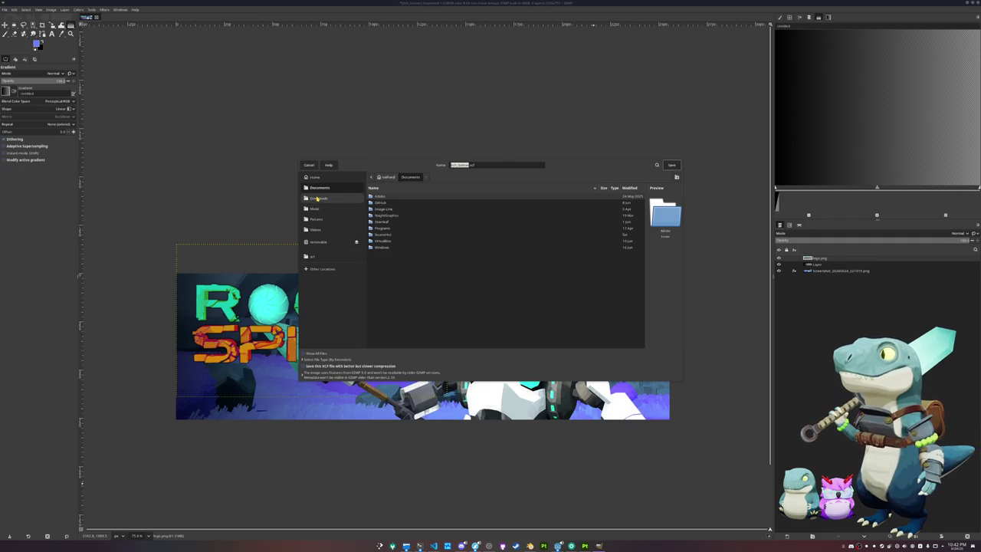
double_click(383, 234)
double_click(383, 228)
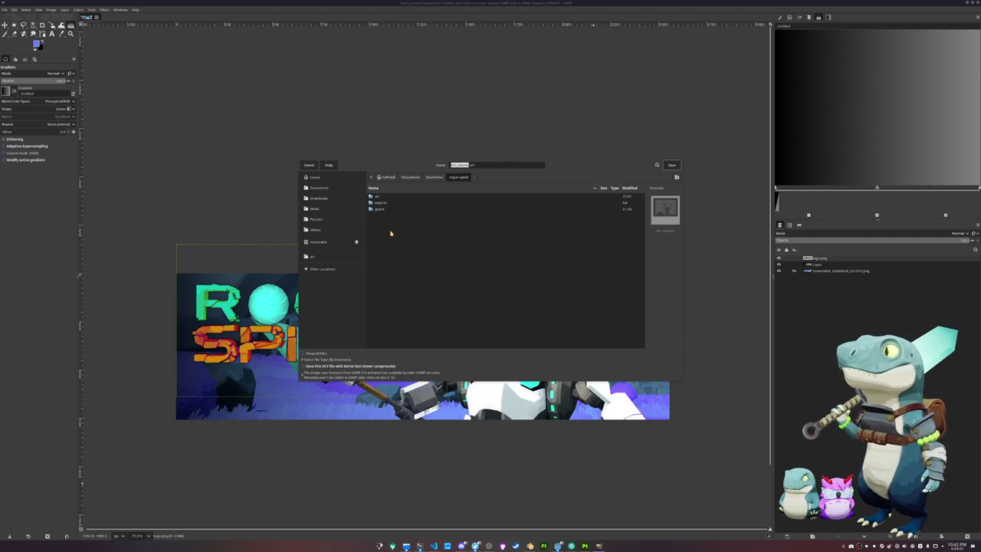
double_click(376, 196)
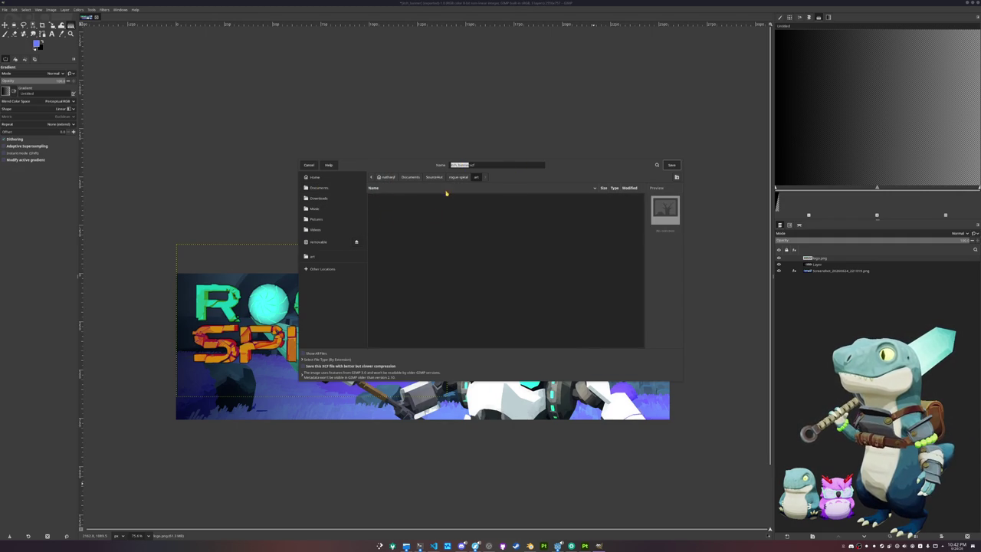
click(671, 165)
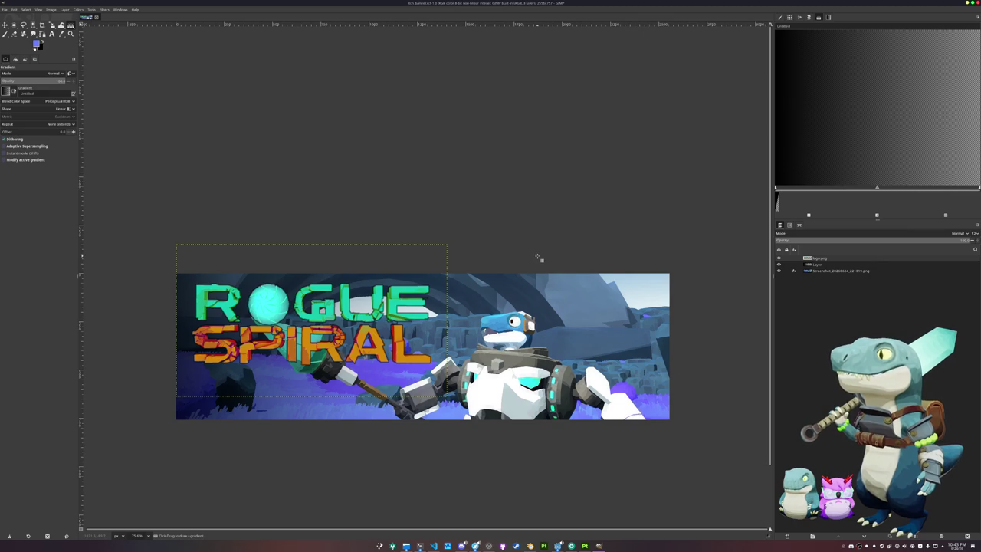
Save a copy as itch_cover.xcf in the art folder and open Image > Canvas Size.
scroll(537, 257, down, 3)
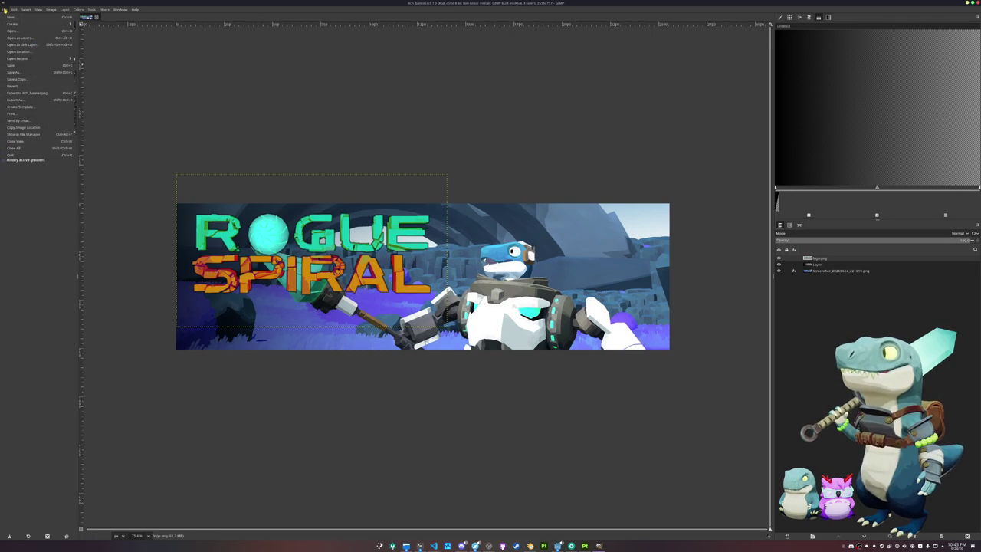
click(4, 9)
click(18, 73)
text(logo.xcf)
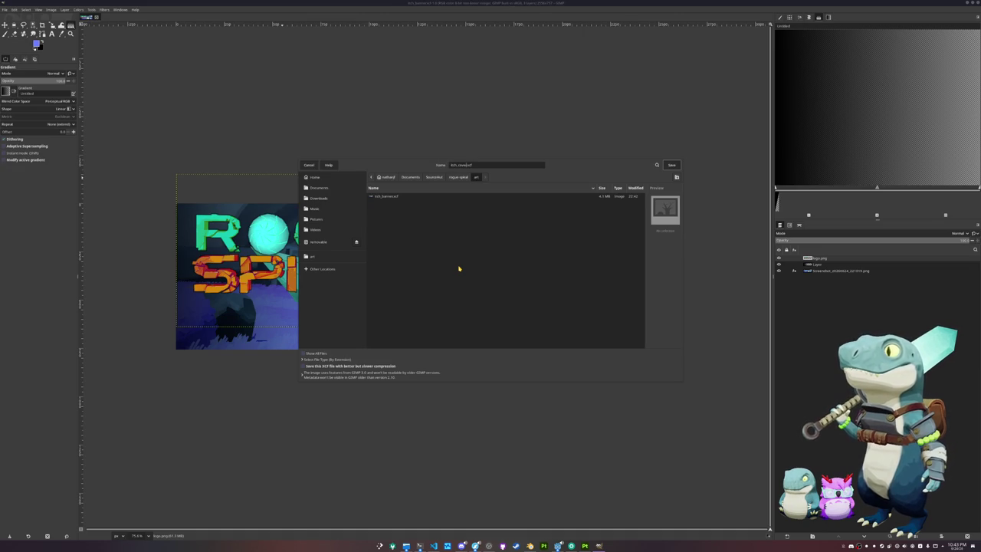
key(Return)
click(50, 10)
click(62, 53)
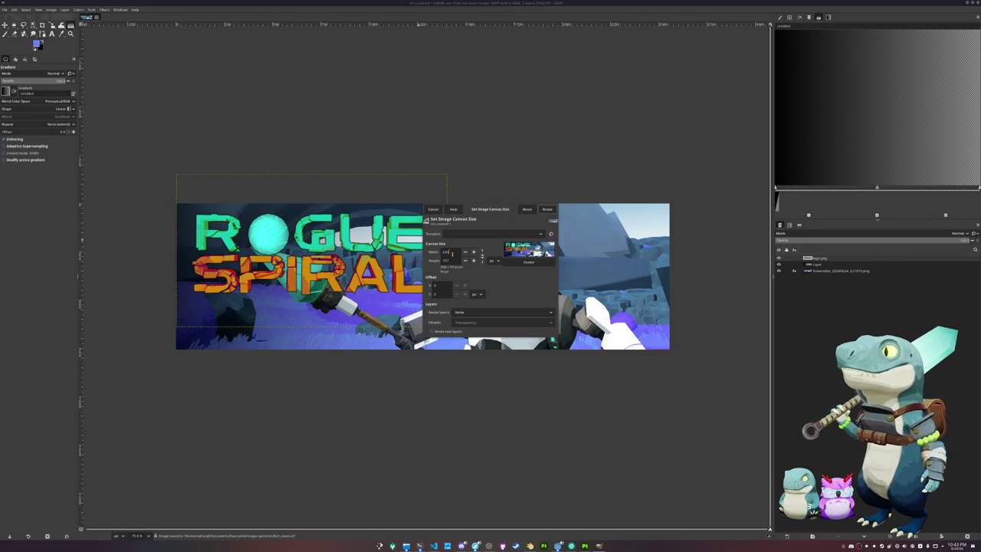
Resize the canvas to 630 × 500 px and begin shrinking the logo layer with the Scale tool.
double_click(450, 260)
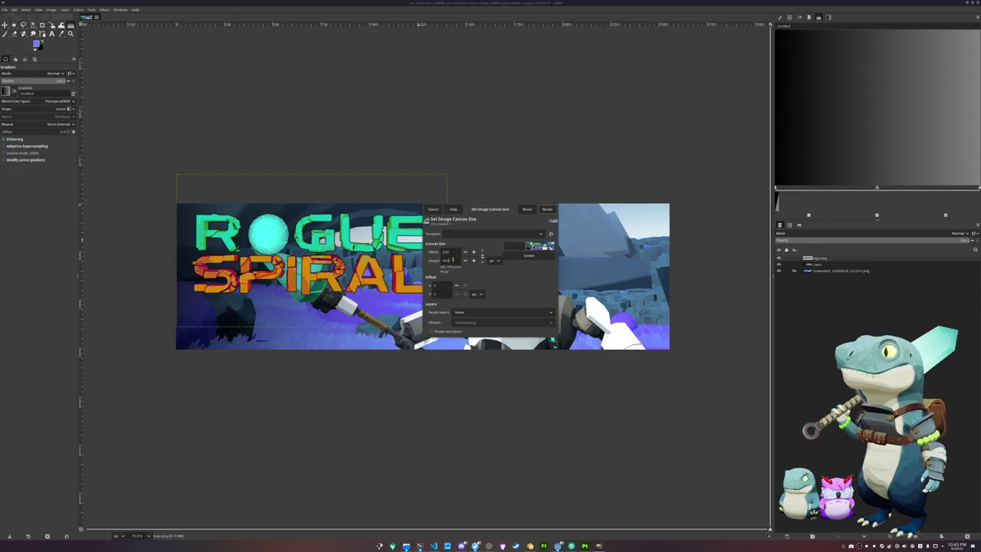
click(547, 208)
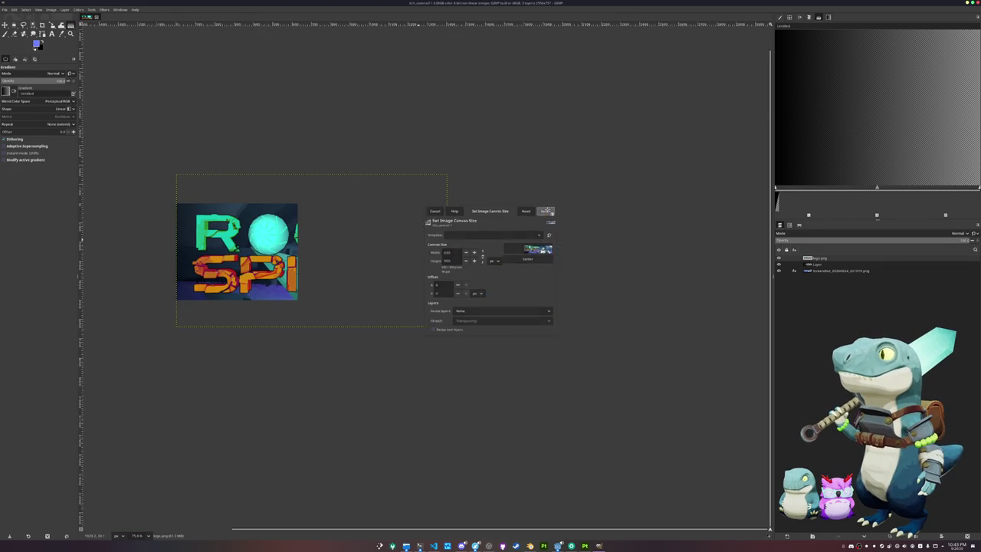
key(shift+s)
click(655, 346)
drag(657, 373, 554, 303)
Apply the logo scaling, move the logo left, and shrink it further.
click(754, 72)
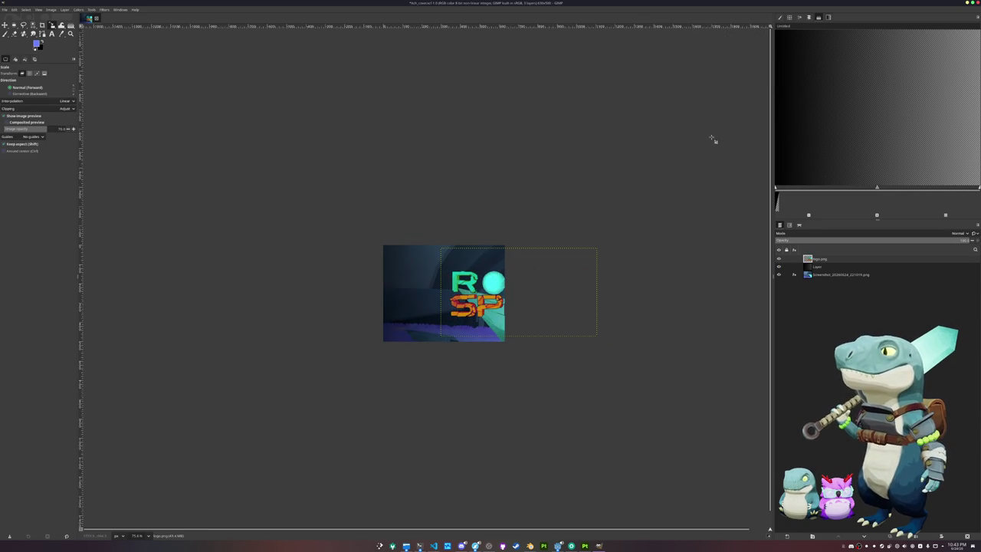
key(m)
drag(491, 291, 413, 291)
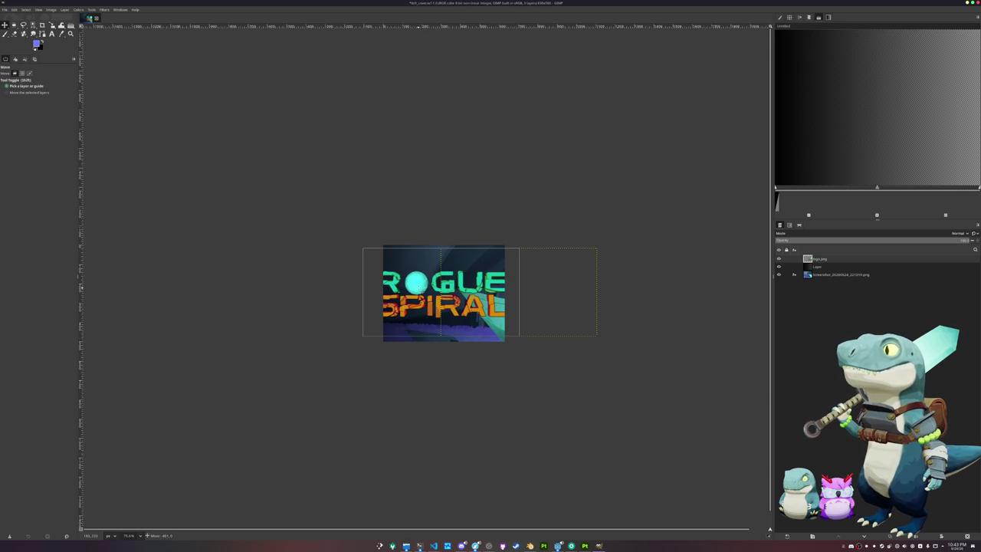
key(shift+s)
click(582, 301)
drag(524, 338, 504, 328)
key(Return)
Centre the logo horizontally and vertically on the image with the Align tool.
scroll(557, 261, up, 1)
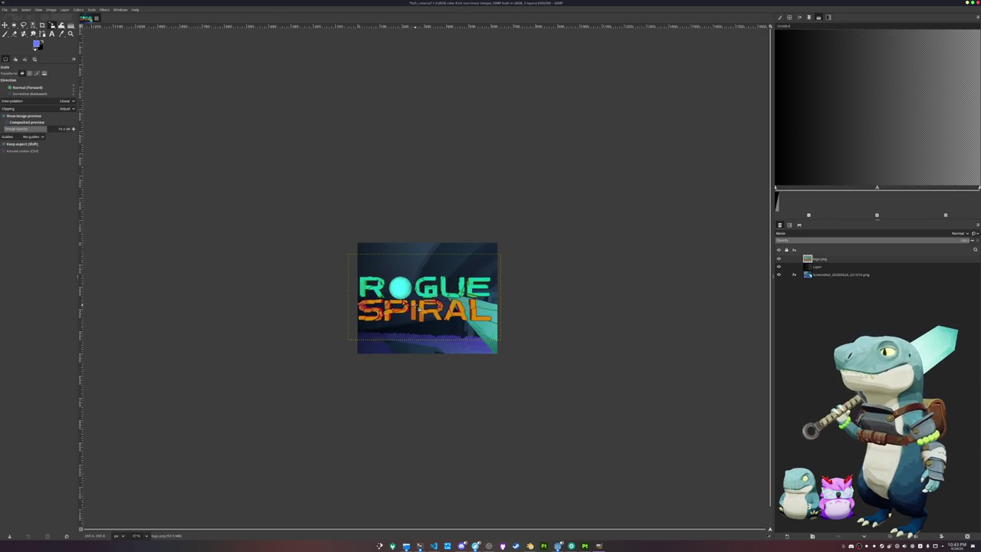
key(q)
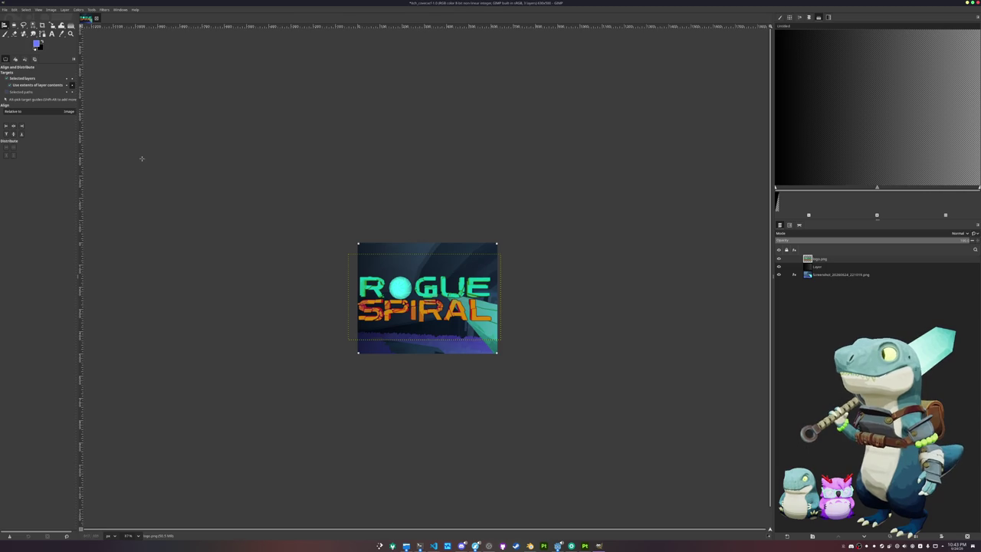
click(13, 126)
click(13, 134)
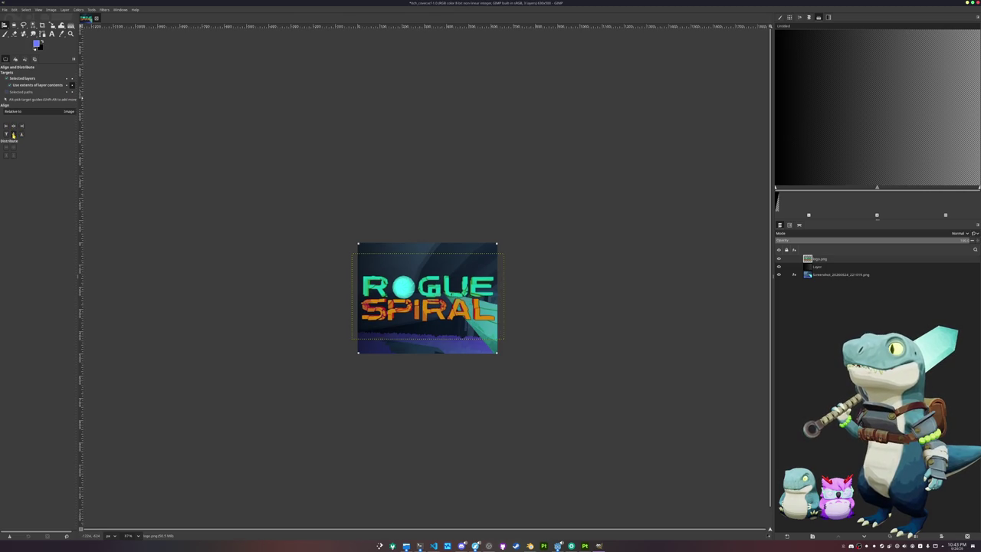
Reapply the logo rescale, then cancel an accidental scale of the screenshot layer.
key(shift+s)
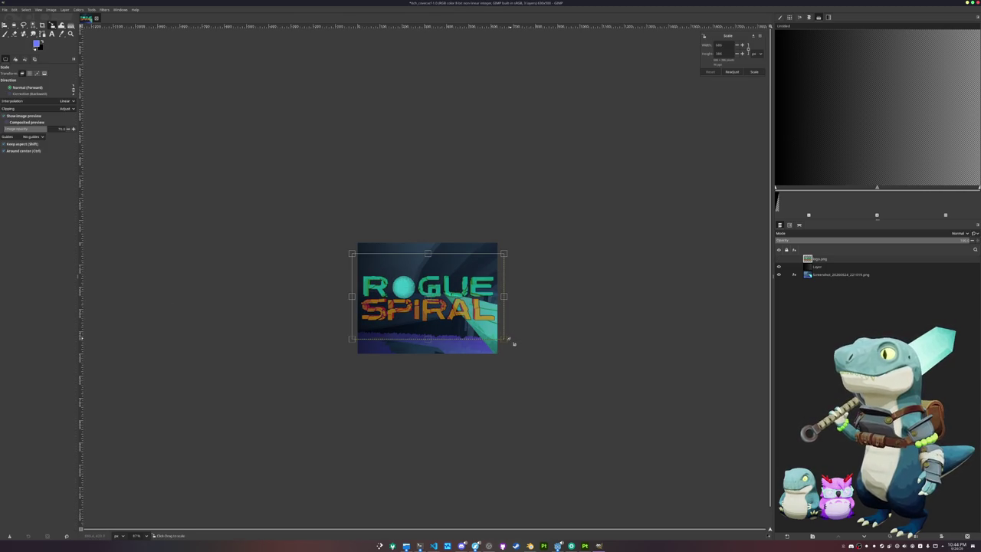
click(513, 346)
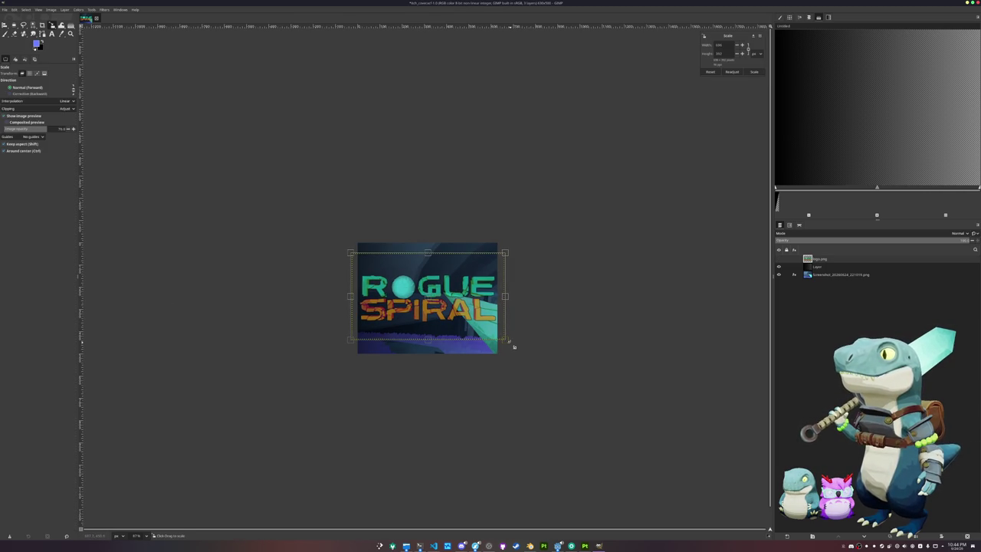
click(754, 71)
click(814, 273)
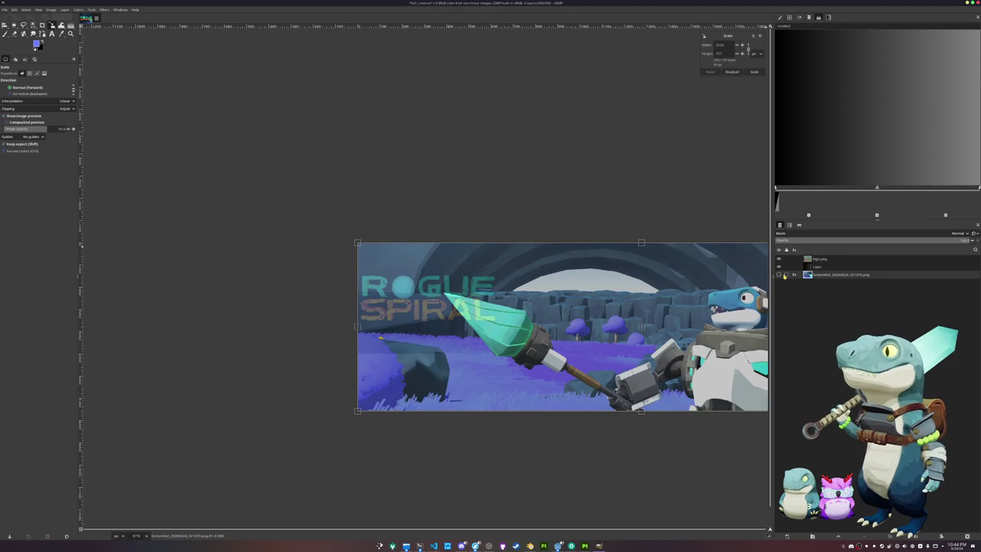
key(Escape)
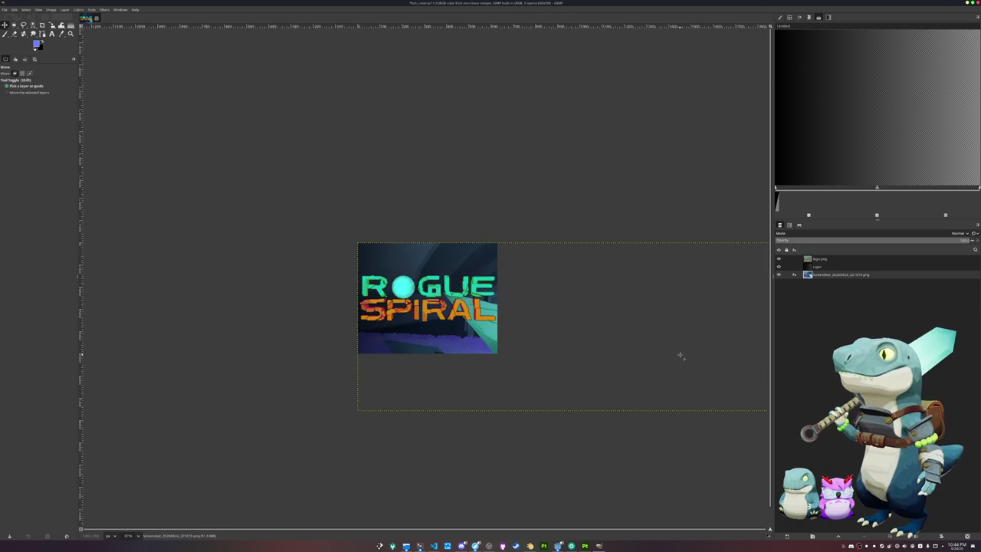
Shrink the old gameplay screenshot layer and drag it up off the cover area.
key(m)
key(shift+s)
mouse_move(678, 369)
mouse_down()
mouse_move(697, 405)
mouse_move(739, 410)
mouse_move(656, 430)
mouse_move(724, 426)
mouse_move(541, 377)
mouse_move(454, 326)
mouse_move(654, 400)
mouse_up()
click(753, 71)
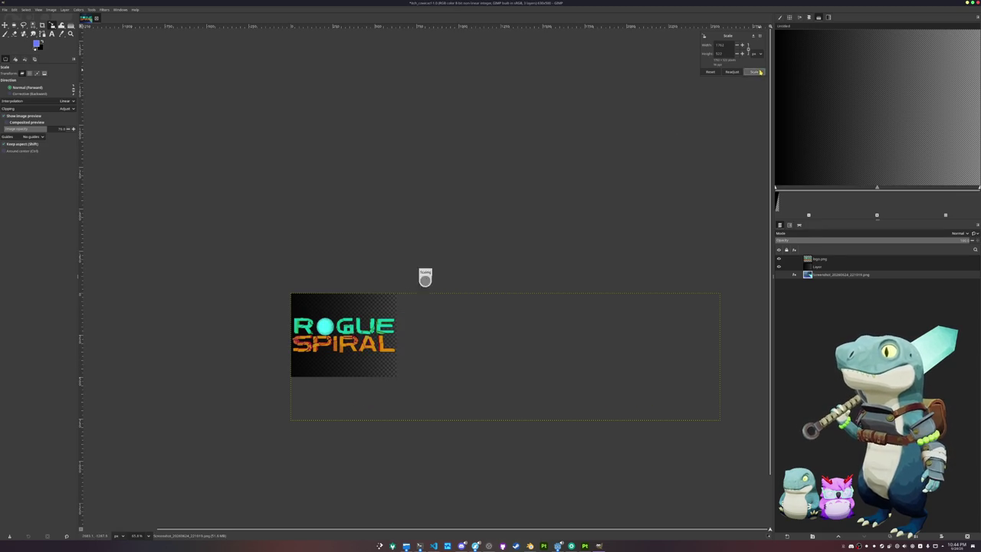
key(m)
mouse_move(551, 388)
mouse_down()
mouse_move(304, 373)
mouse_move(442, 368)
mouse_move(282, 369)
mouse_move(481, 368)
mouse_move(326, 363)
mouse_move(452, 366)
mouse_move(415, 366)
mouse_move(415, 401)
mouse_move(438, 276)
mouse_move(529, 252)
mouse_up()
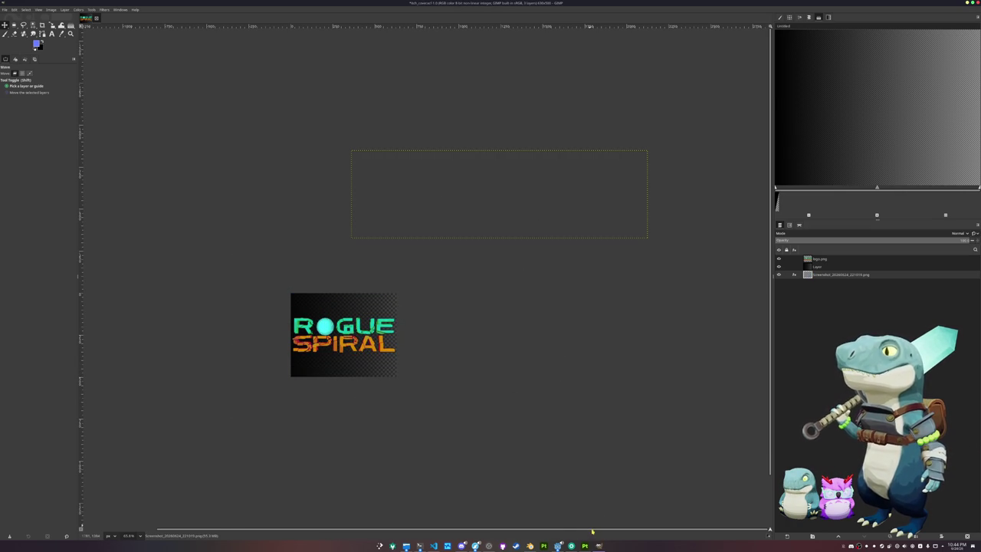
Bring the ROGUE SPIRAL game window forward and take a Spectacle region capture of it.
mouse_move(557, 546)
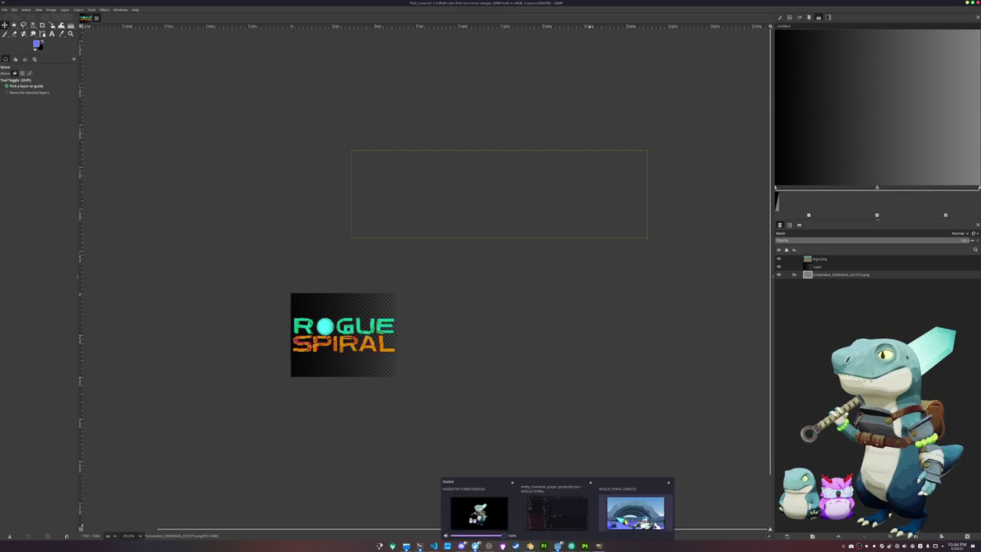
click(635, 512)
key(Print)
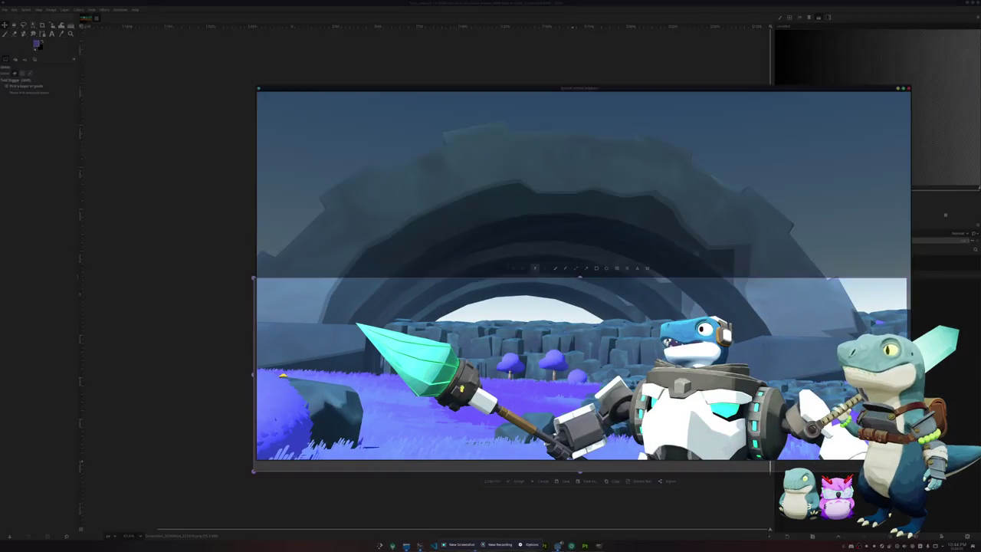
mouse_move(341, 95)
mouse_down()
mouse_move(487, 172)
mouse_move(795, 290)
mouse_move(797, 301)
mouse_move(854, 310)
mouse_up()
mouse_move(597, 389)
mouse_down()
mouse_move(519, 329)
mouse_move(488, 325)
mouse_move(487, 304)
mouse_move(487, 327)
mouse_up()
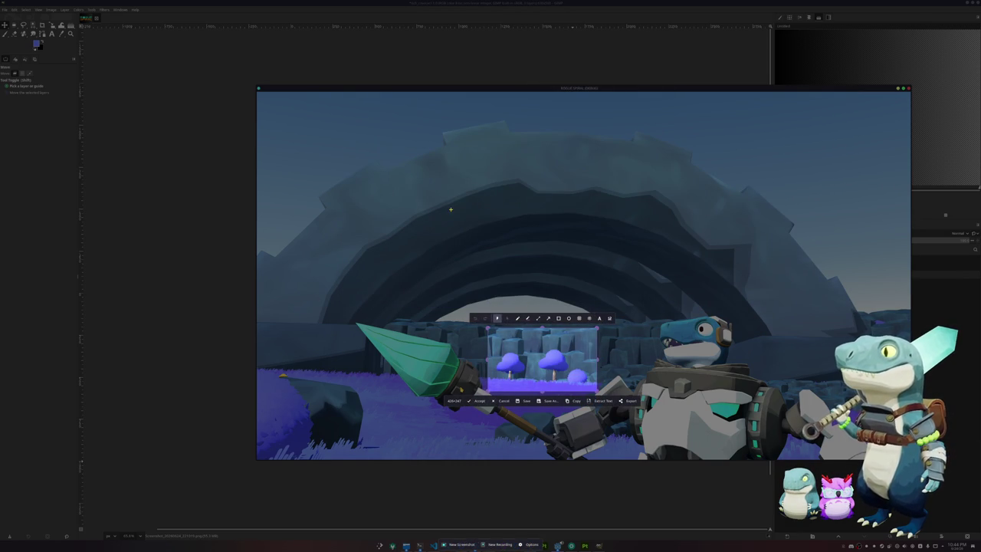
key(Return)
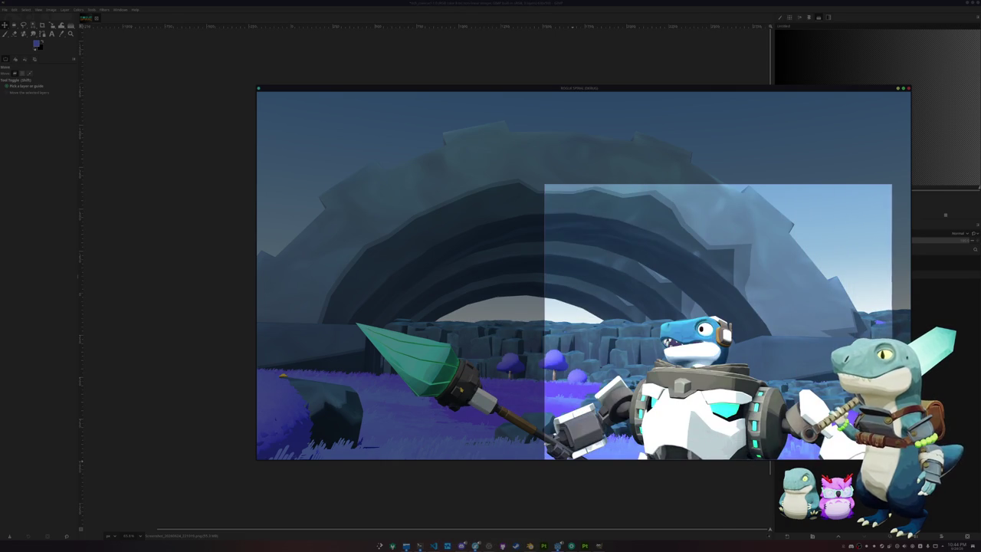
Redraw a larger capture region over the game scene and capture it.
click(542, 184)
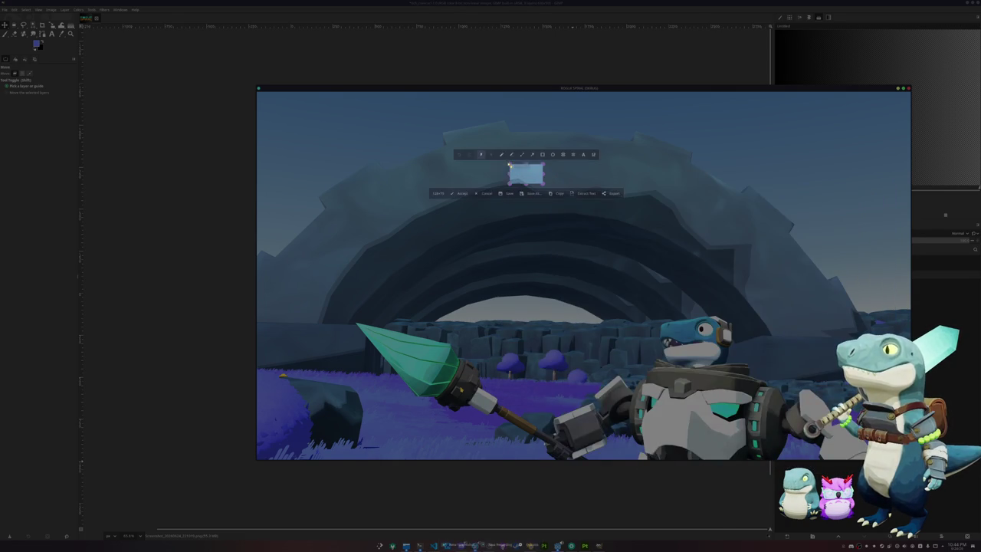
drag(530, 294, 682, 395)
drag(824, 458, 830, 460)
mouse_move(530, 292)
mouse_down()
mouse_move(451, 148)
mouse_move(379, 120)
mouse_move(393, 97)
mouse_up()
double_click(577, 309)
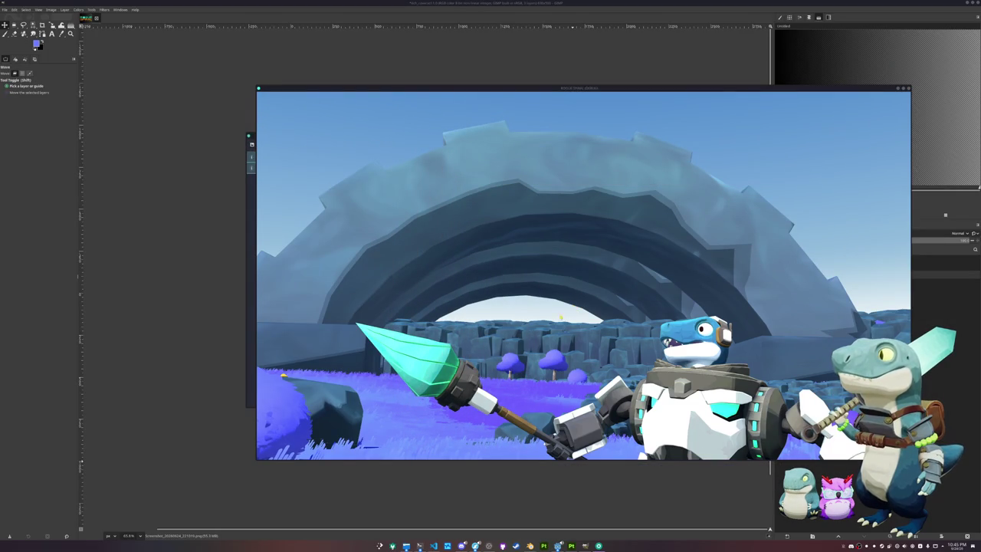
Drag the newest screenshot from Dolphin onto the cover and scale it down to about 204×168.
mouse_move(294, 96)
mouse_down()
mouse_move(481, 218)
mouse_move(578, 310)
mouse_up()
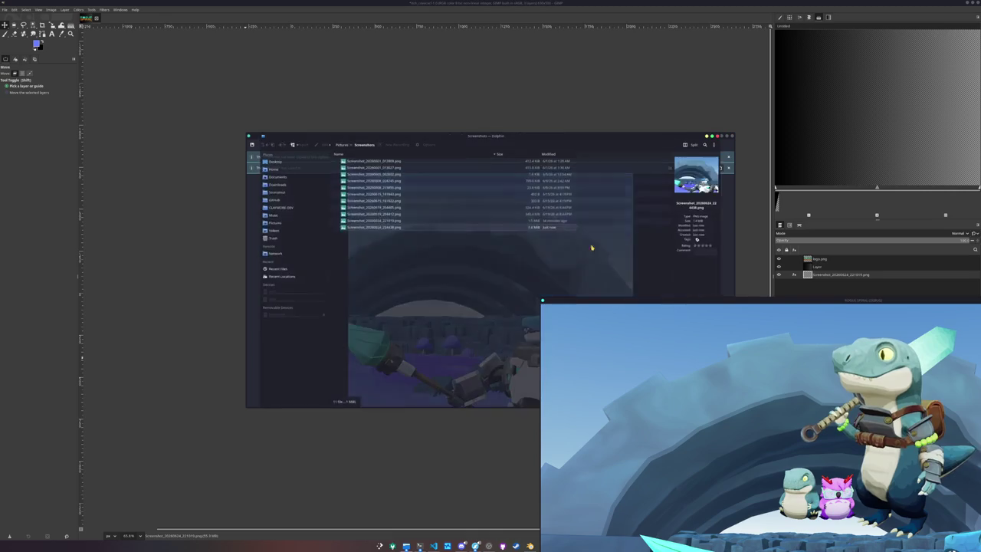
mouse_move(376, 227)
mouse_down()
mouse_move(360, 465)
mouse_move(412, 427)
mouse_up()
key(shift+s)
click(485, 409)
mouse_move(485, 409)
mouse_down()
mouse_move(452, 417)
mouse_move(390, 391)
mouse_up()
drag(442, 414, 422, 399)
click(754, 71)
scroll(398, 360, down, 1)
Move the screenshot layer up about 33 px and reset an accidental tilt to upright.
key(m)
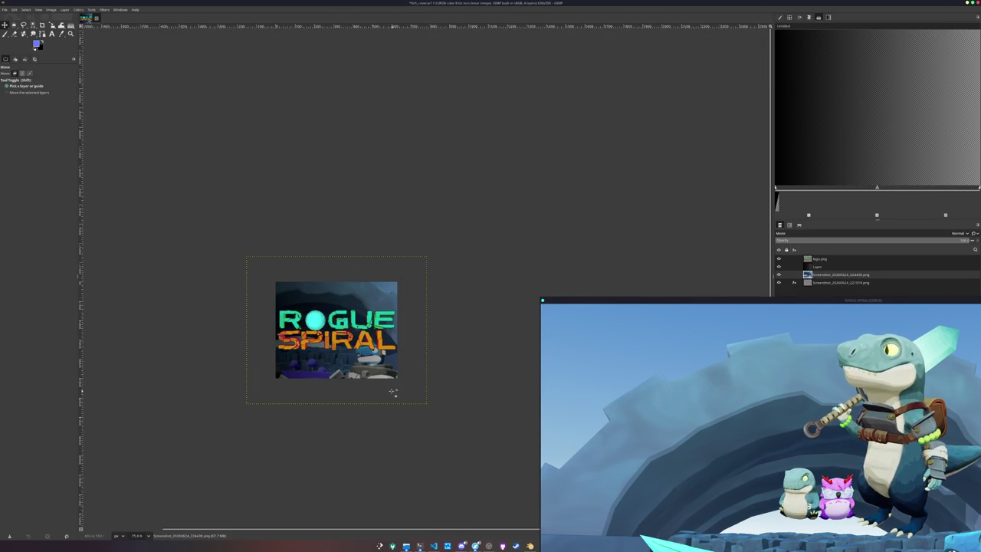
drag(353, 355, 355, 330)
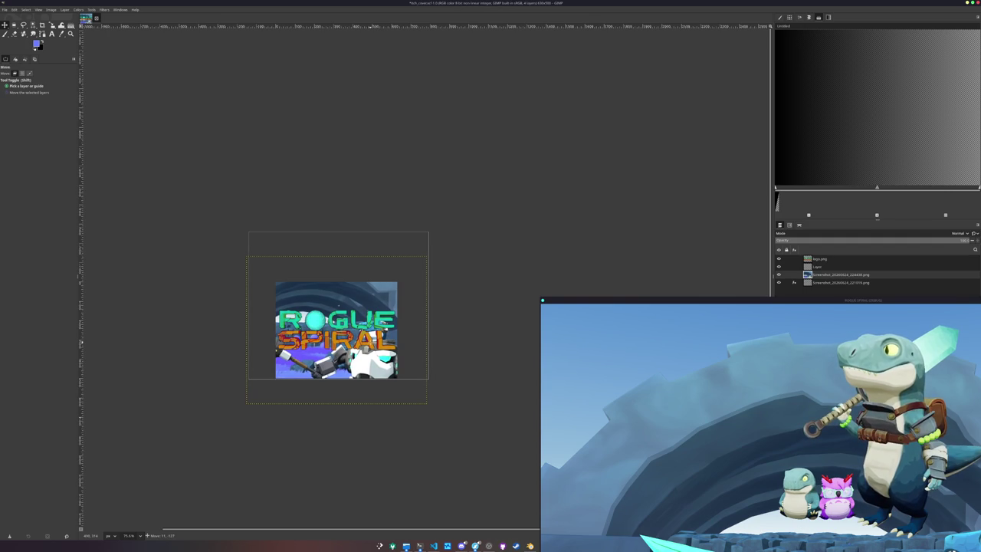
drag(470, 376, 637, 278)
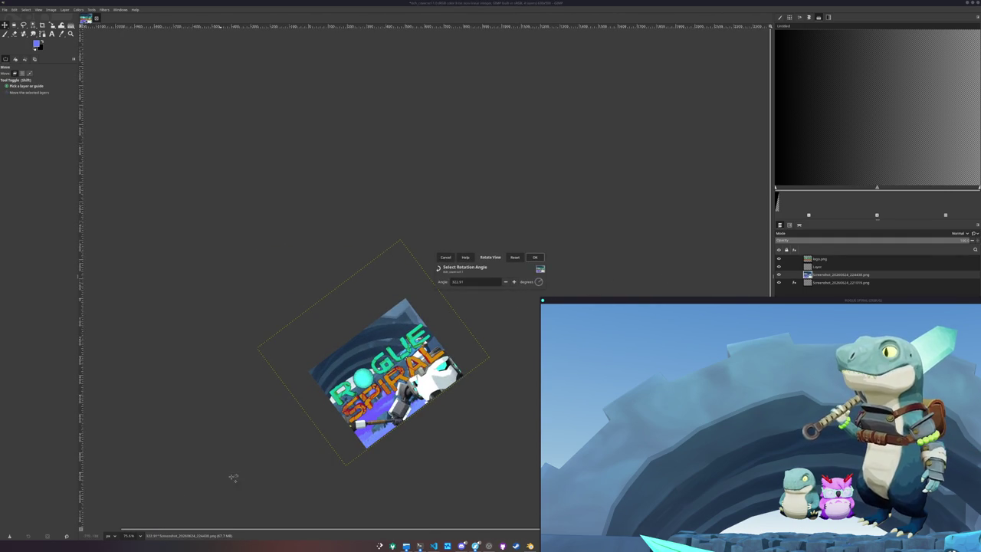
click(515, 258)
click(534, 258)
Step up the layer stack to make logo.png the active layer.
click(829, 282)
click(826, 274)
click(826, 266)
click(820, 259)
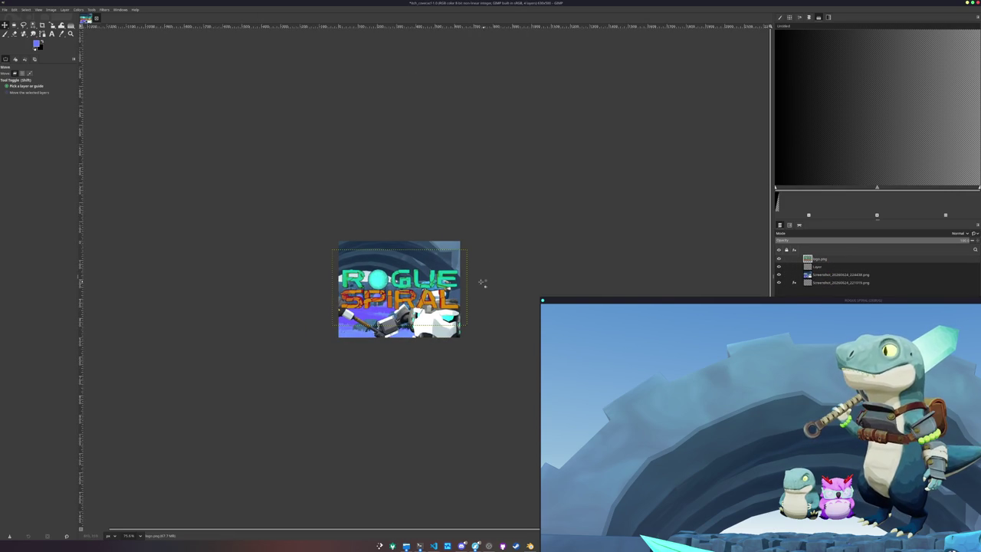
key(q)
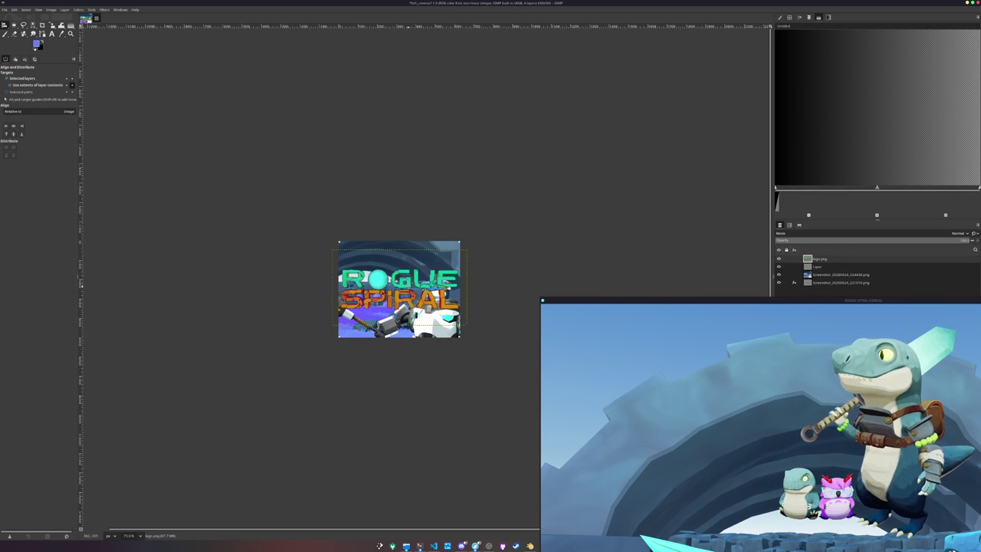
Discard a trial gradient over the logo and nudge the logo layer up 25 px.
key(g)
drag(459, 245, 500, 269)
key(Escape)
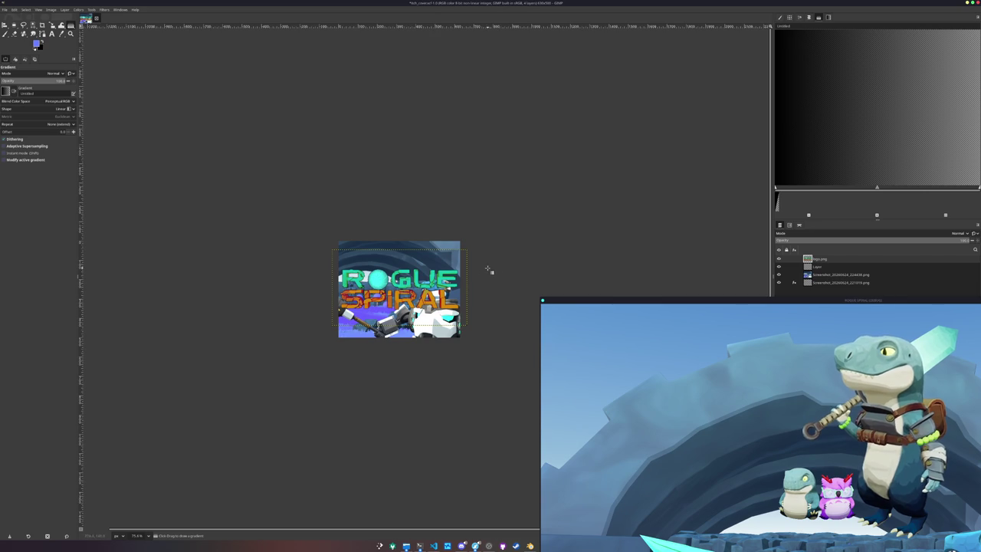
key(m)
mouse_move(399, 287)
mouse_down()
mouse_move(398, 303)
mouse_move(399, 268)
mouse_up()
Draw a vertical gradient on the layer named Layer and merge it down into the screenshot.
click(816, 266)
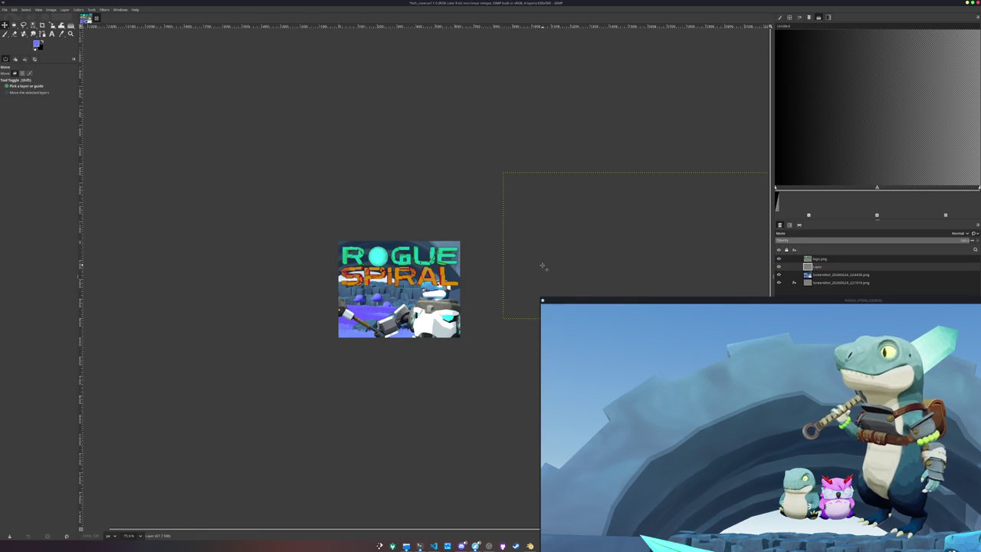
key(g)
drag(407, 228, 412, 297)
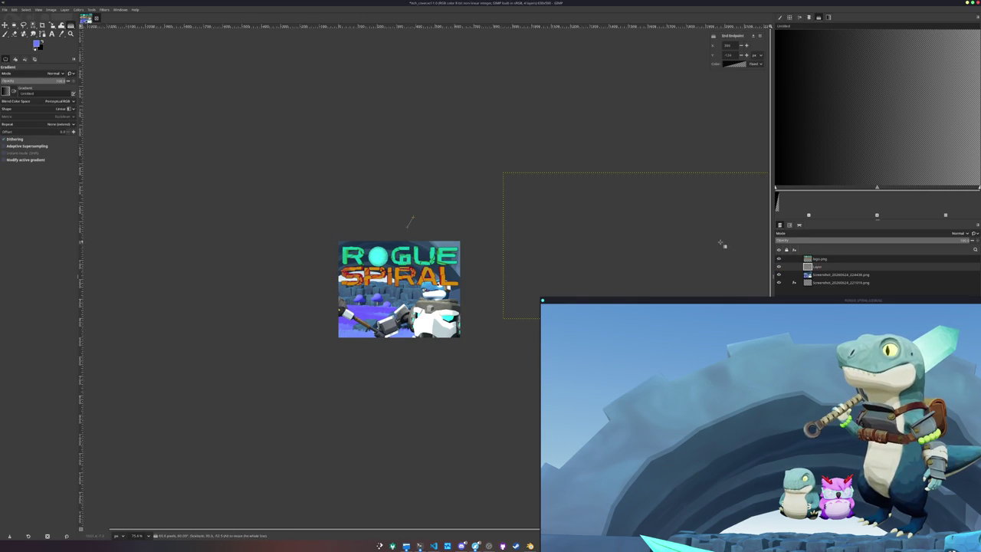
right_click(822, 265)
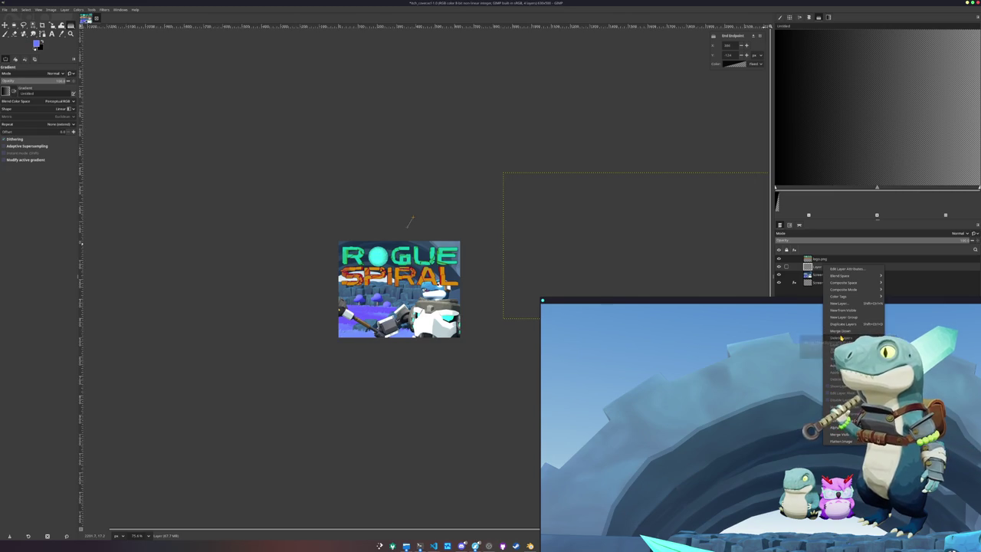
click(841, 330)
Add a new layer with a vertical gradient and save the project as itch_cover.xcf.
click(813, 349)
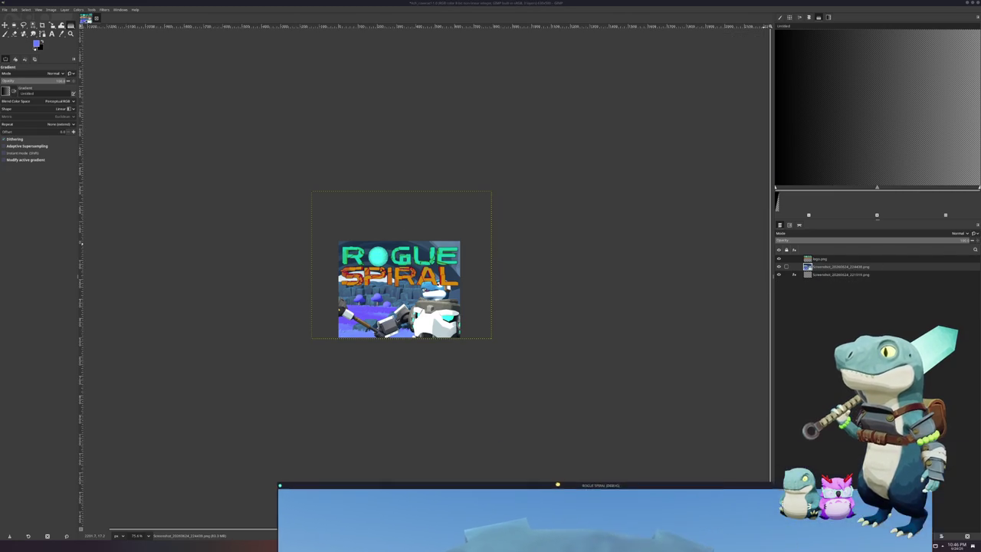
key(shift+ctrl+n)
click(561, 204)
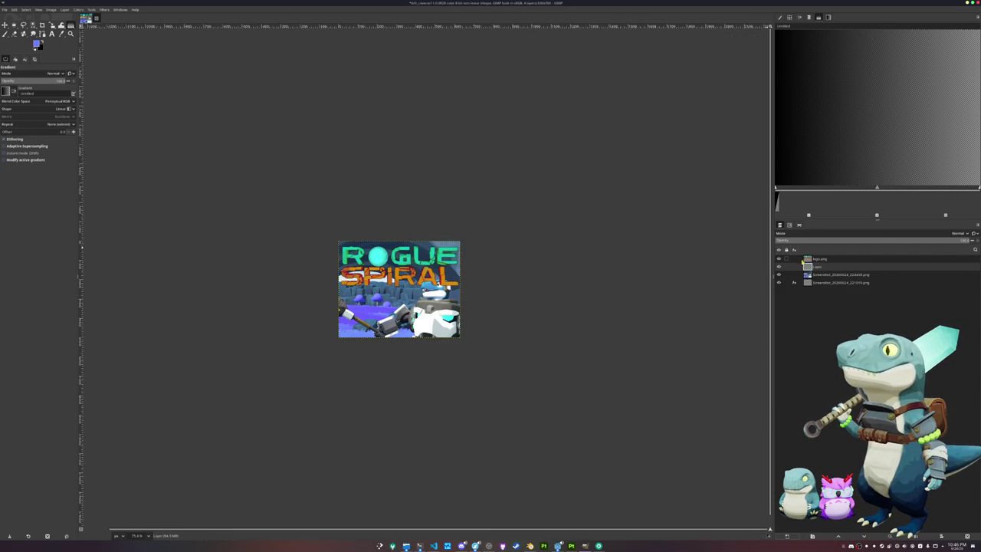
mouse_move(404, 227)
mouse_down()
mouse_move(404, 284)
mouse_move(406, 244)
mouse_up()
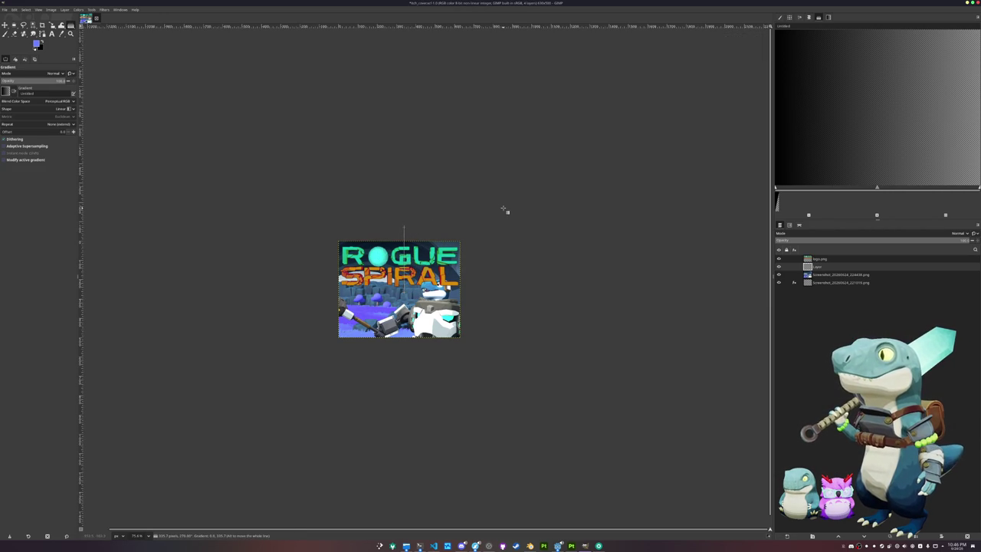
key(ctrl+s)
mouse_move(398, 199)
mouse_down()
mouse_move(399, 314)
mouse_move(407, 301)
mouse_up()
Export the cover as itch_cover.png in the art folder, then start a cover upload on itch.io.
key(ctrl+shift+e)
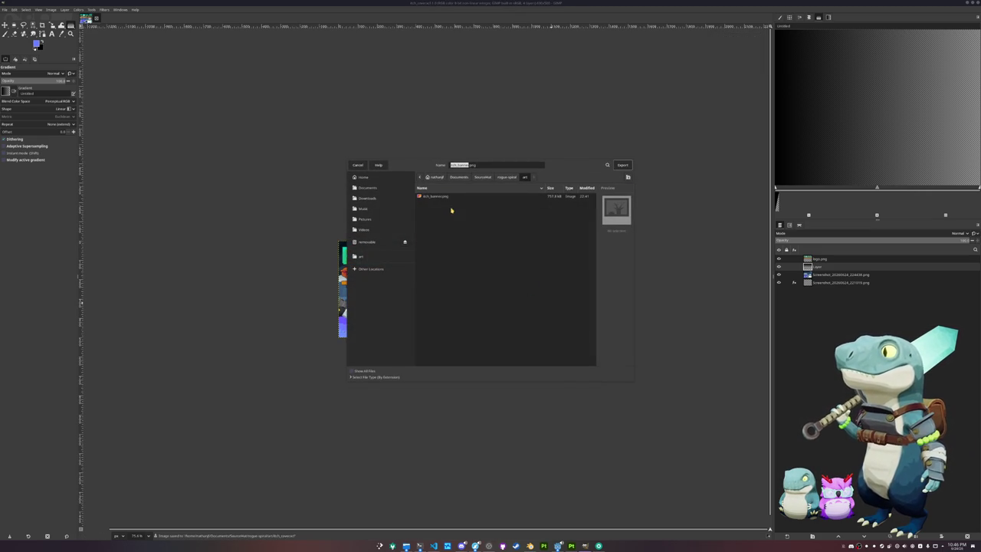
text(itch)
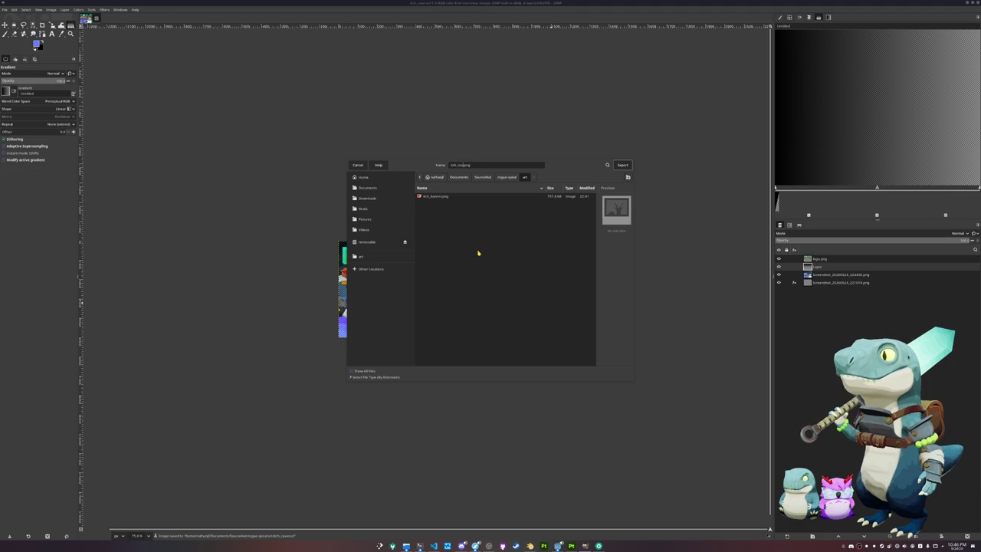
key(Return)
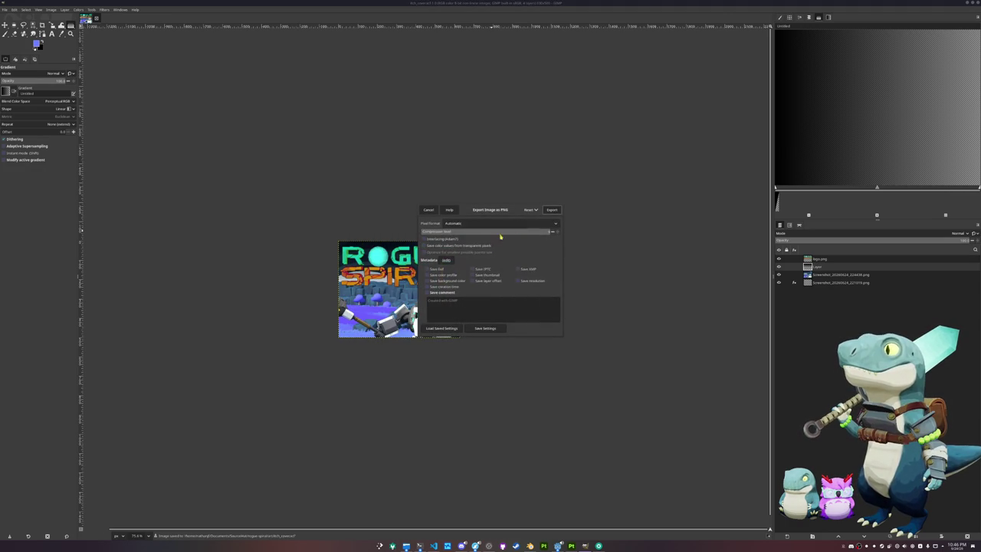
click(549, 210)
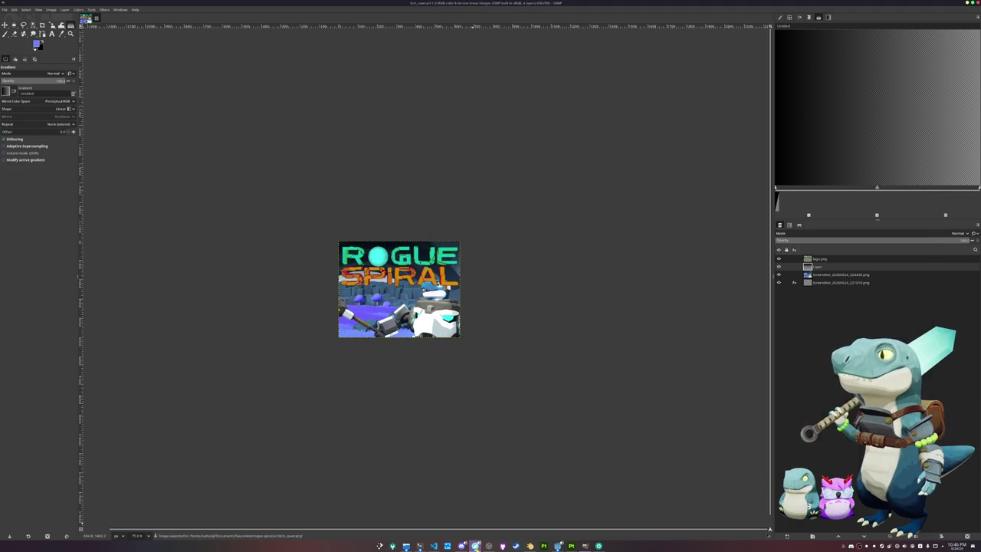
click(475, 546)
click(767, 161)
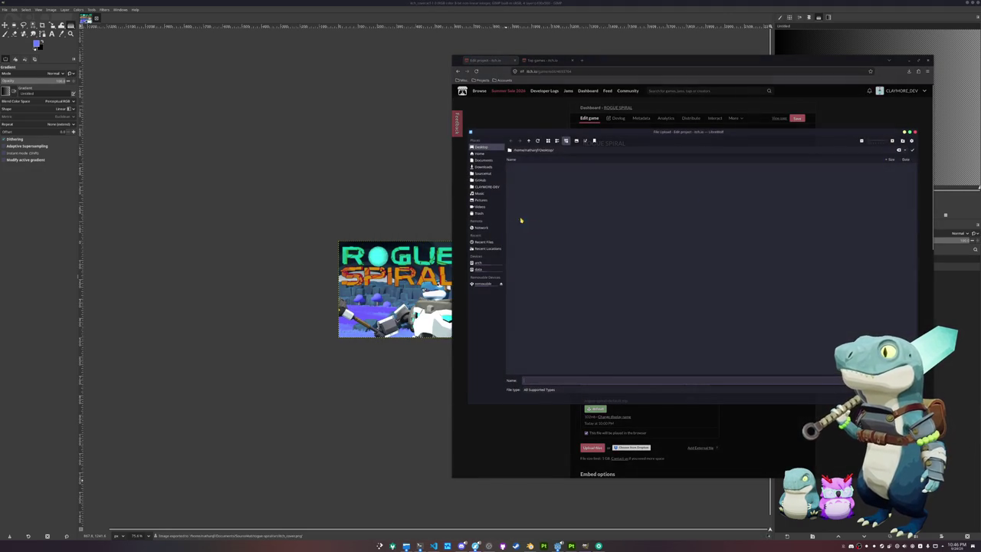
Upload itch_cover.png from rogue-spiral/art as the cover, then save and view the game page.
click(486, 175)
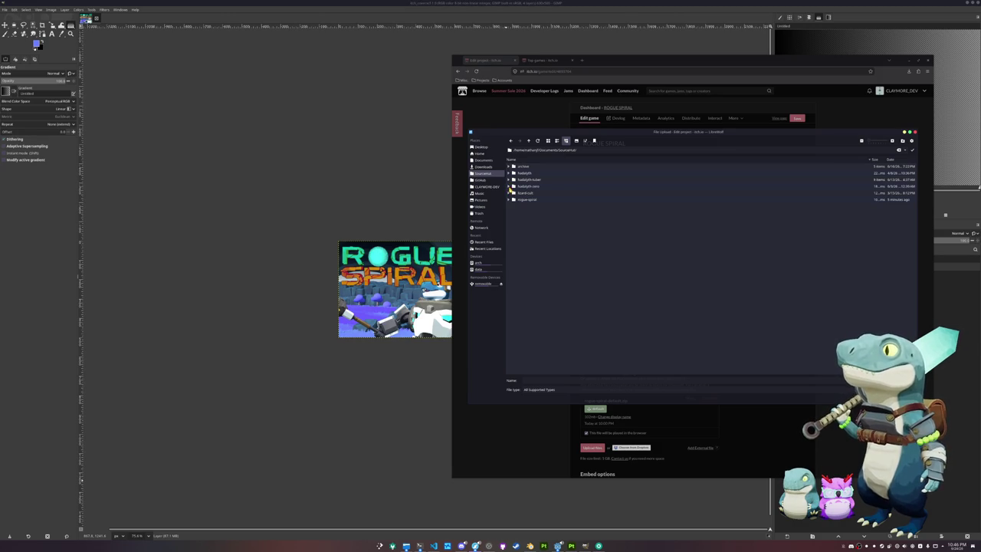
click(509, 200)
click(518, 212)
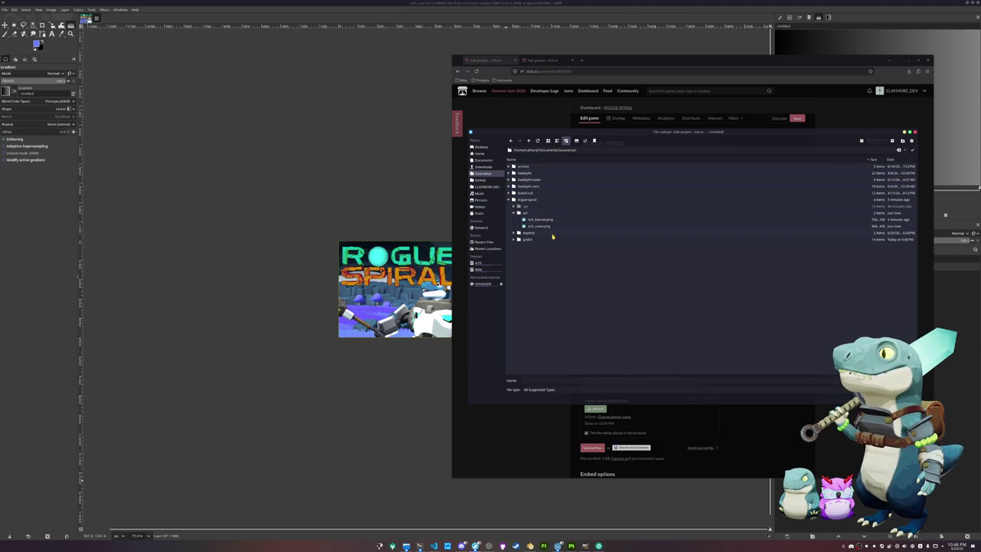
double_click(518, 169)
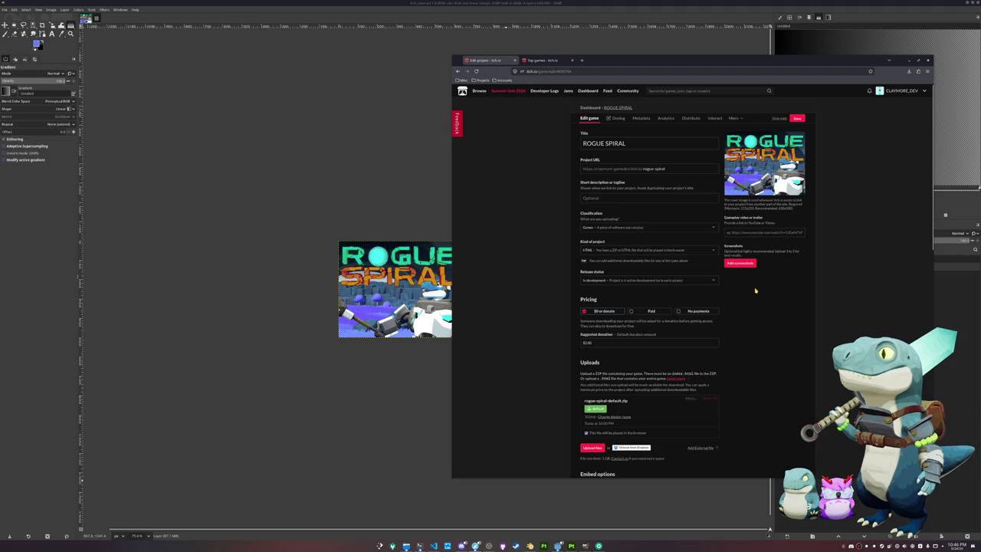
scroll(778, 287, down, 2)
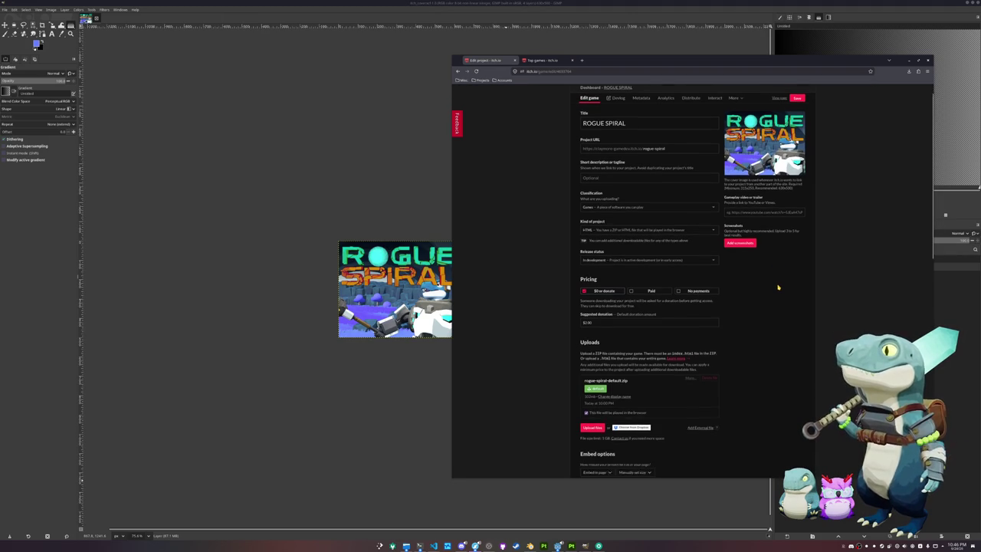
scroll(778, 288, up, 2)
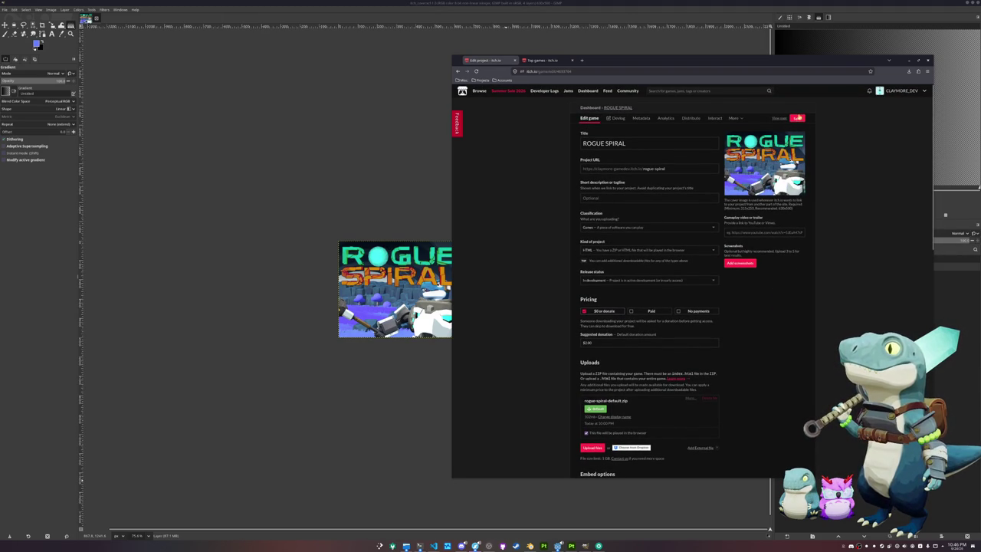
click(777, 118)
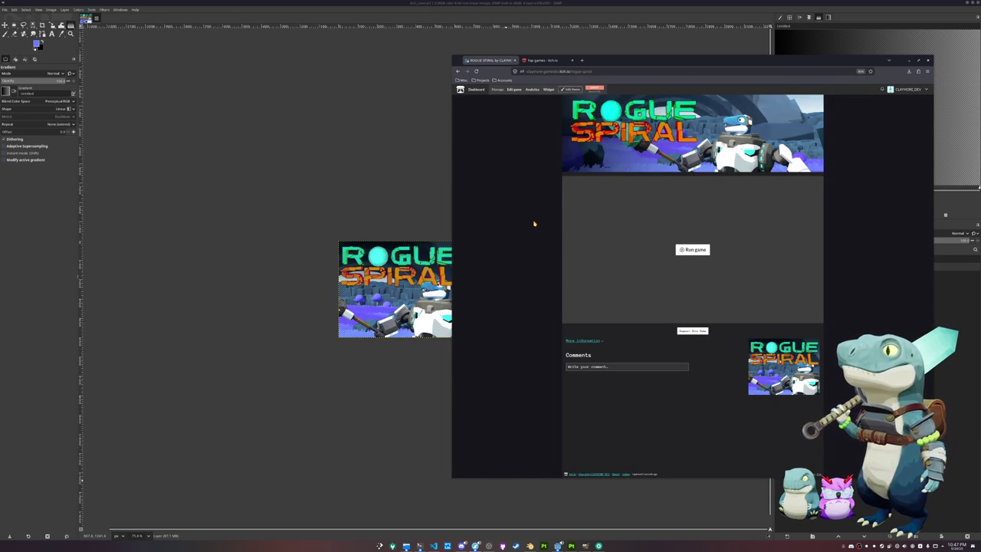
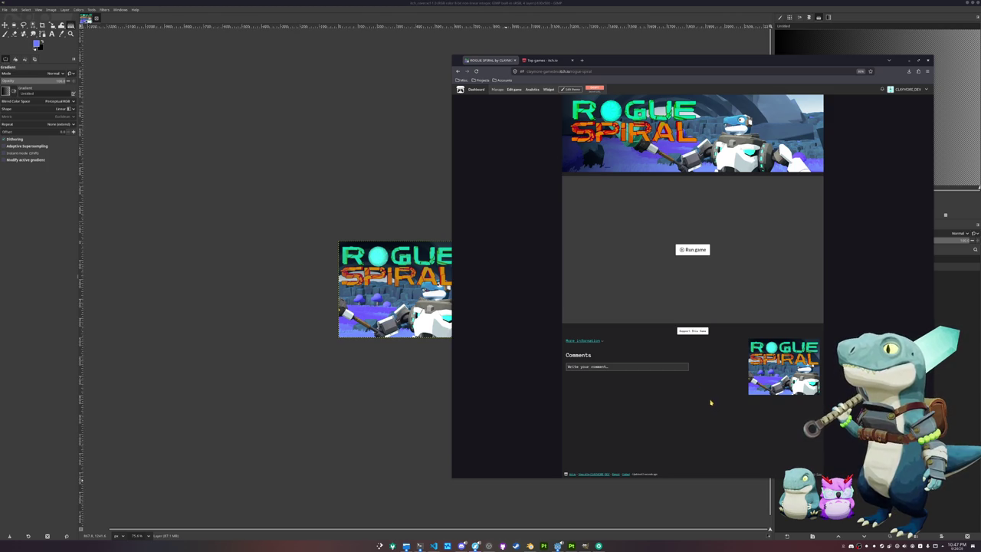
Move the logo.png layer down, centre it vertically, and hide the background and screenshot layers.
click(413, 420)
click(827, 259)
key(m)
drag(426, 280, 427, 304)
key(q)
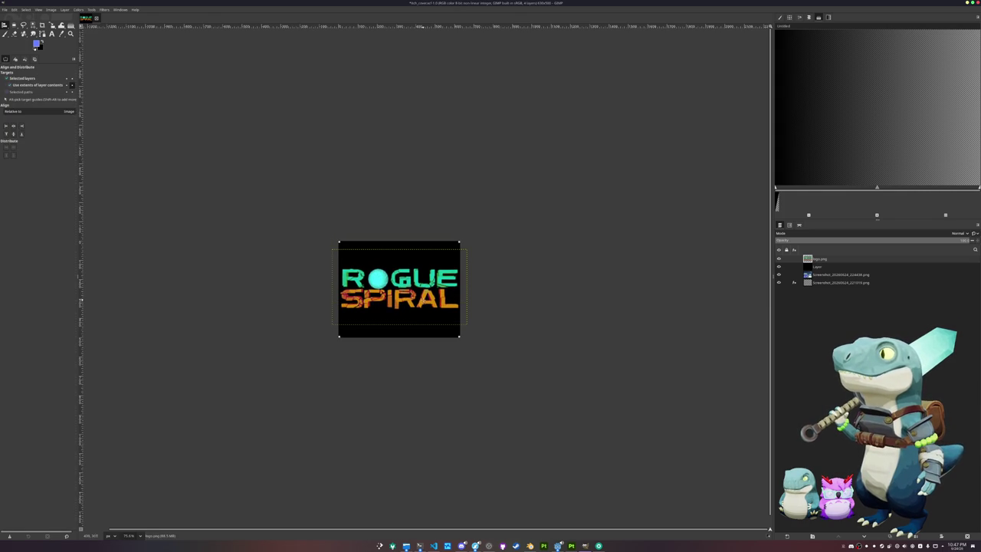
click(13, 133)
click(792, 265)
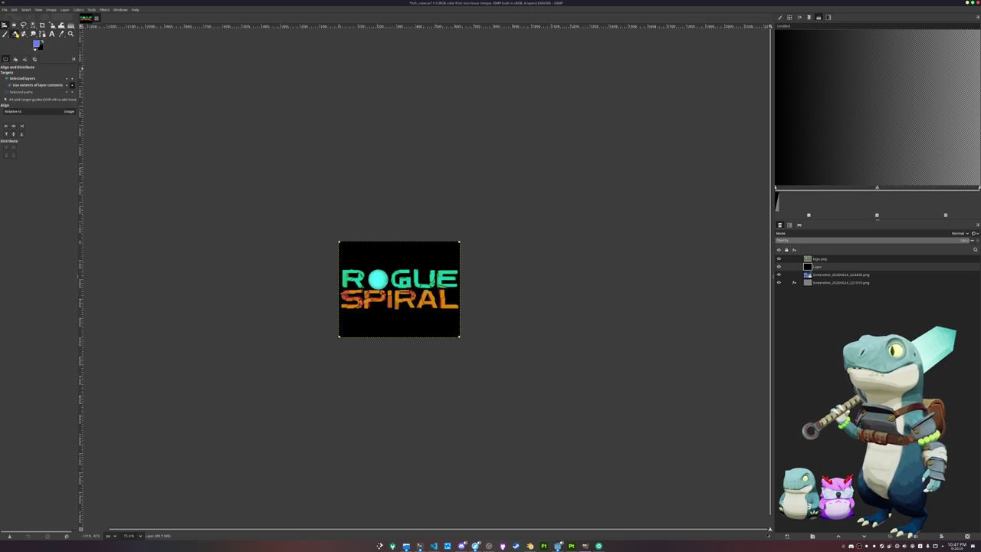
drag(778, 265, 778, 282)
Export the logo-only image as a transparent PNG, replacing itch_cover.png.
key(ctrl+shift+e)
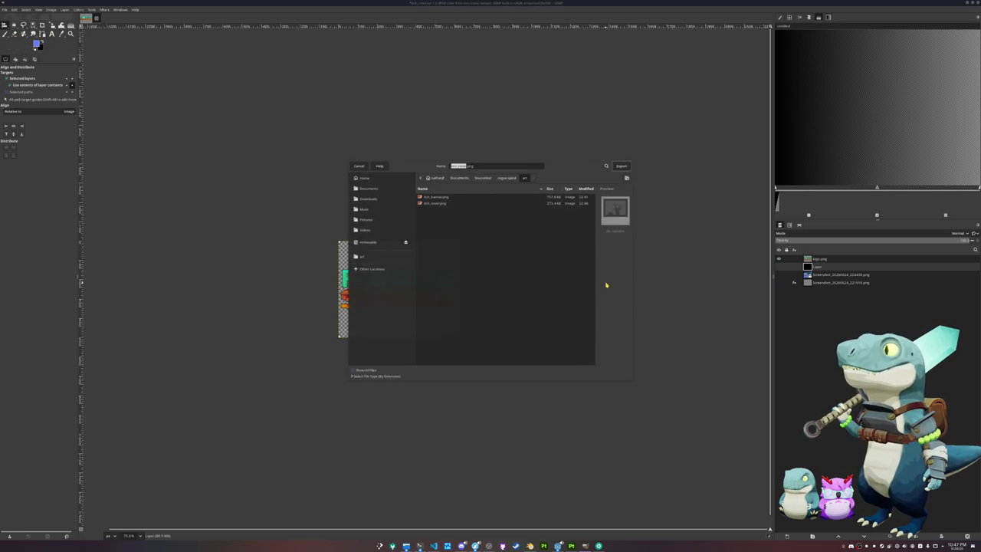
click(624, 165)
click(509, 286)
click(551, 209)
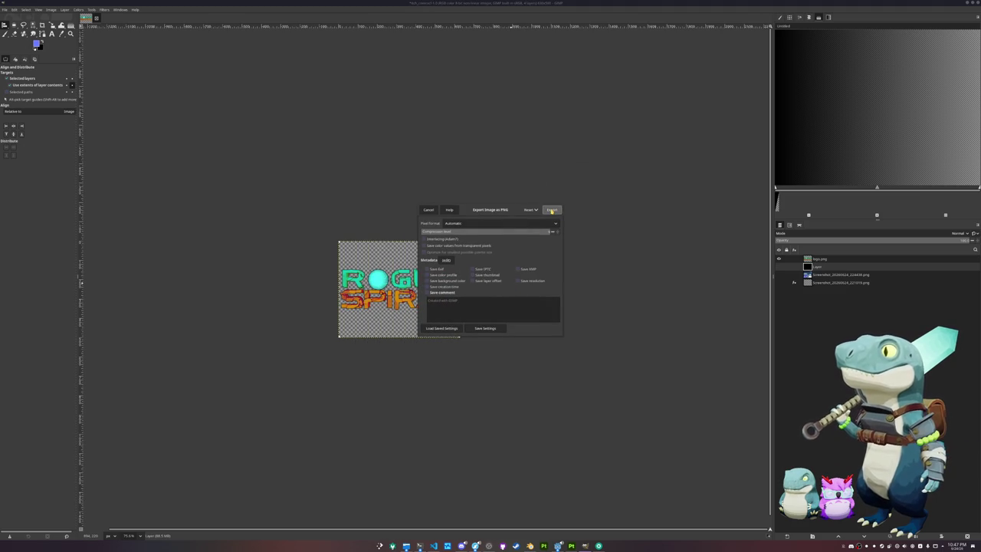
mouse_move(557, 546)
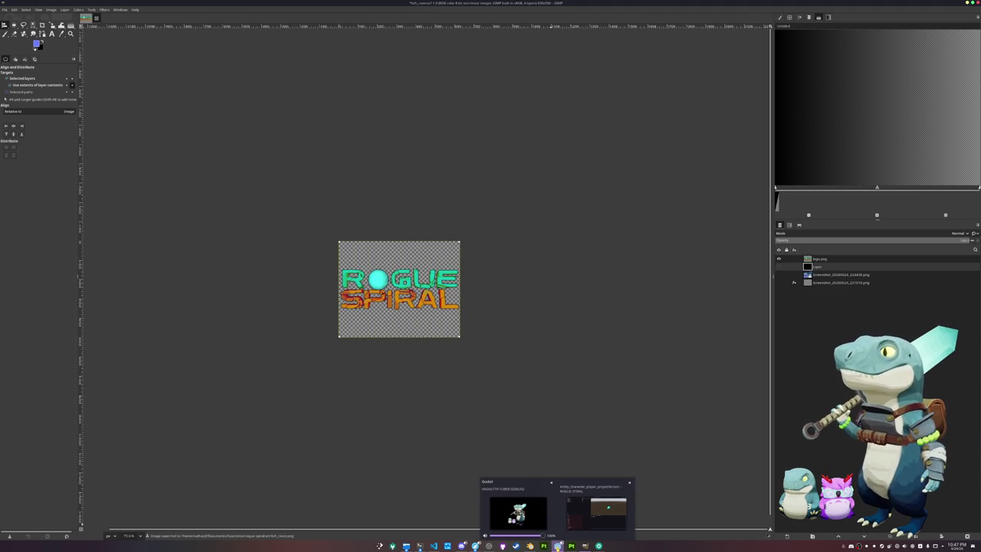
mouse_move(475, 546)
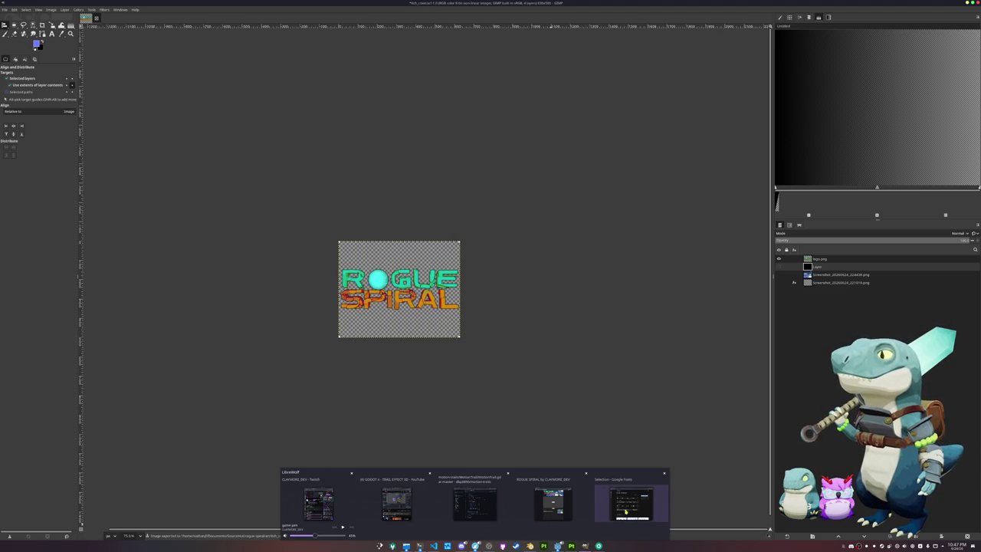
click(551, 503)
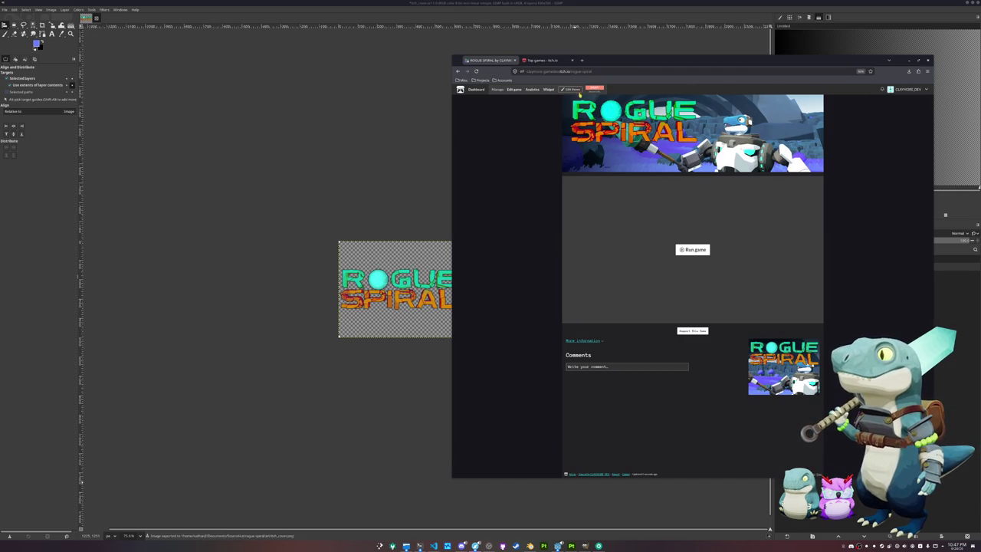
Replace the Rogue Spiral cover image with itch_cover.png, save, and view the public game page.
click(514, 90)
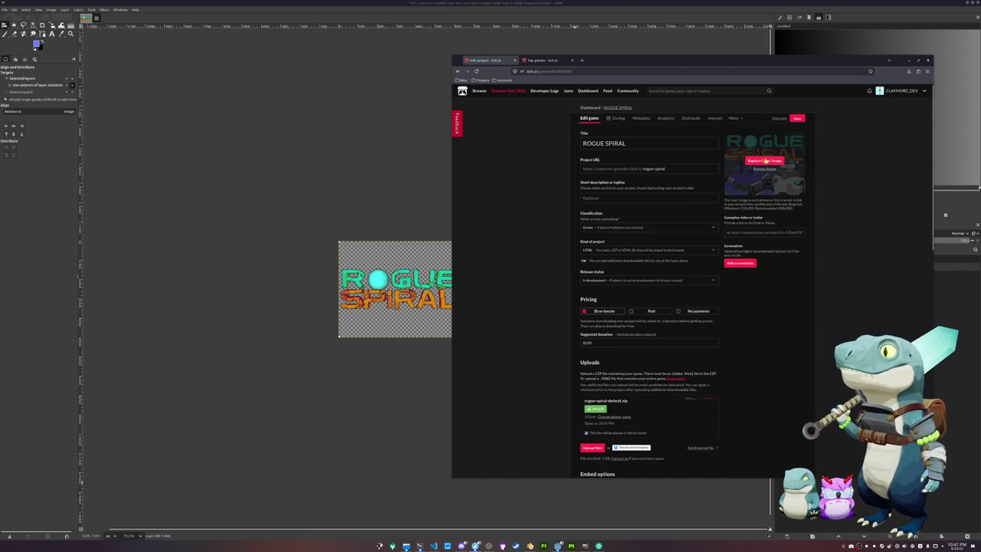
click(764, 161)
double_click(529, 174)
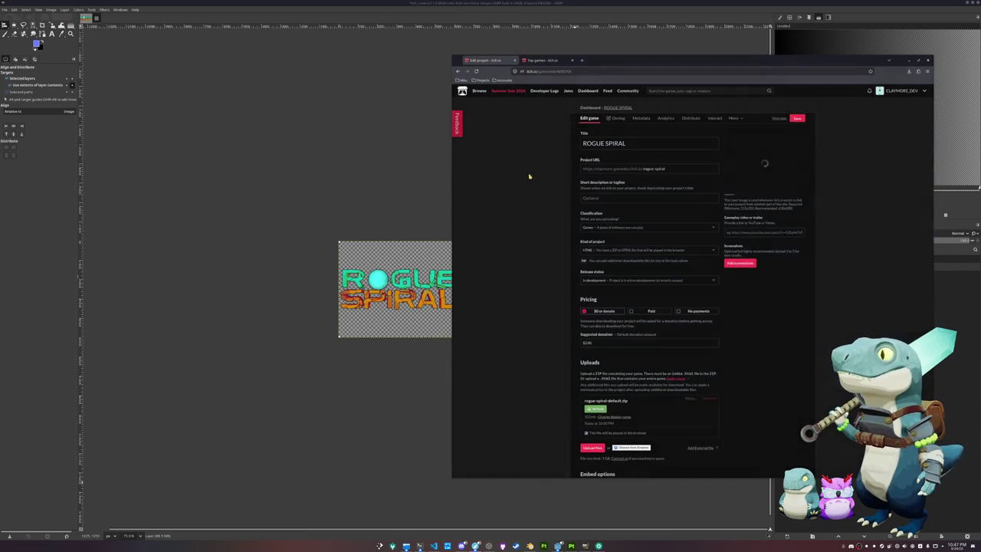
click(797, 118)
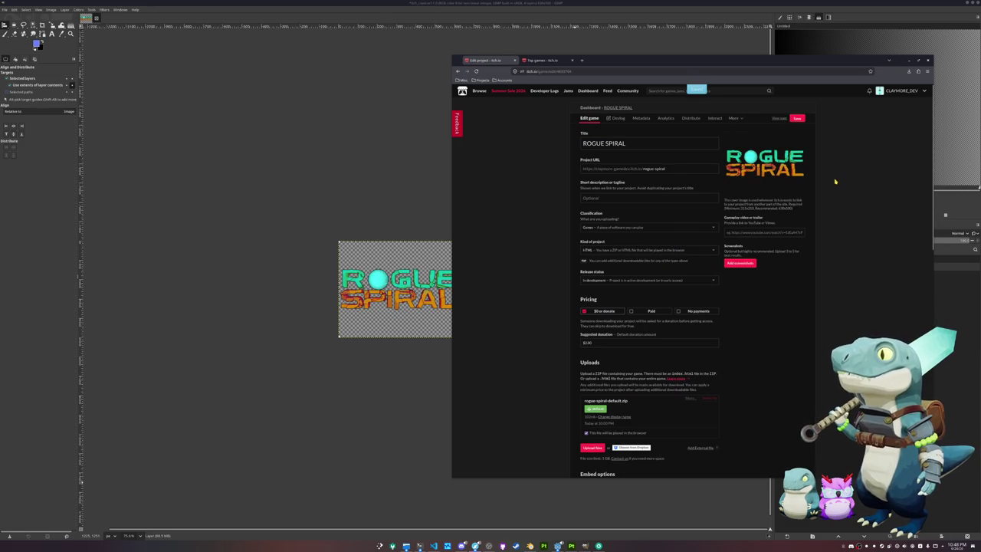
click(779, 119)
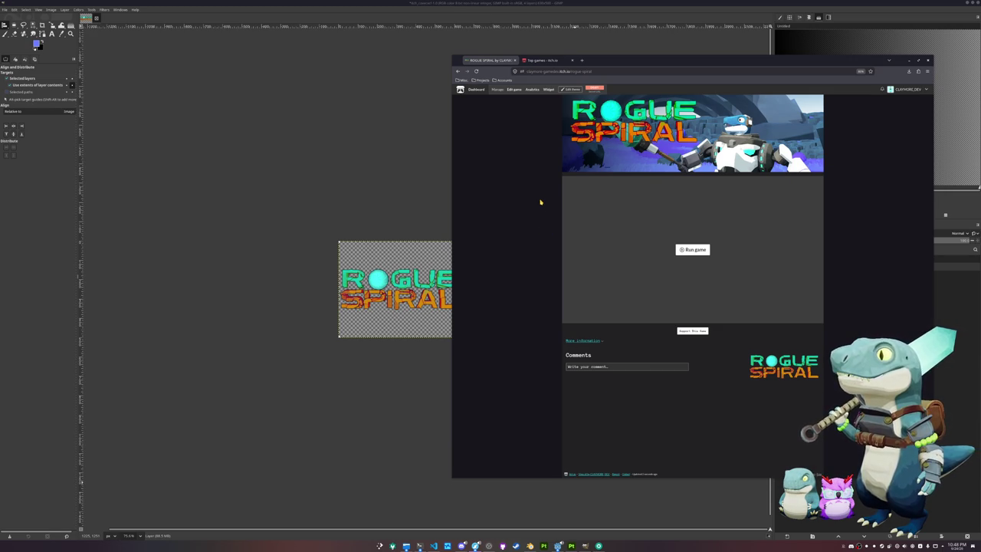
click(389, 158)
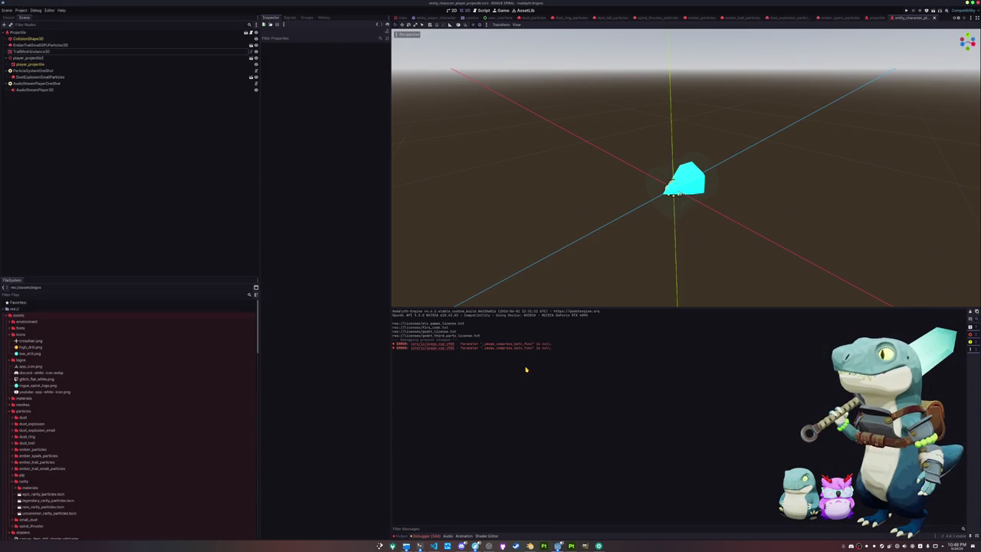
Switch to the user_interface scene and open the Lexi Spell itch.io page from its fourth social button.
click(490, 17)
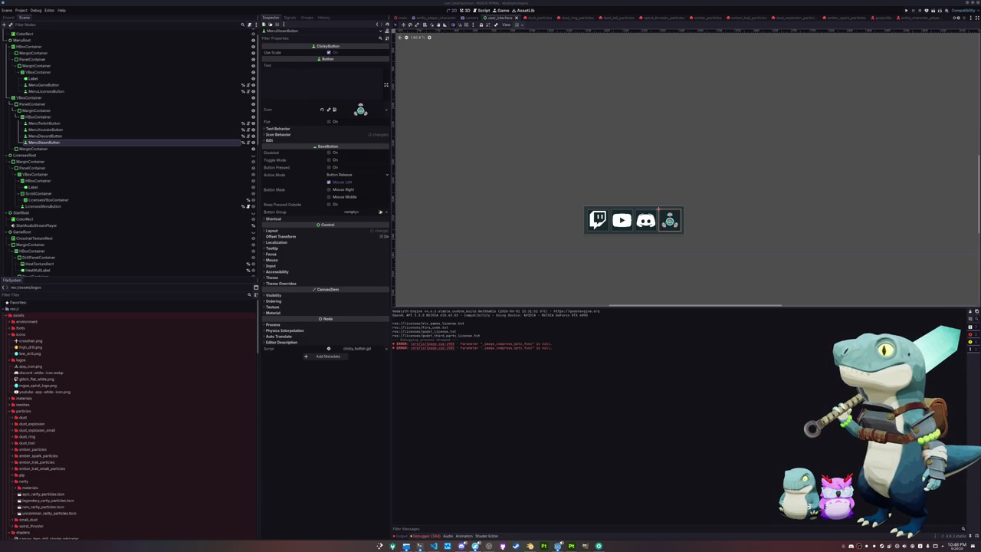
click(658, 208)
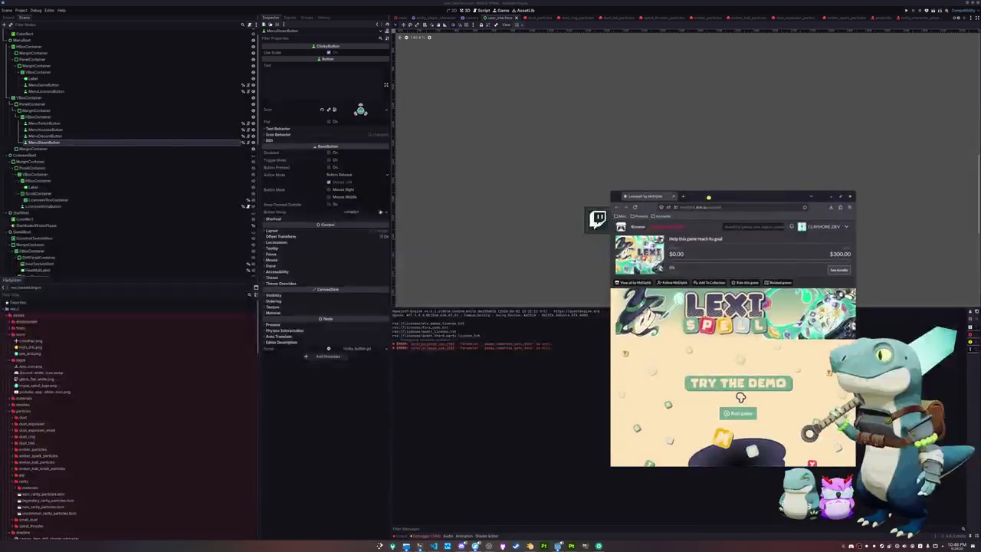
Enlarge the Lexi Spell browser window and scroll through the page down to the comments and back.
mouse_move(612, 193)
mouse_down()
mouse_move(372, 92)
mouse_move(541, 201)
mouse_move(317, 79)
mouse_move(331, 34)
mouse_up()
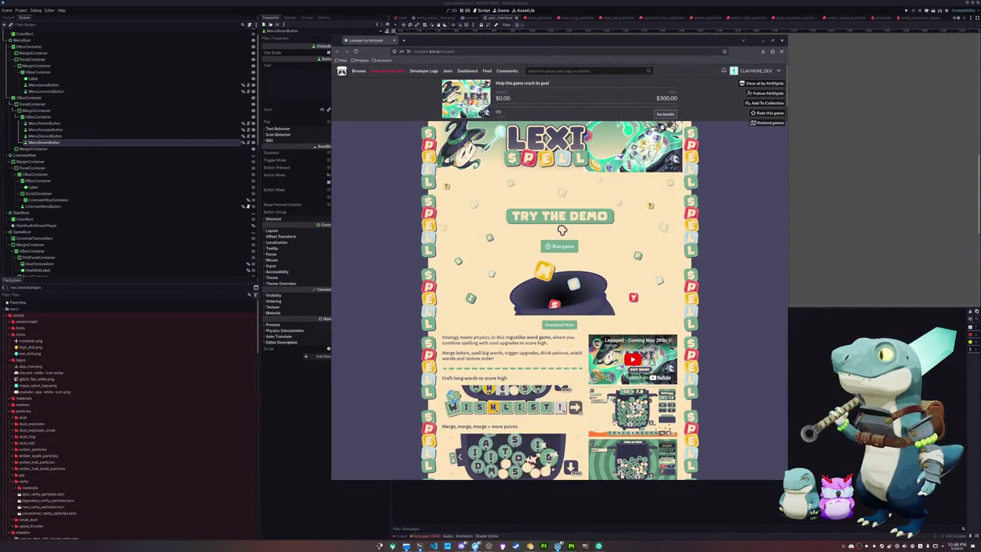
scroll(561, 229, down, 4)
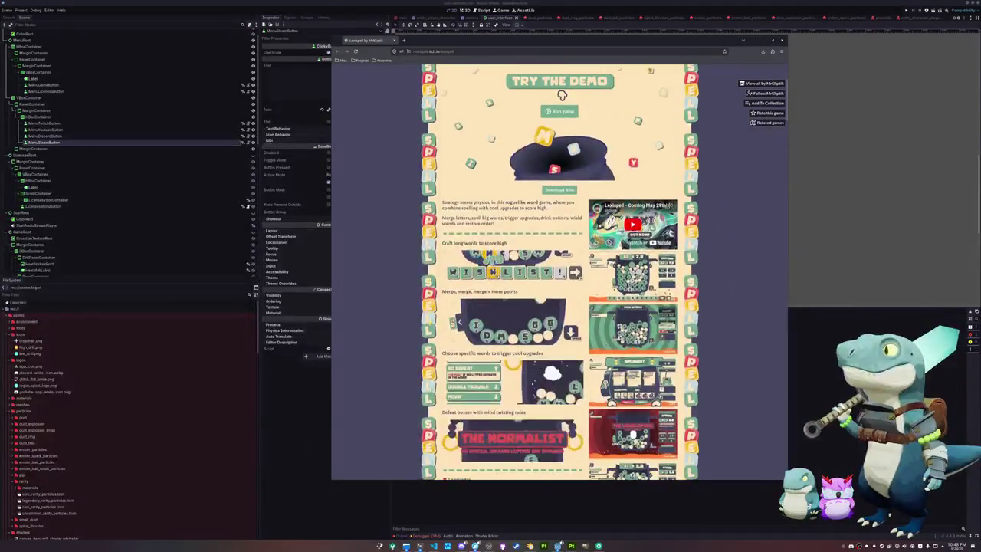
scroll(559, 272, down, 3)
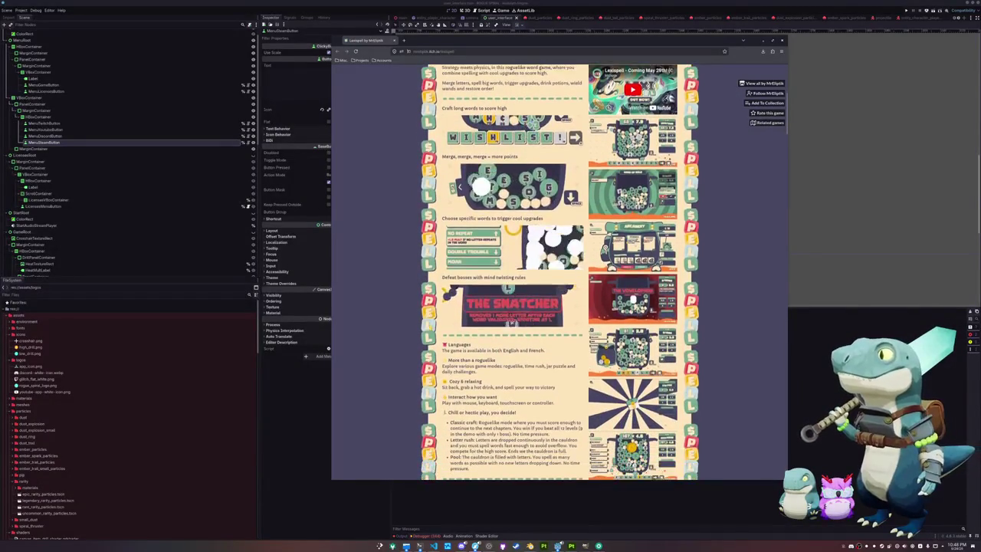
scroll(559, 272, down, 7)
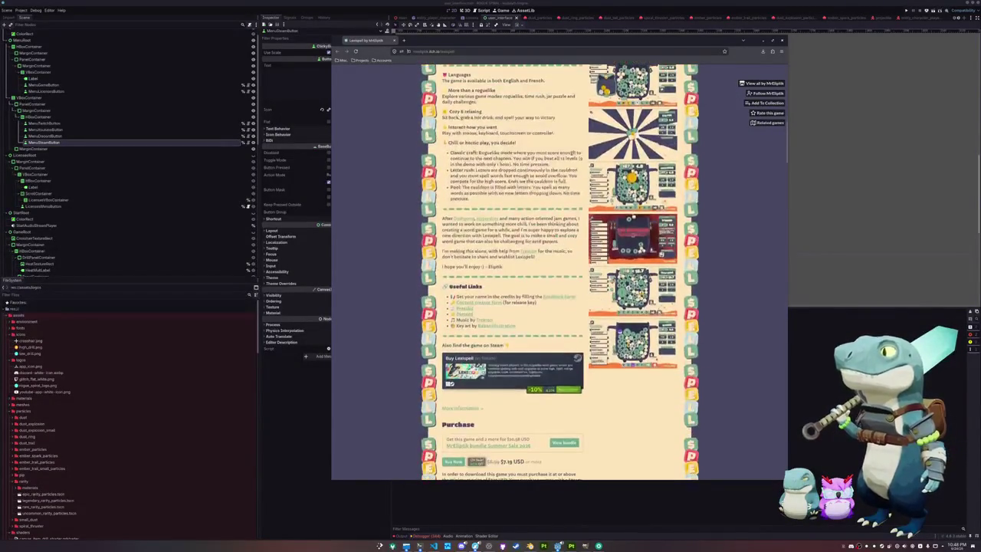
scroll(560, 272, down, 8)
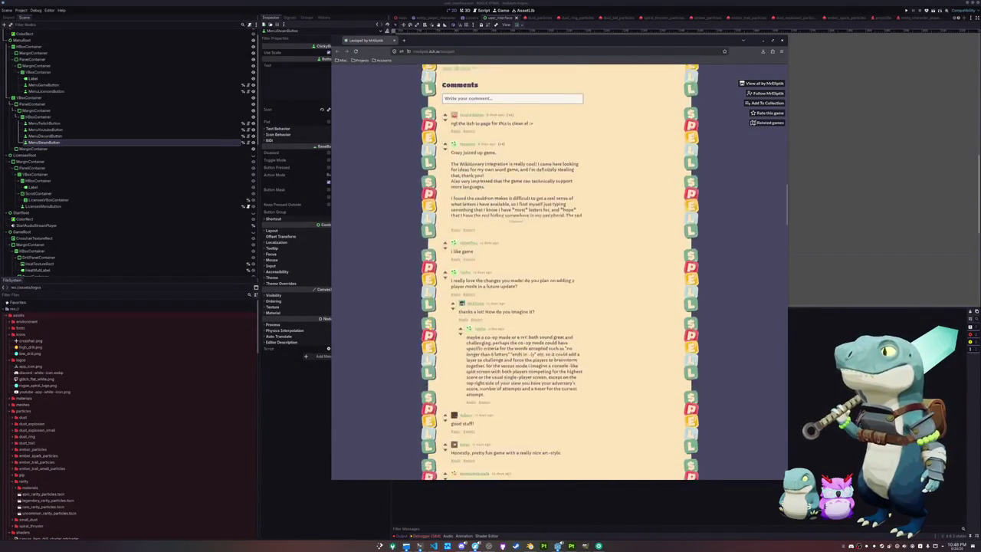
scroll(561, 230, up, 20)
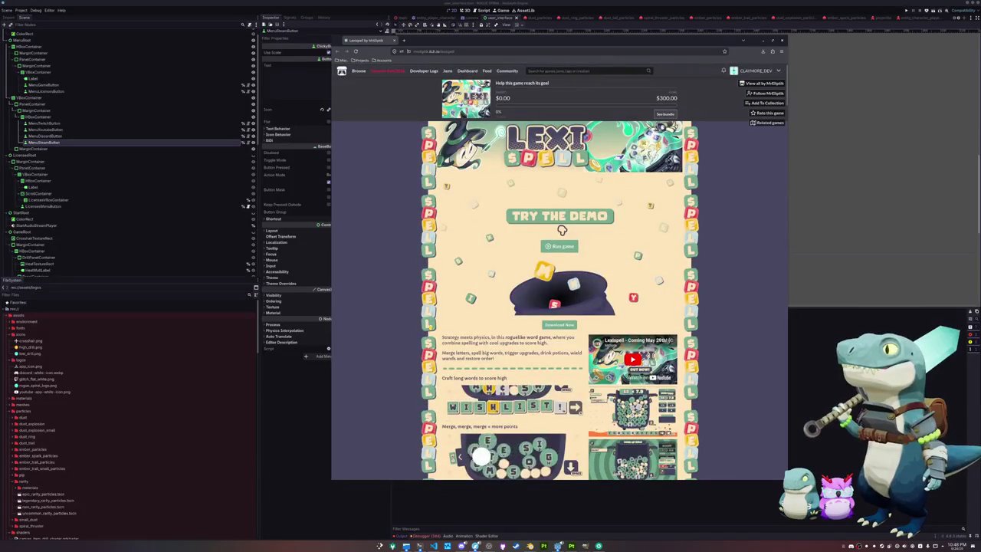
scroll(562, 230, down, 4)
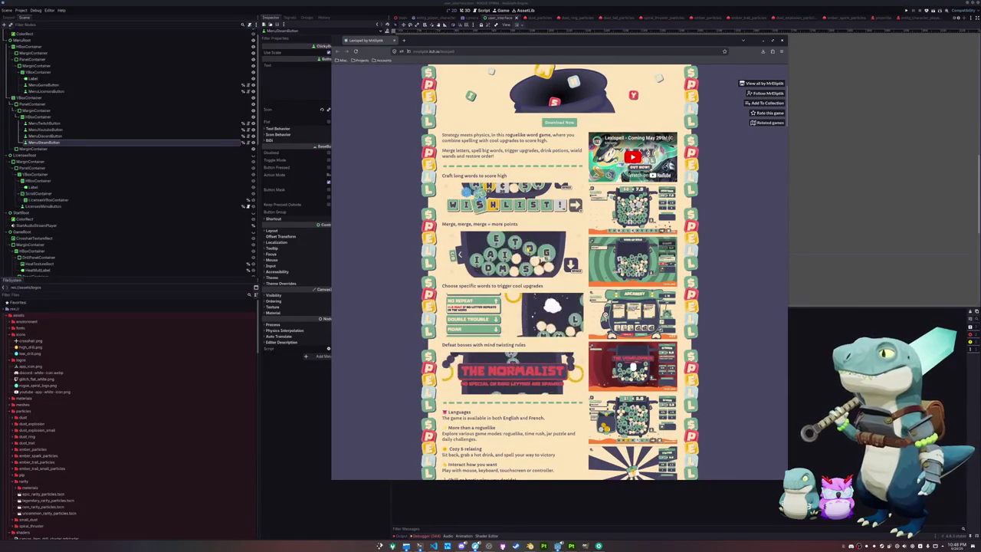
scroll(561, 95, up, 1)
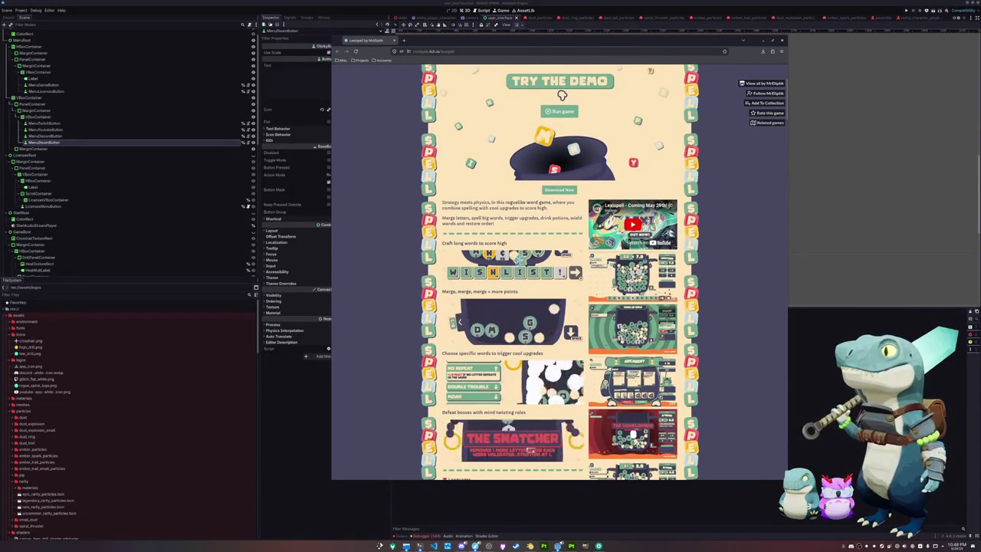
scroll(562, 95, down, 15)
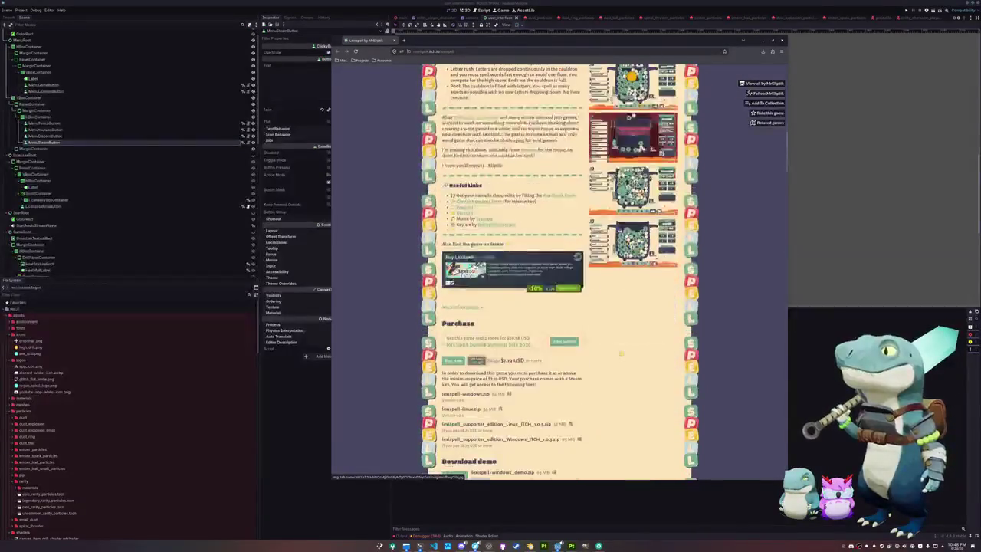
scroll(561, 230, up, 15)
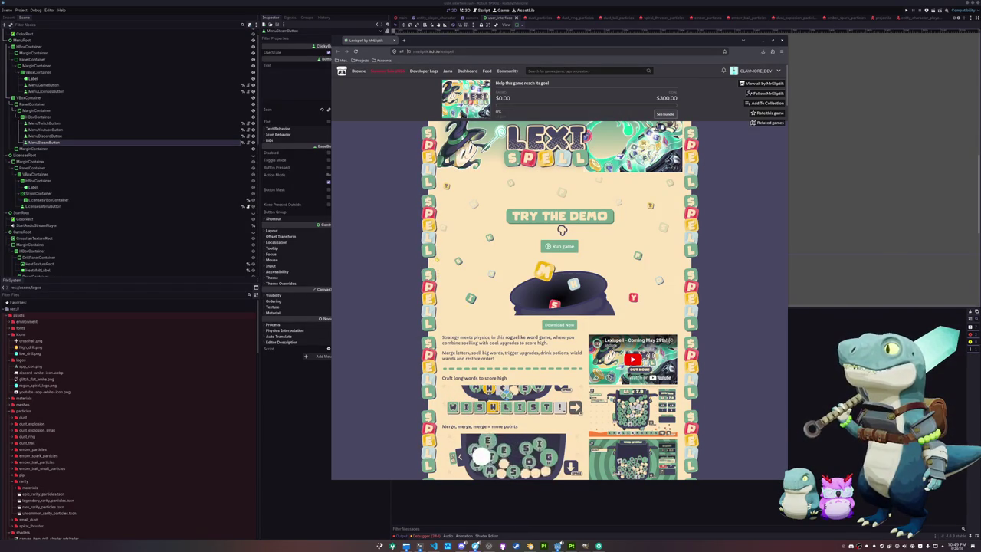
right_click(429, 262)
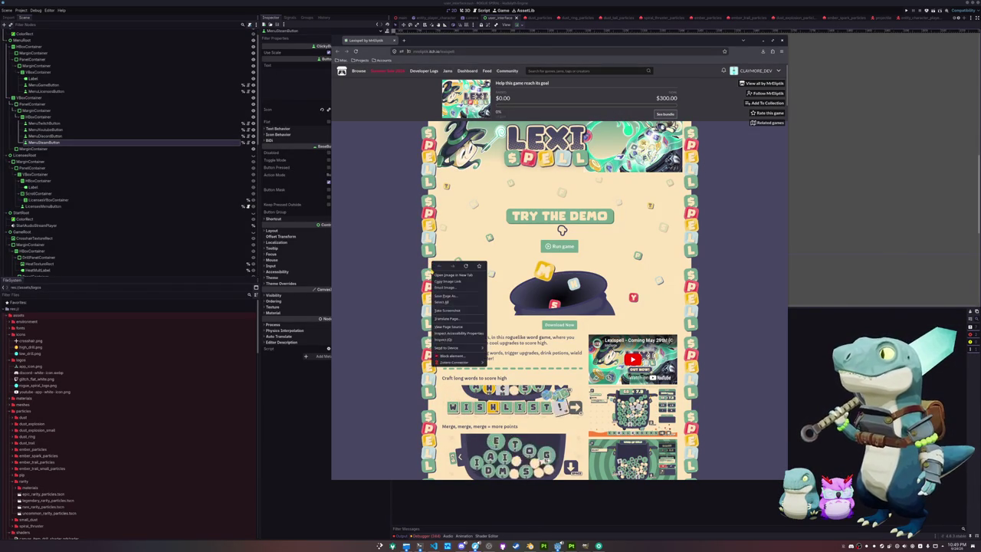
Inspect the Lexi Spell page's inner_column container and neighbouring elements in developer tools, then close them.
click(444, 340)
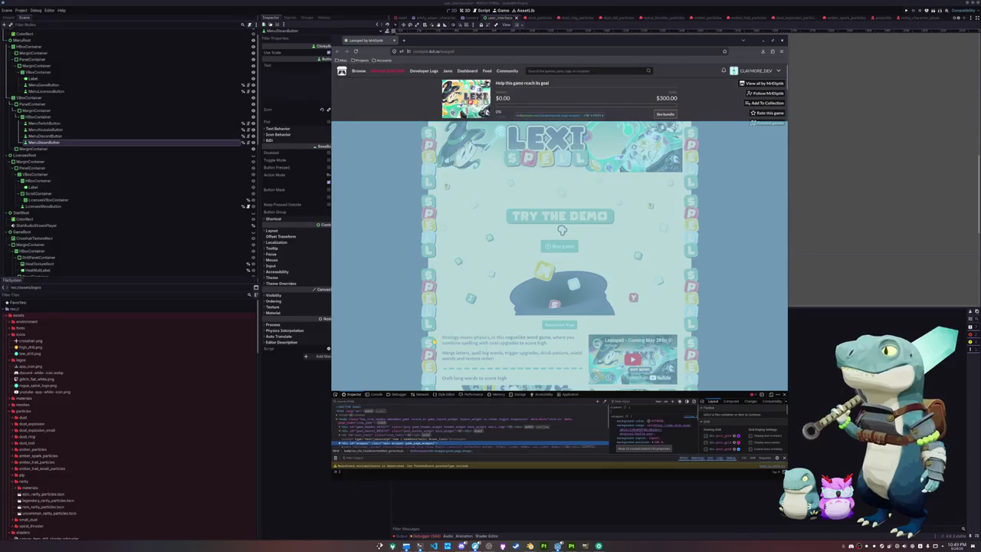
scroll(420, 435, down, 2)
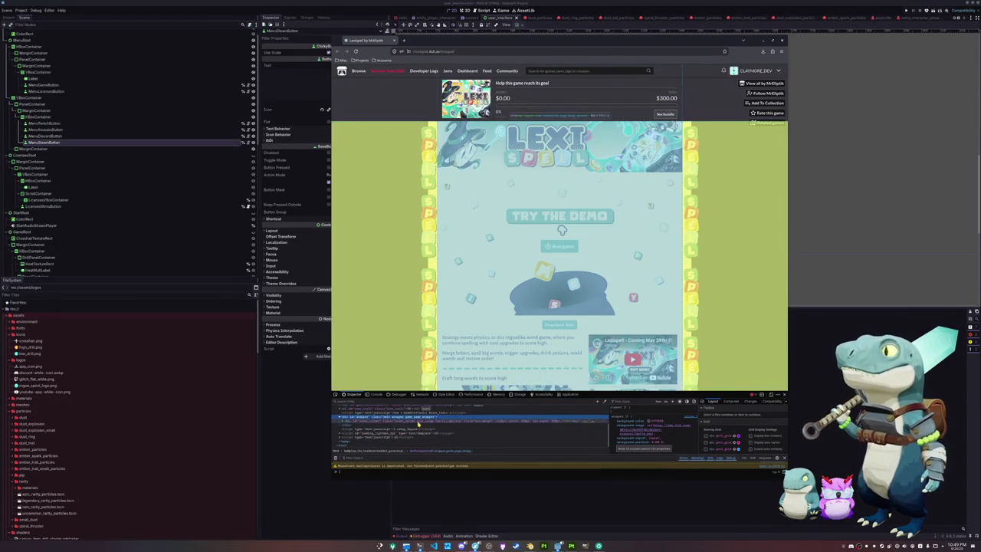
click(421, 422)
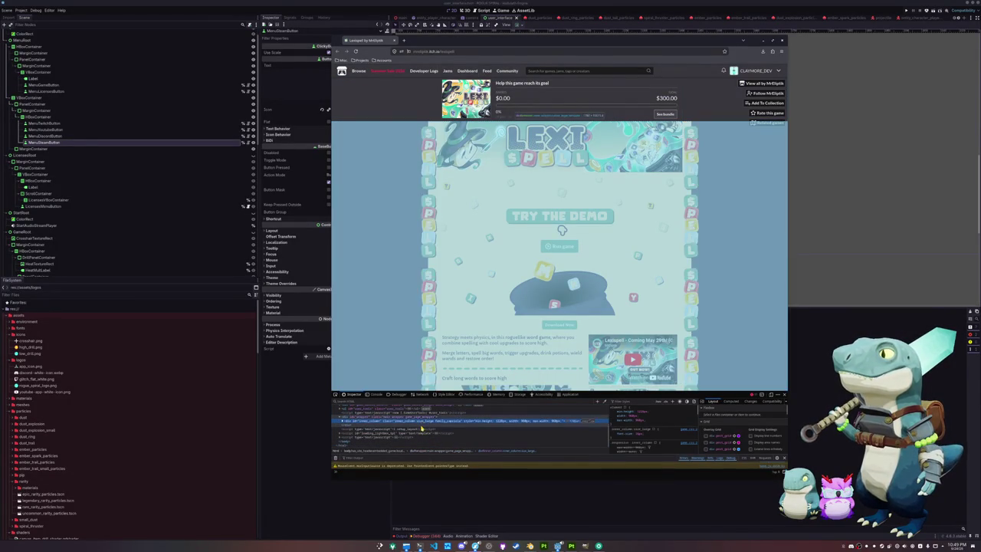
scroll(422, 426, up, 2)
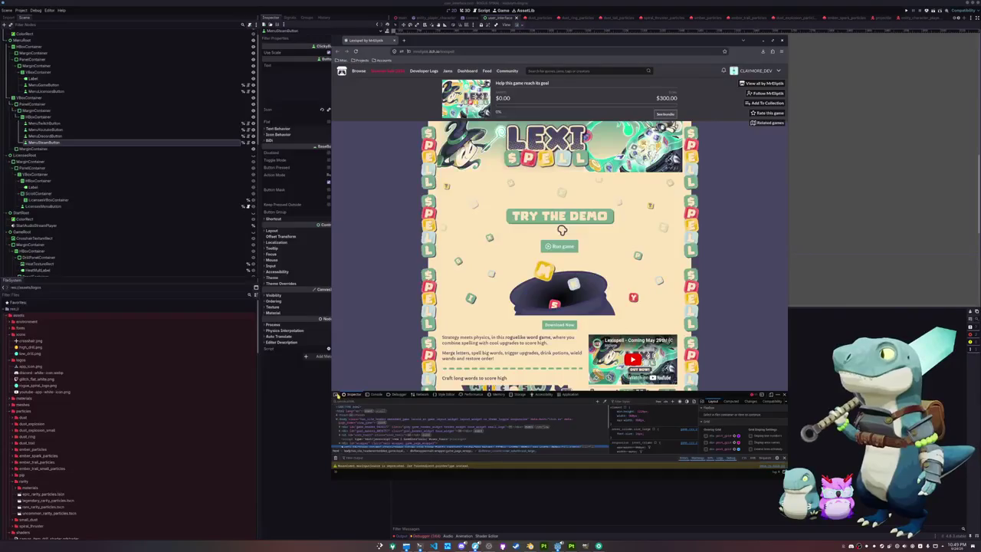
scroll(346, 429, down, 2)
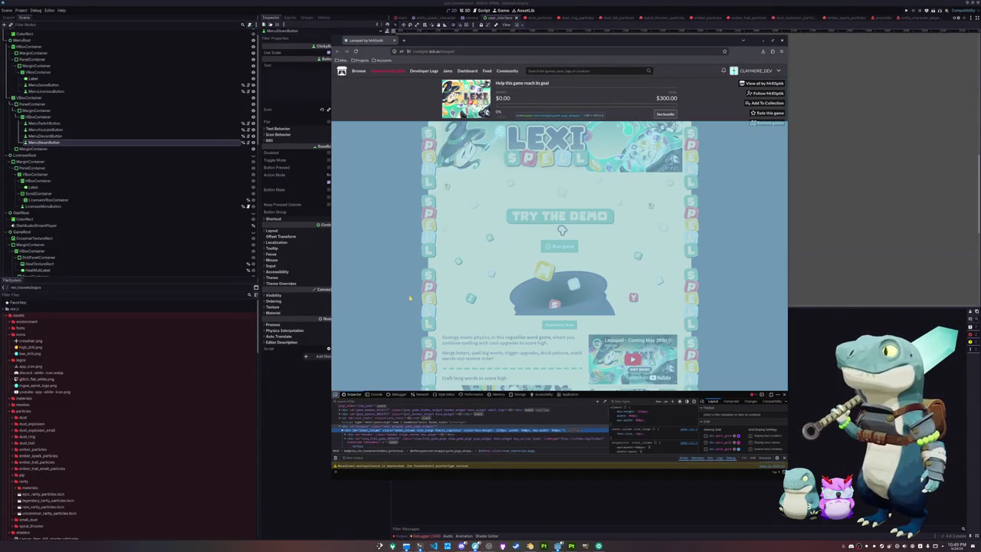
click(403, 429)
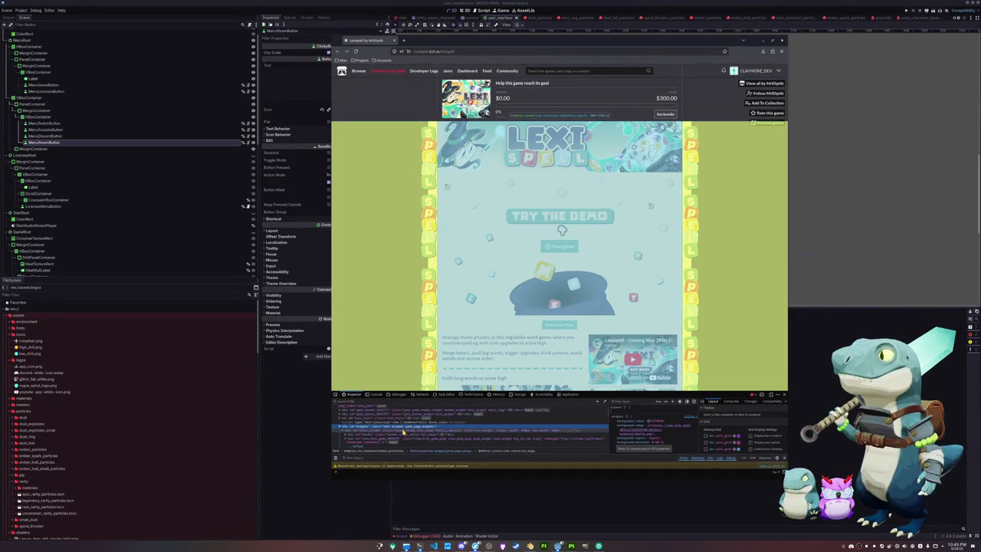
click(402, 430)
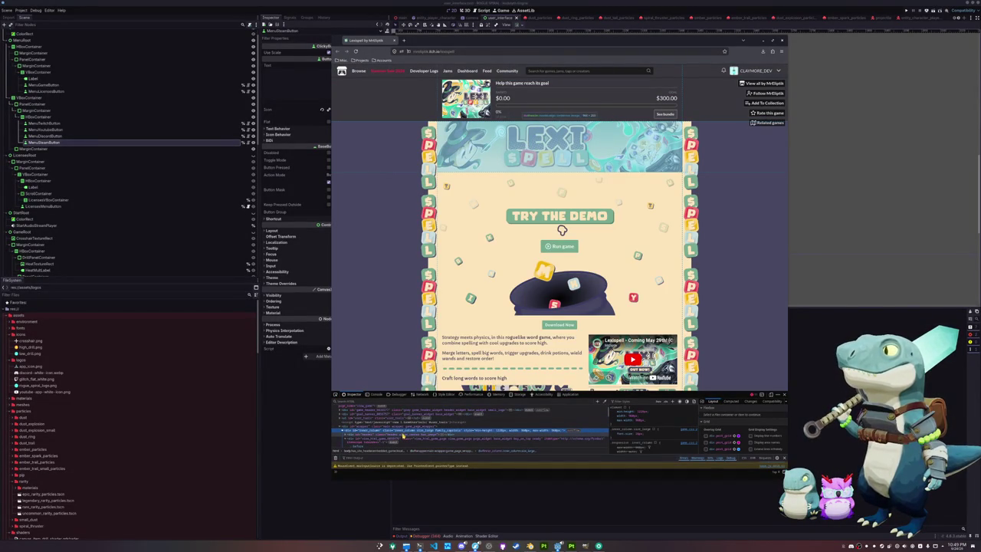
scroll(409, 418, up, 2)
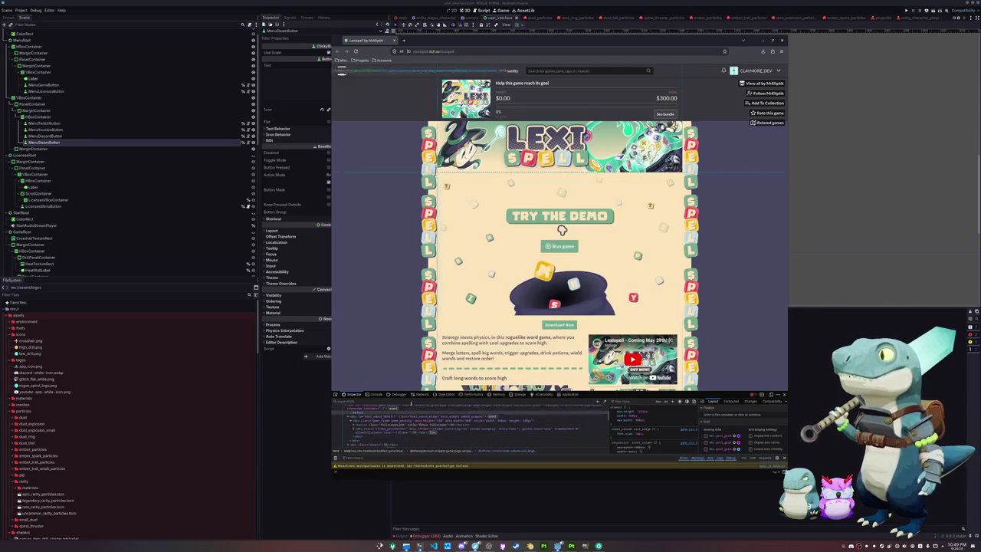
key(F12)
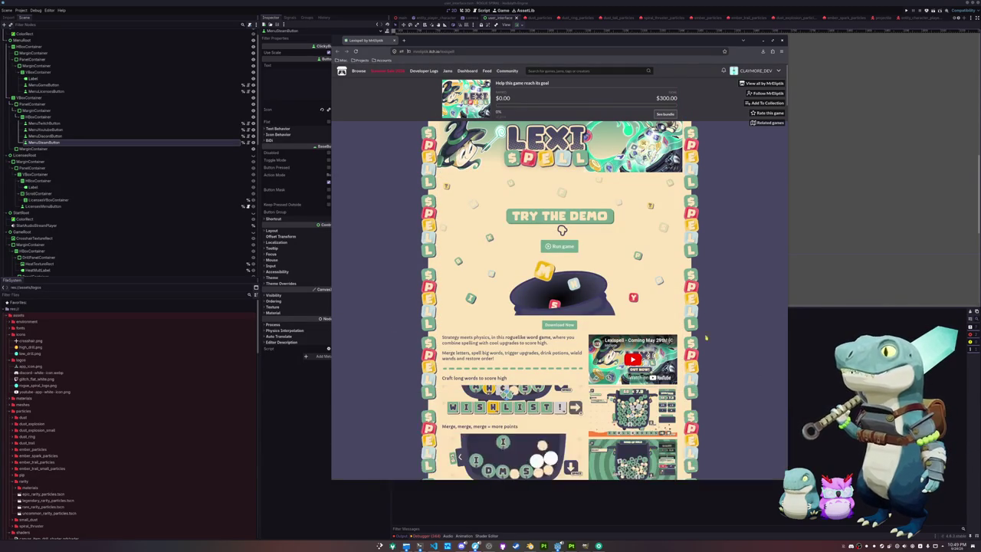
Scroll the Lexispell page and start its web demo with Try the Demo.
scroll(559, 272, down, 3)
scroll(562, 94, down, 7)
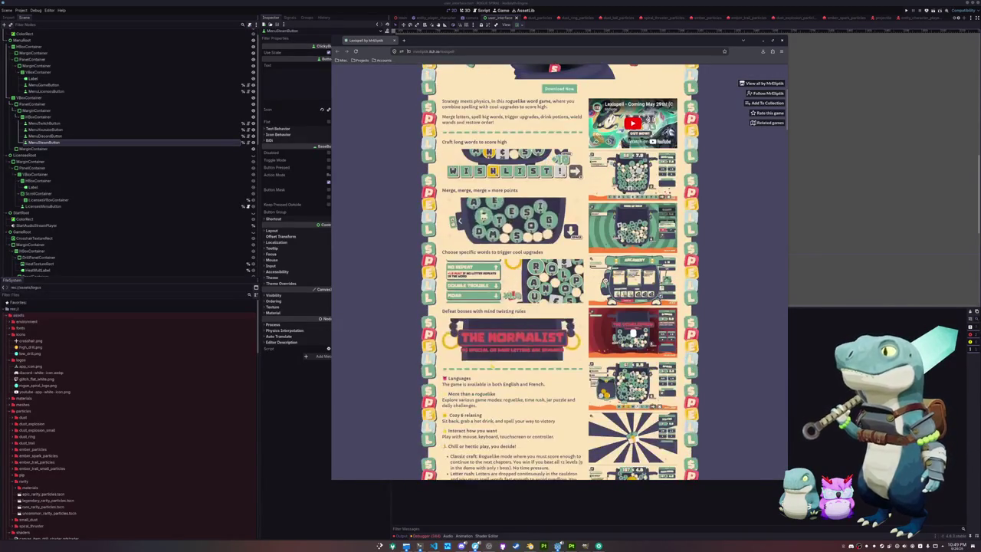
scroll(468, 380, down, 3)
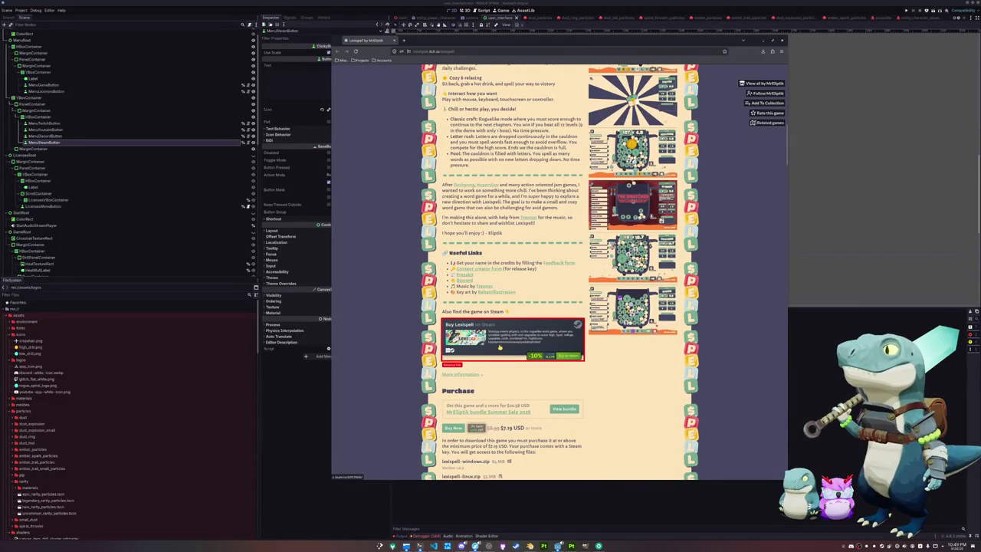
scroll(503, 364, down, 4)
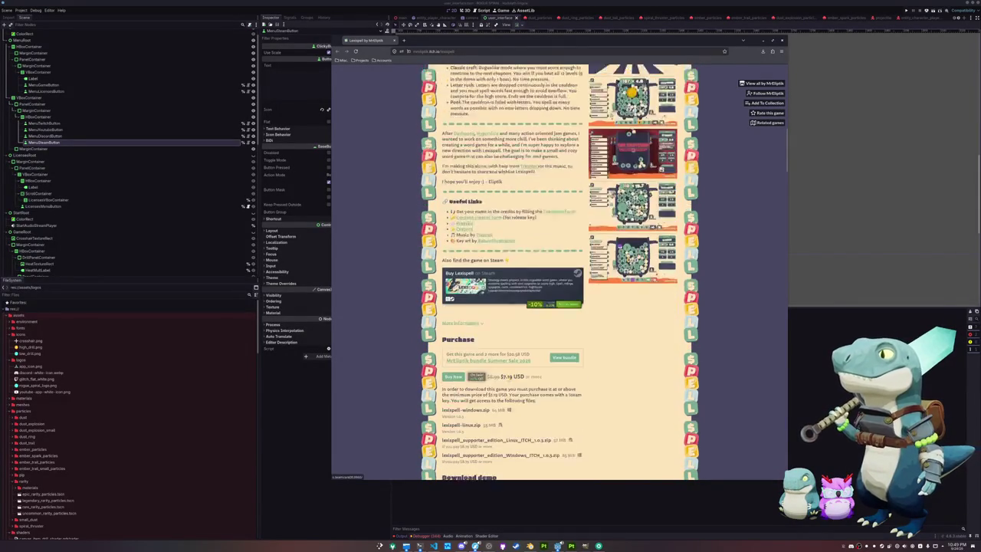
scroll(508, 377, down, 3)
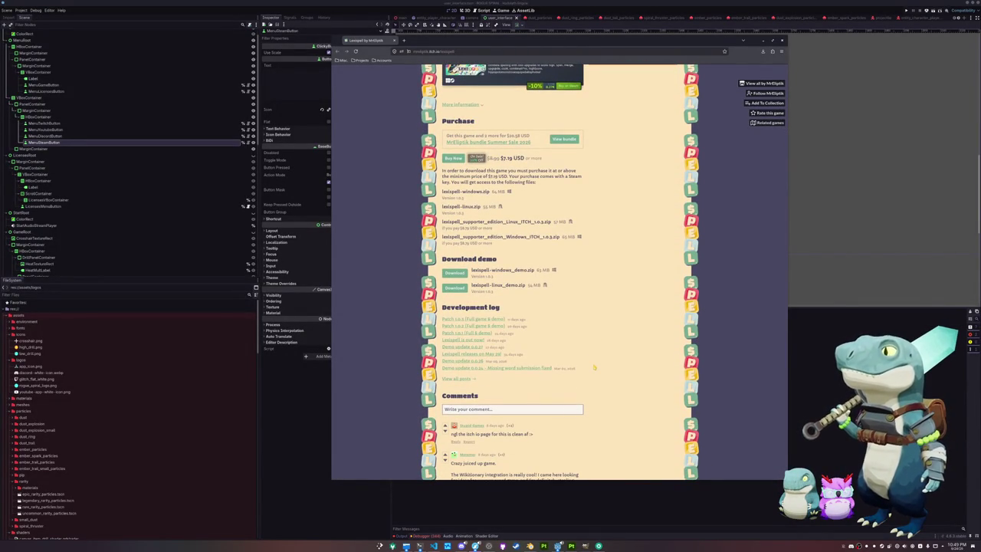
scroll(593, 367, down, 2)
scroll(594, 402, up, 10)
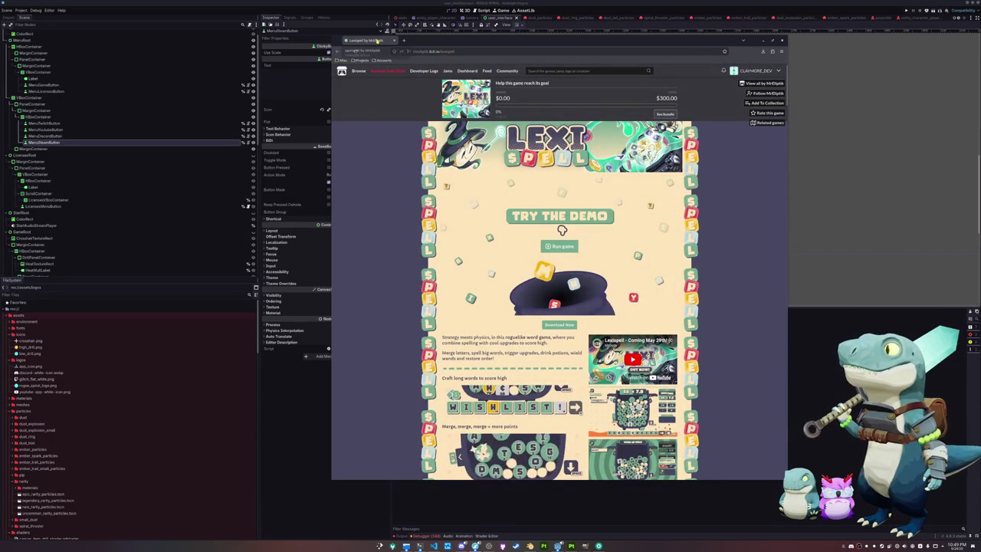
scroll(446, 276, down, 3)
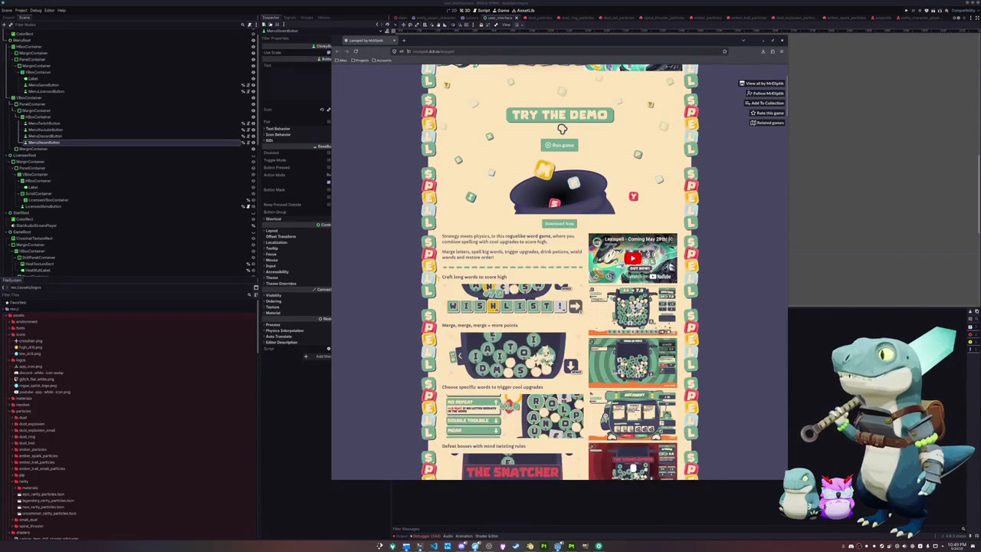
scroll(446, 276, up, 3)
click(562, 228)
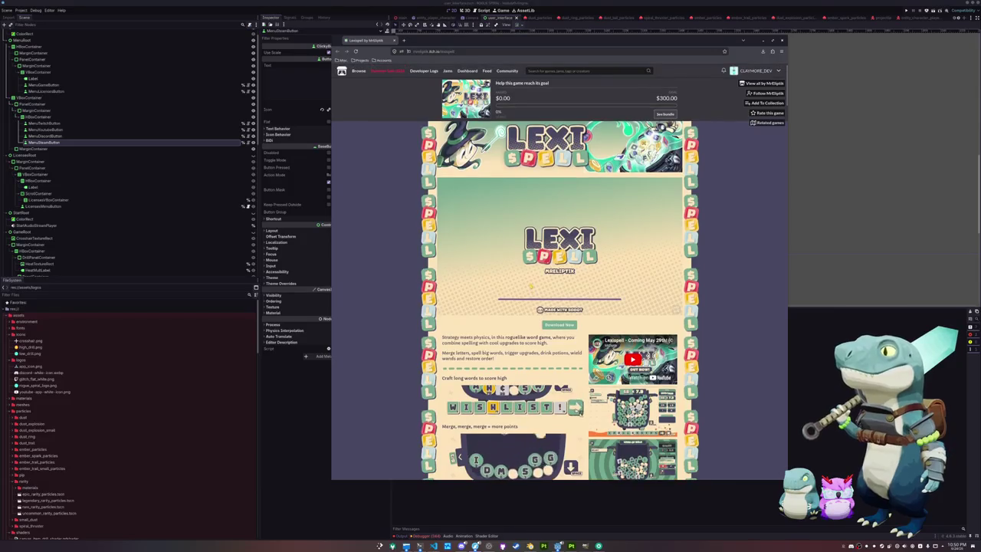
Allow the demo's WebGL permission request, then close the browser window.
scroll(559, 271, down, 3)
scroll(559, 272, down, 2)
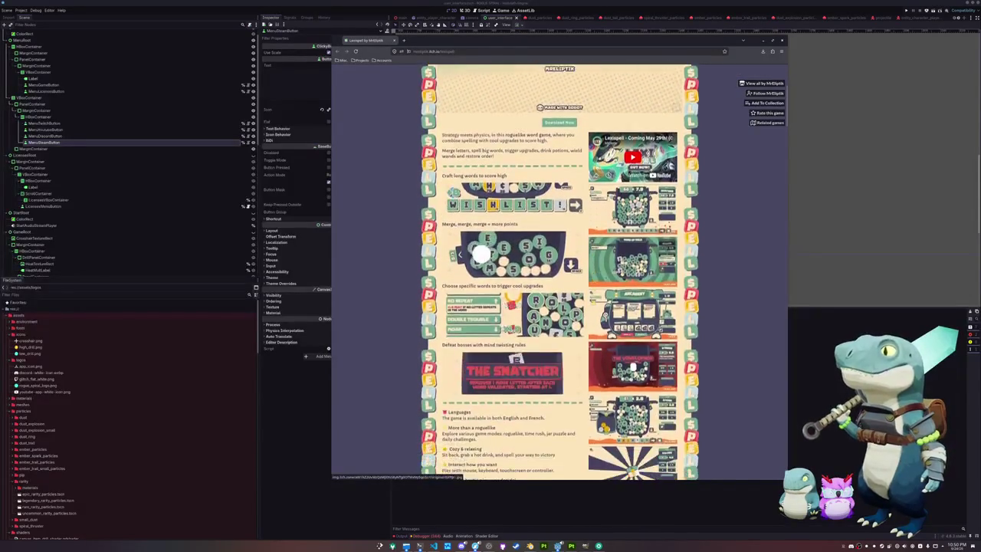
scroll(559, 272, up, 5)
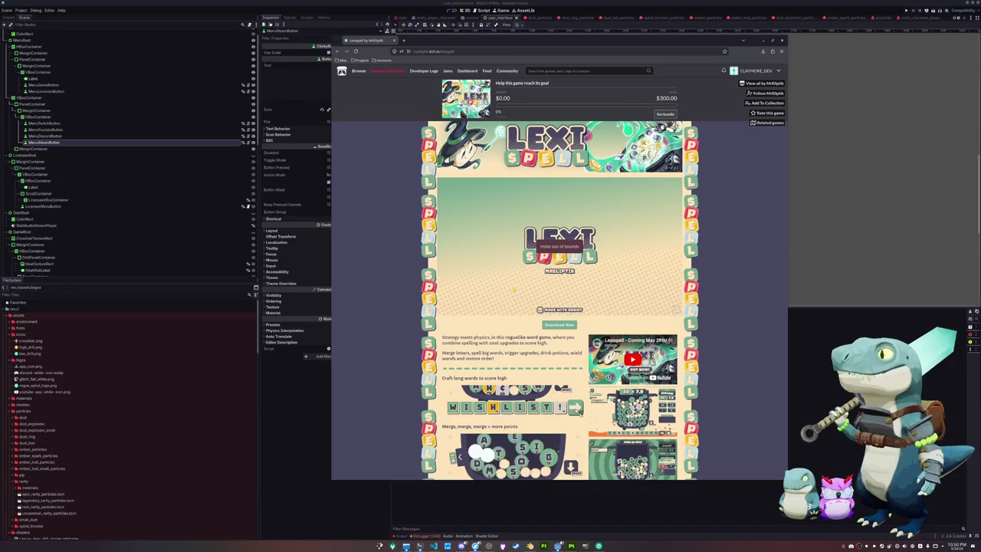
click(409, 51)
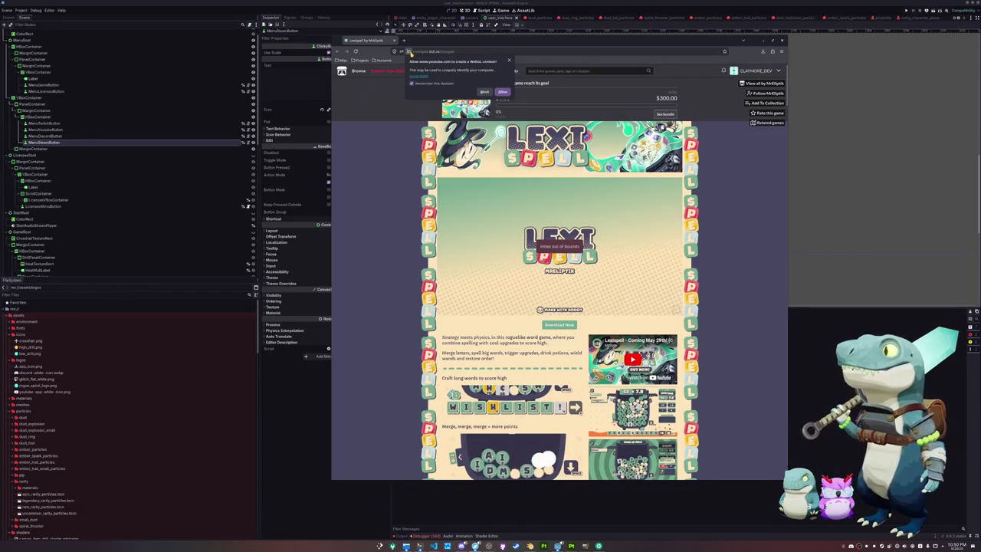
click(502, 91)
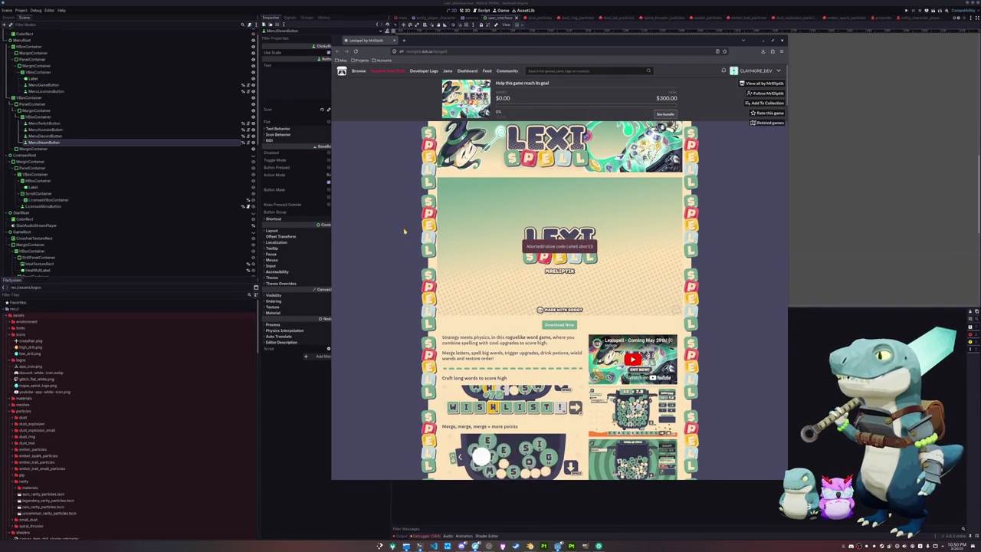
click(394, 51)
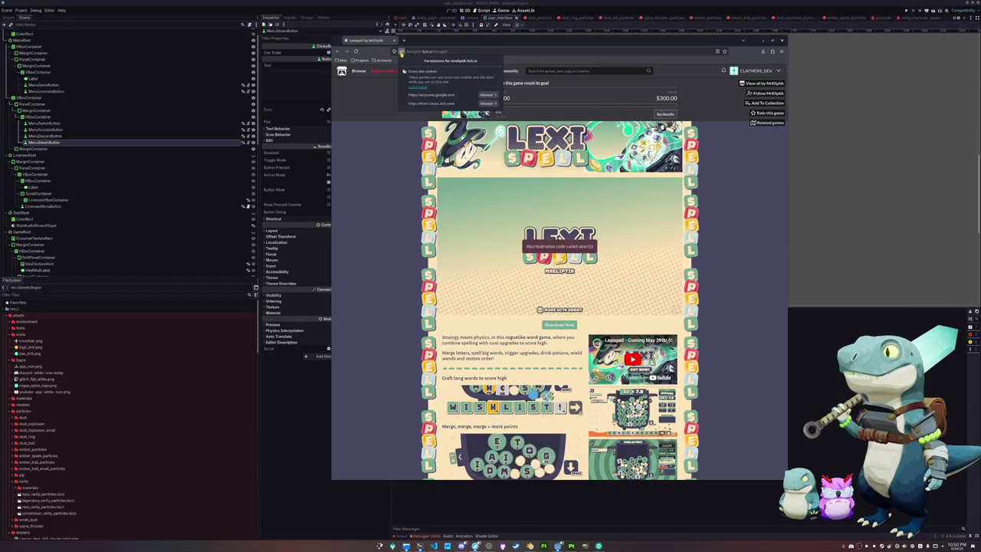
click(370, 48)
key(ctrl+w)
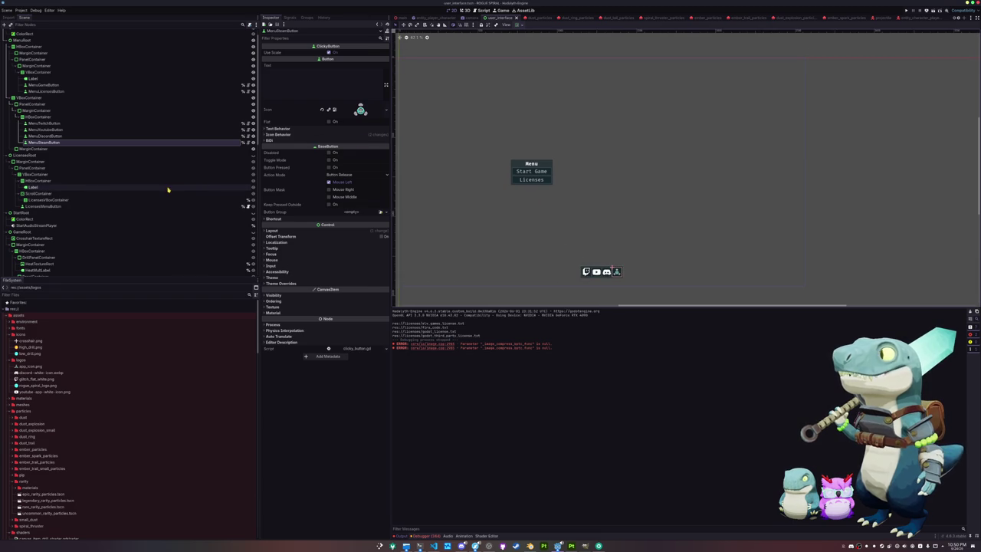
click(48, 117)
click(49, 111)
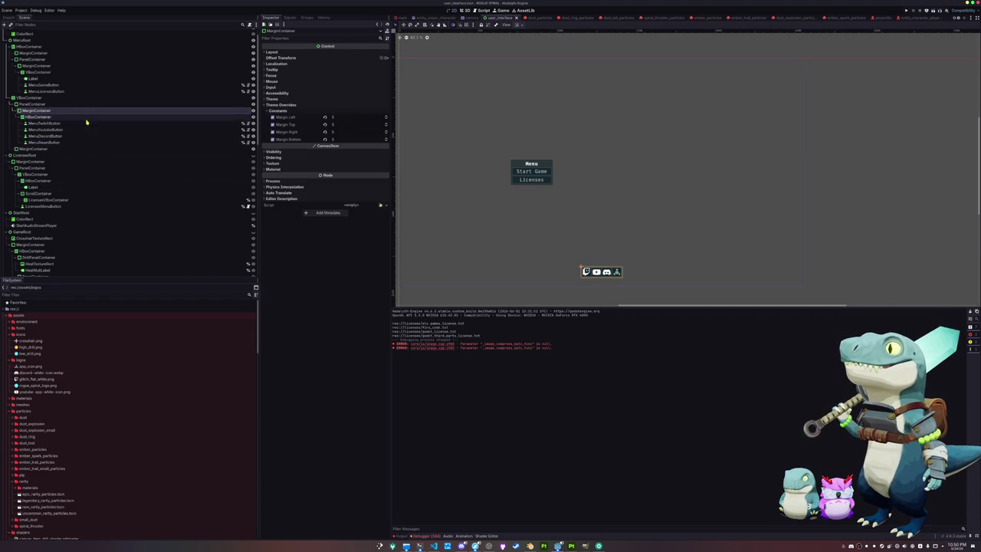
scroll(46, 113, up, 1)
click(37, 89)
click(38, 83)
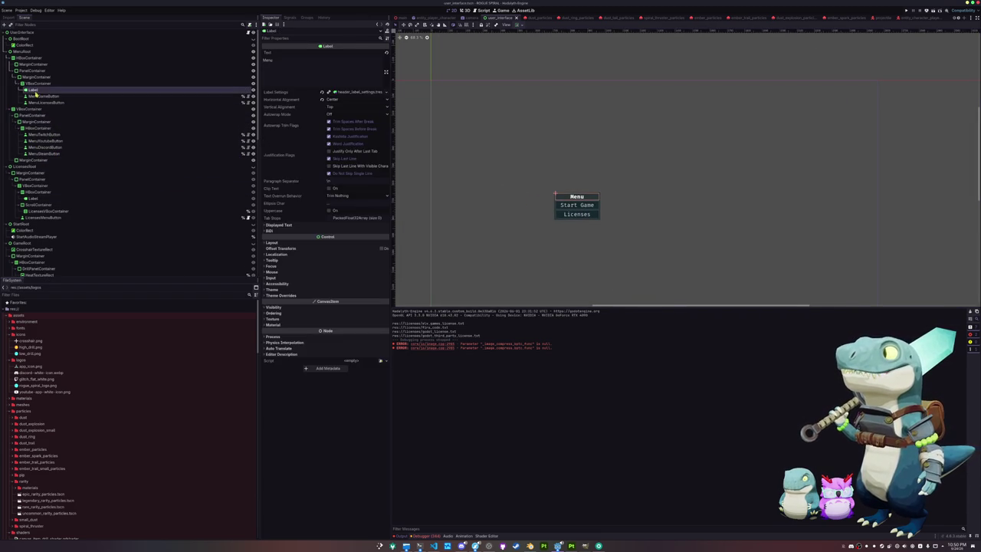
click(39, 77)
click(38, 65)
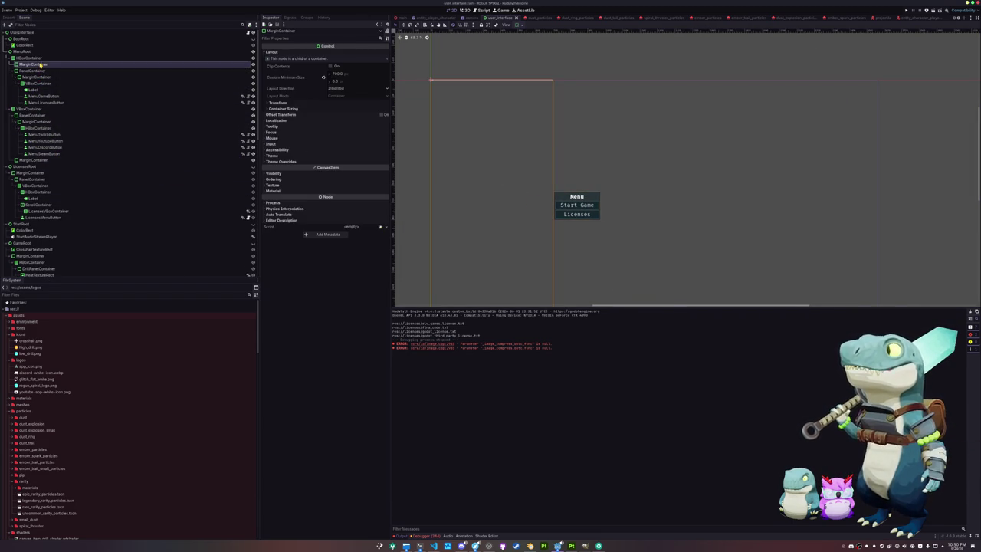
click(39, 70)
click(39, 64)
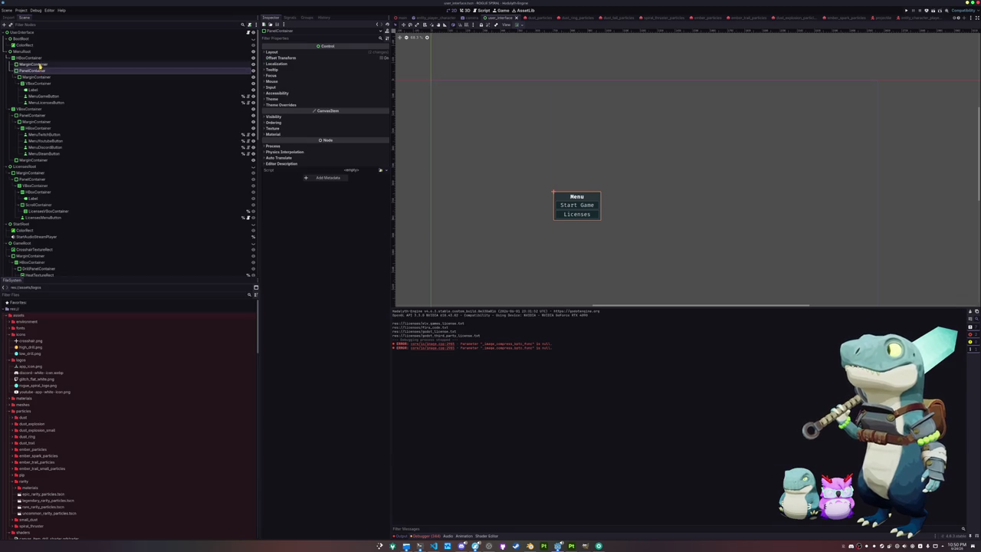
click(40, 57)
right_click(44, 58)
click(53, 61)
text(vbox)
key(Return)
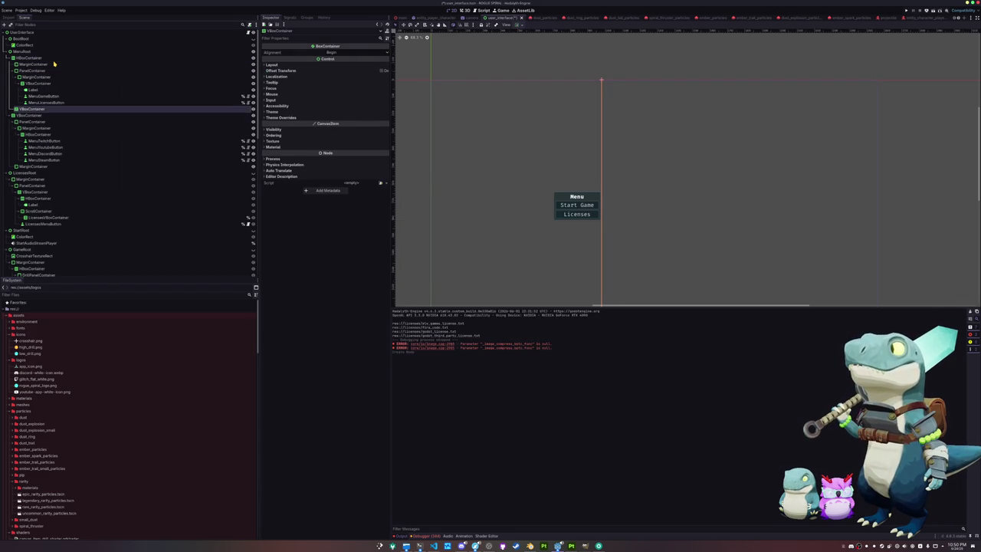
key(ctrl+z)
click(23, 52)
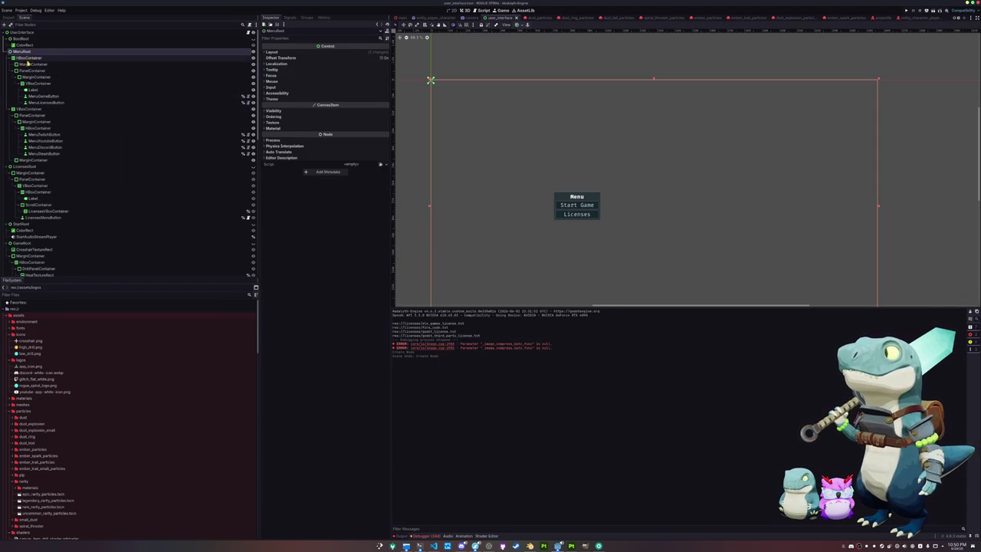
right_click(33, 52)
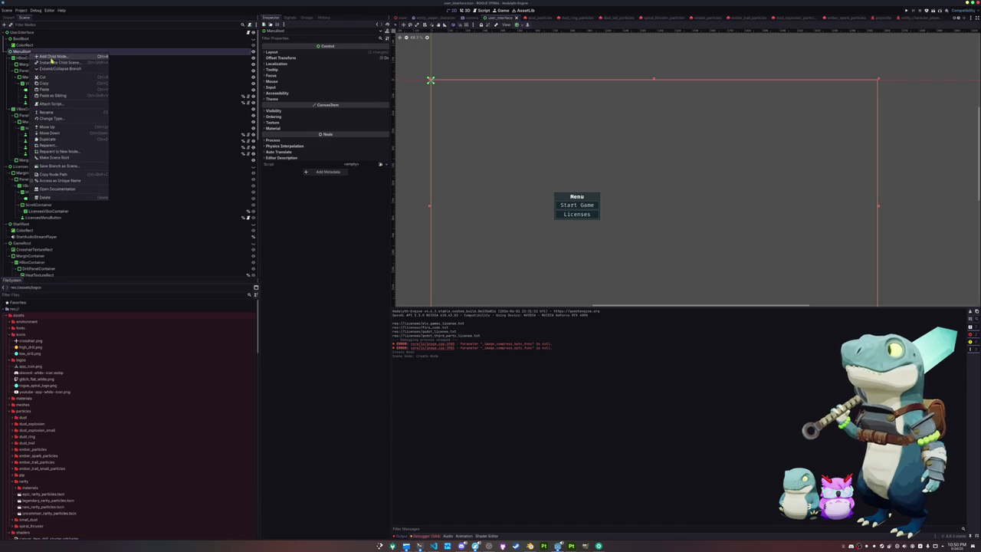
Add a VBoxContainer as MenuRoot's first child and give it an anchor preset.
click(54, 57)
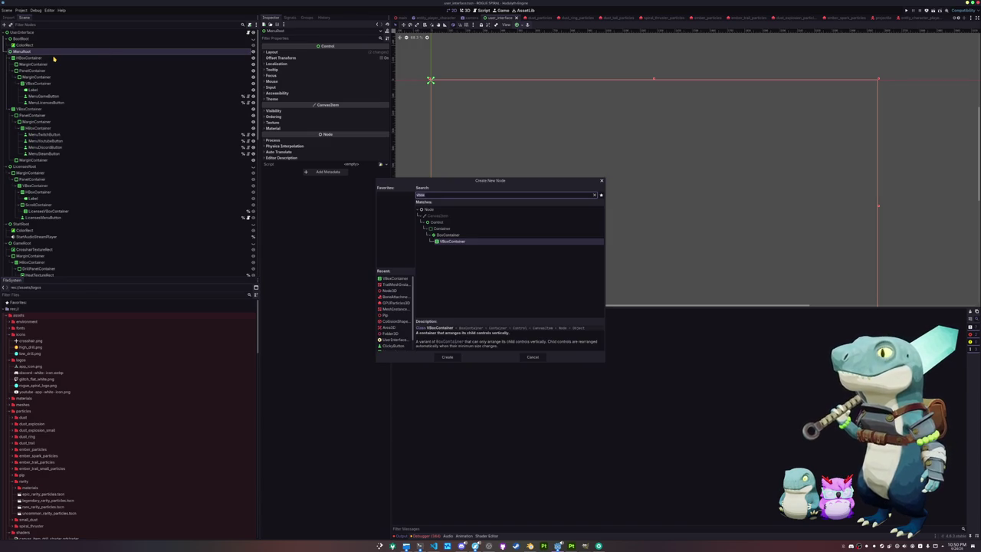
key(Return)
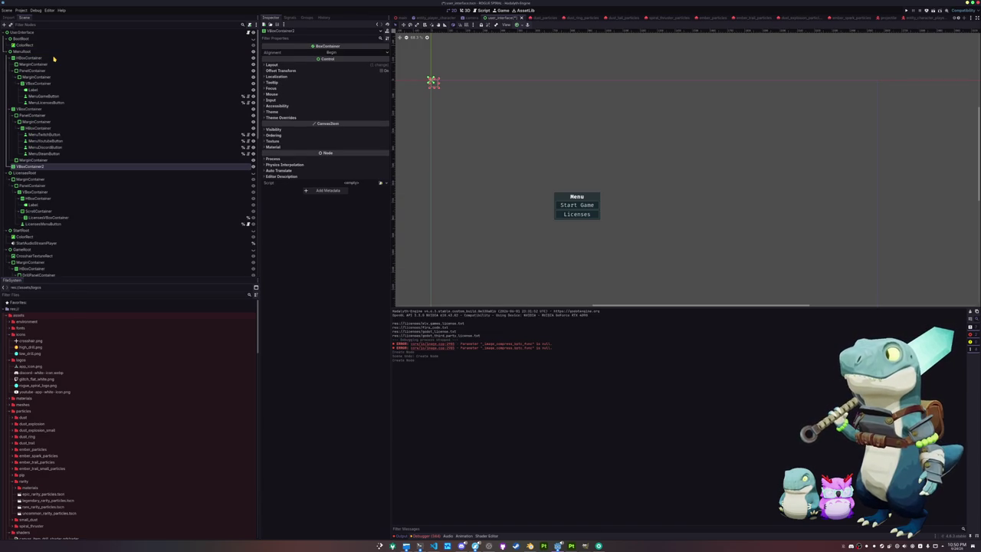
drag(30, 163, 29, 55)
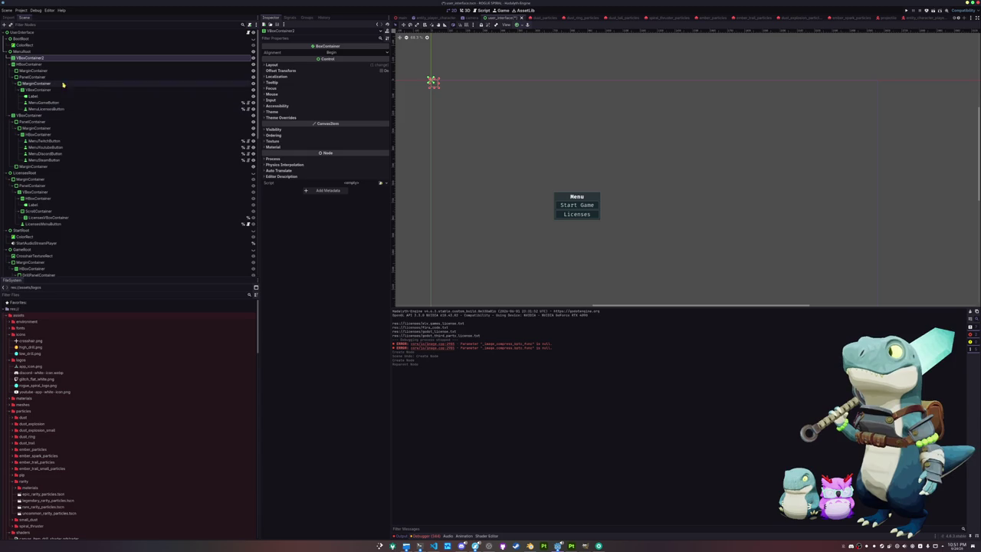
scroll(459, 119, down, 1)
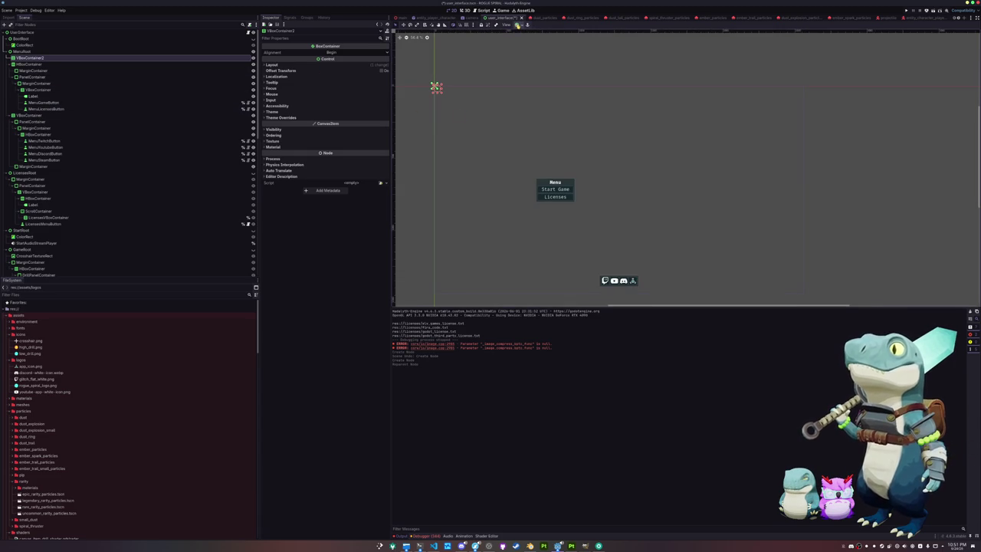
click(516, 24)
click(527, 49)
click(54, 166)
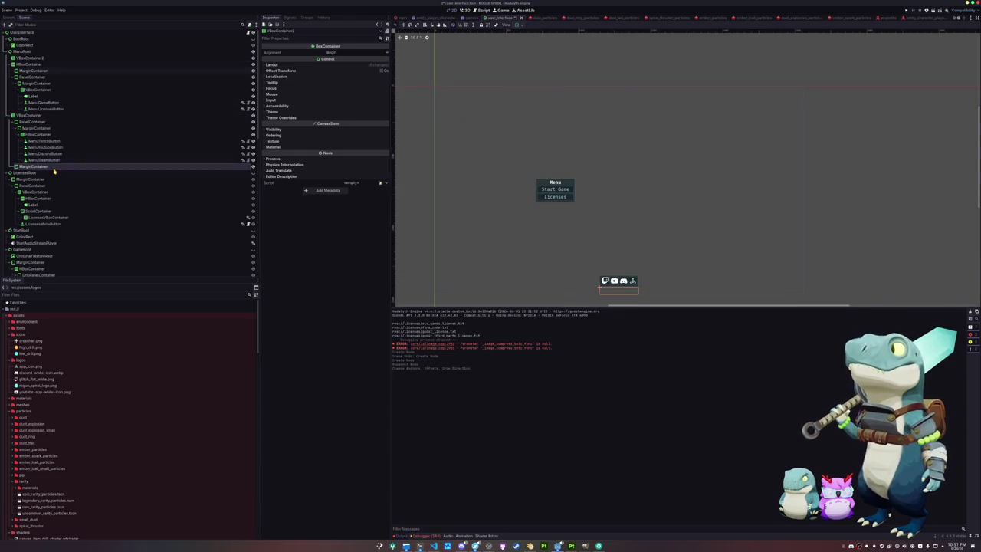
Paste a MarginContainer into the new container and rename the container LogoVBoxContainer.
click(65, 60)
key(ctrl+v)
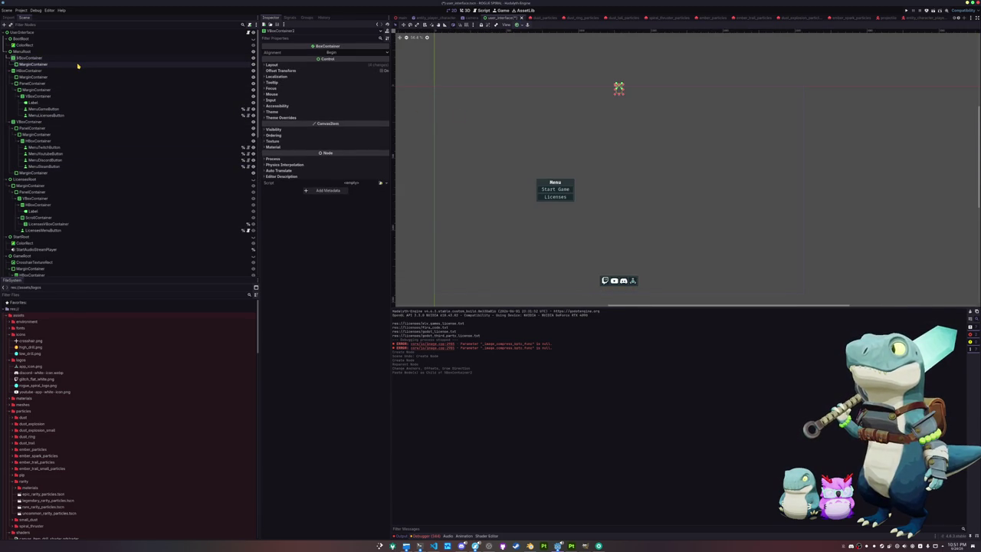
text(go)
key(Return)
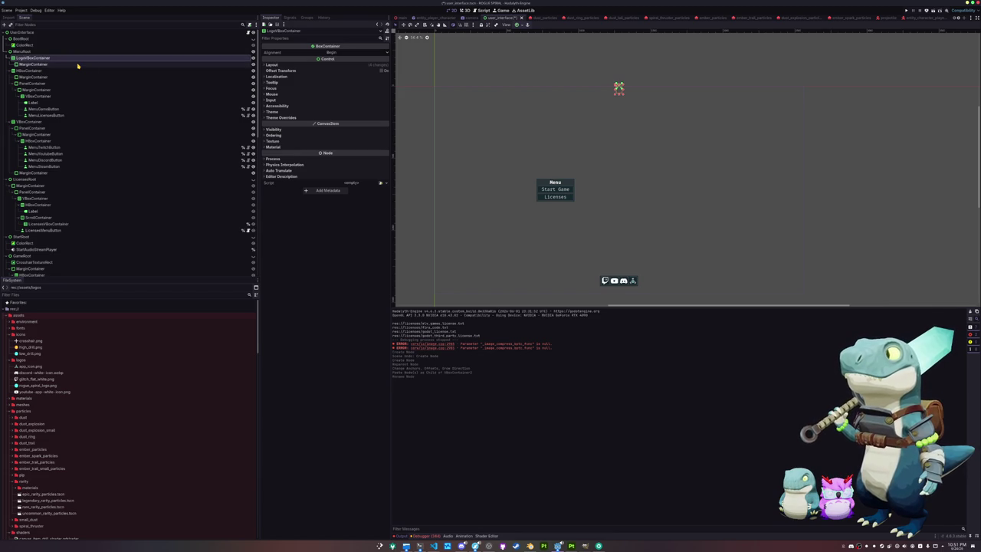
Add a TextureRect child under LogoVBoxContainer.
click(66, 64)
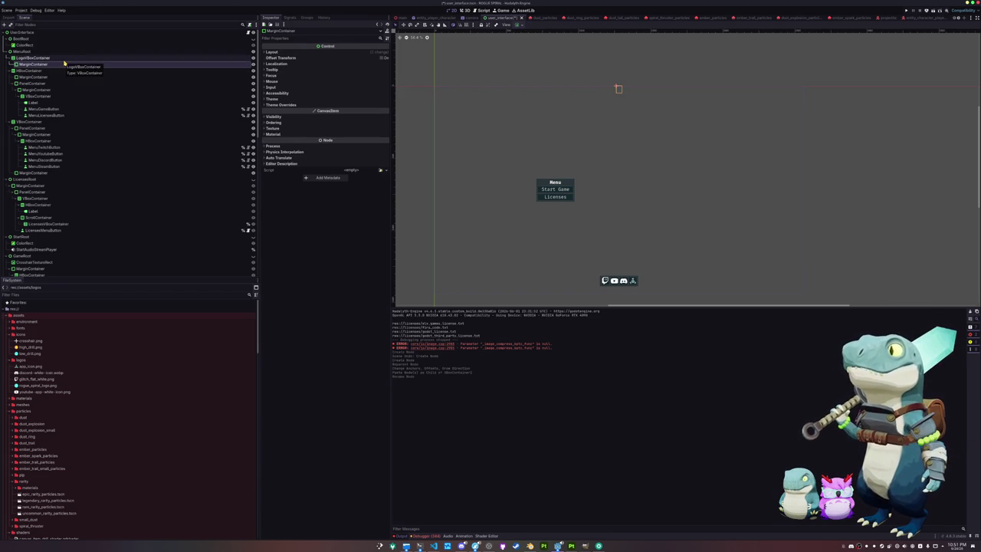
click(66, 59)
right_click(66, 59)
click(87, 64)
text(text)
key(Down)
key(Down)
key(Down)
key(Return)
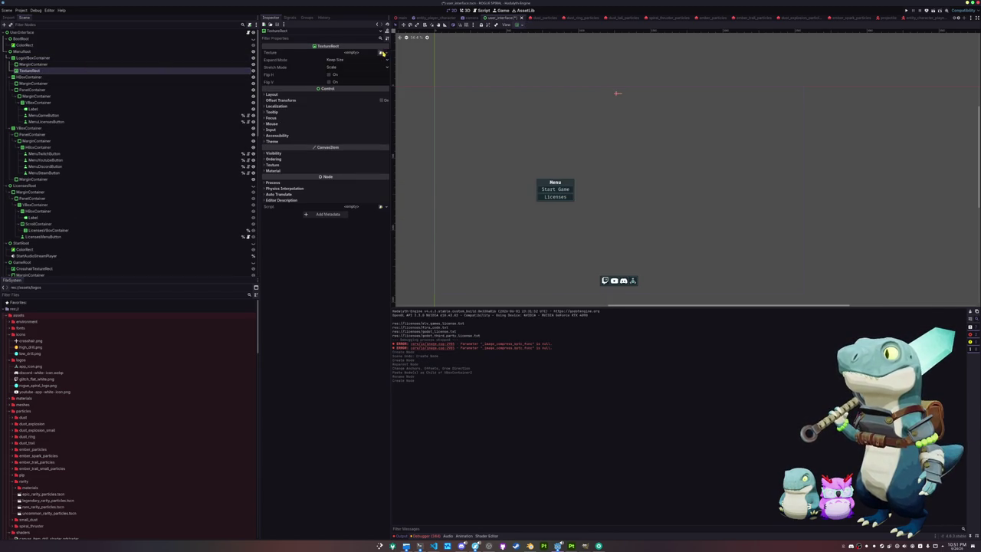
Assign logo.png as the TextureRect's texture, fit it to height, and set a 300 minimum height.
click(380, 53)
text(logo)
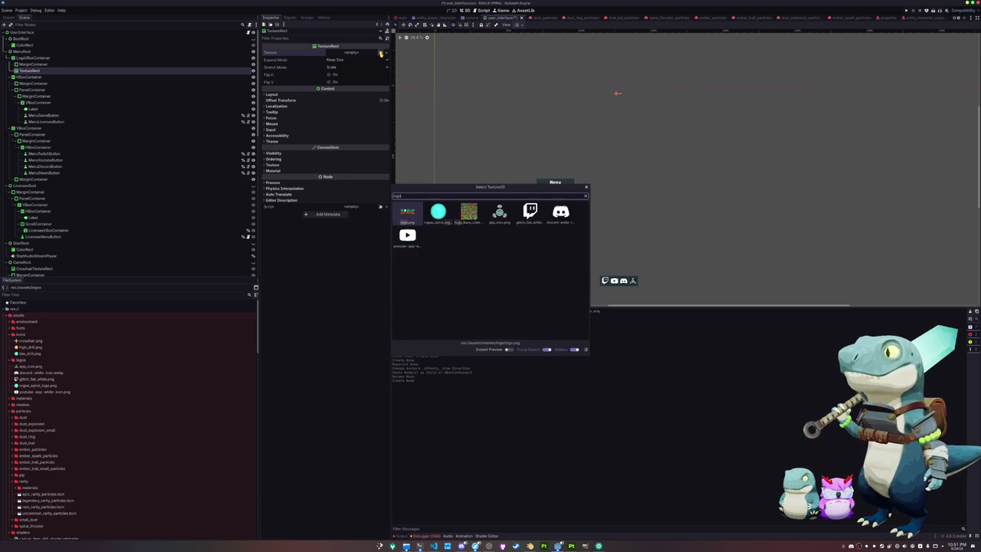
key(Return)
click(341, 69)
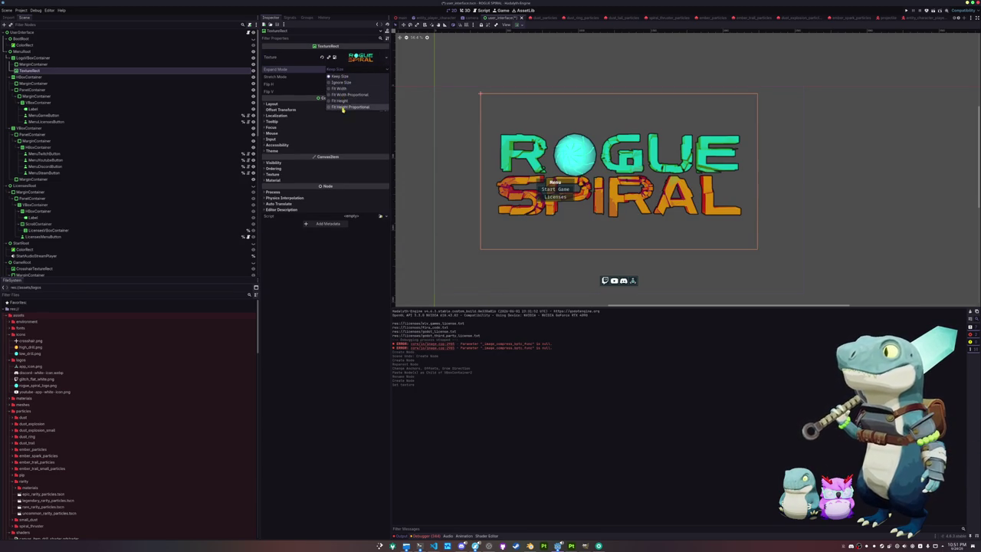
click(340, 101)
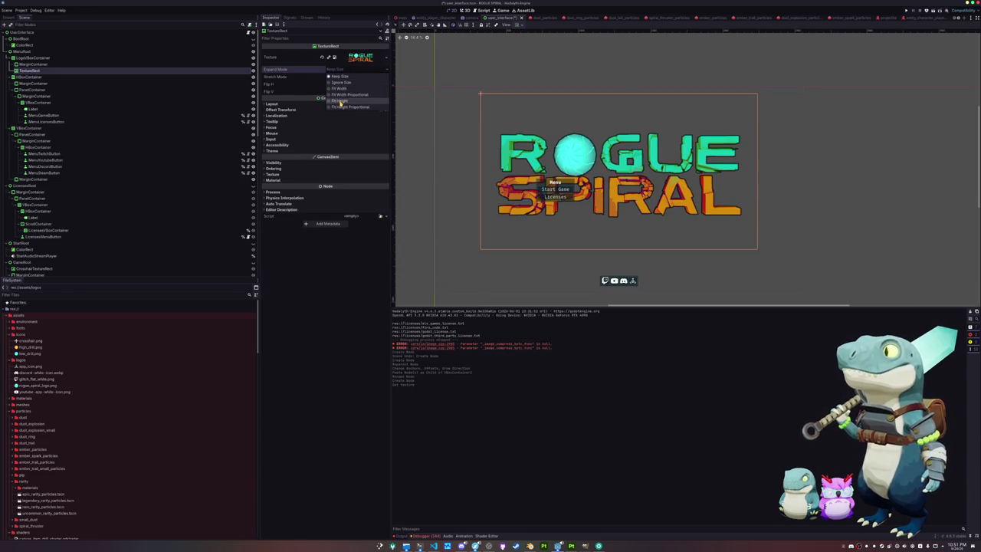
click(314, 105)
drag(335, 129, 334, 132)
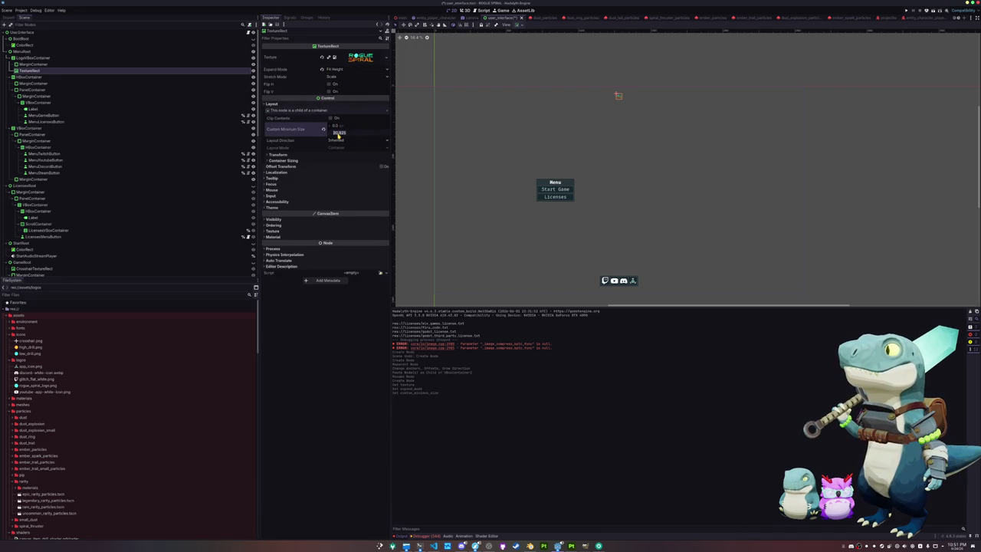
text(300)
key(Return)
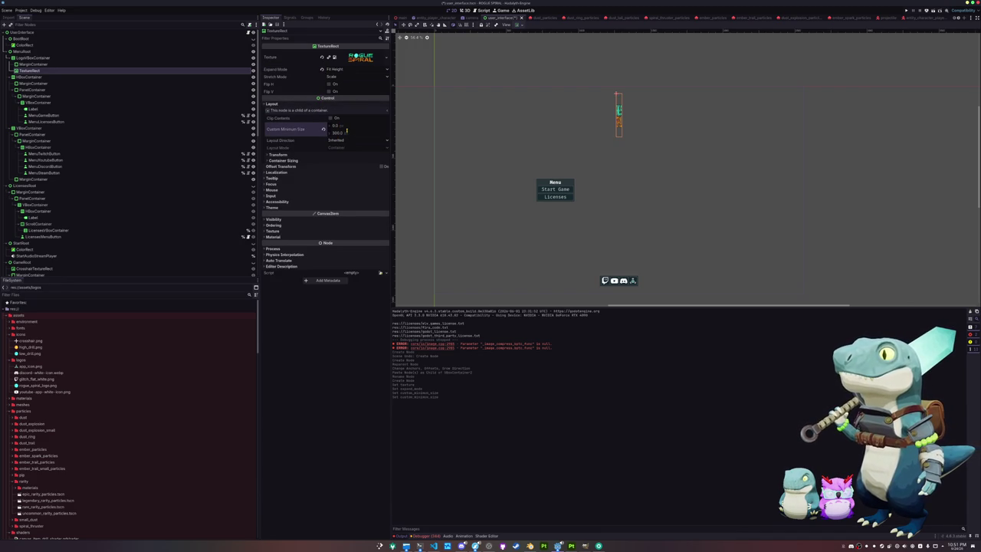
Try expand and stretch options, settling on Stretch Mode Keep Aspect Centered for the logo.
click(339, 69)
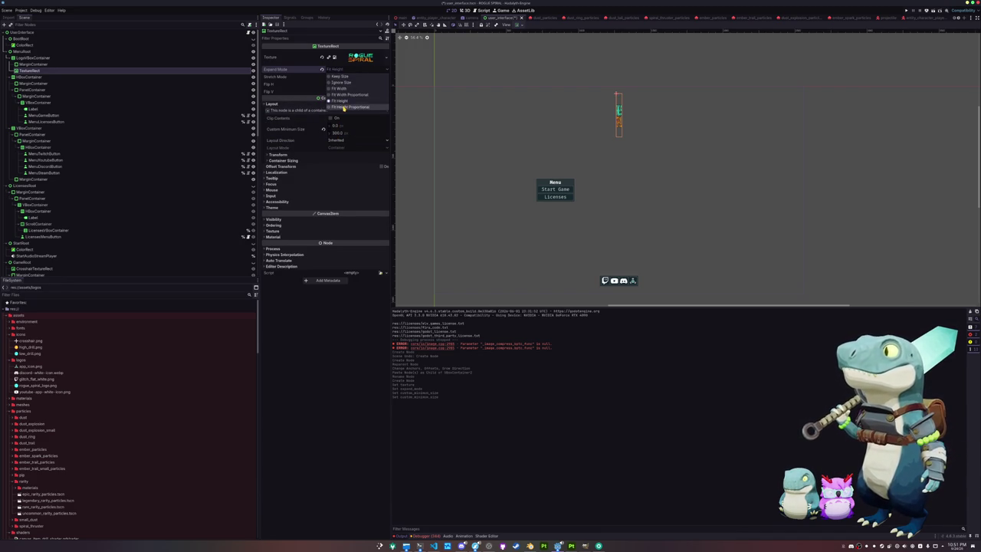
click(343, 109)
click(347, 77)
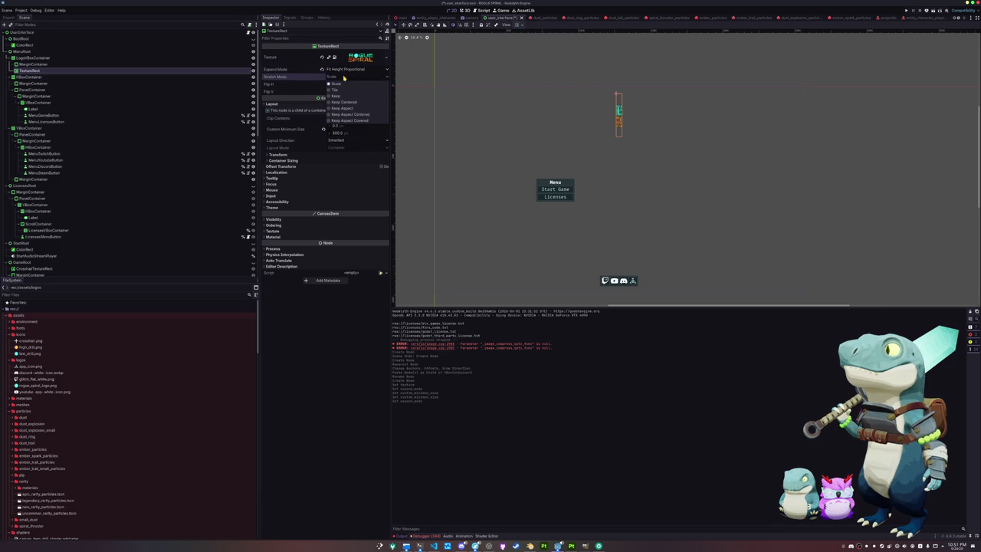
click(348, 114)
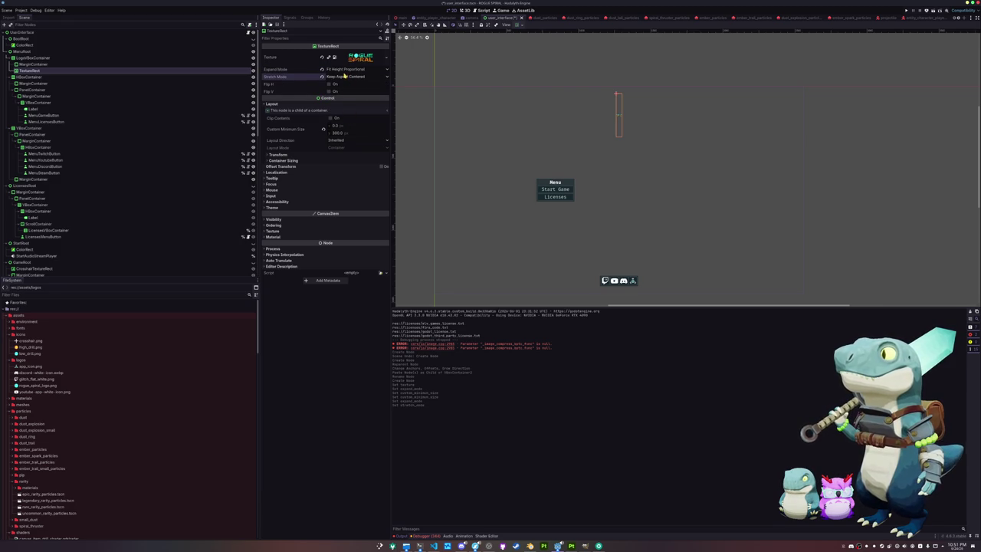
click(345, 75)
click(347, 120)
click(342, 70)
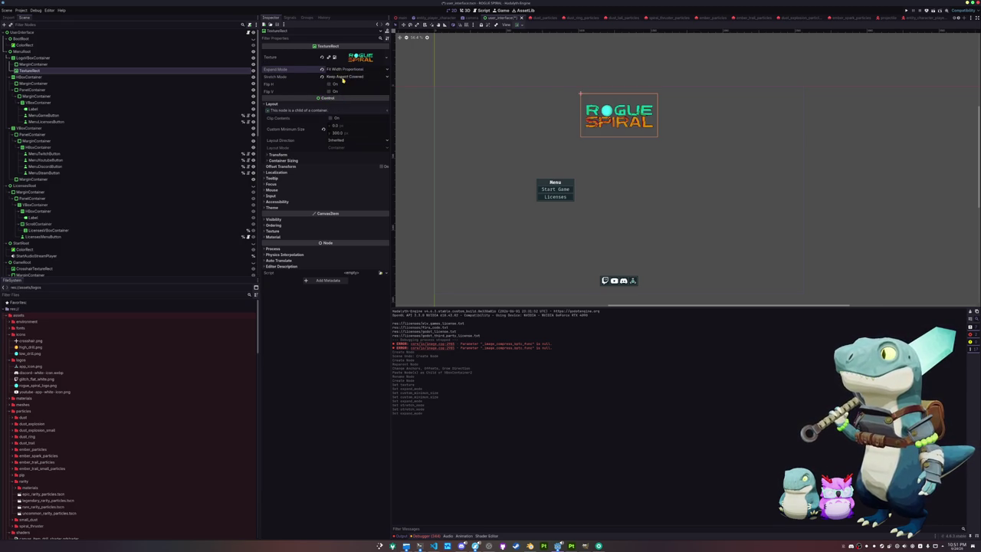
click(343, 78)
click(349, 114)
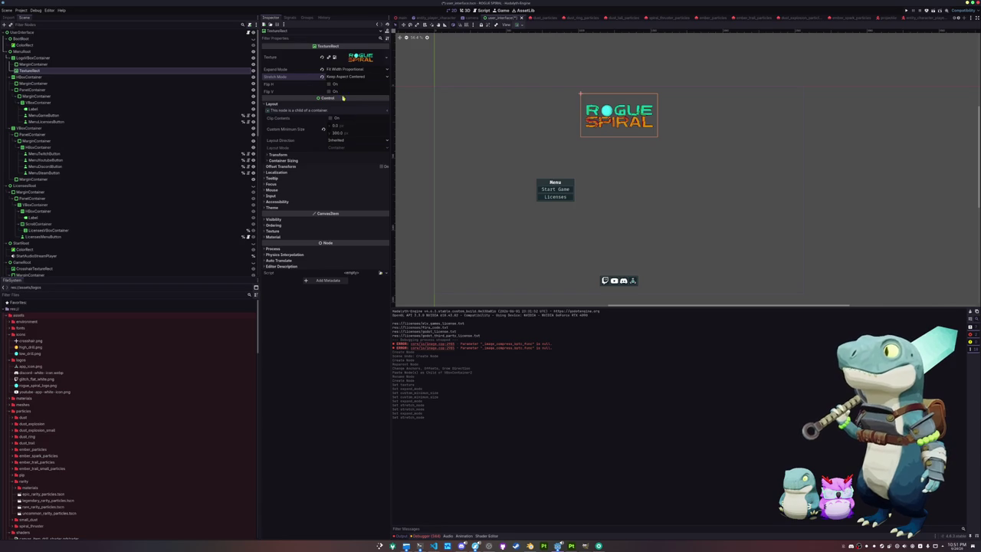
Raise the logo's Custom Minimum Size height to 600 and run the game with F5.
click(343, 133)
text(00)
key(Return)
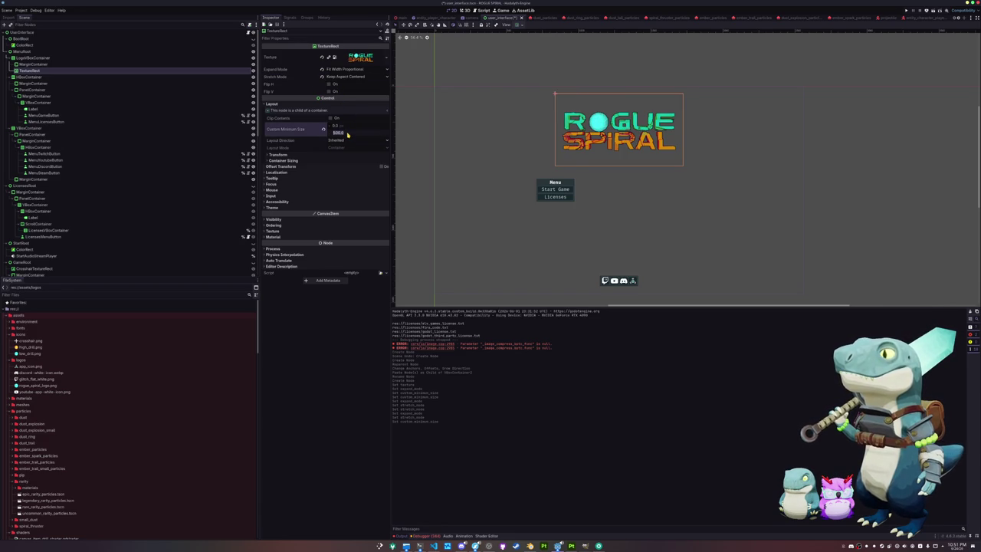
key(Return)
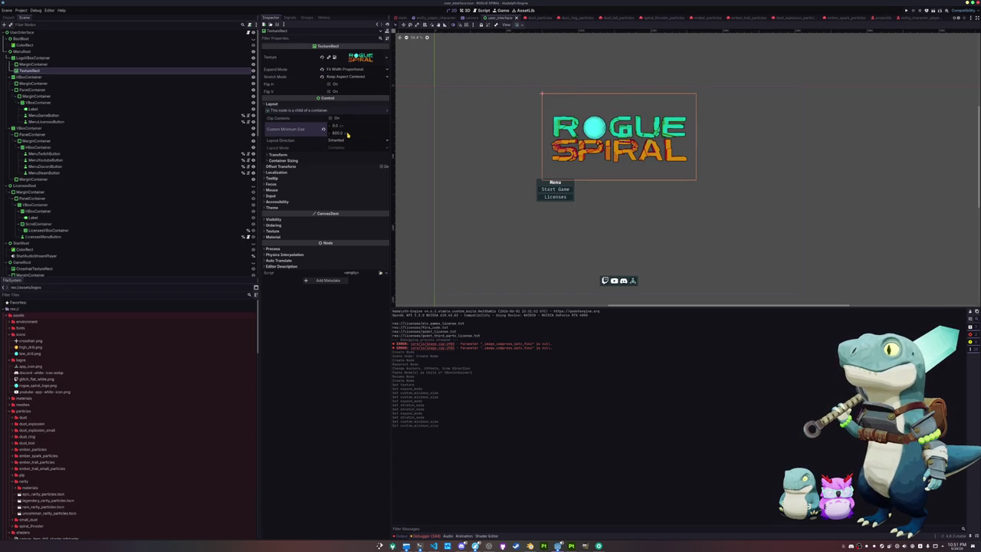
click(412, 150)
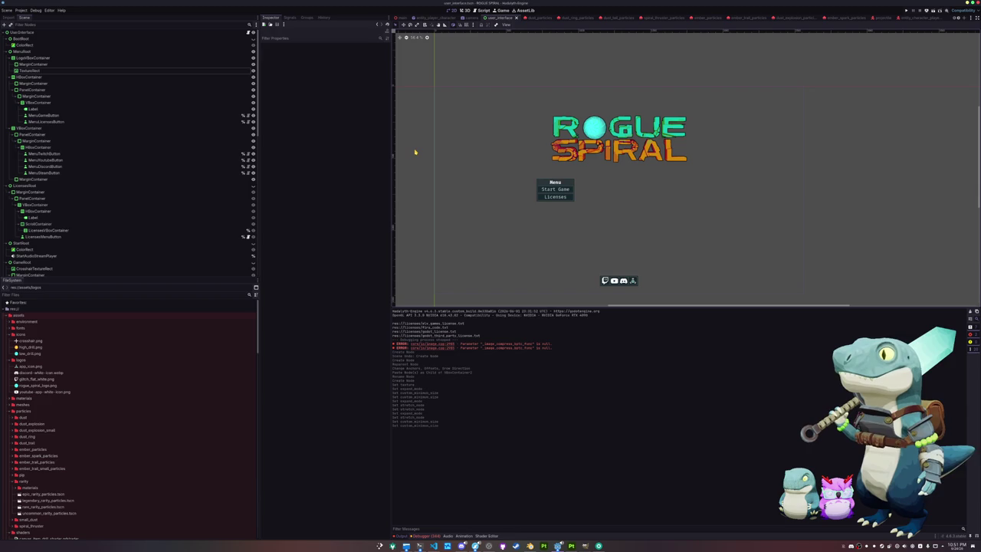
click(583, 153)
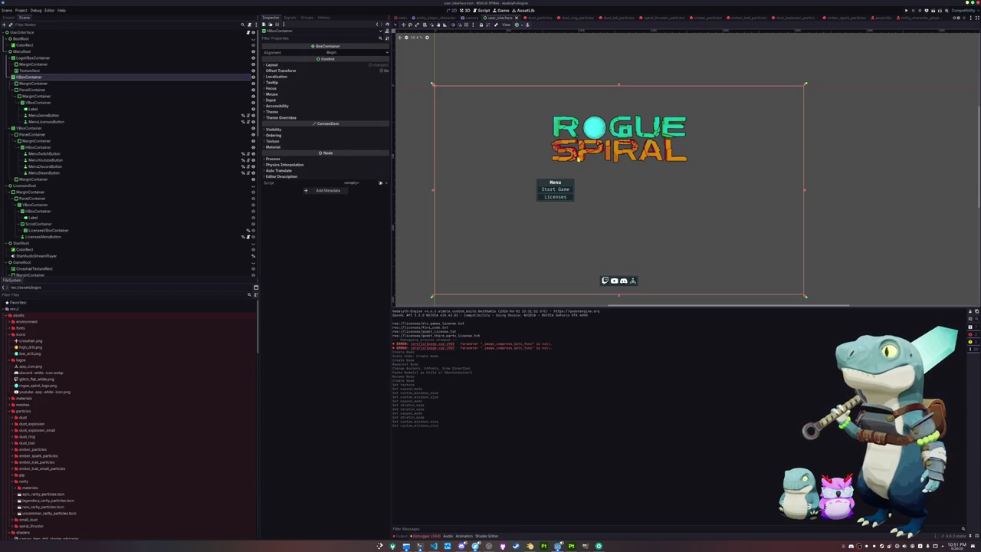
click(542, 75)
key(F5)
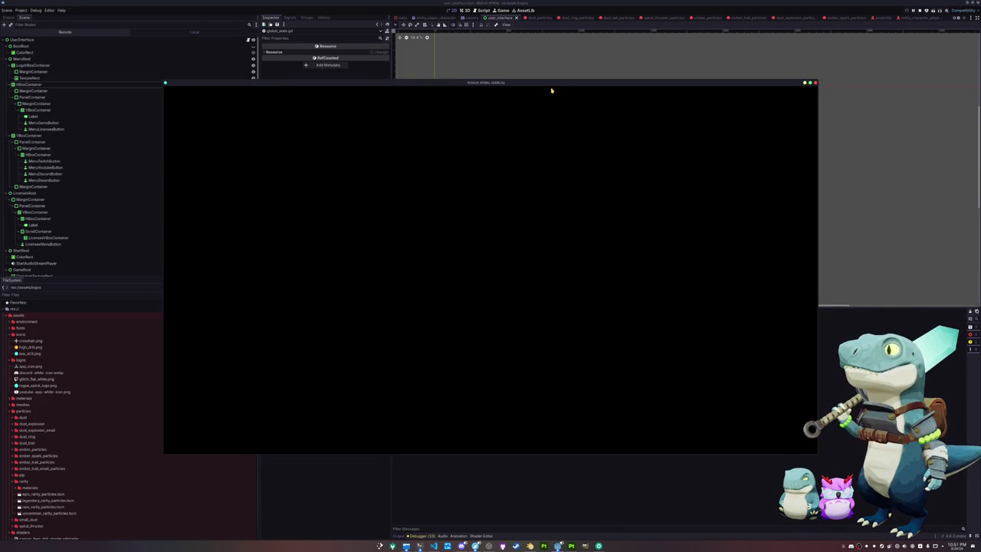
Open the running game's Licenses screen, scroll its text, return to the menu, and close the game.
drag(525, 82, 663, 155)
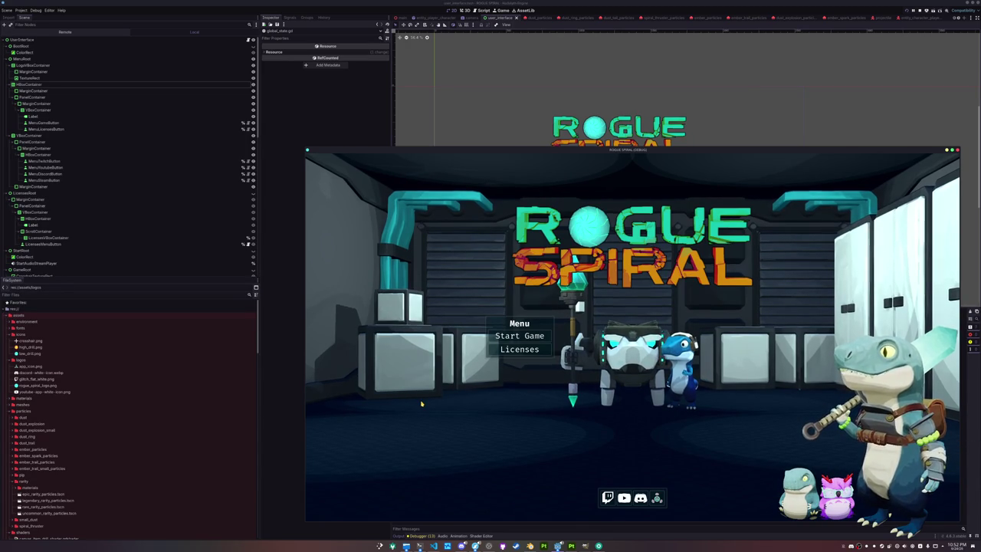
click(522, 344)
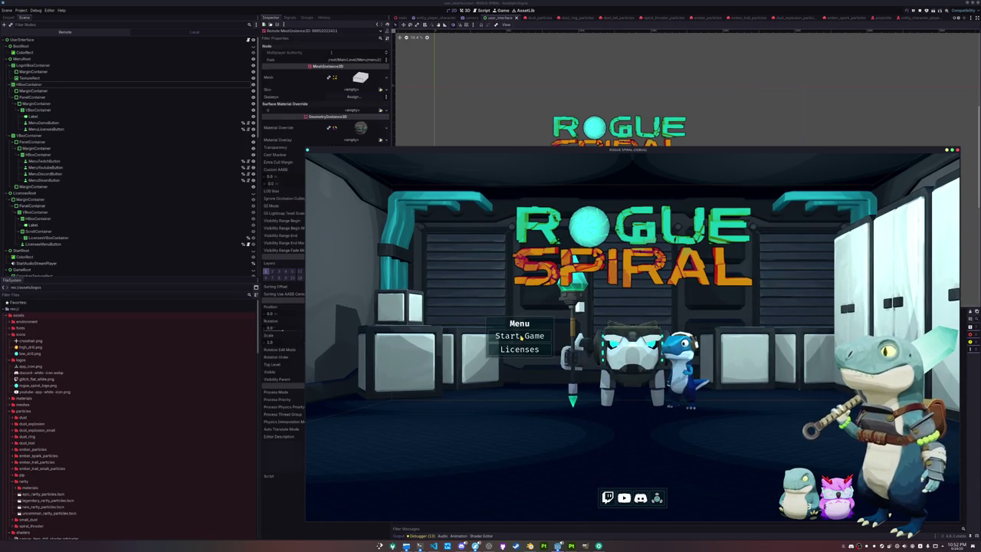
click(503, 10)
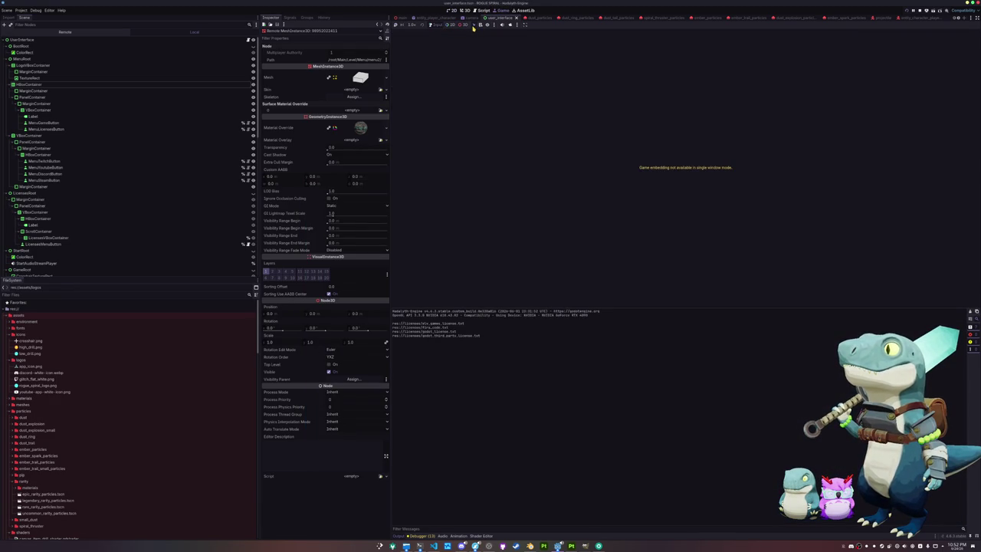
key(alt+Tab)
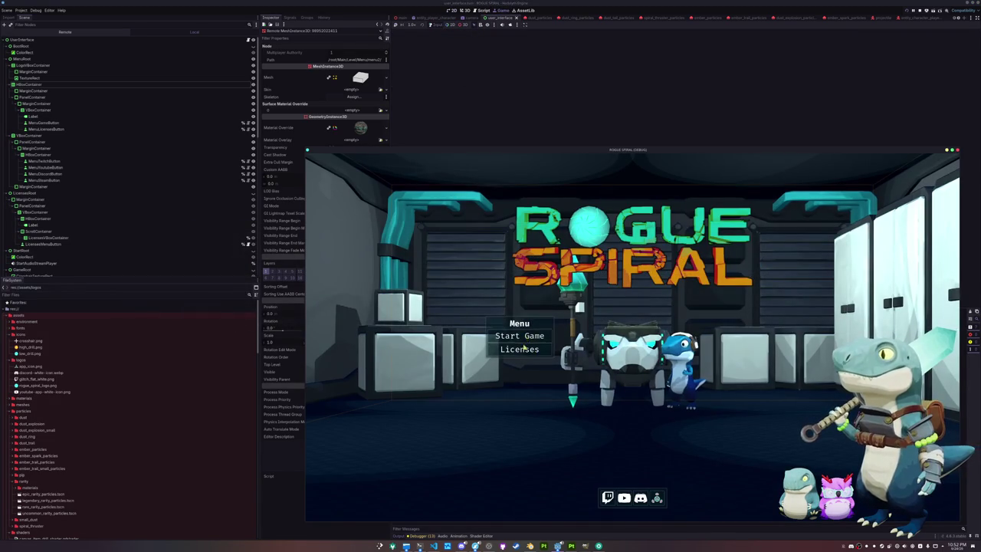
click(521, 350)
scroll(654, 374, down, 10)
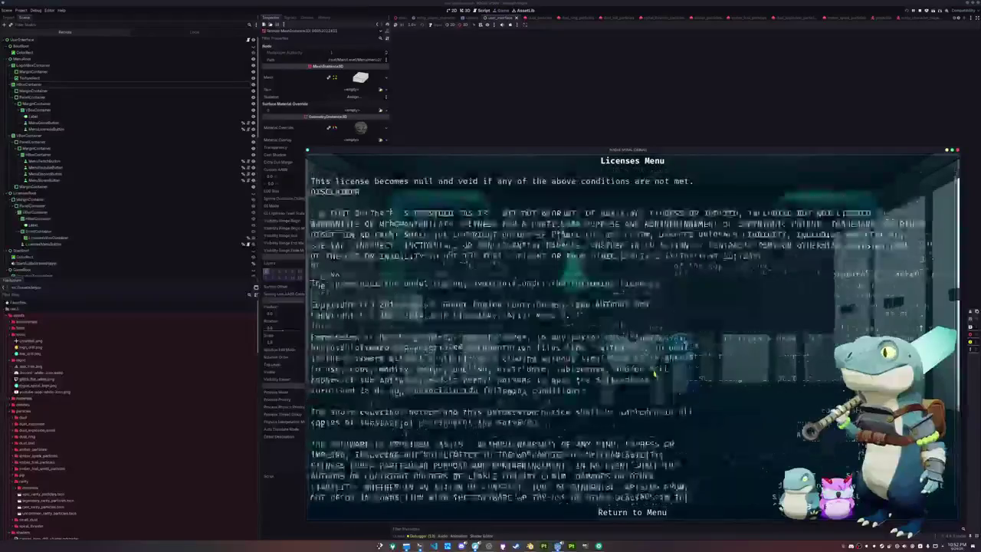
scroll(653, 374, up, 10)
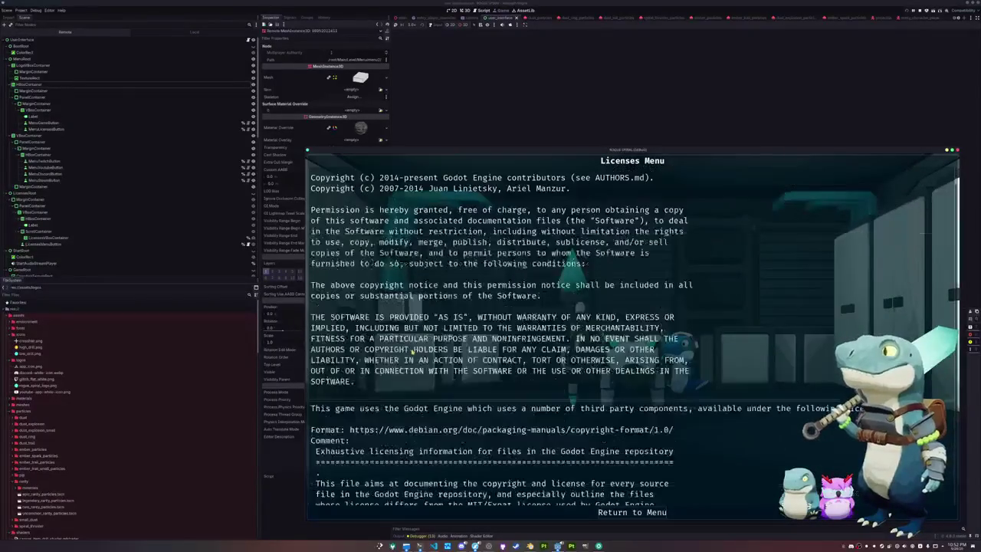
scroll(434, 400, down, 5)
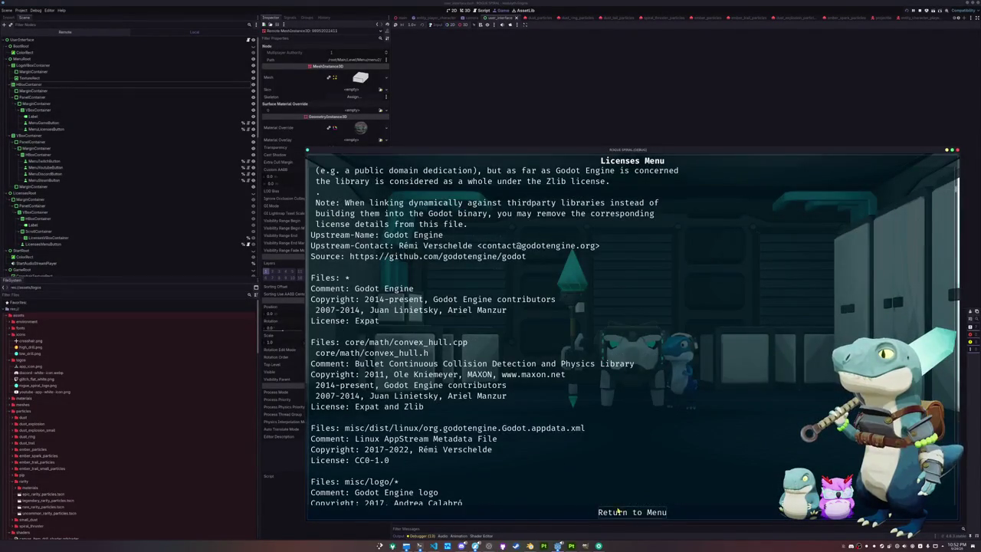
click(617, 510)
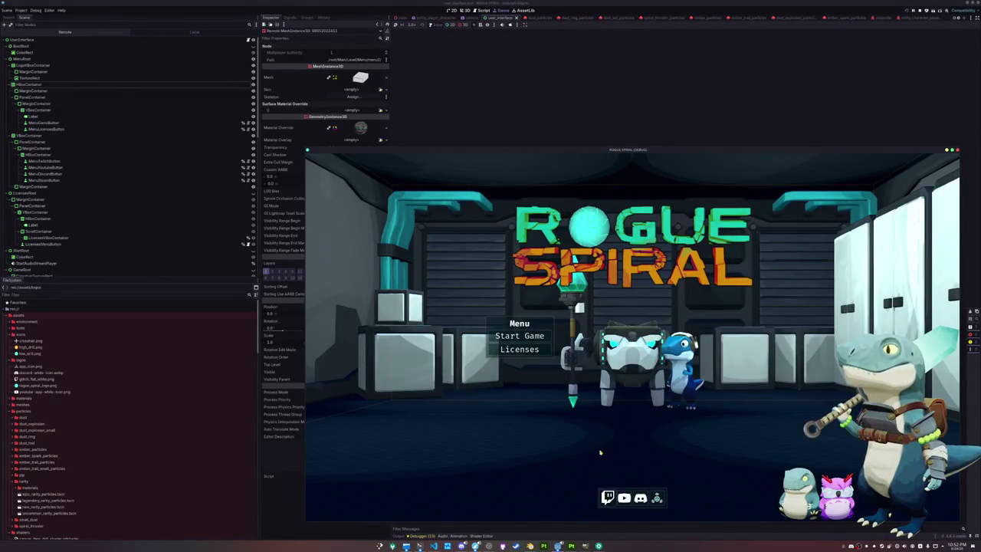
click(956, 151)
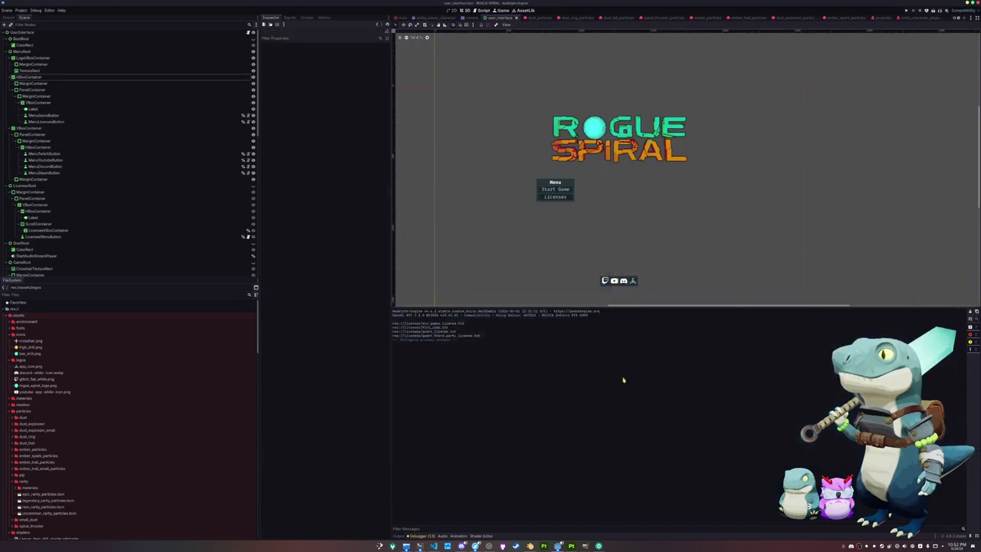
Open todo.txt in nano and add an indented "[X] Added a logo" line under Menu.
click(420, 546)
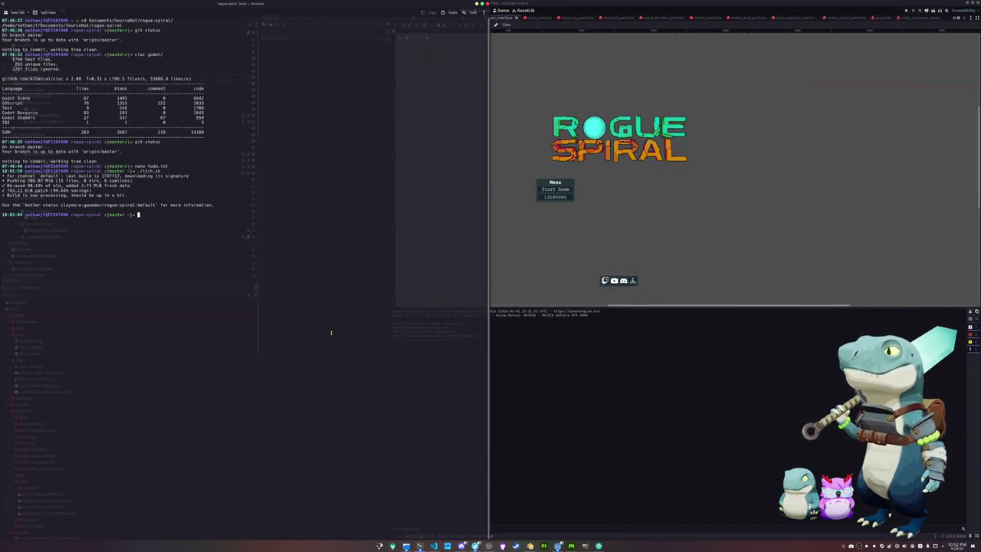
text(nano todo.txt)
key(Return)
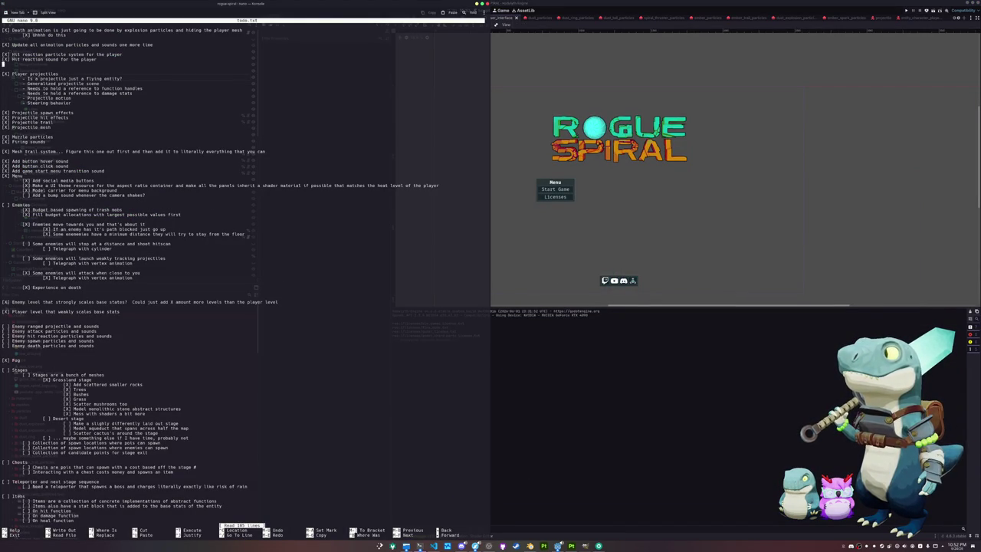
click(3, 161)
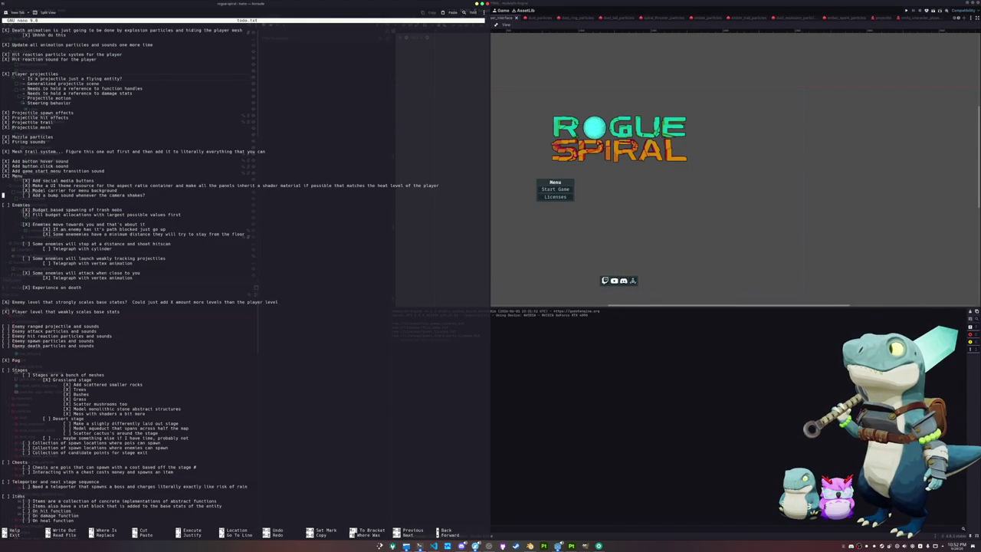
key(Return)
key(Tab)
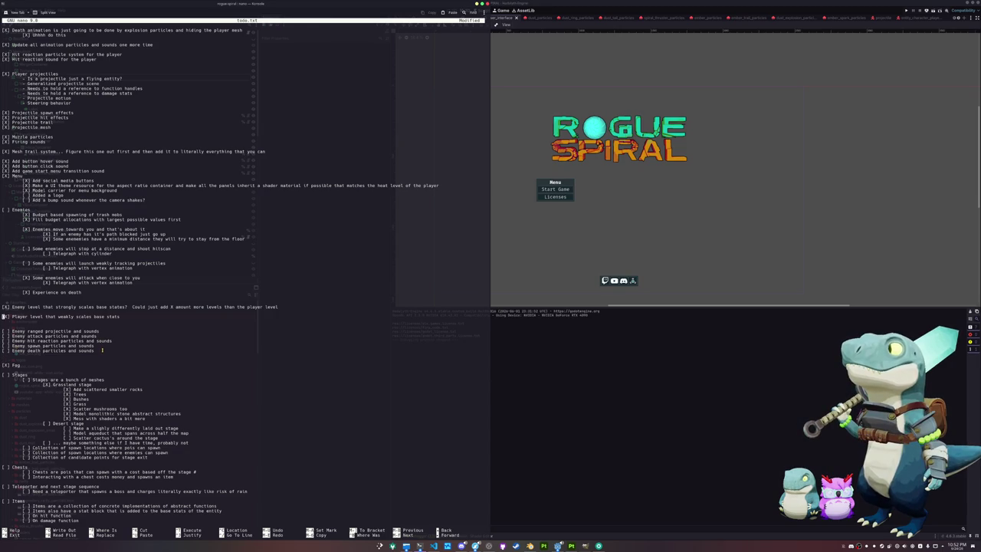
click(559, 395)
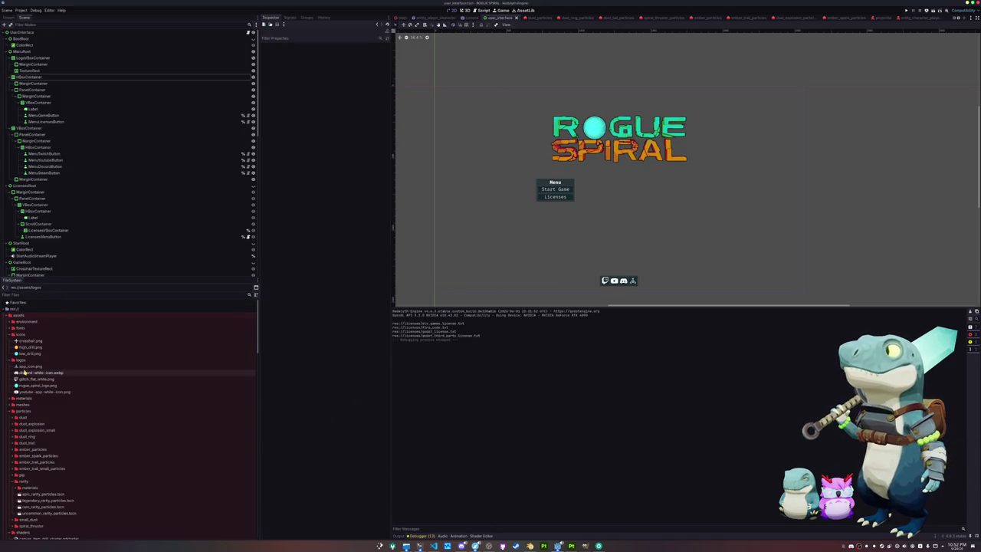
Browse the multi_mesh_placer and trail_mesh_instance_3d folders in the FileSystem dock.
scroll(25, 384, down, 15)
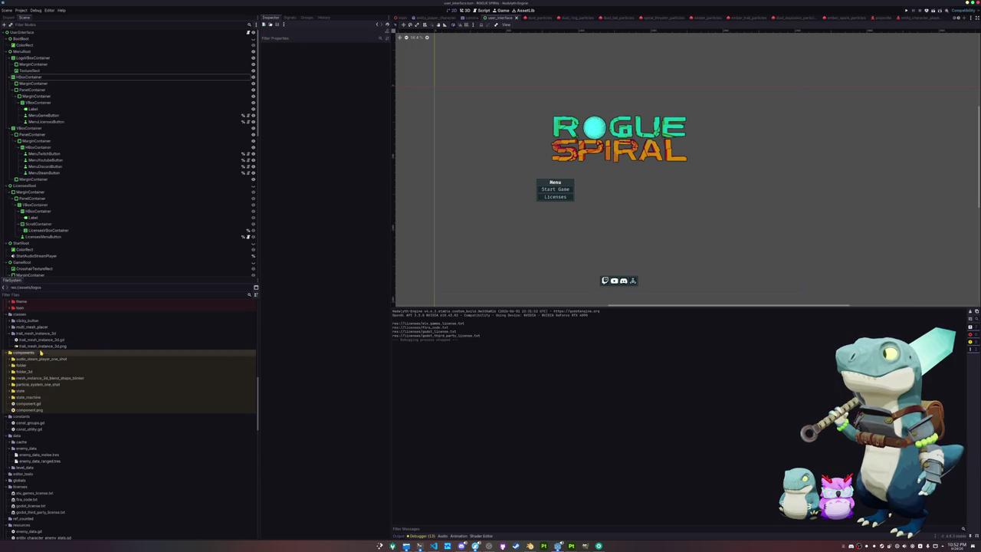
double_click(46, 327)
double_click(48, 326)
click(46, 333)
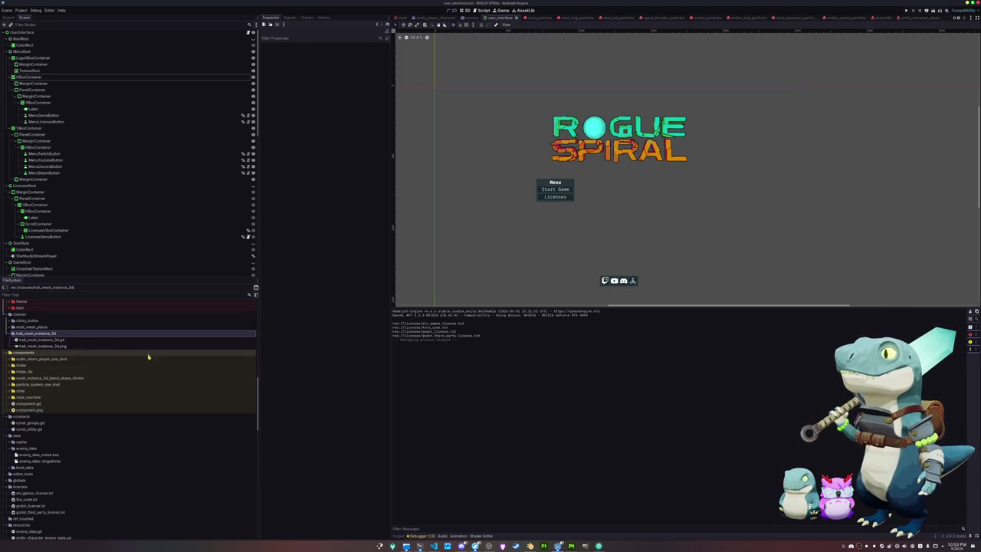
mouse_move(499, 269)
mouse_down()
mouse_move(527, 247)
mouse_move(540, 263)
mouse_up()
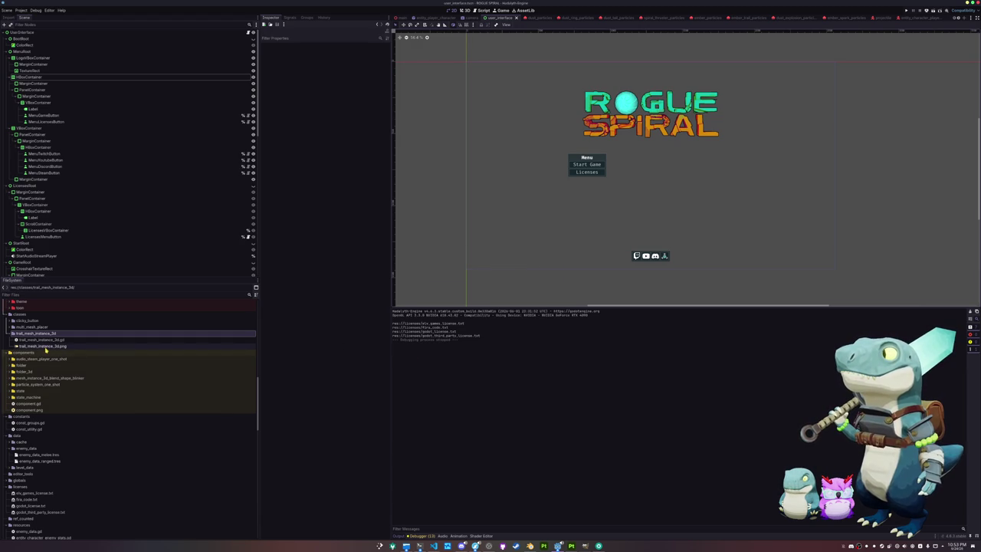
scroll(23, 399, down, 4)
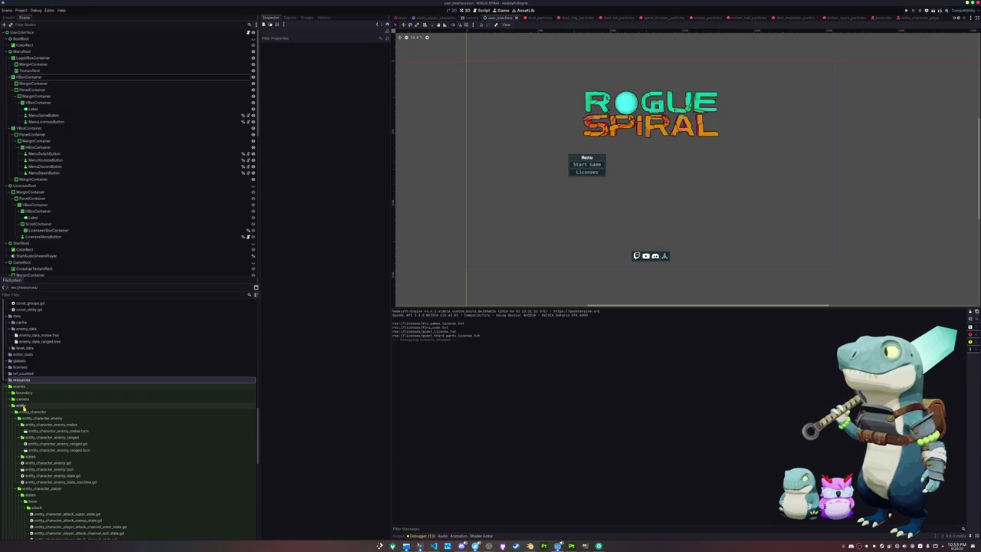
scroll(35, 409, down, 2)
scroll(35, 408, down, 3)
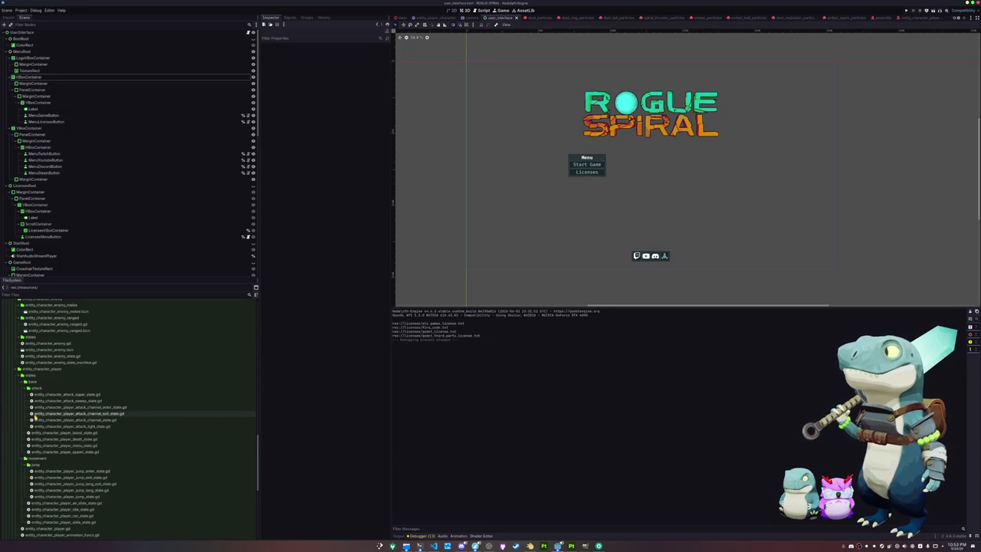
Collapse the attack states, entity_character_enemy, entity_character_player and entity_character folders, then expand projectile.
double_click(37, 388)
click(38, 394)
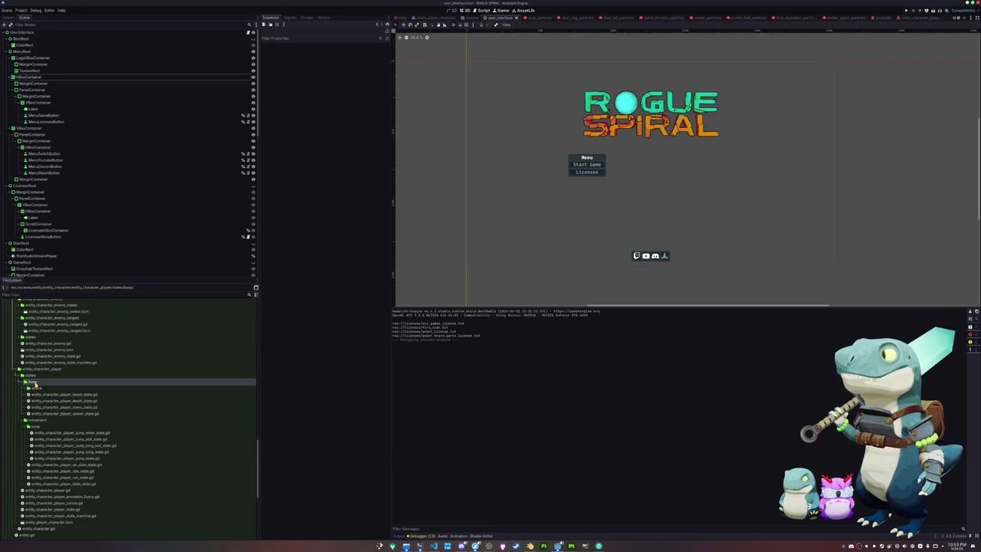
scroll(34, 414, down, 6)
scroll(29, 425, down, 1)
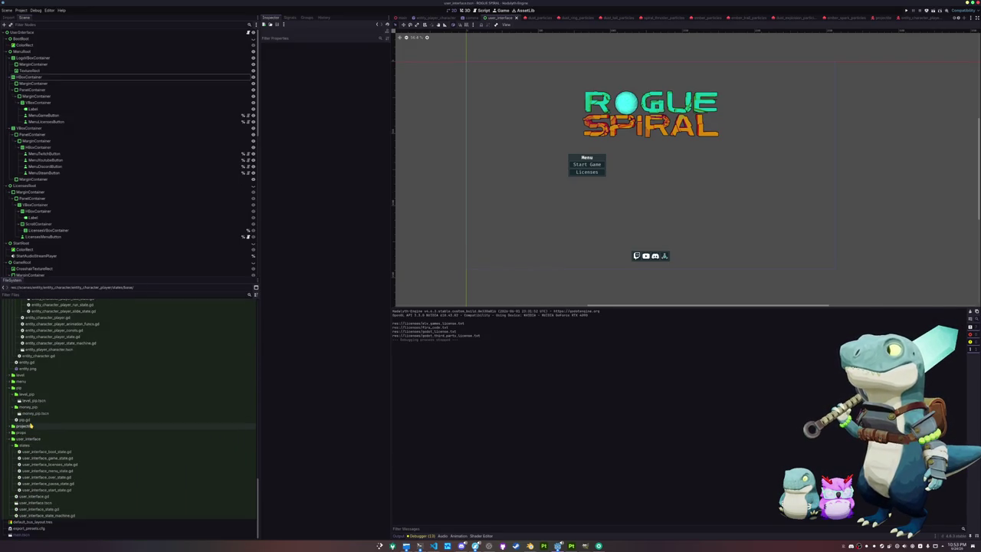
scroll(29, 421, up, 10)
click(27, 398)
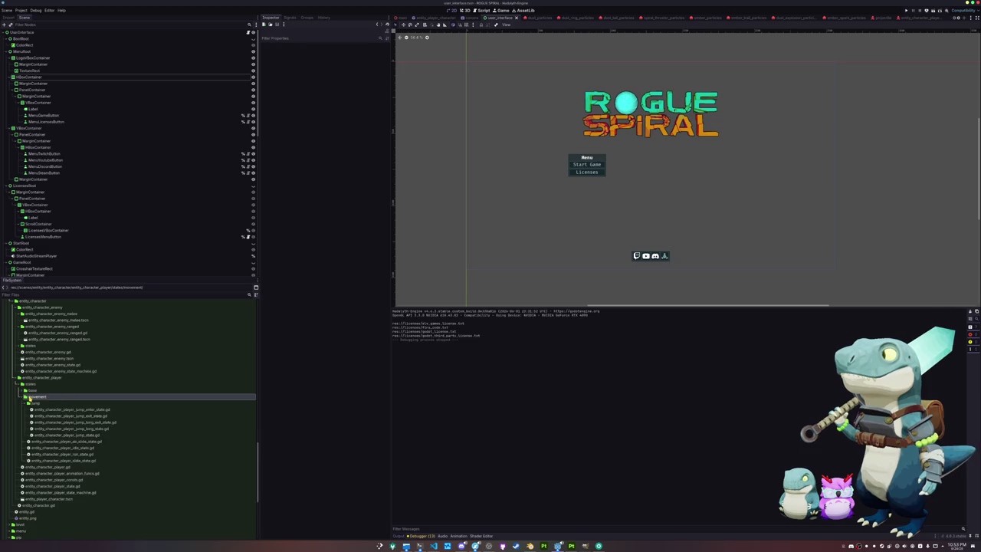
scroll(27, 406, up, 3)
click(26, 406)
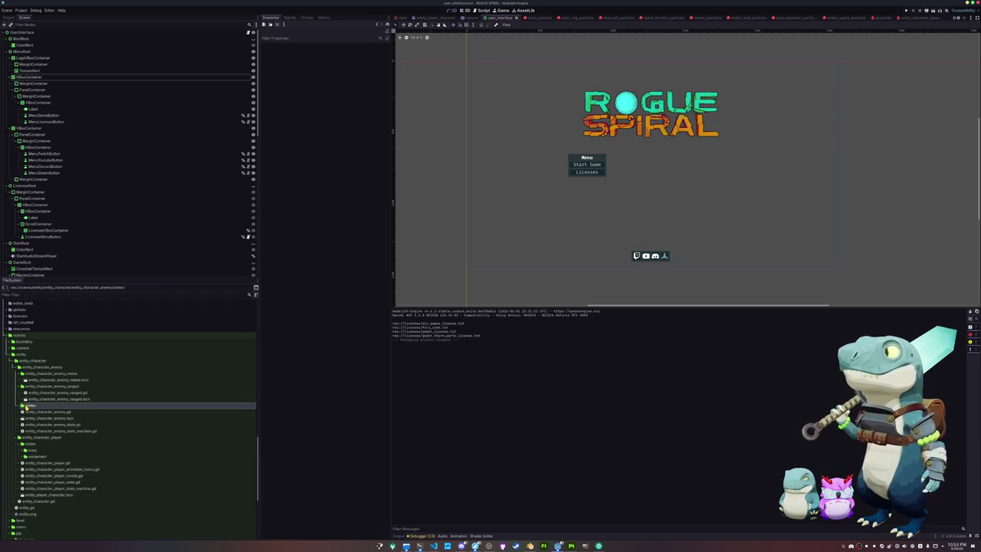
double_click(51, 366)
double_click(40, 373)
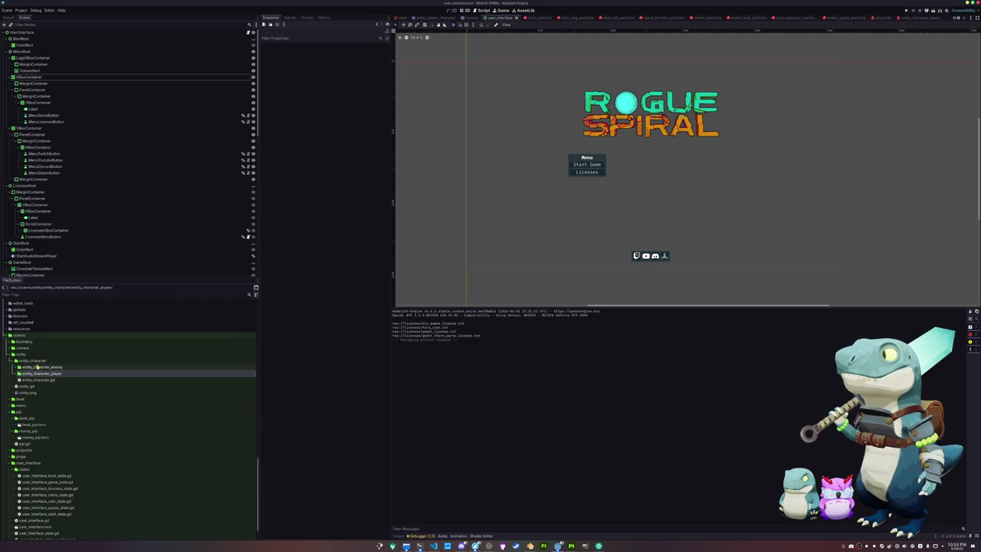
double_click(36, 362)
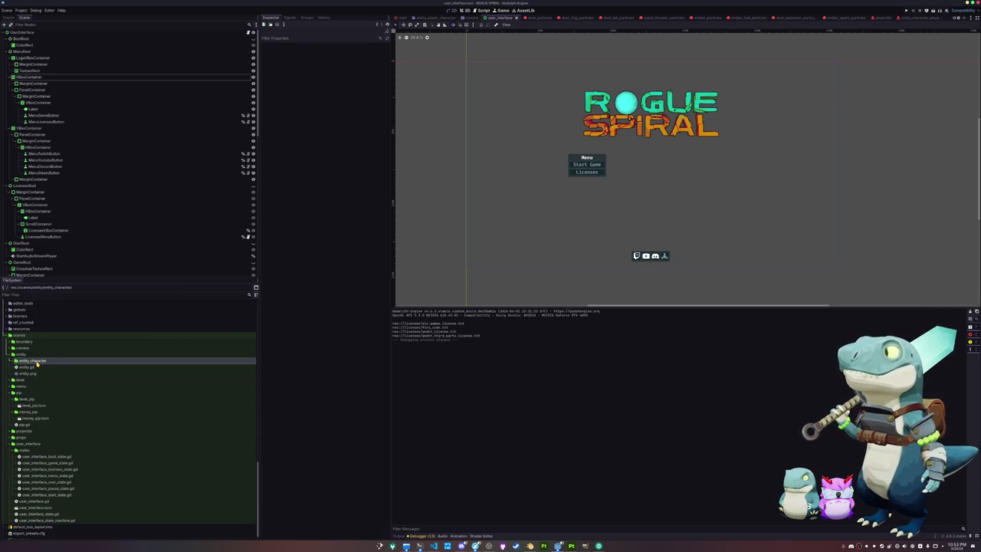
double_click(25, 431)
scroll(26, 431, down, 2)
Duplicate the entity_character_player_projectile folder as entity_character_enemy_projectile.
click(44, 408)
key(ctrl+d)
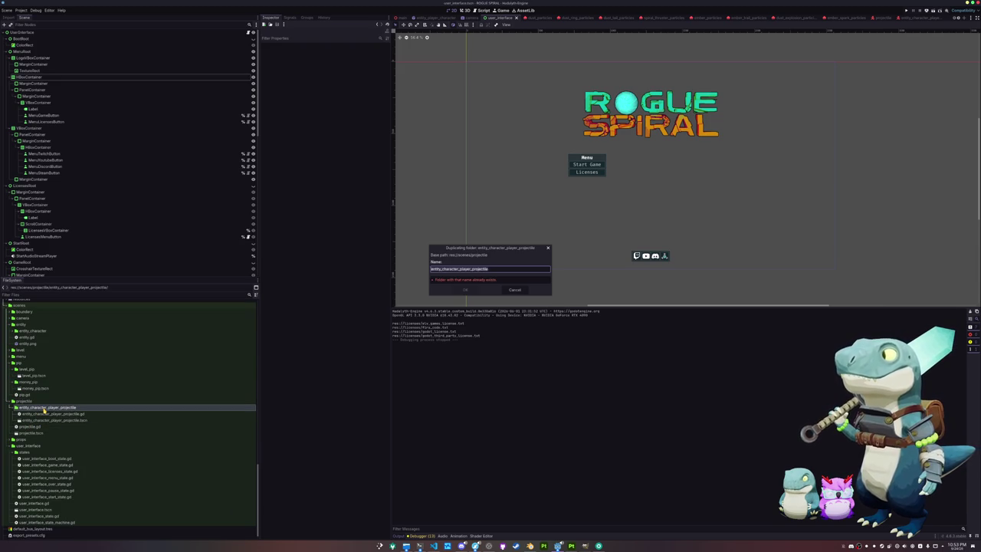
key(End)
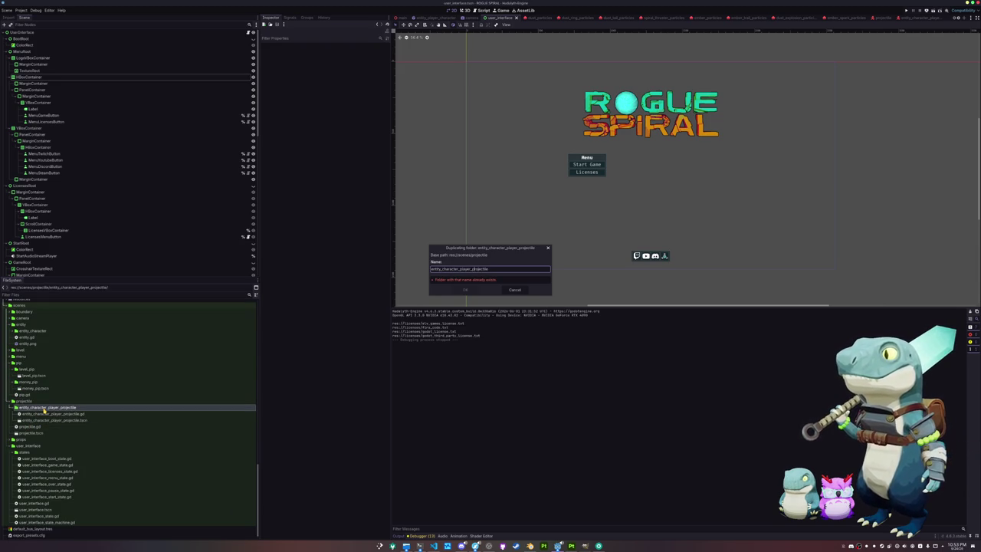
text(enemy)
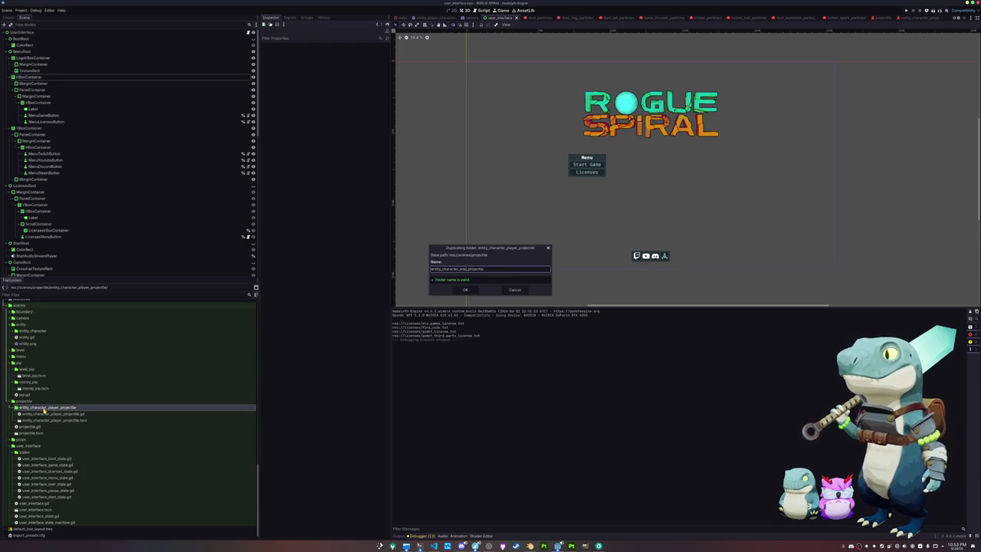
key(Return)
Rename the copied script and scene to entity_character_enemy_projectile.gd and .tscn.
double_click(44, 408)
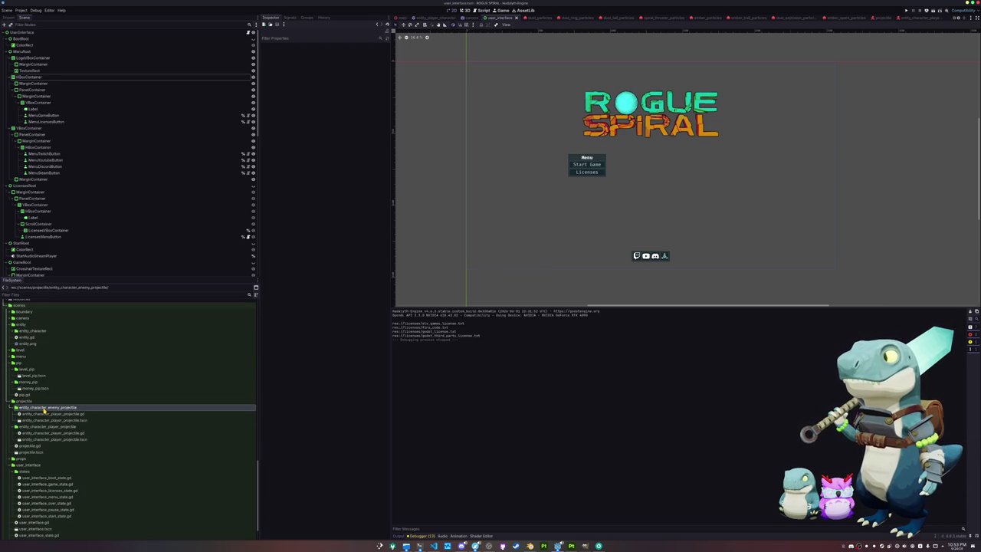
click(46, 414)
key(F2)
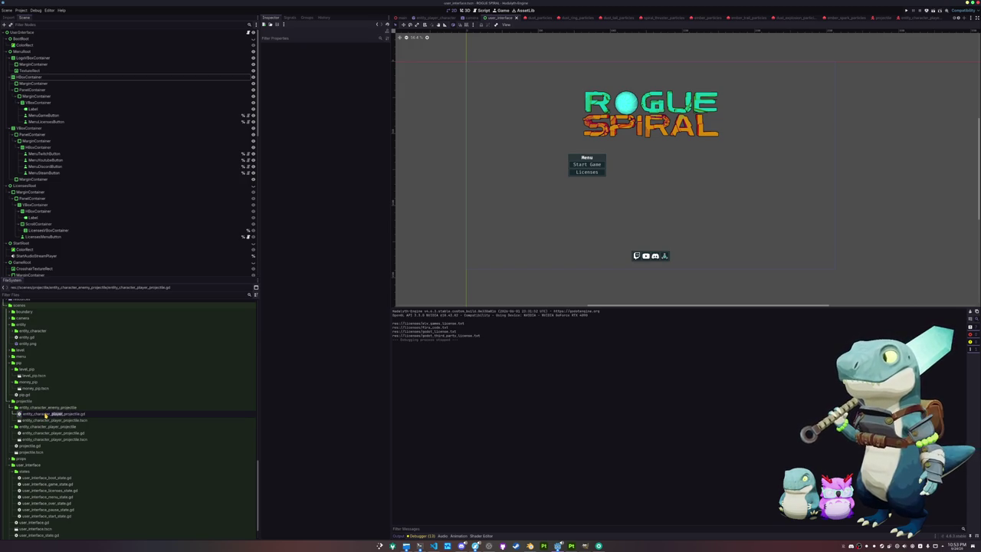
text(enem)
key(Return)
key(Down)
key(F2)
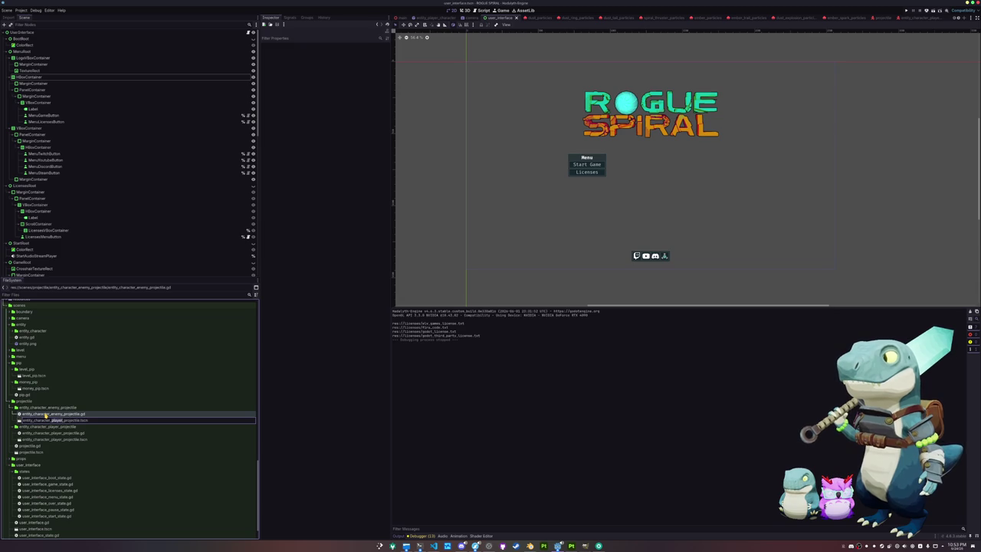
text(y)
key(Return)
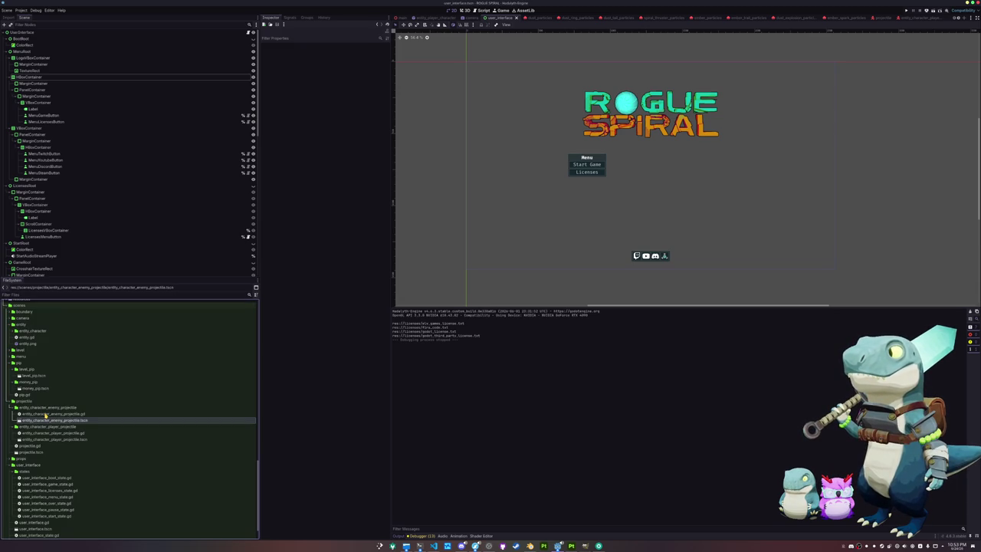
Open entity_character_enemy_projectile.tscn and inspect its Projectile root, CollisionShape3D, ember particles and trail nodes.
double_click(46, 419)
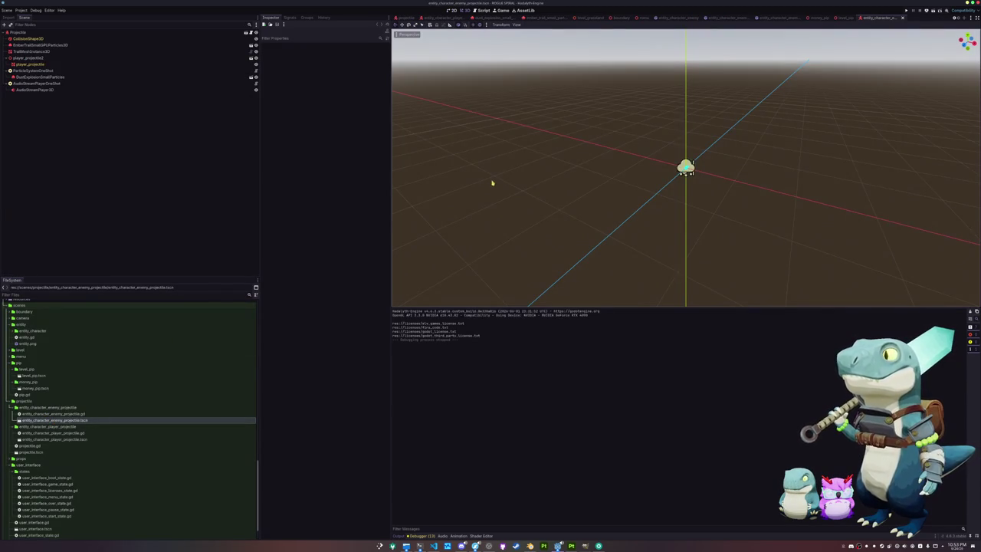
click(82, 32)
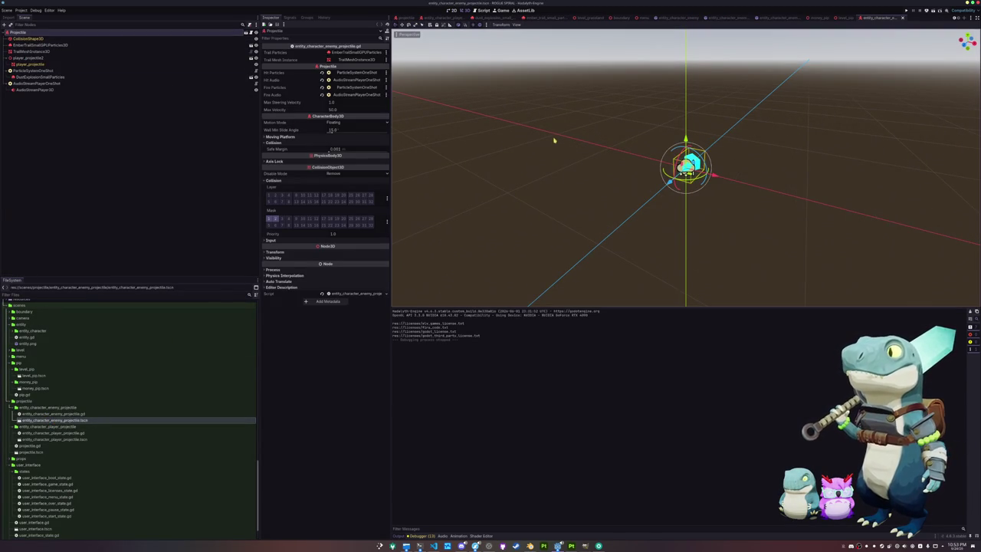
scroll(536, 142, up, 3)
mouse_move(536, 142)
mouse_down()
mouse_move(521, 160)
mouse_move(537, 185)
mouse_up()
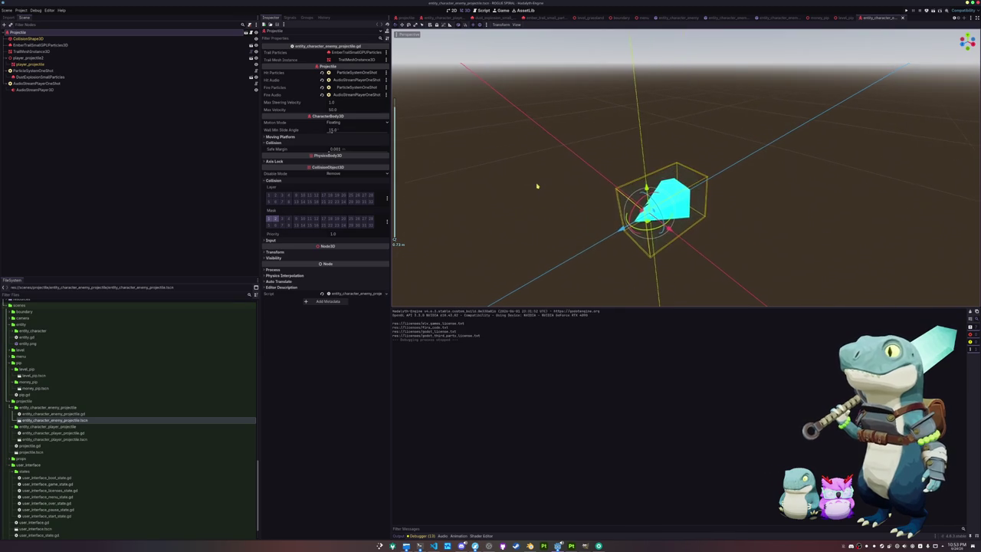
click(87, 51)
click(93, 38)
click(90, 44)
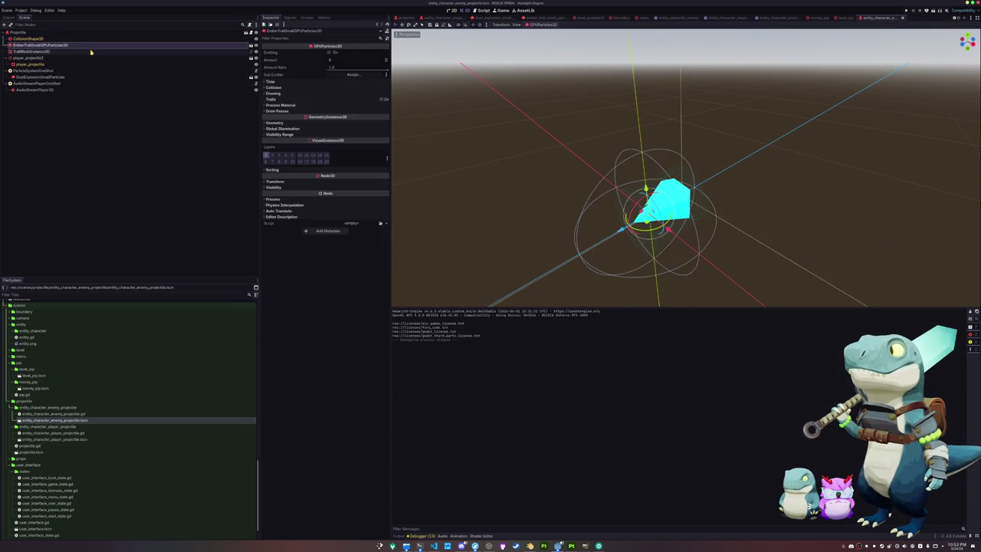
click(90, 51)
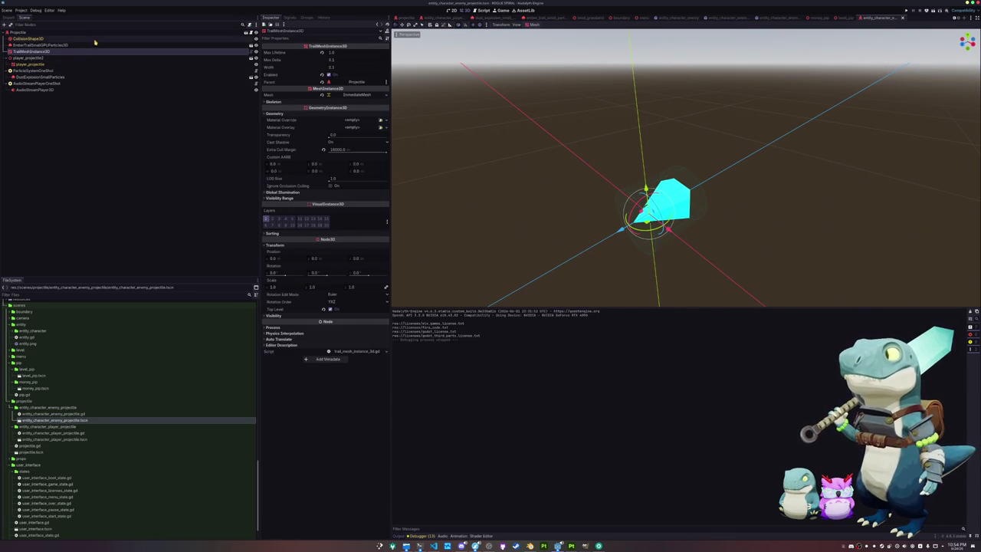
Check the player_projectile mesh's transform and the DustExplosionSmallParticles node.
click(88, 64)
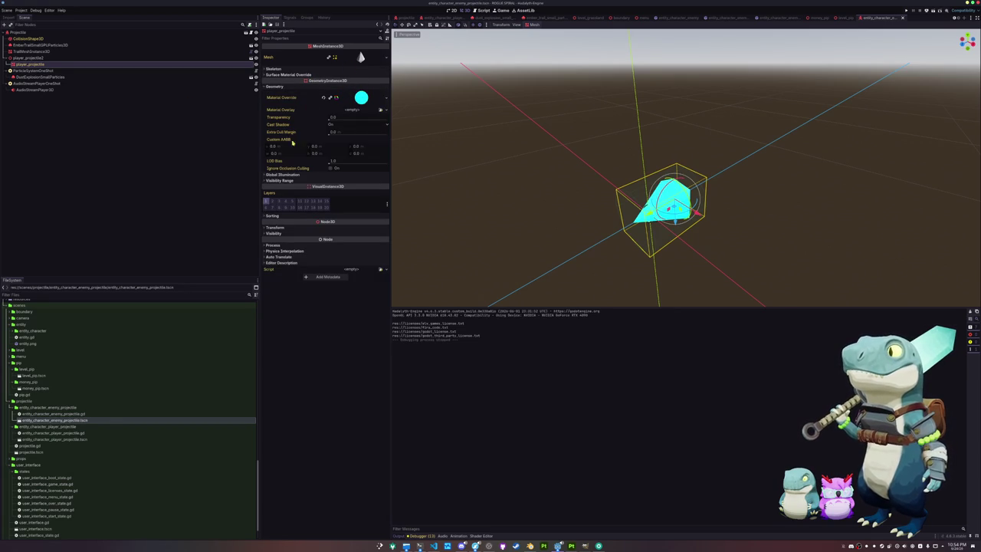
click(282, 227)
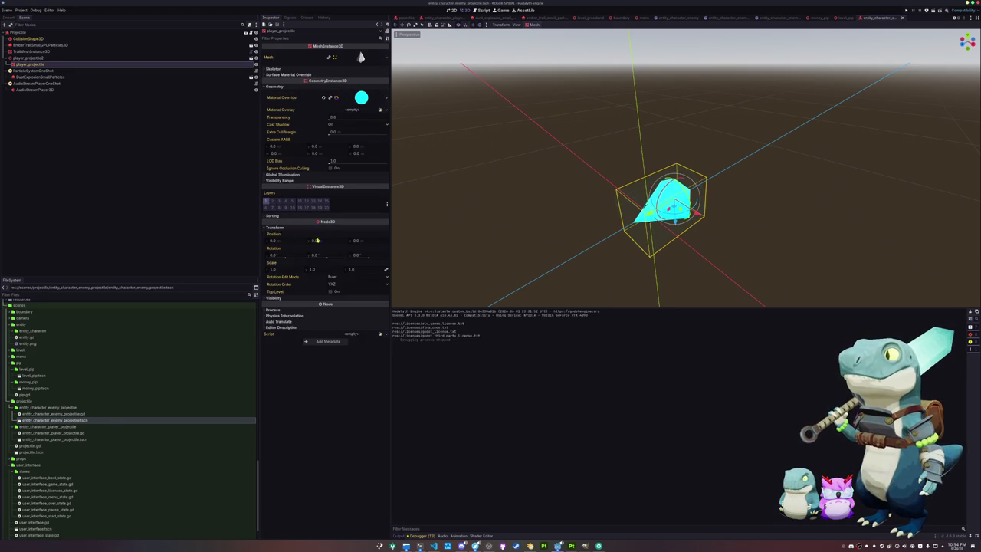
click(184, 32)
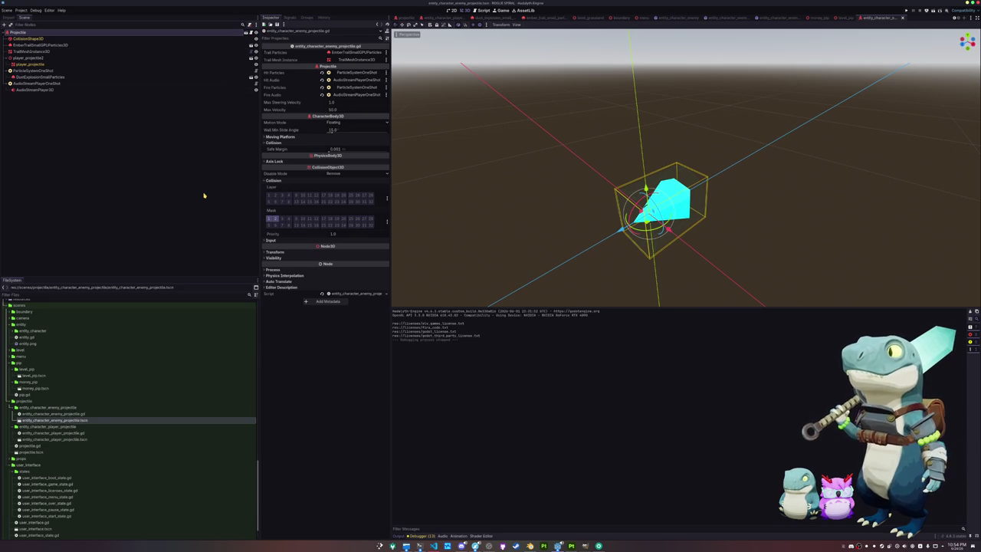
click(46, 77)
click(78, 166)
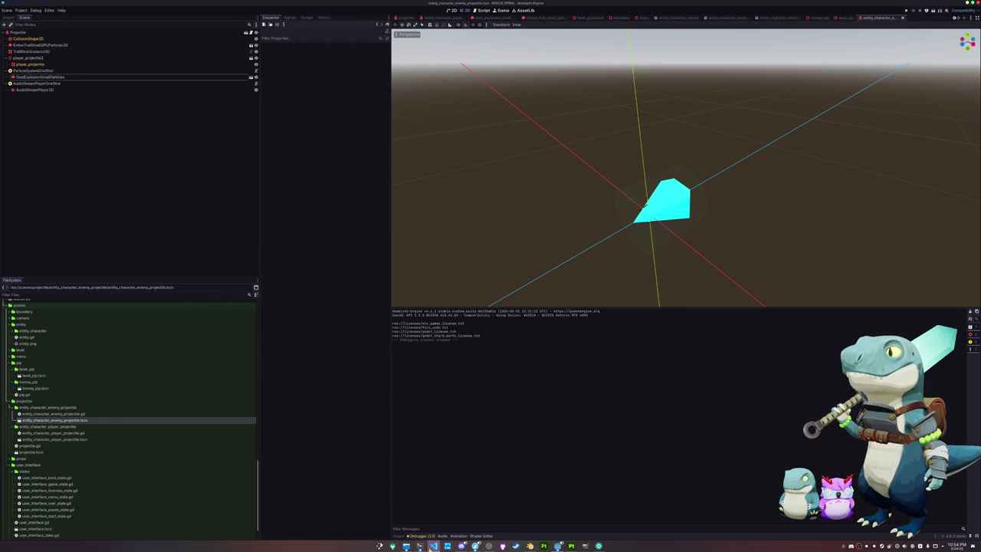
click(433, 545)
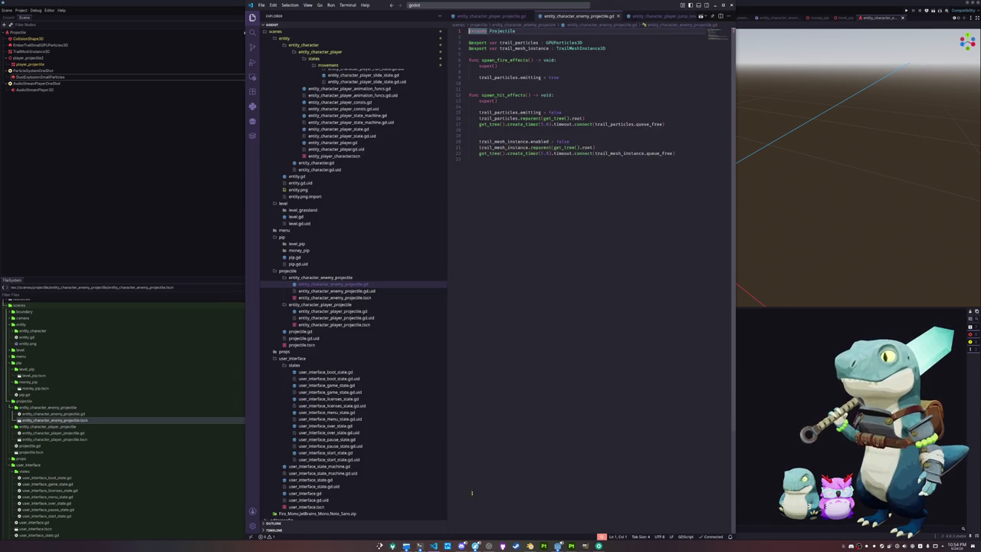
Inspect the ranged enemy's AttackState node and review the EntityCharacterEnemyRanged script.
click(811, 406)
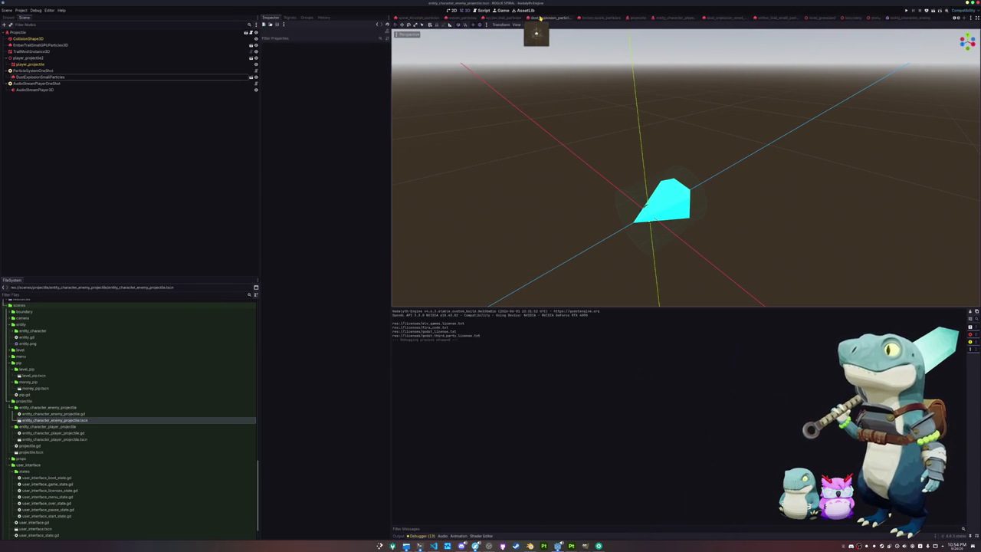
scroll(416, 17, up, 2)
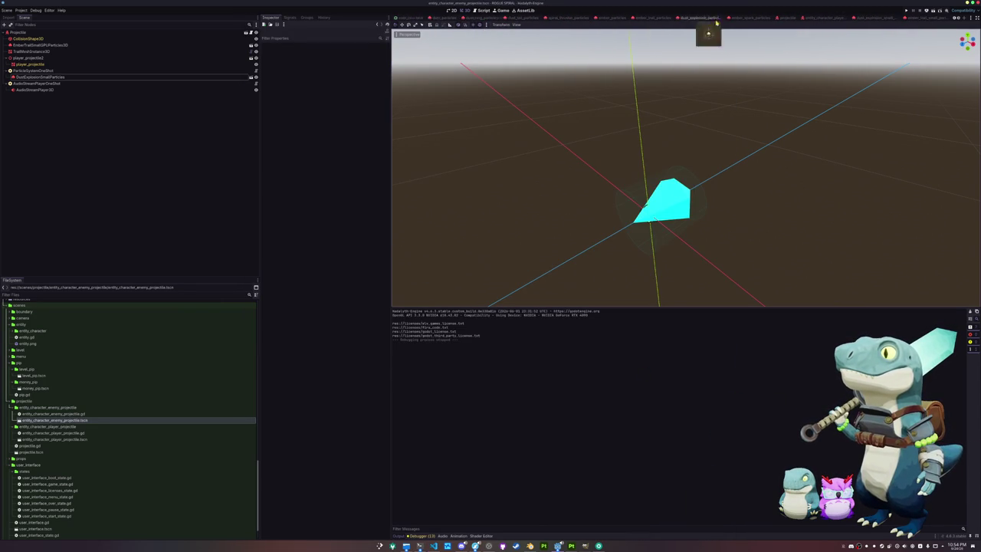
scroll(789, 17, down, 2)
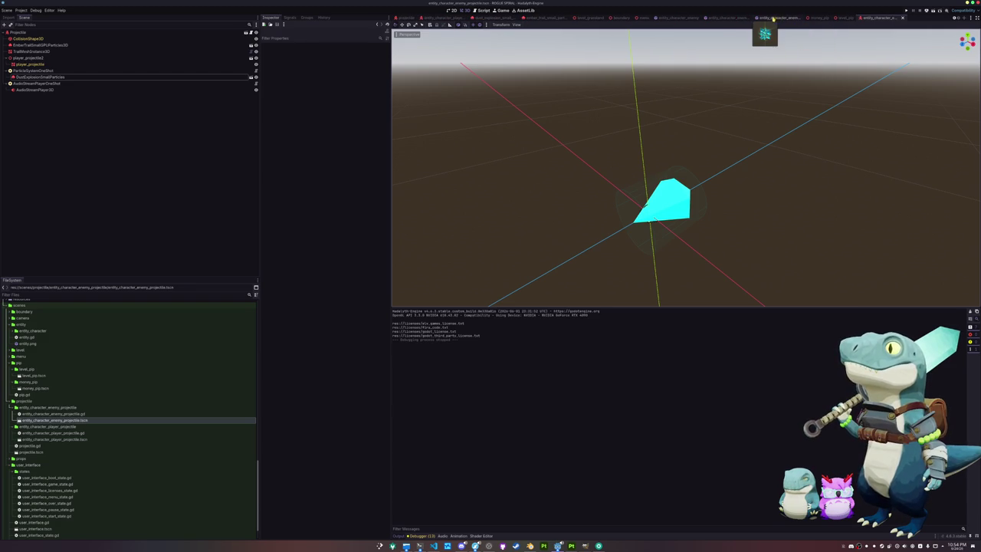
click(722, 17)
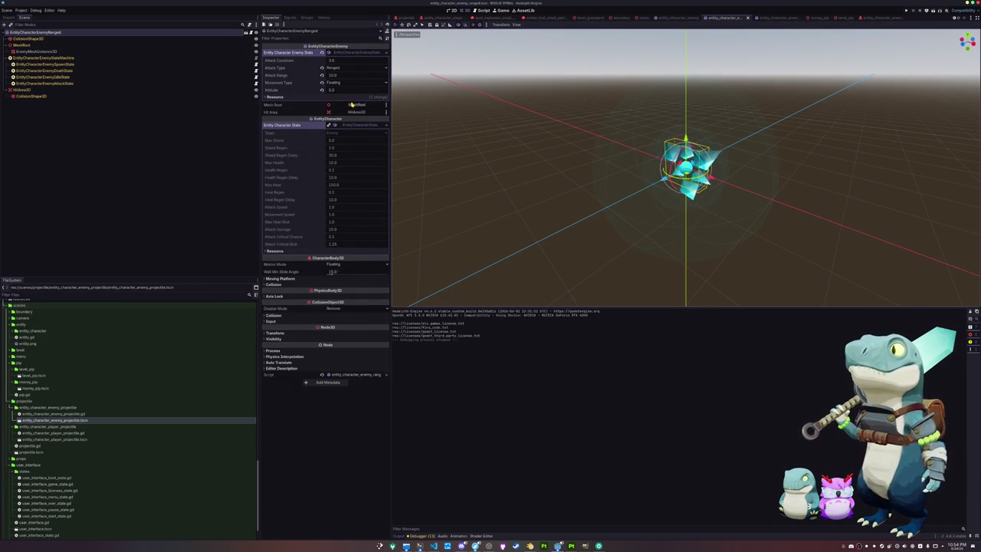
click(111, 85)
click(222, 33)
click(252, 35)
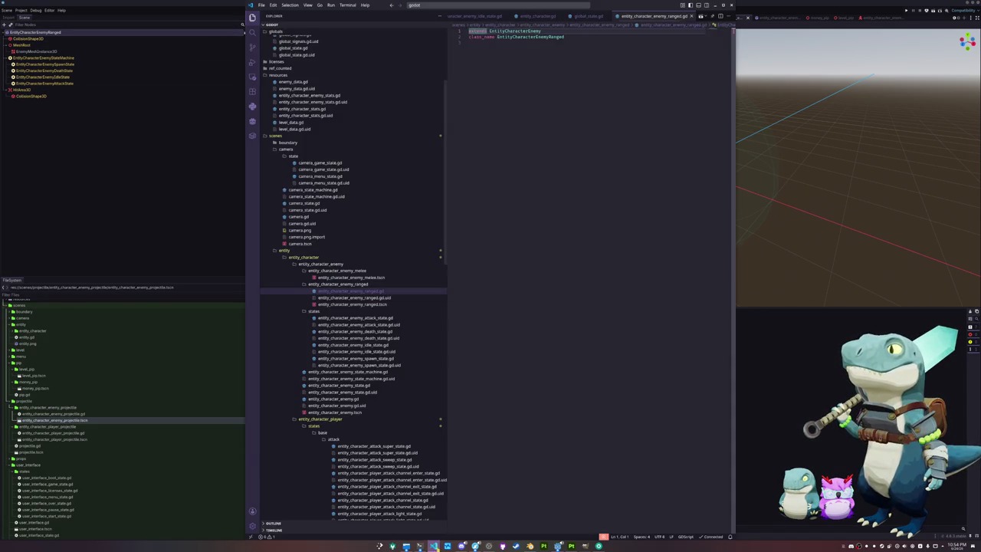
click(589, 293)
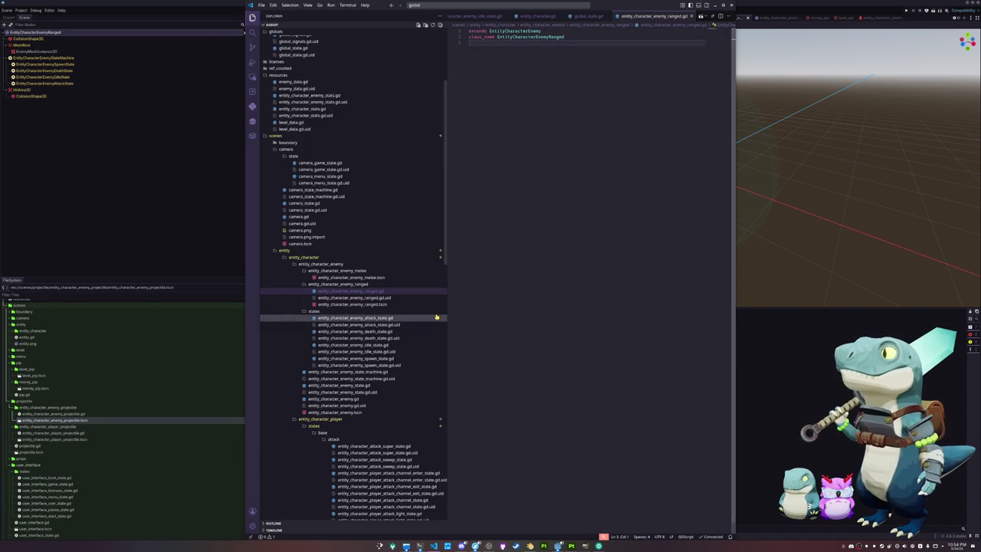
scroll(363, 340, down, 3)
scroll(363, 341, down, 4)
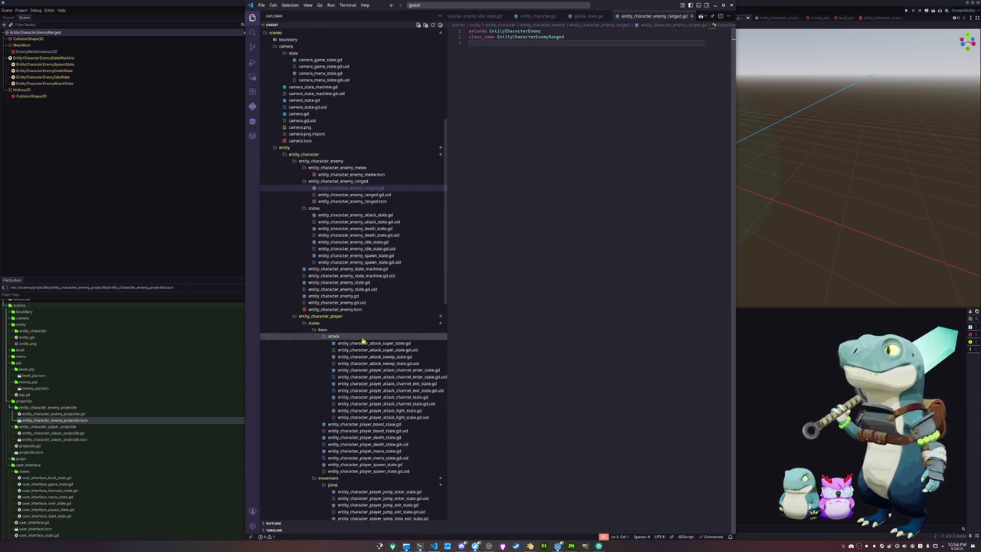
scroll(363, 337, down, 6)
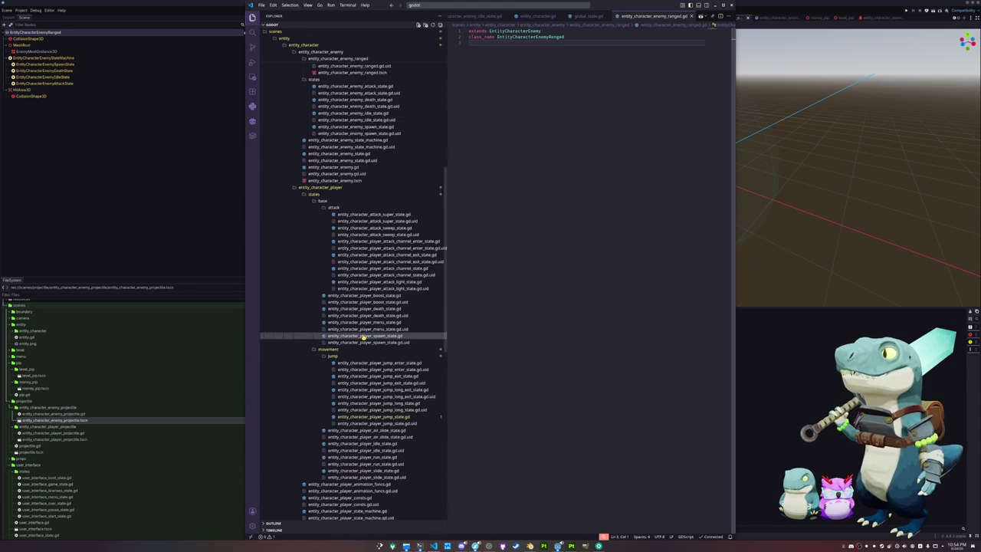
scroll(363, 337, down, 4)
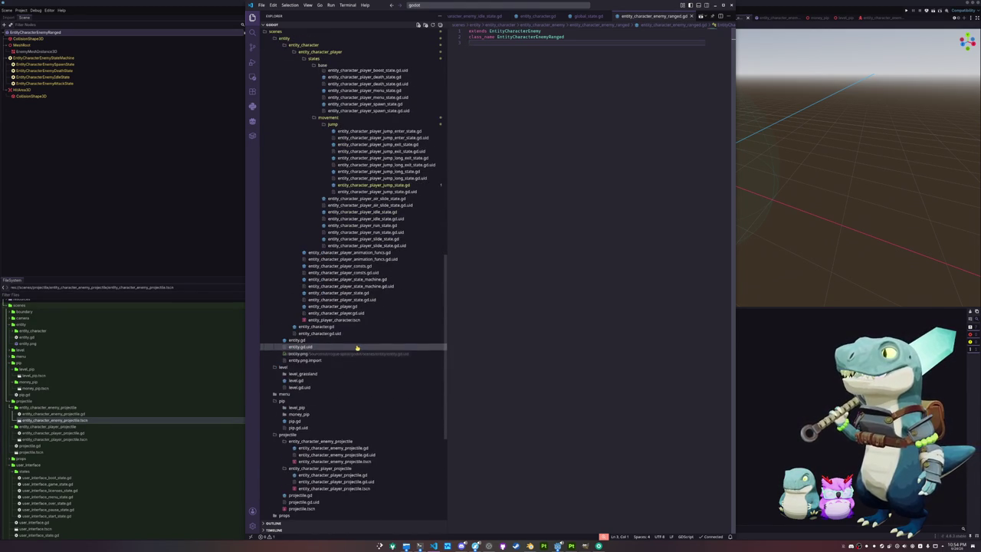
scroll(357, 347, up, 1)
Quick Open entity_character_enemy_stats.gd by searching 'enemy_sta'.
click(514, 7)
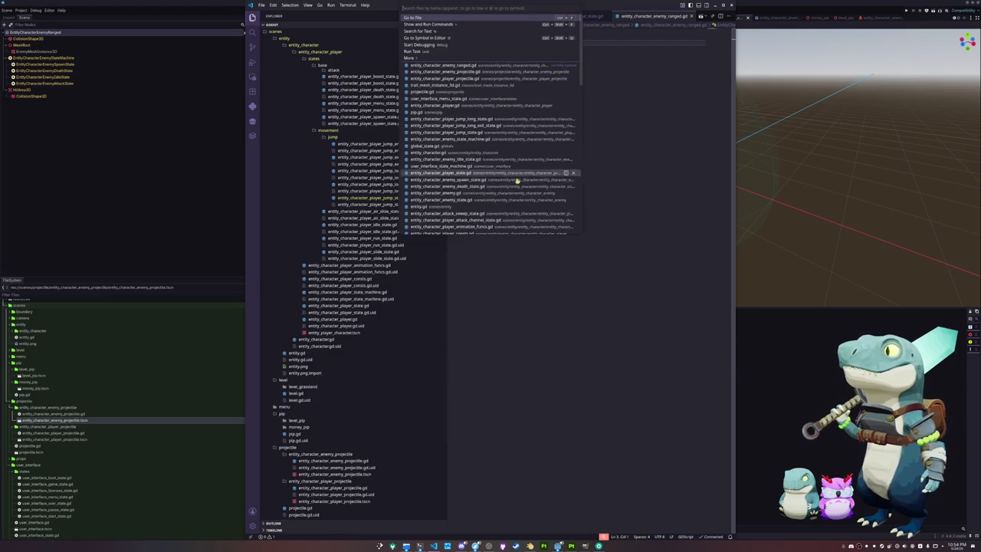
text(enemy)
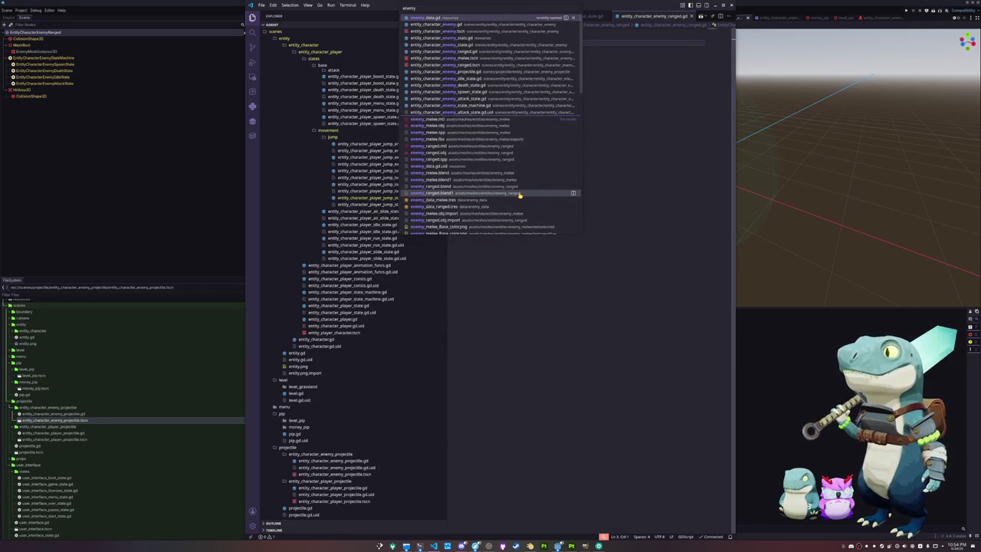
text(_stat)
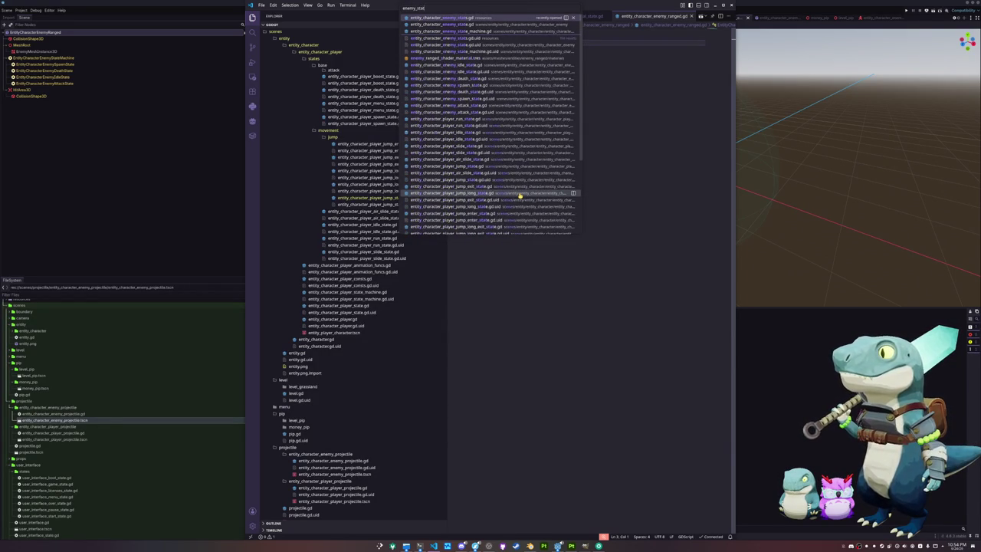
key(Return)
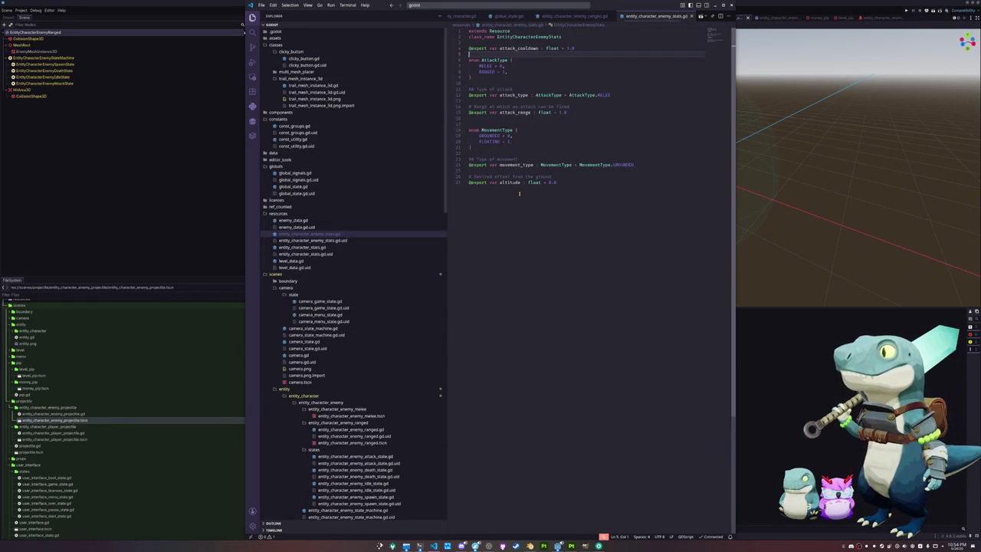
key(Up)
key(Up)
key(Up)
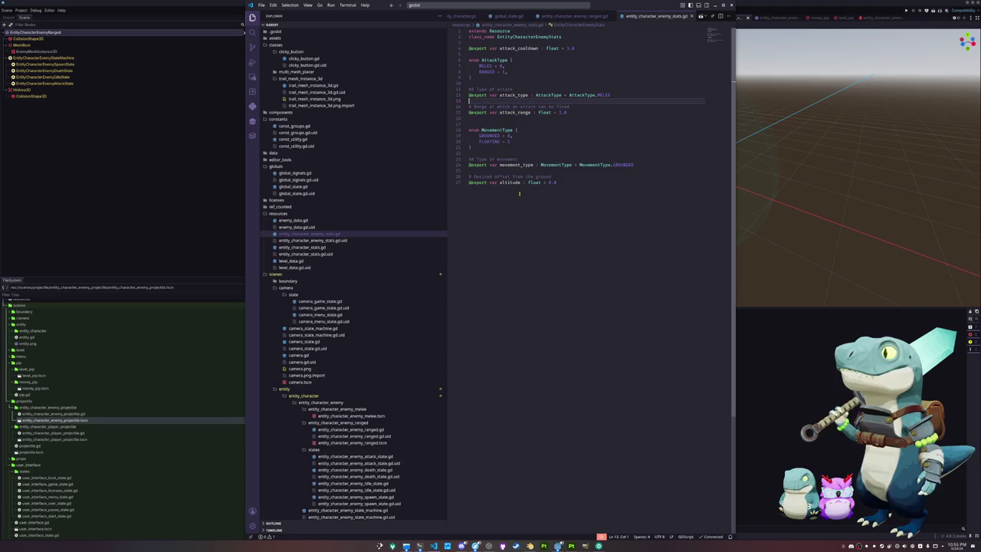
key(End)
key(Return)
key(Return)
text(xport va)
text(a)
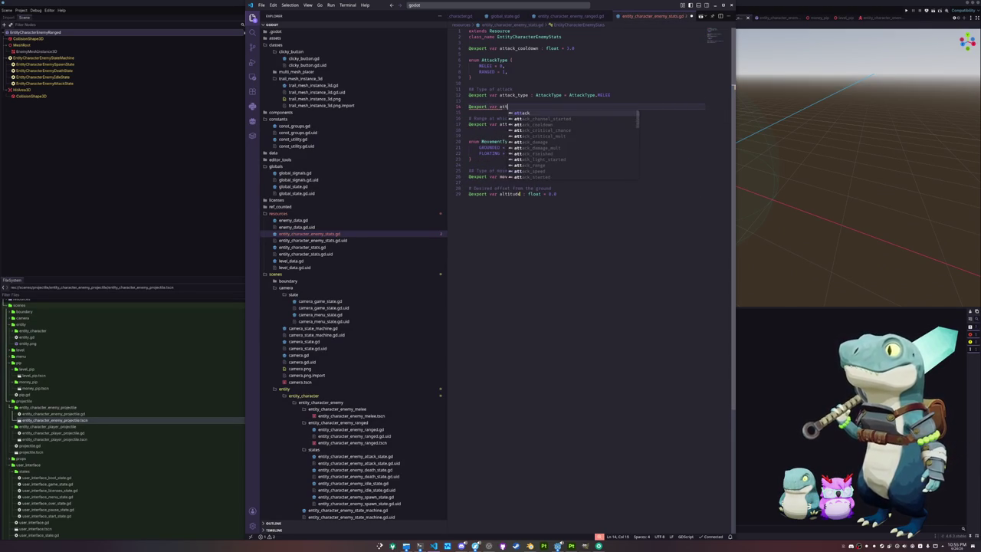
key(Escape)
text(projectile_scene)
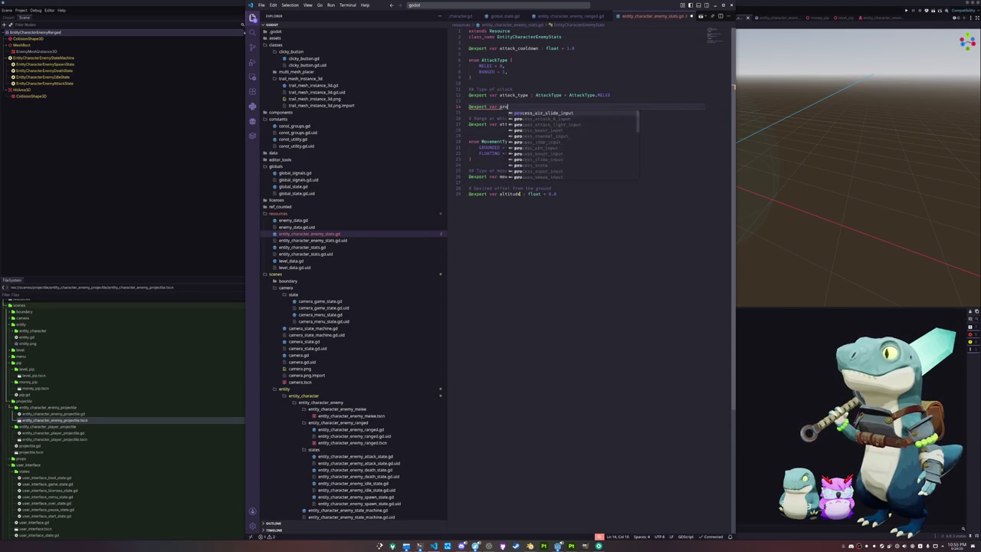
text( :)
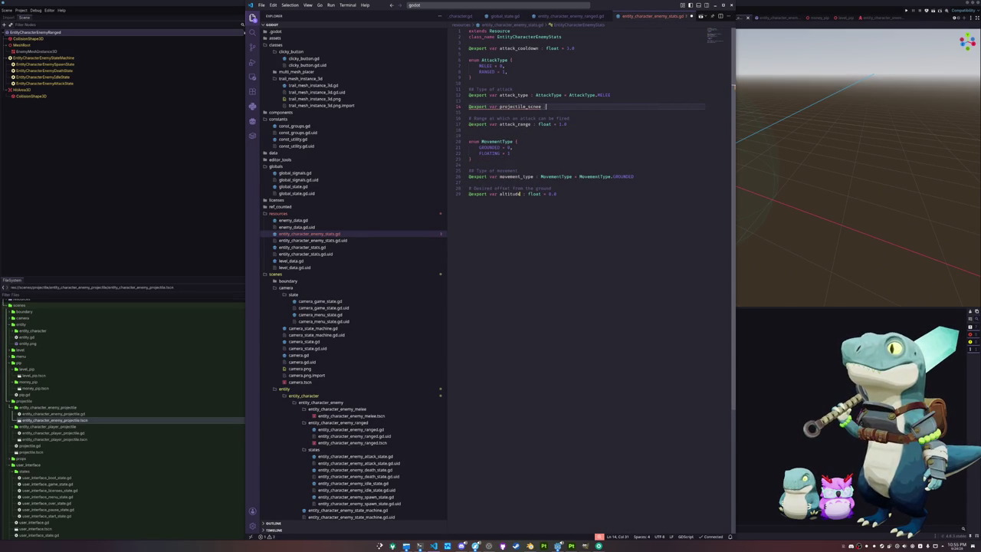
key(BackSpace)
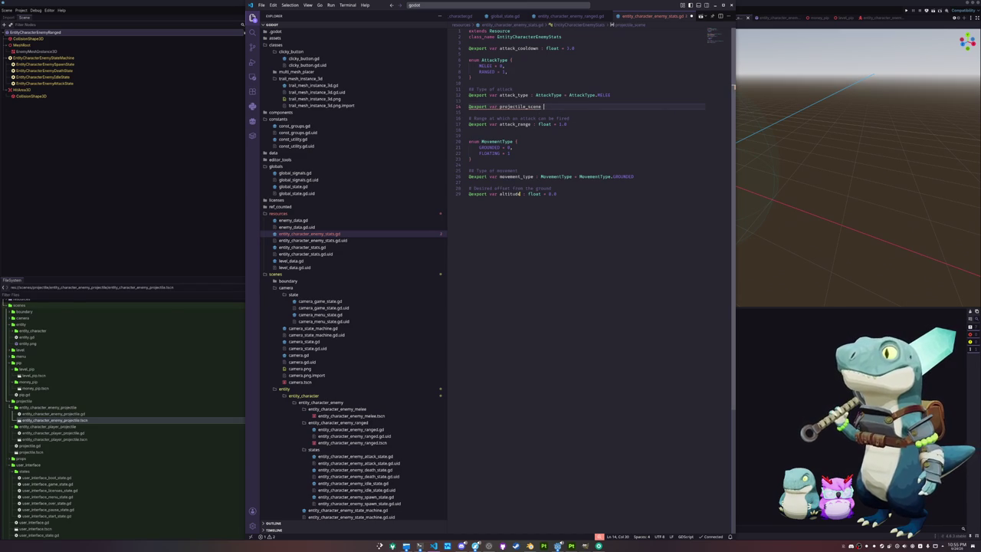
text(Attack)
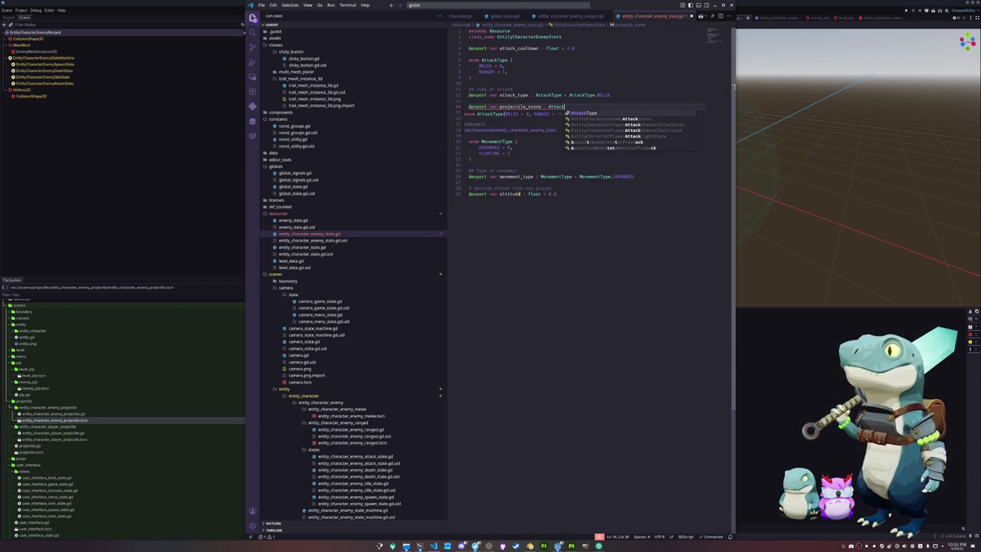
key(BackSpace)
key(BackSpace)
key(BackSpace)
text(Projectile)
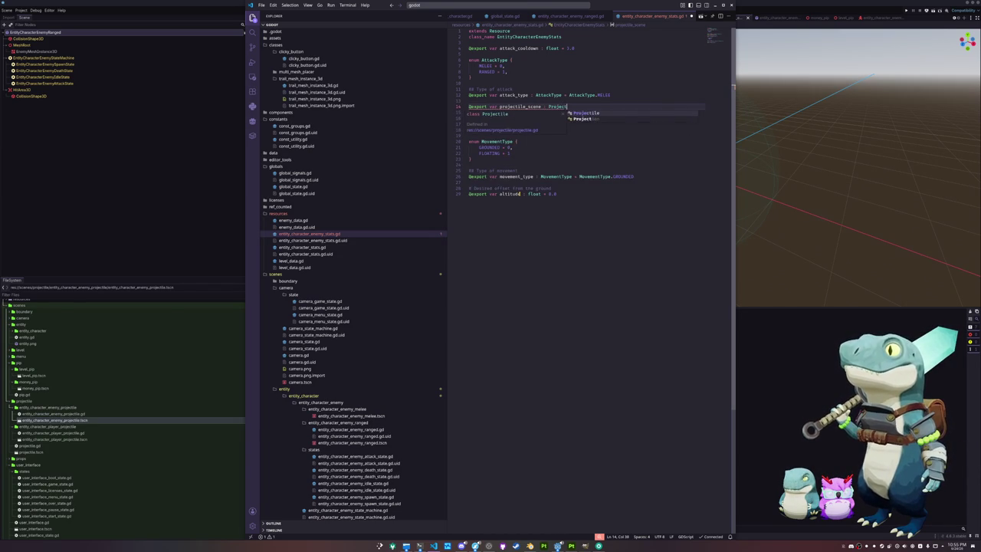
text( =)
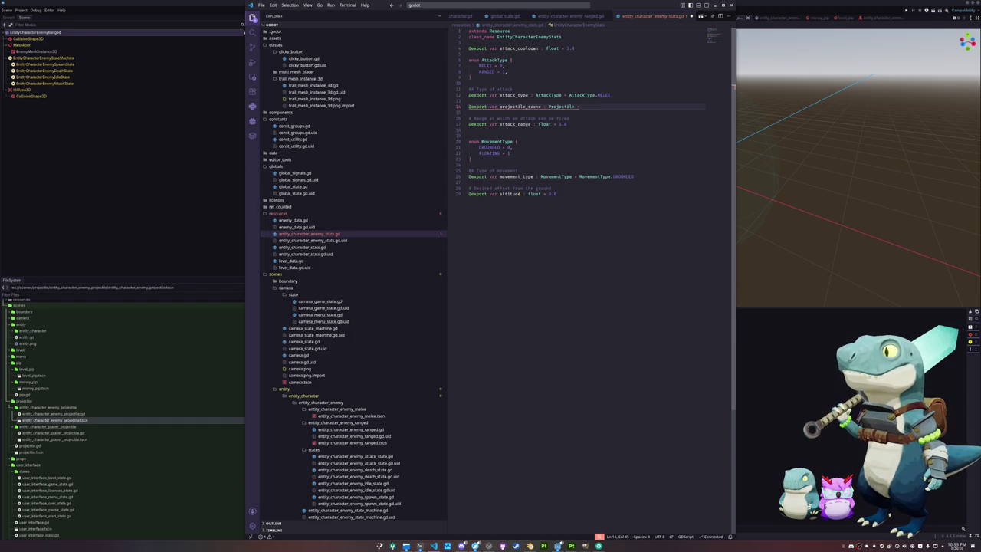
key(BackSpace)
key(BackSpace)
key(BackSpace)
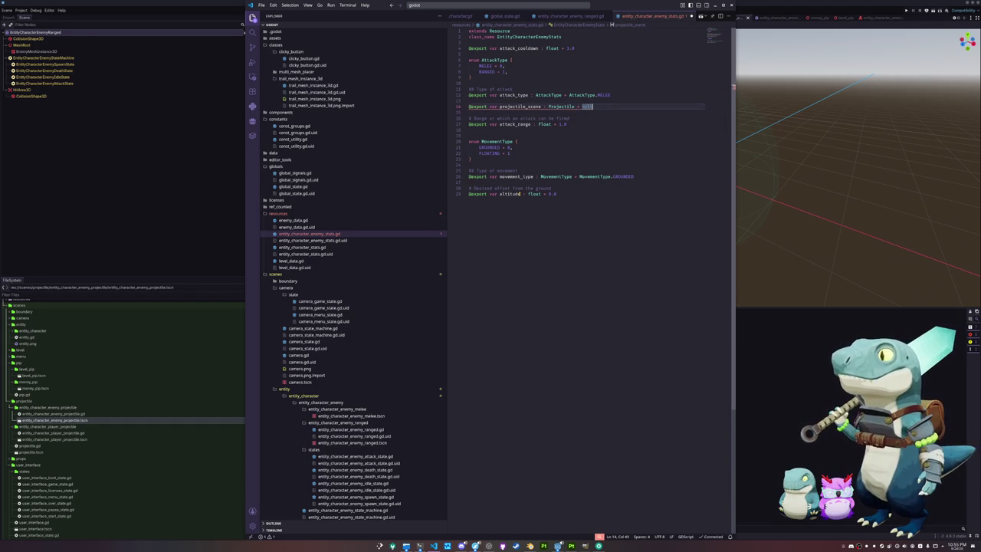
key(ctrl+shift+Left)
text(Packed)
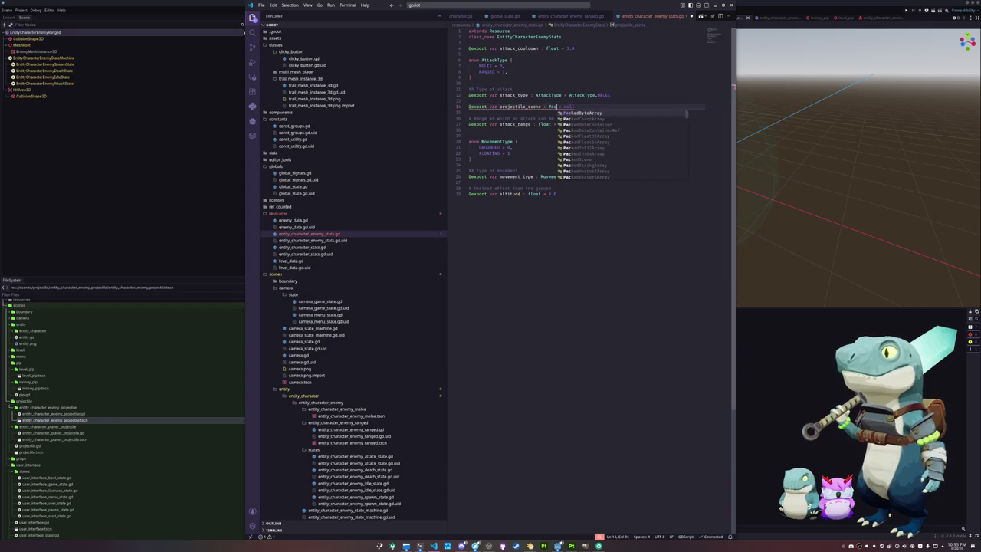
text(Scene)
key(Tab)
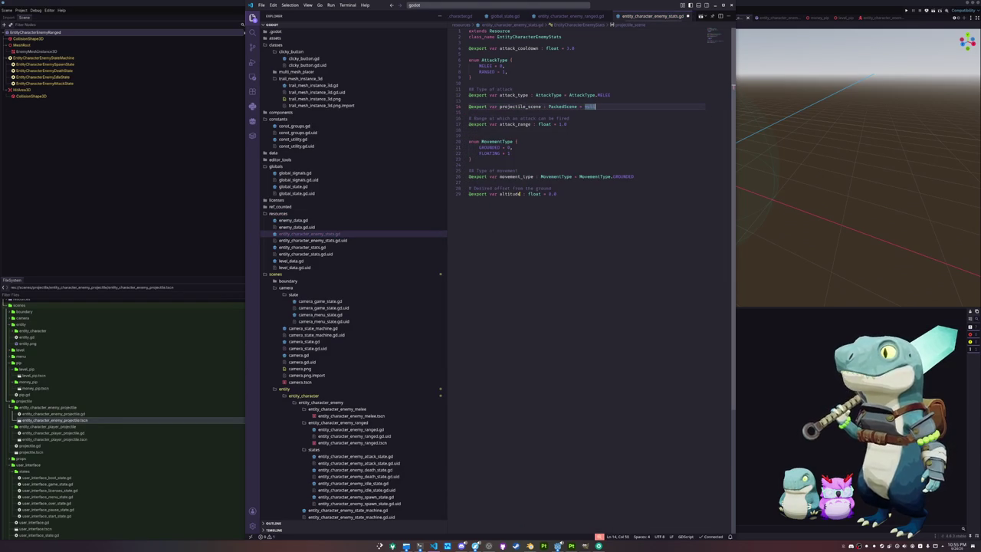
Bring the Godot editor back to the front.
click(531, 203)
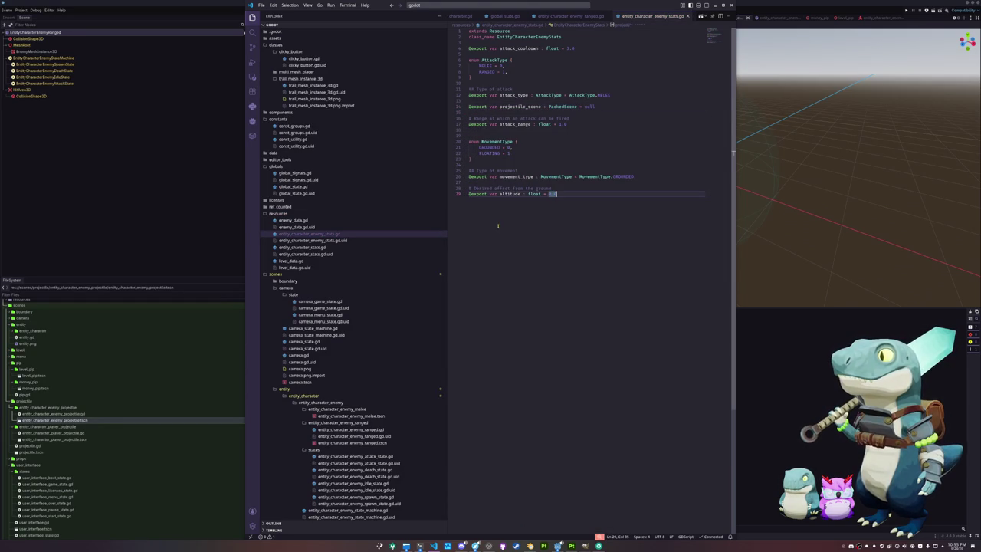
click(184, 230)
scroll(405, 300, down, 2)
scroll(492, 249, up, 4)
Duplicate the enemy projectile folder as ..._melee_projectile and rename the original ..._ranged_projectile.
scroll(501, 253, down, 4)
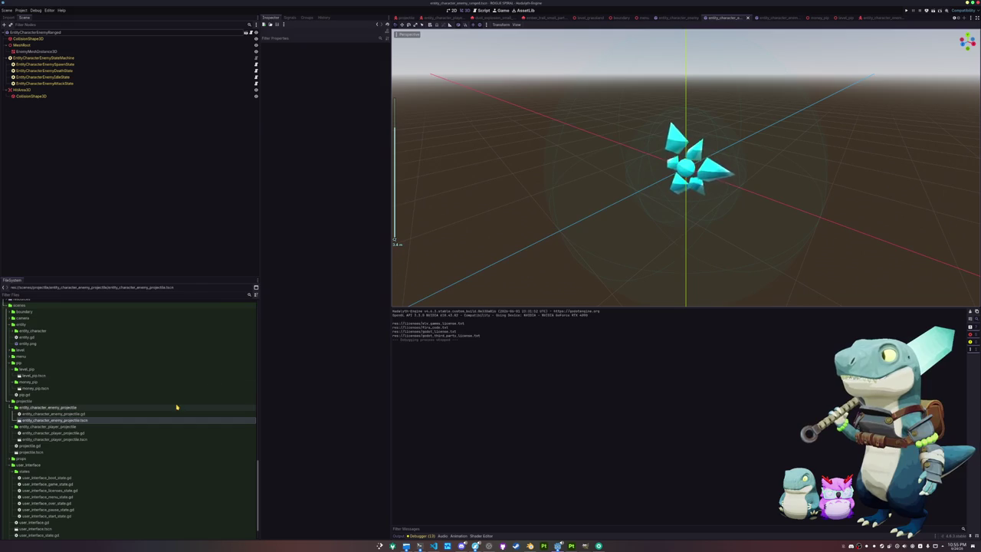
click(106, 427)
click(106, 407)
key(ctrl+d)
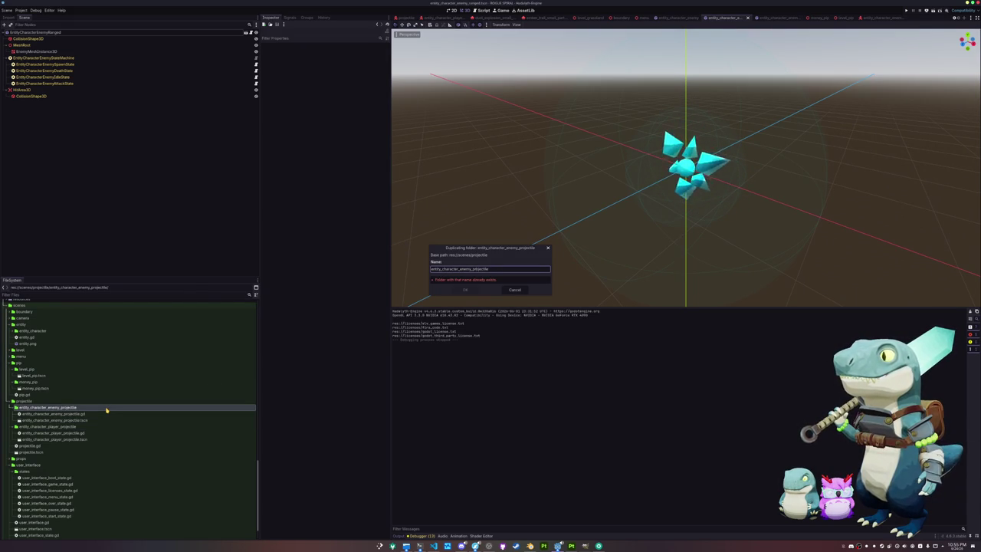
text(melee_)
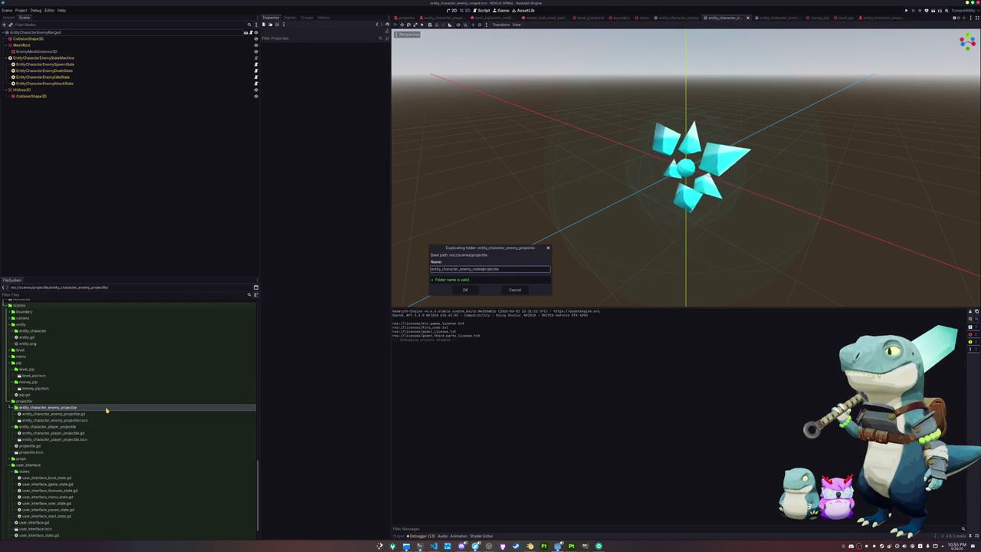
key(Return)
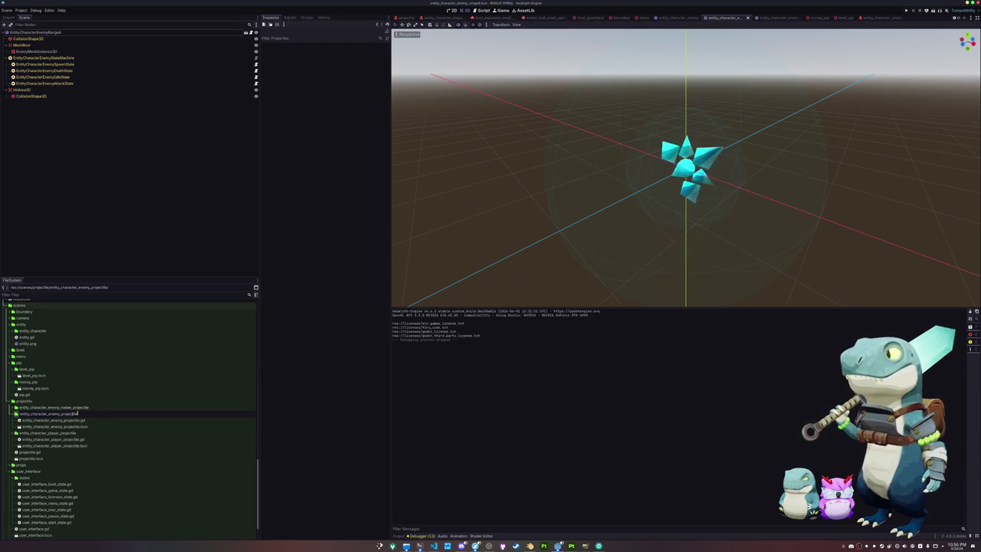
text(ranged_)
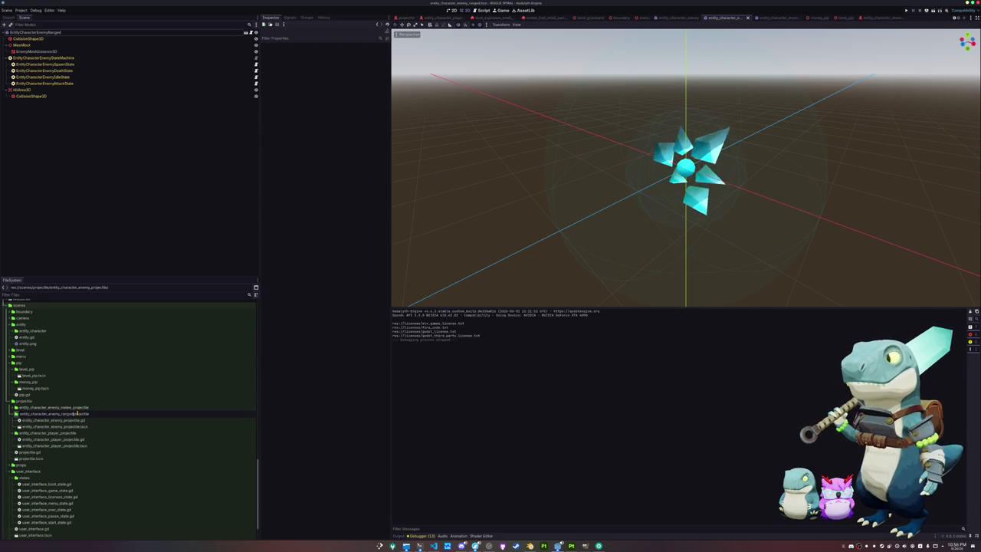
key(Return)
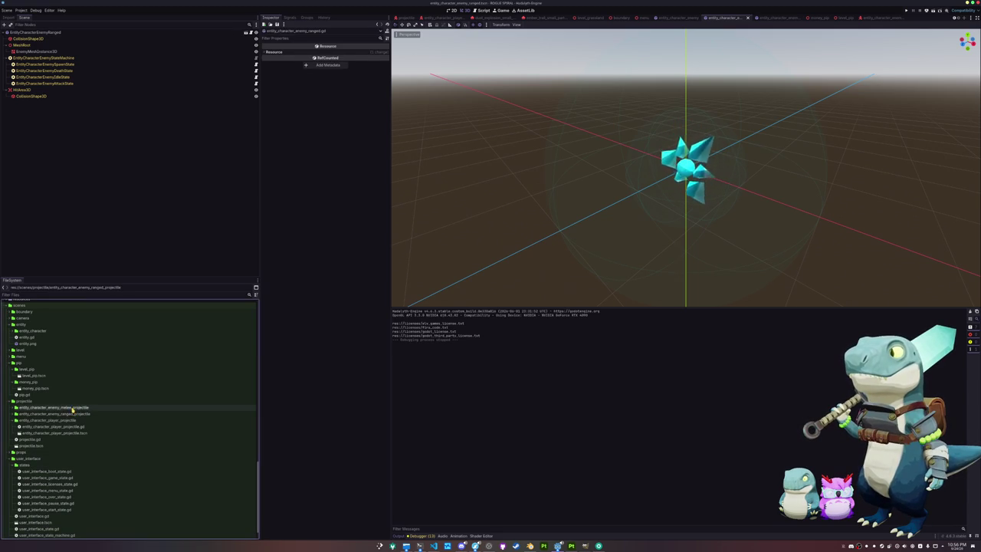
Prefix the ranged folder's projectile script and scene names with ranged_.
double_click(76, 413)
click(72, 420)
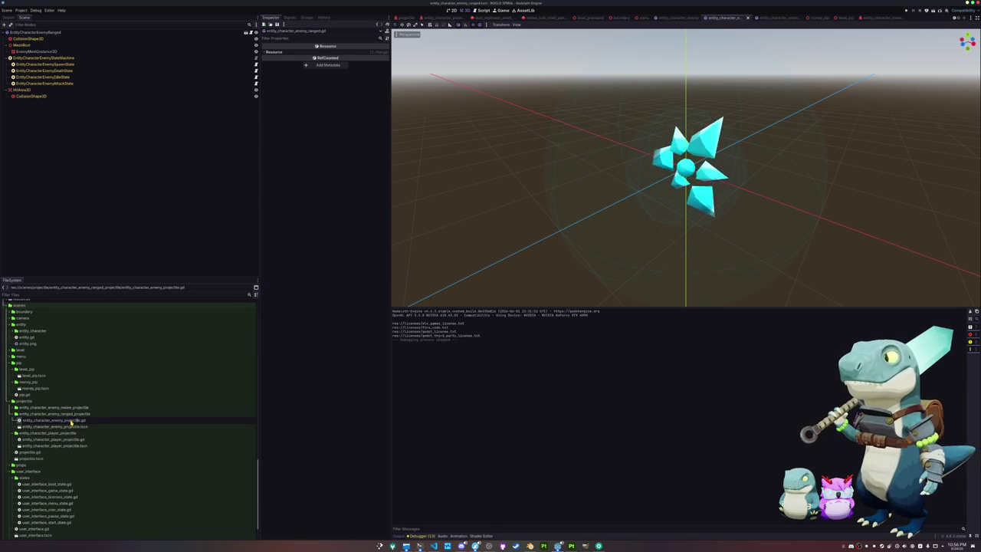
text(ranged_)
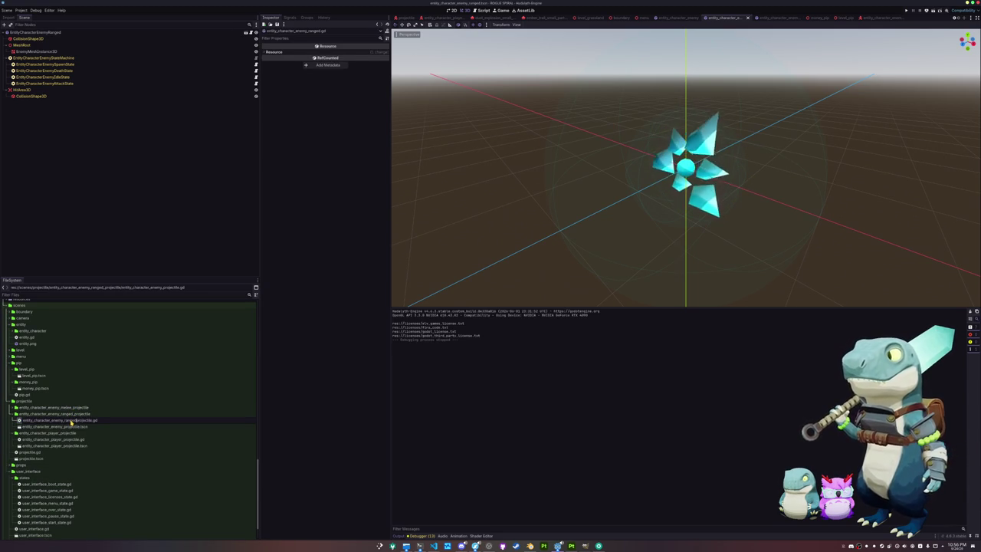
key(Return)
click(71, 419)
key(F2)
text(ranged_projectile.tscn)
key(Return)
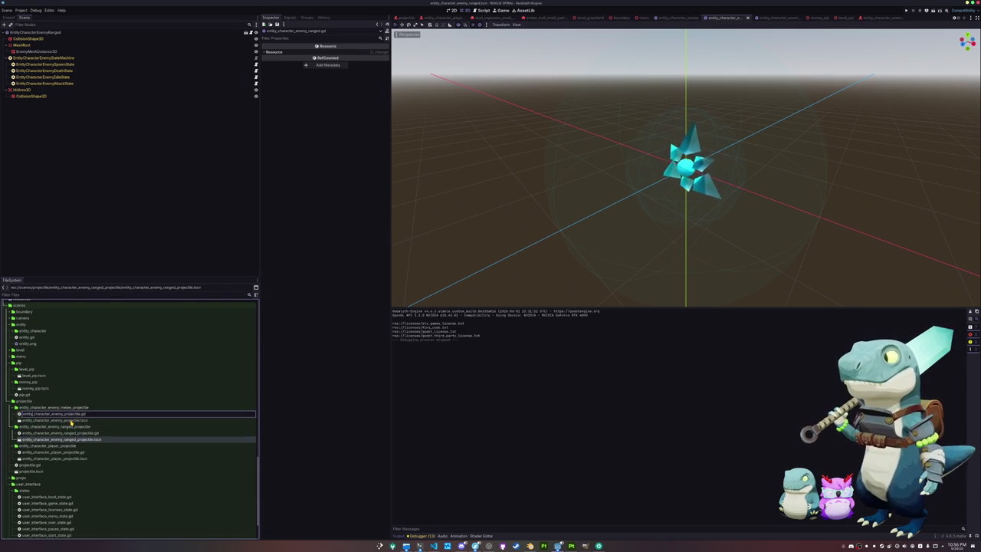
Prefix the melee folder's script and scene names with melee_ and open the melee scene.
text(melee_)
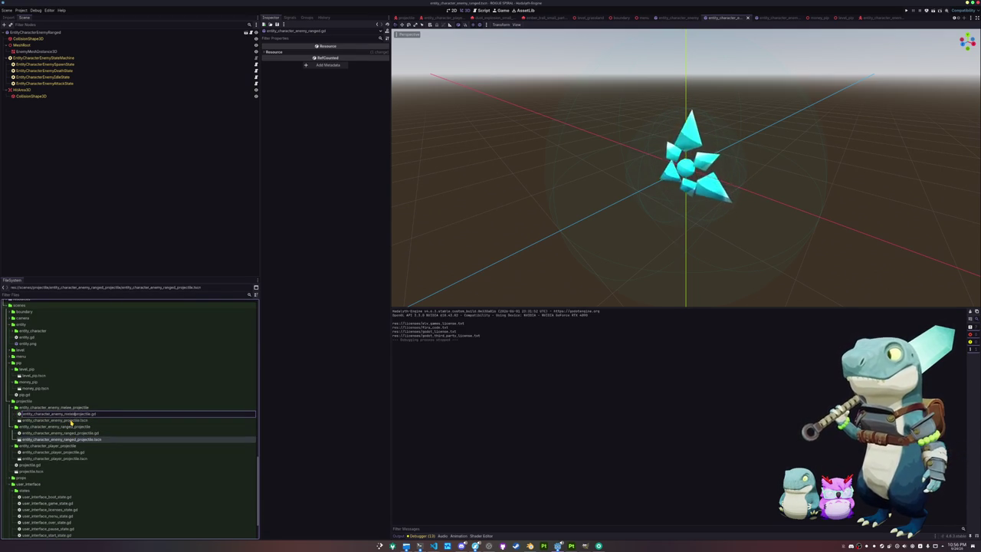
key(Return)
click(71, 421)
key(F2)
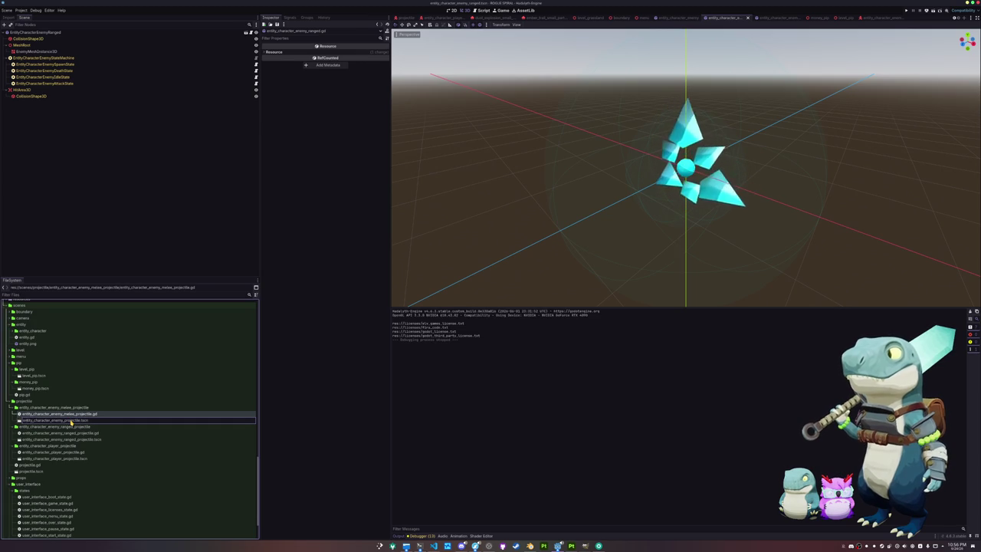
text(melee_)
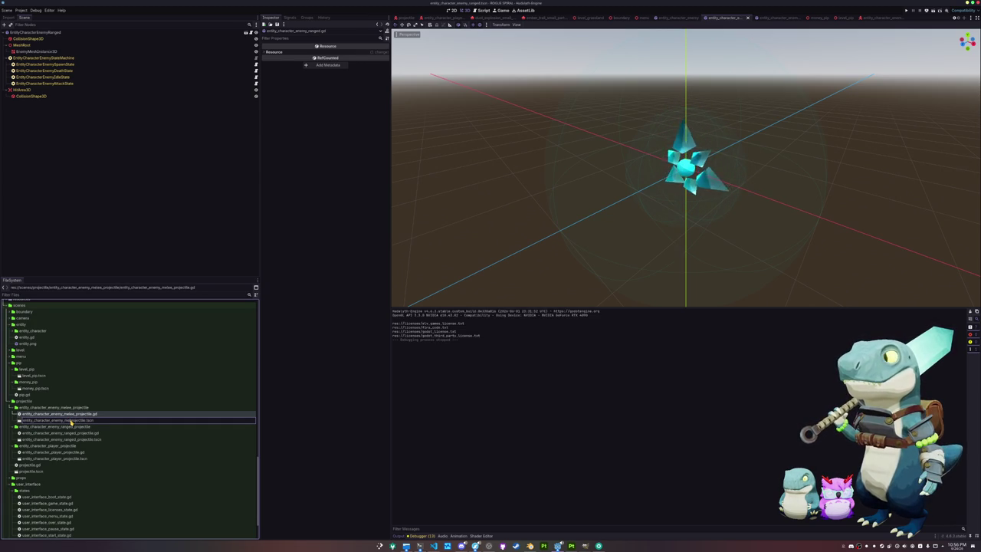
key(Return)
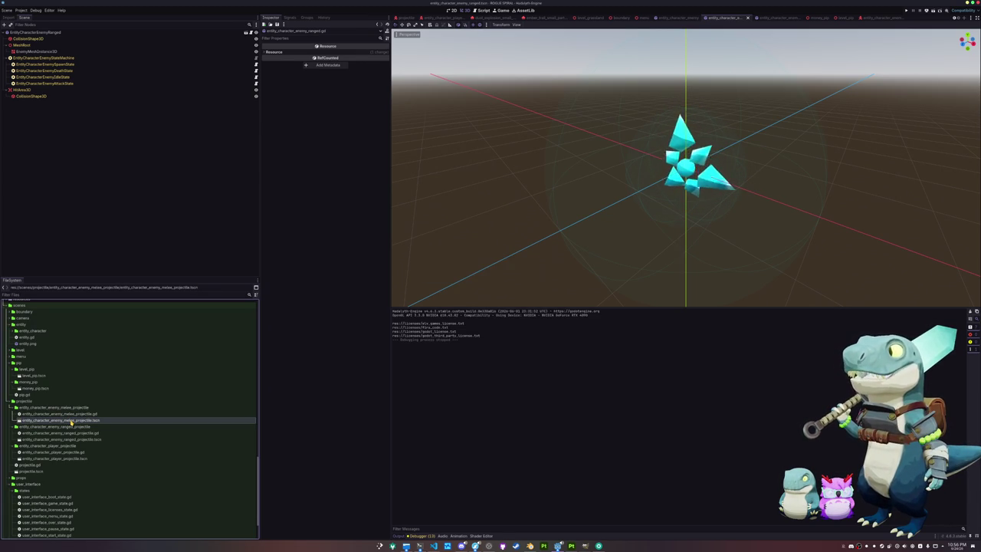
double_click(79, 420)
Rename the ranged projectile scene's root node to EnemyRangedProjectile.
double_click(61, 439)
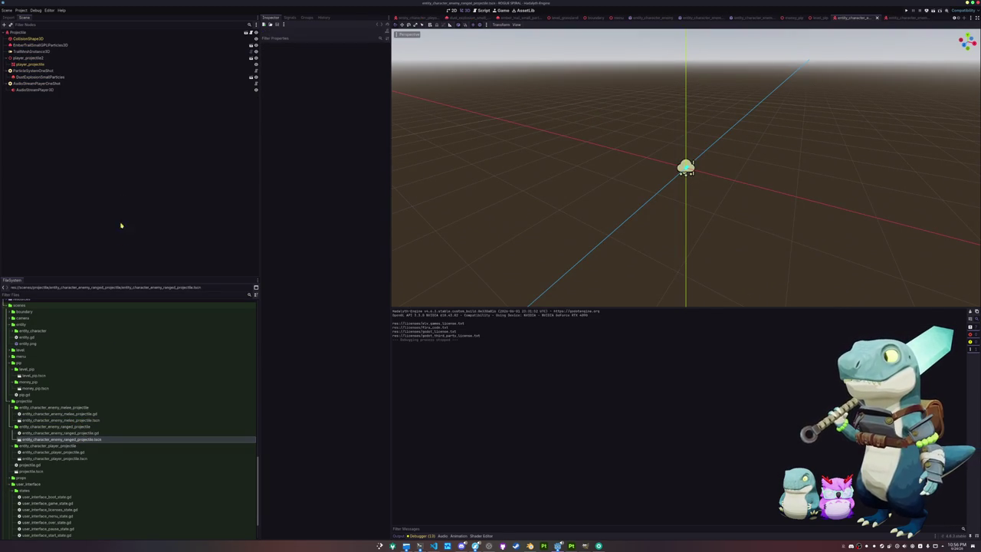
click(54, 33)
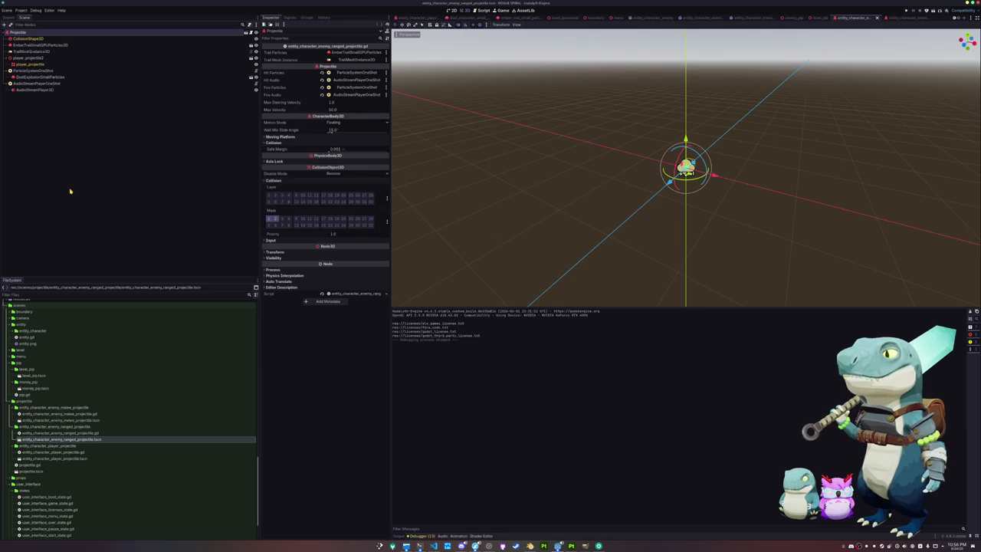
text(EnemyProjectile)
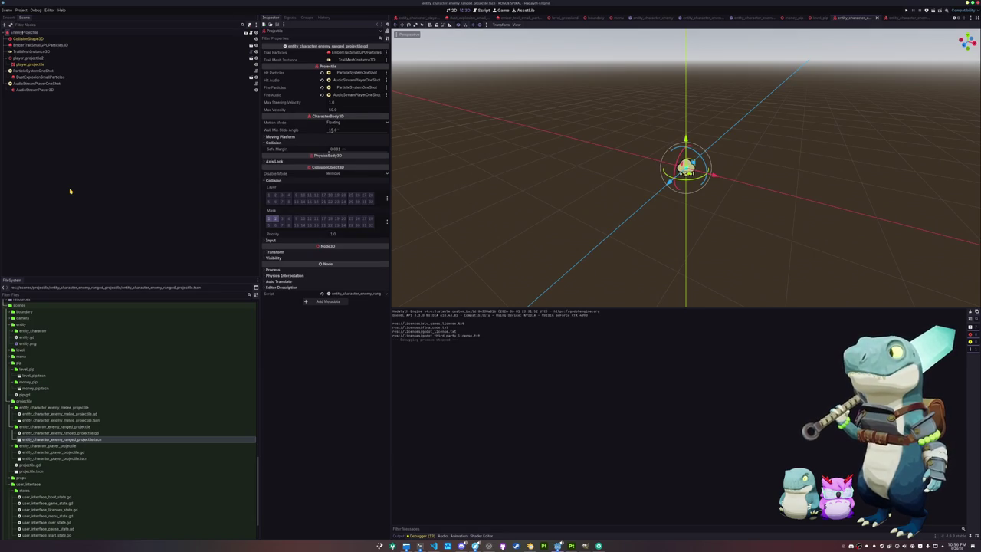
text(Ranged)
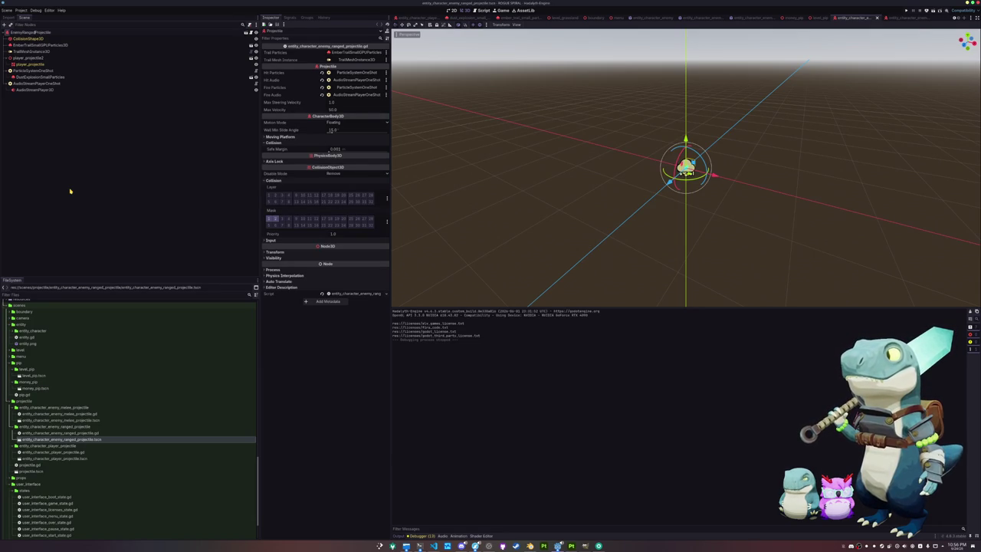
key(Return)
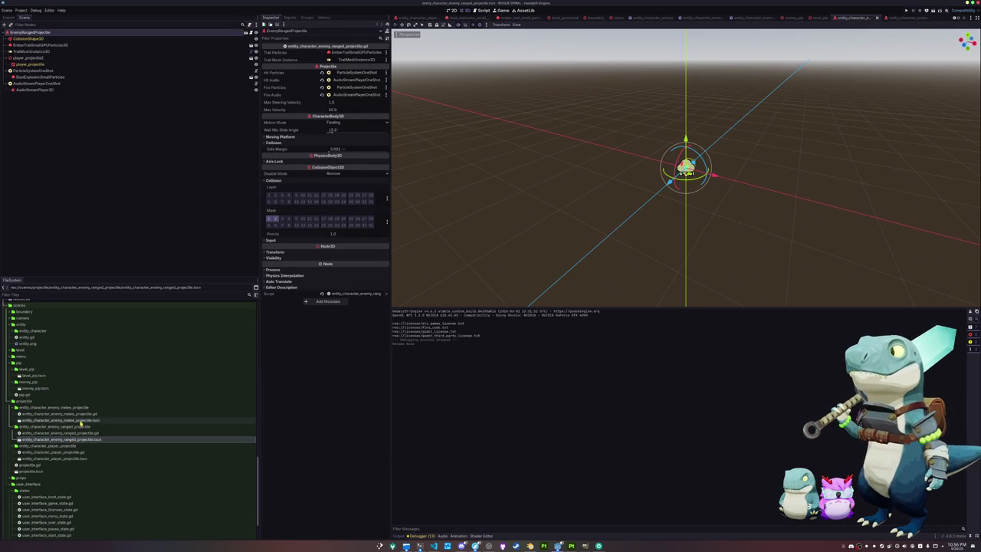
Rename the melee projectile scene's root node to EnemyMeleeProjectile, then show the ranged enemy scene.
double_click(81, 420)
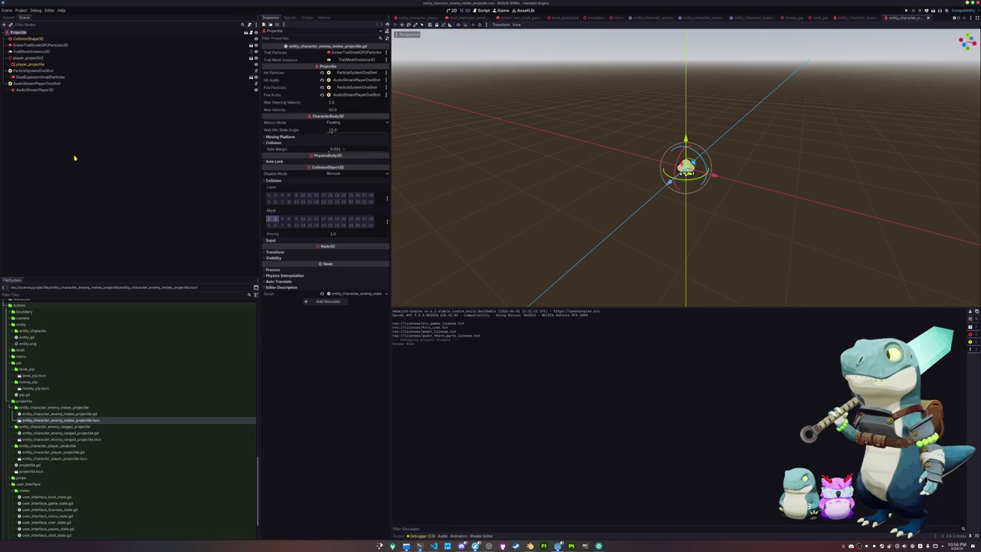
text(EnemyMelee)
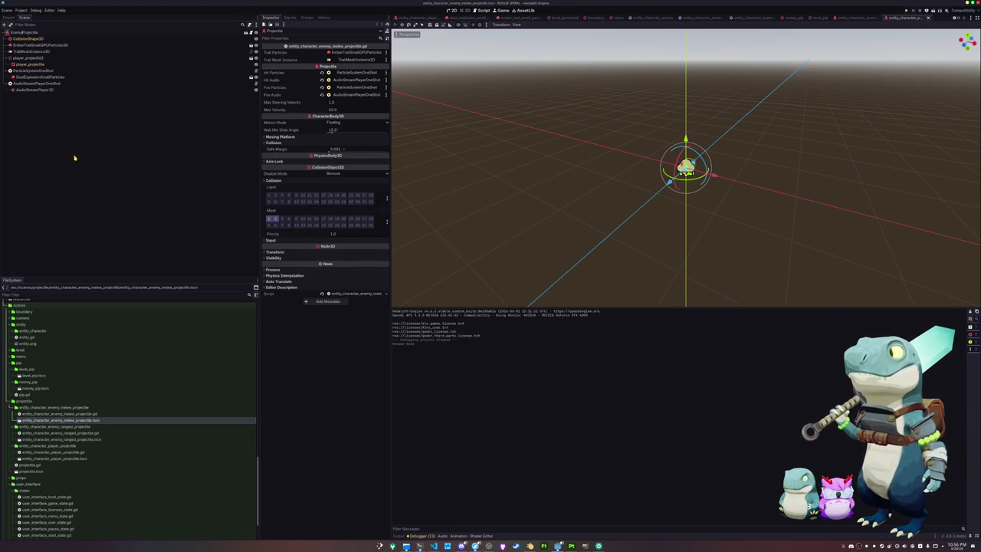
key(Return)
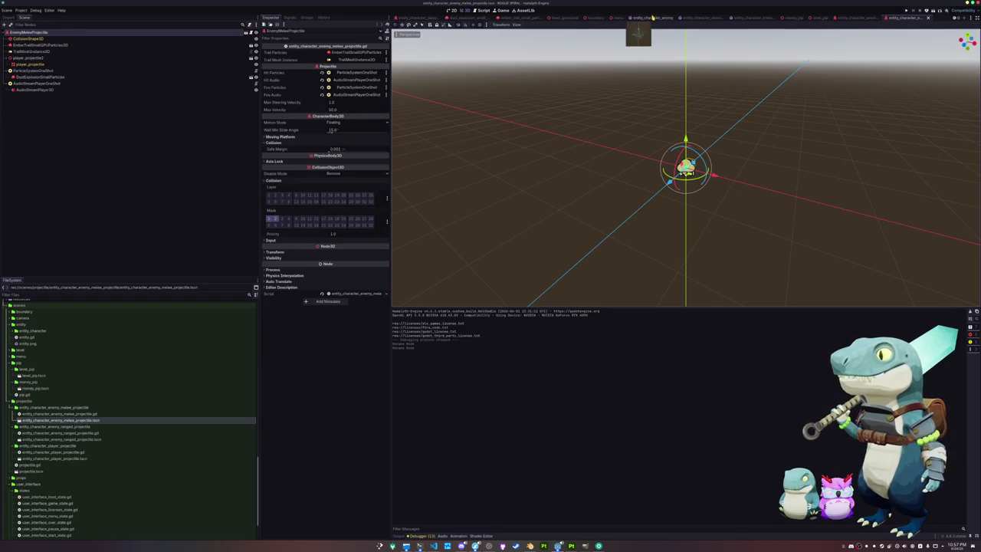
click(650, 17)
click(693, 16)
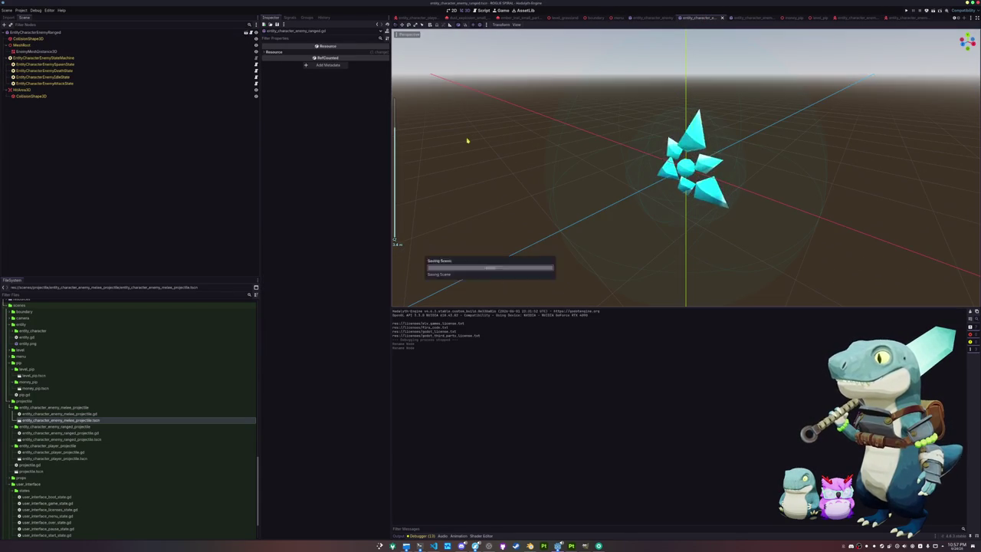
Set the ranged enemy's Projectile Scene to the ranged projectile scene.
click(142, 32)
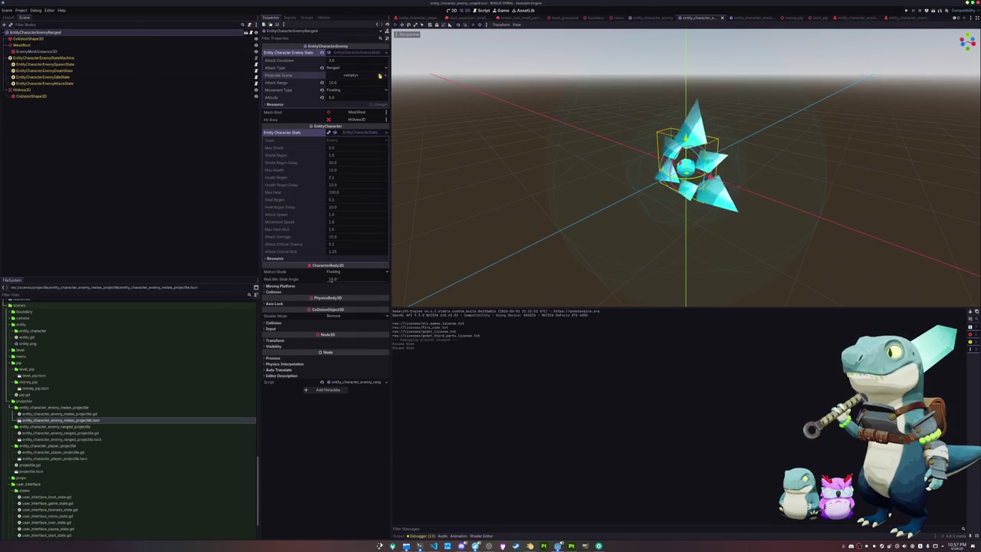
click(350, 75)
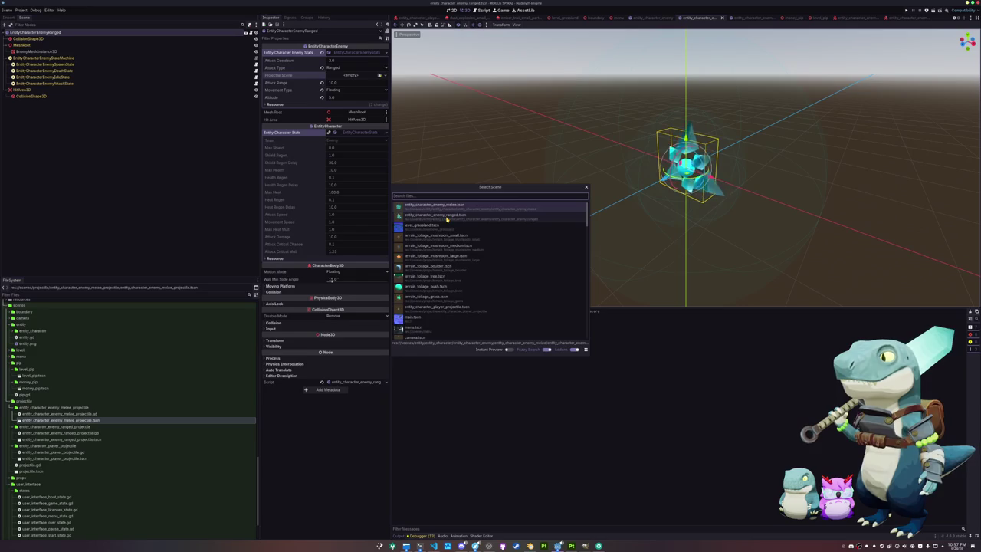
text(ranged)
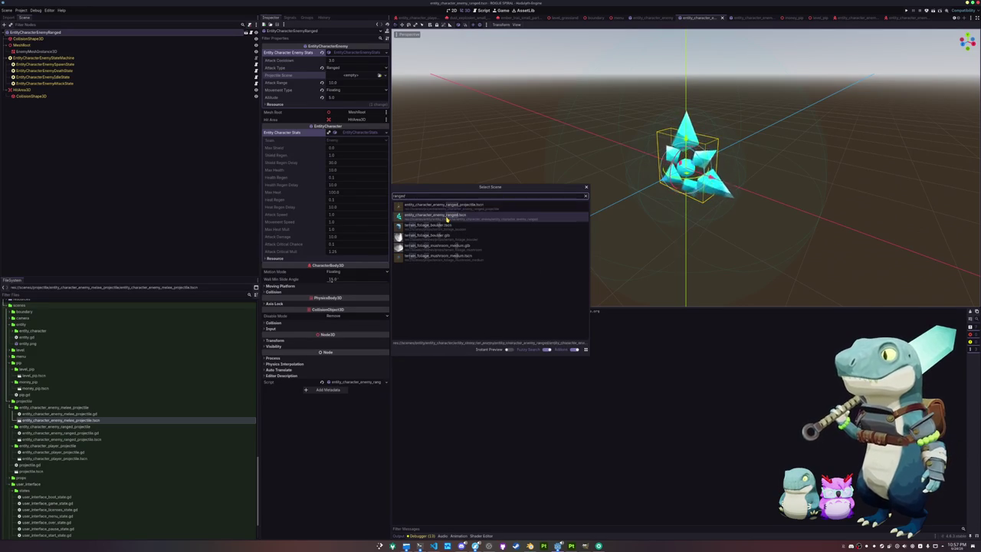
key(Return)
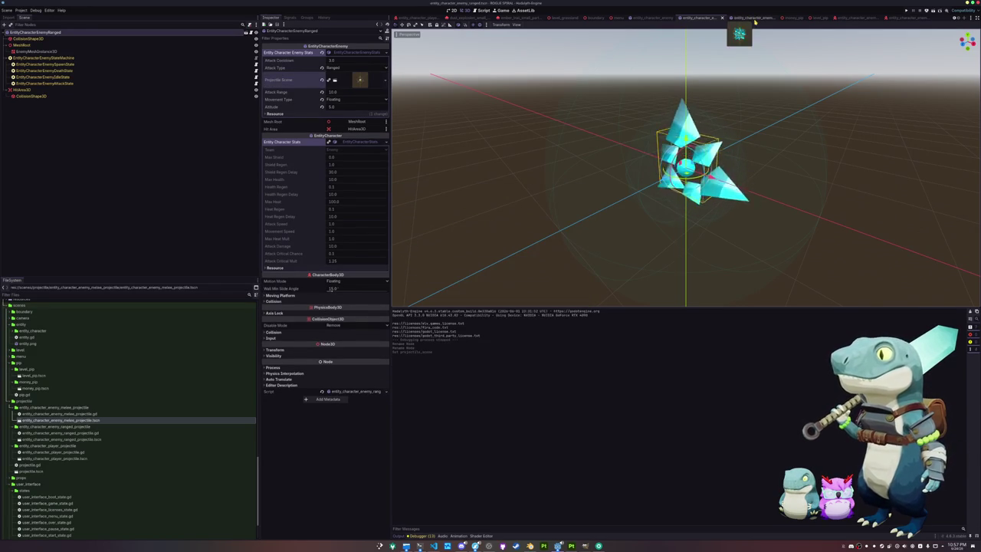
Set the melee enemy's Projectile Scene to the melee projectile, save, and open its attack state script.
click(739, 18)
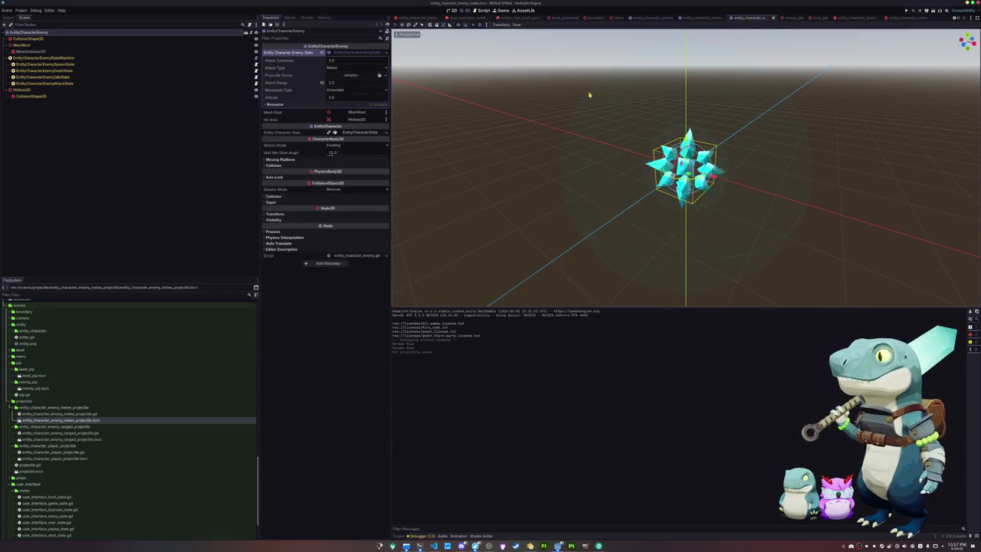
click(378, 75)
text(melee)
key(Return)
key(ctrl+s)
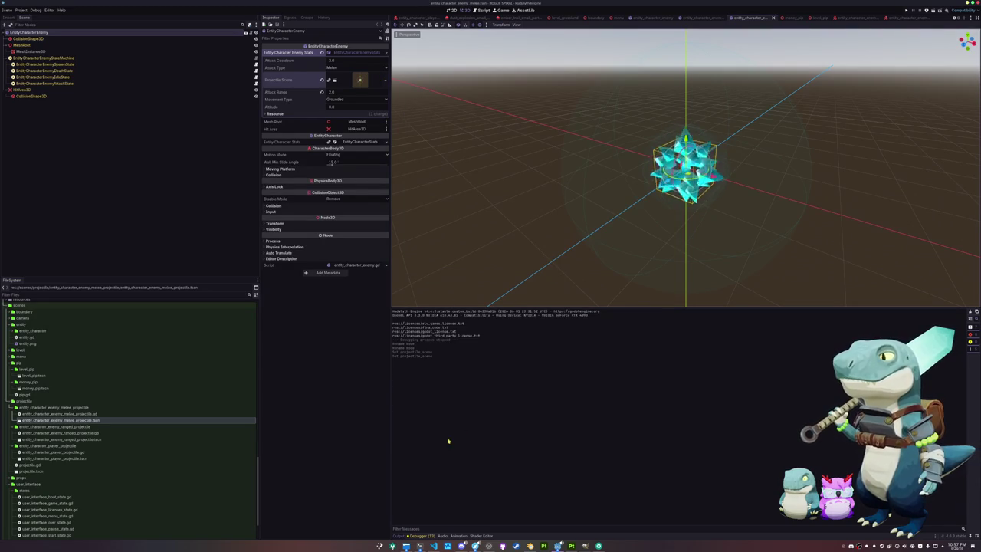
click(195, 84)
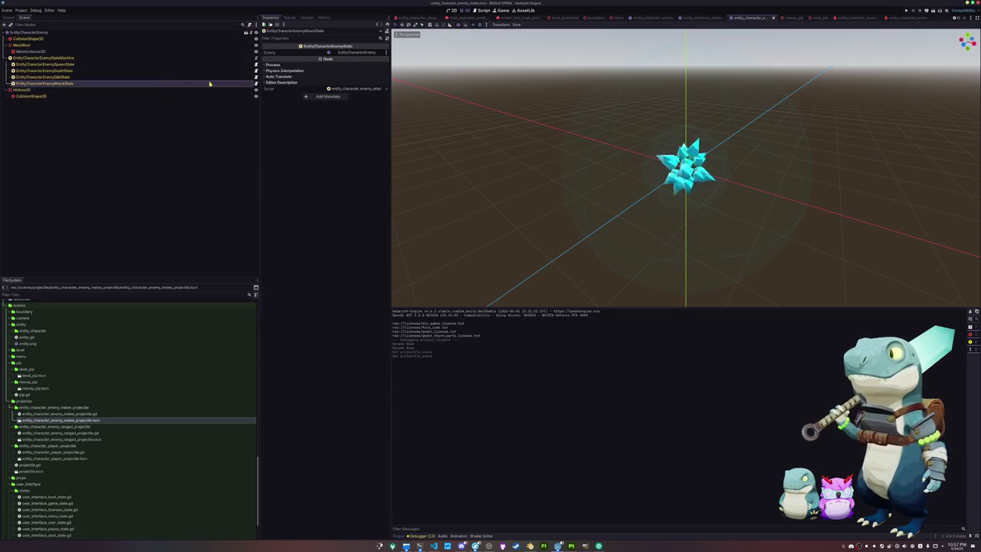
click(255, 84)
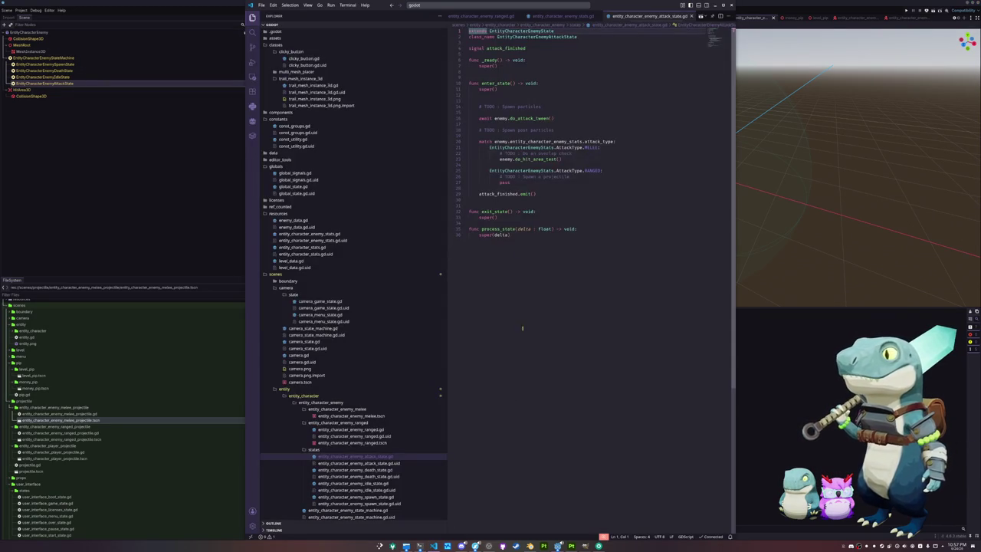
Delete the attack-type match block, including its MELEE case, from the attack state script.
click(505, 187)
key(Up)
key(Up)
key(Up)
key(shift+Down)
key(shift+End)
key(ctrl+shift+k)
key(Up)
key(ctrl+shift+k)
key(Up)
key(shift+Down)
key(shift+Down)
key(shift+Down)
key(shift+Down)
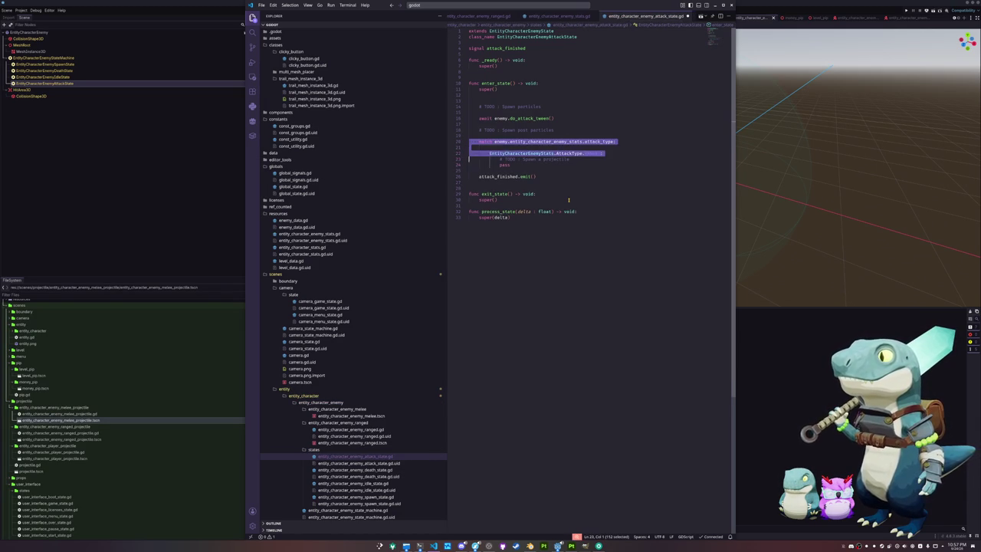
key(BackSpace)
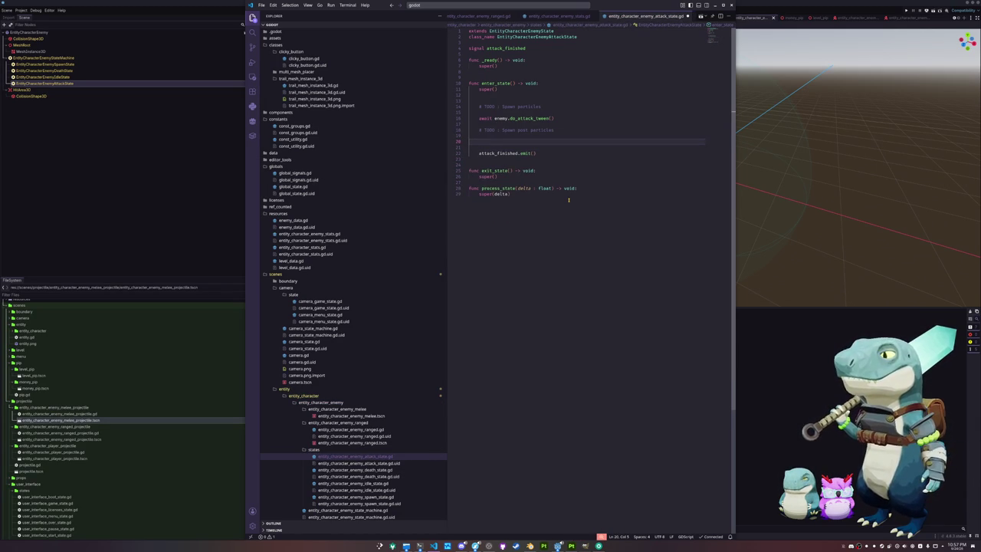
Declare projectile : Projectile from the enemy stats' projectile_scene.instantiate().
text(var projectile :)
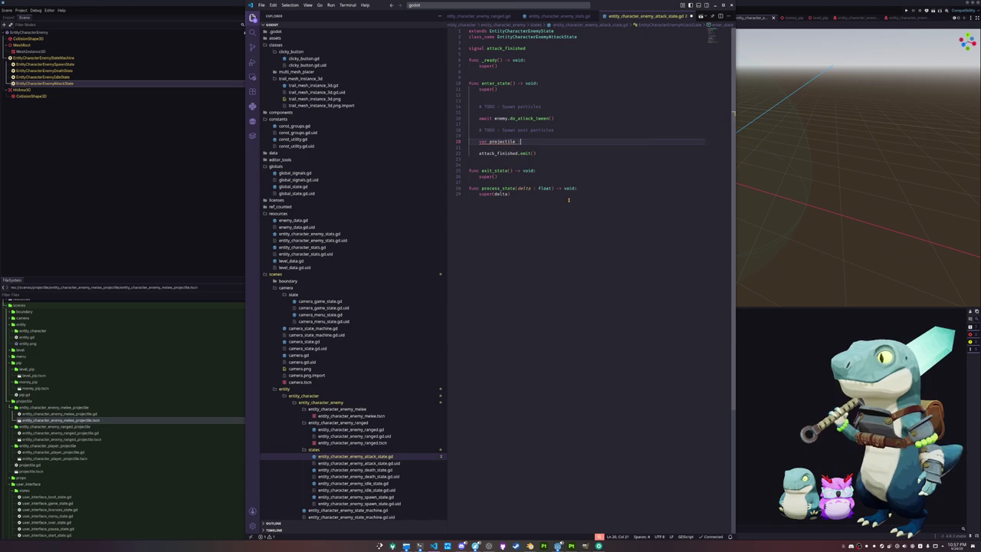
text( Projectile = enemy.enemy)
key(Return)
text(.proj)
key(Return)
text(.inst)
key(Return)
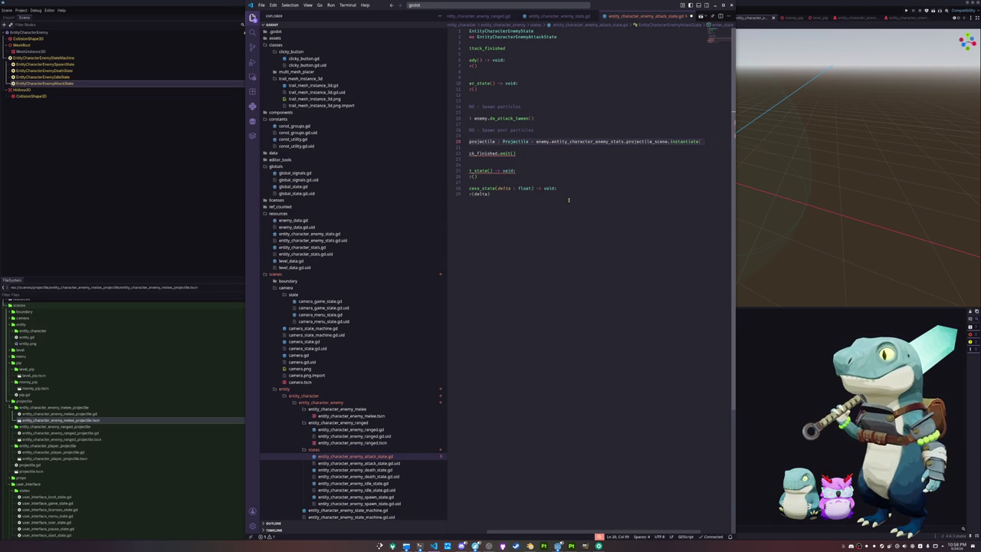
key(Return)
key(Return)
Copy the enemy's attack_damage, attack_critical_chance and attack_critical_mult onto the projectile, then save.
text(projectile.da)
text(ma)
key(Return)
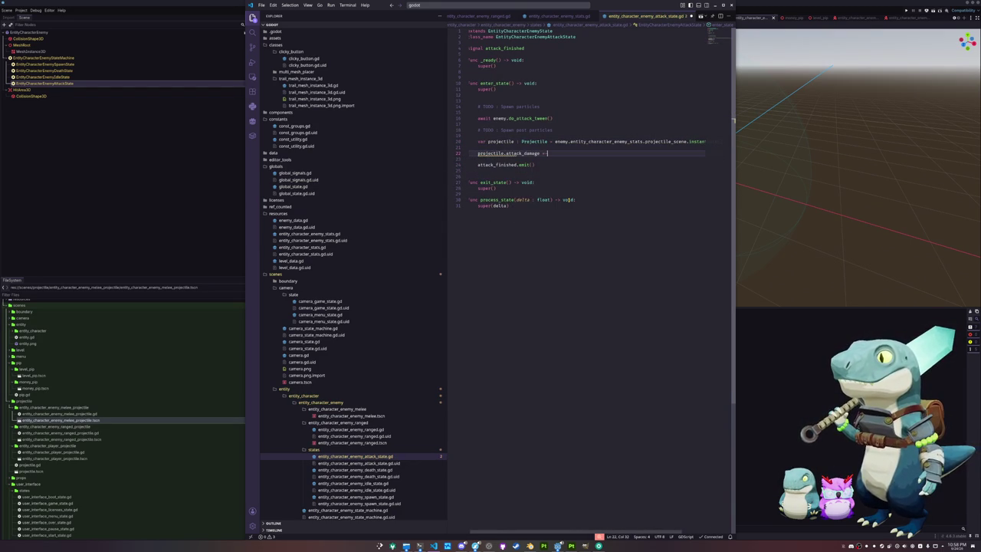
text(enemy)
text(.attack)
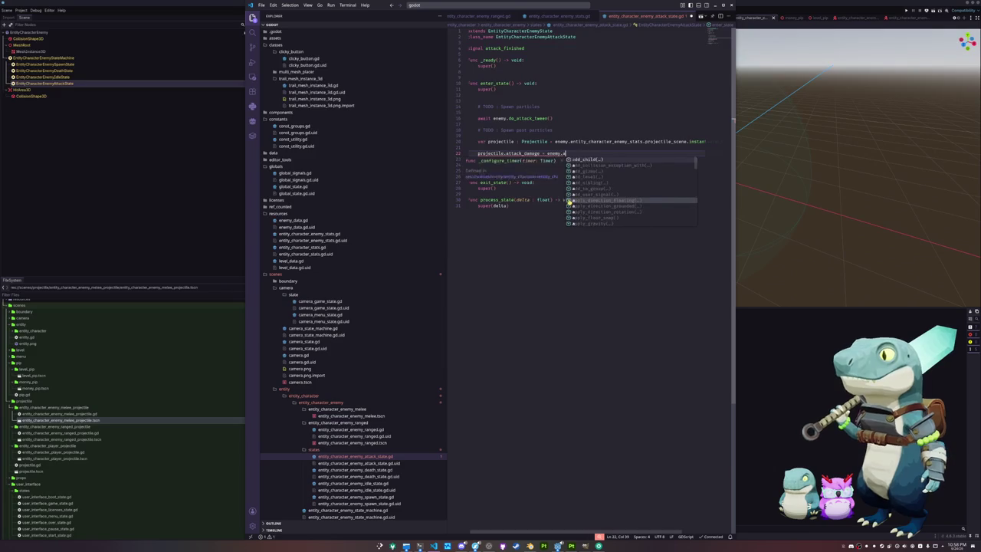
text(_d)
key(Return)
key(Return)
text(projectile.attack)
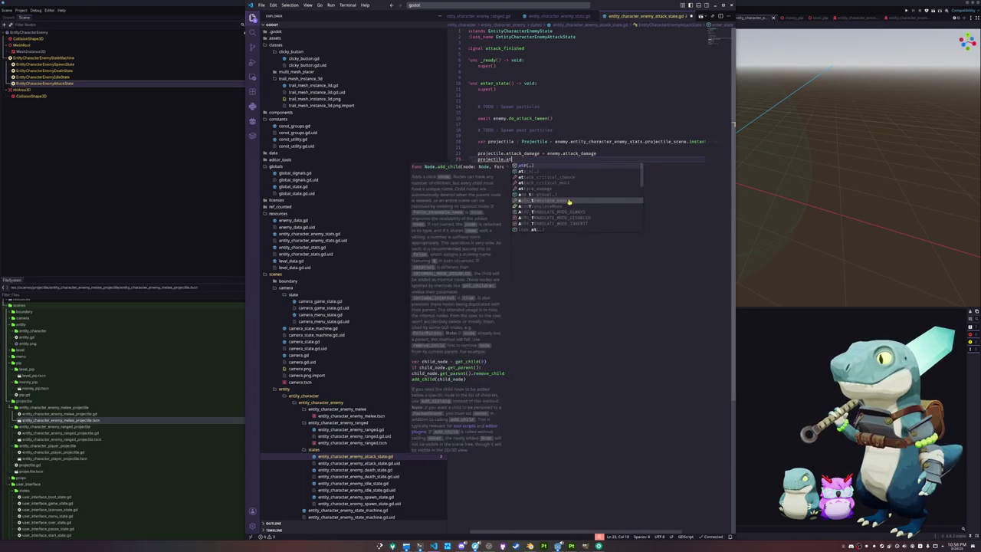
key(Return)
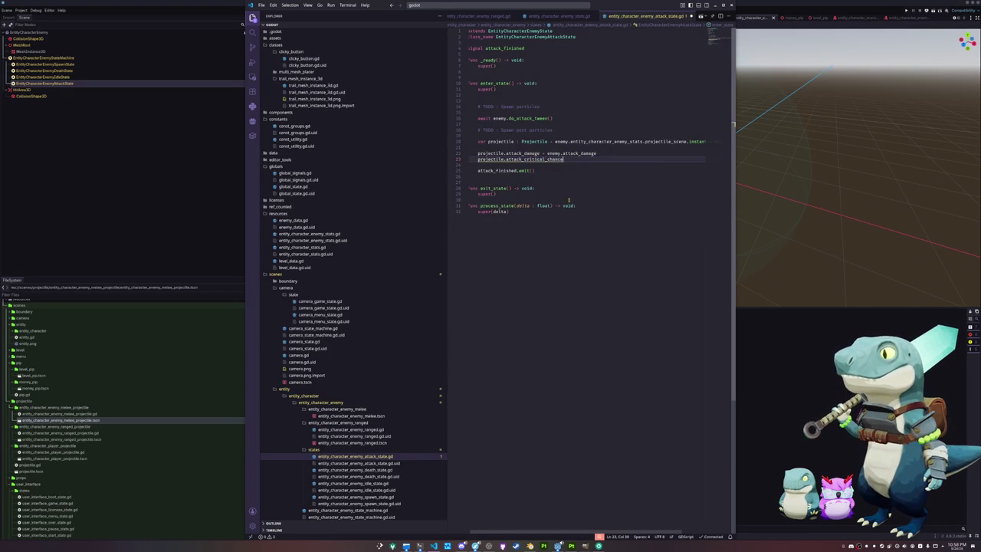
text(enemy.attack_c)
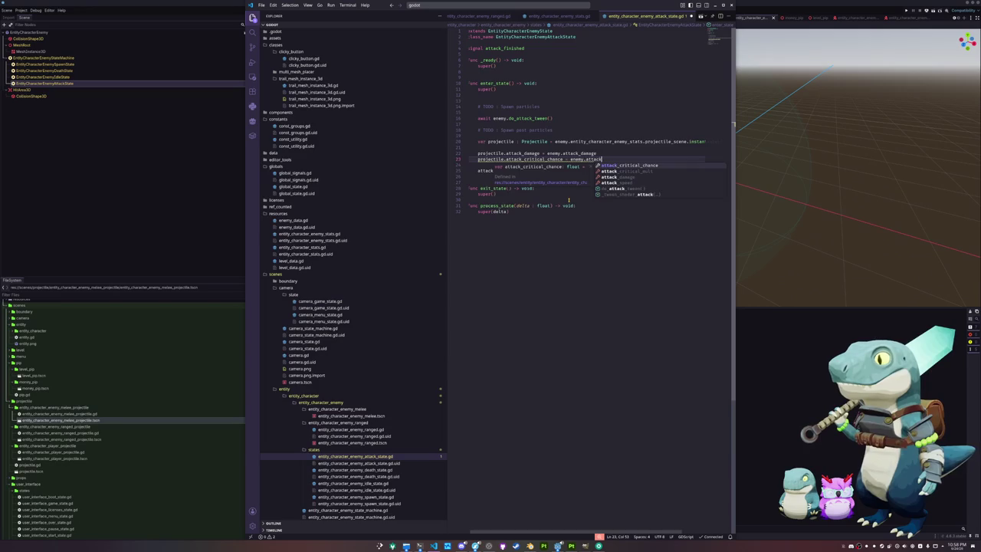
key(Return)
key(Return)
text(projectile)
text(.attack_critical_mult )
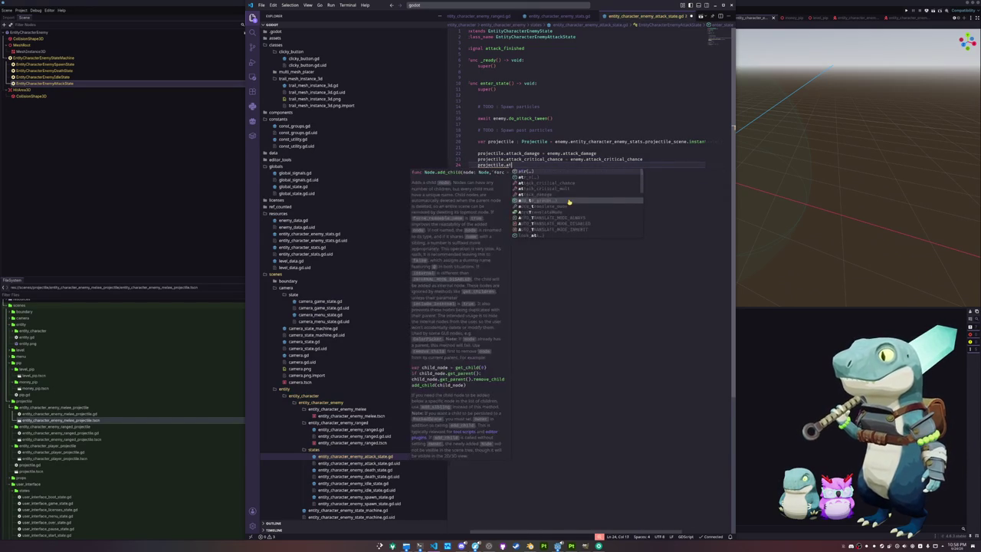
text(= enemy.attack_critical_mult)
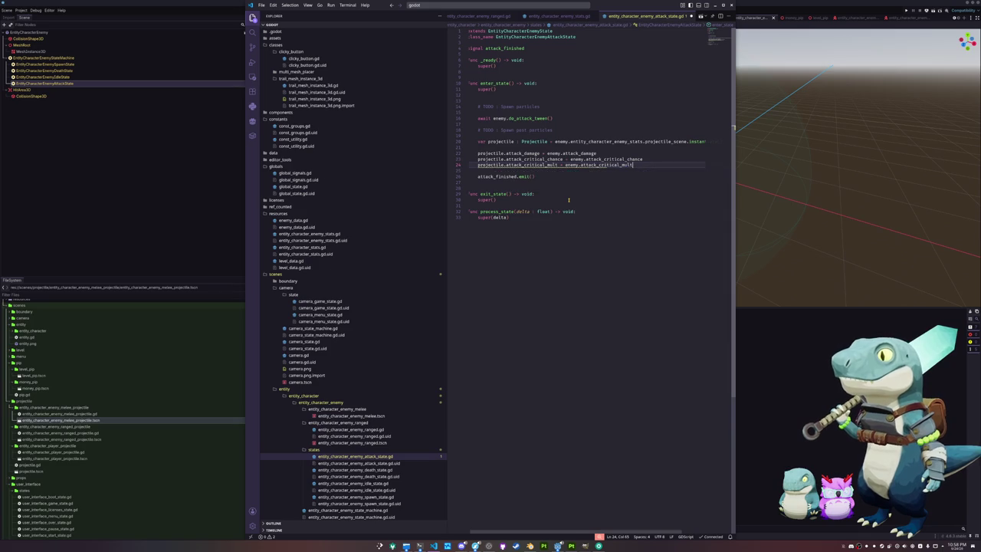
key(Down)
key(ctrl+s)
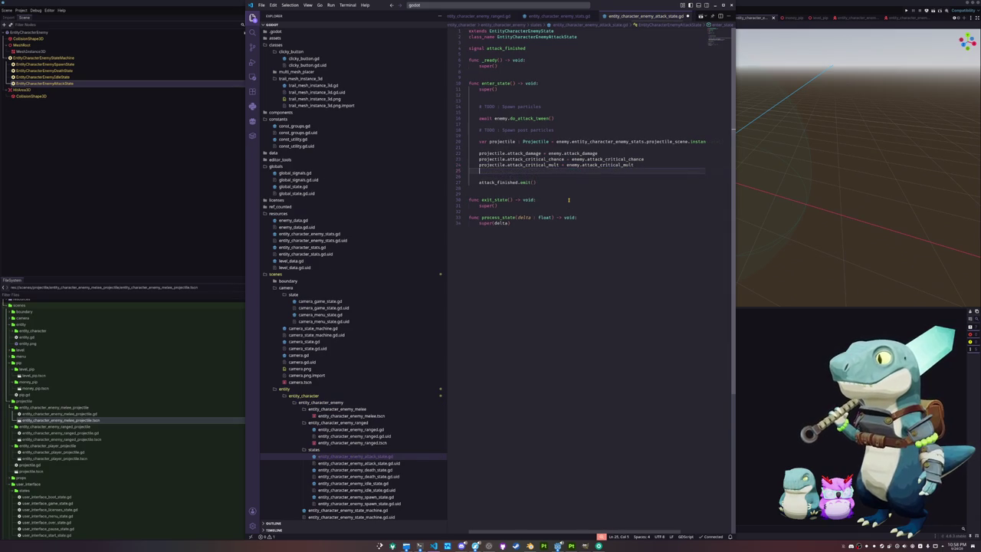
Add the projectile to get_tree().root and call add_collision_exception_with(enemy).
text(get_tree)
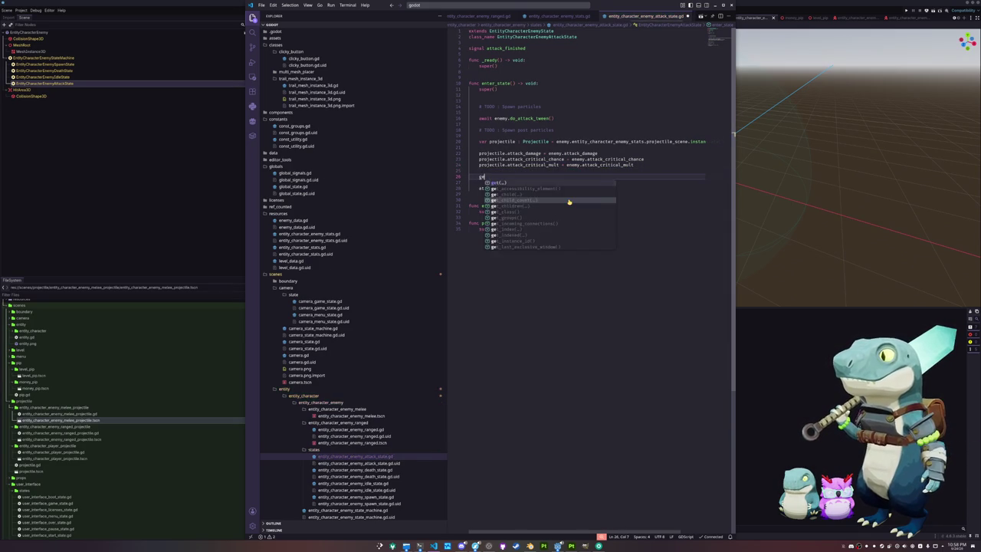
text(().root.d)
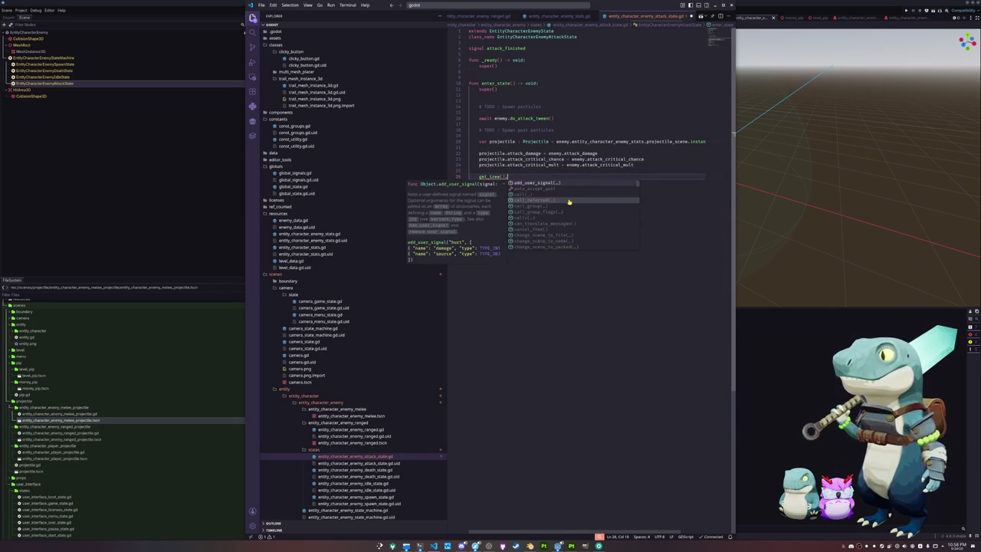
click(569, 200)
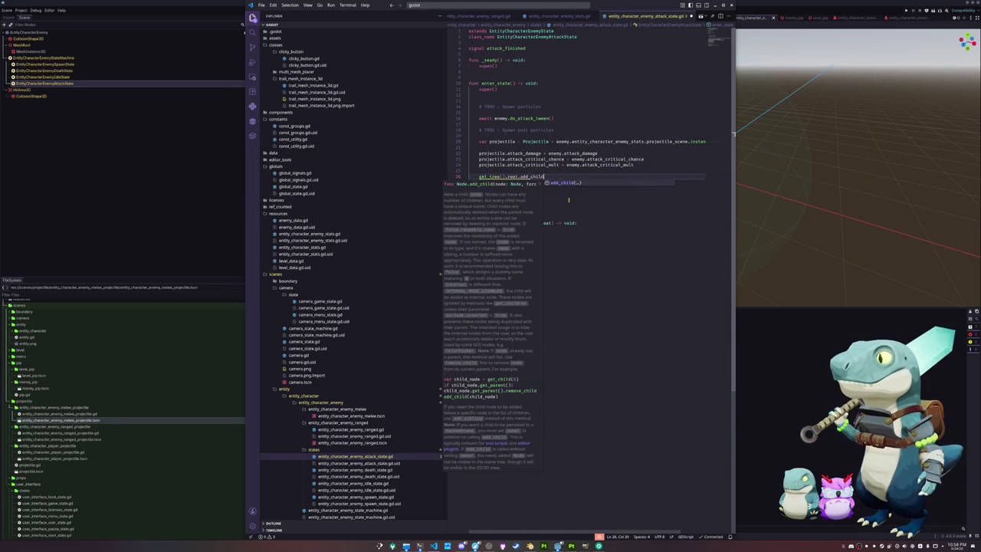
text((projectile)
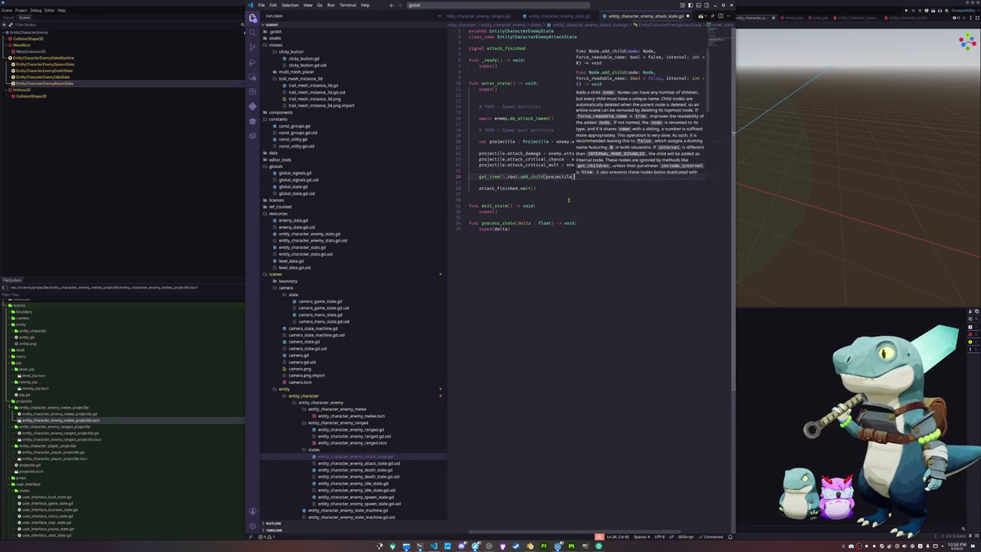
text(projectile.add)
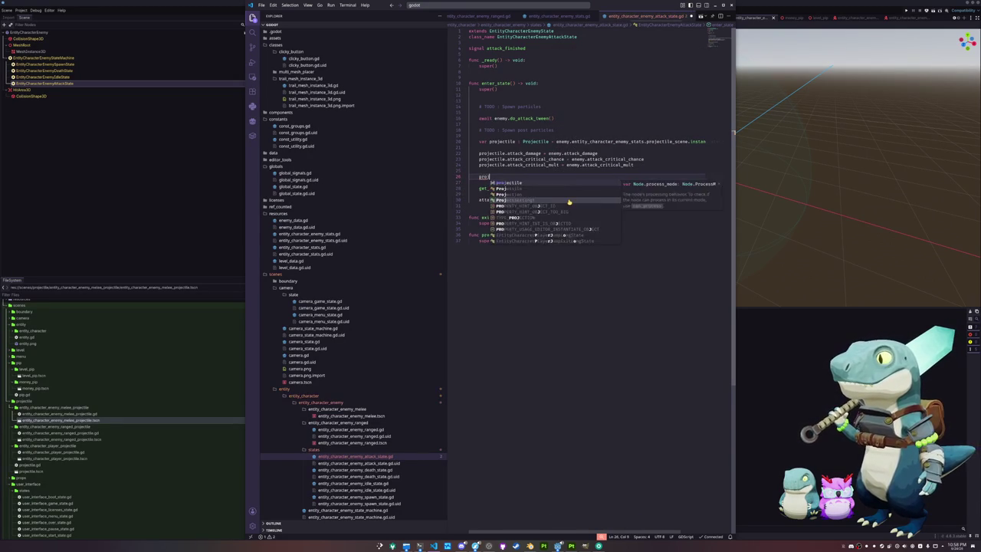
text(_co)
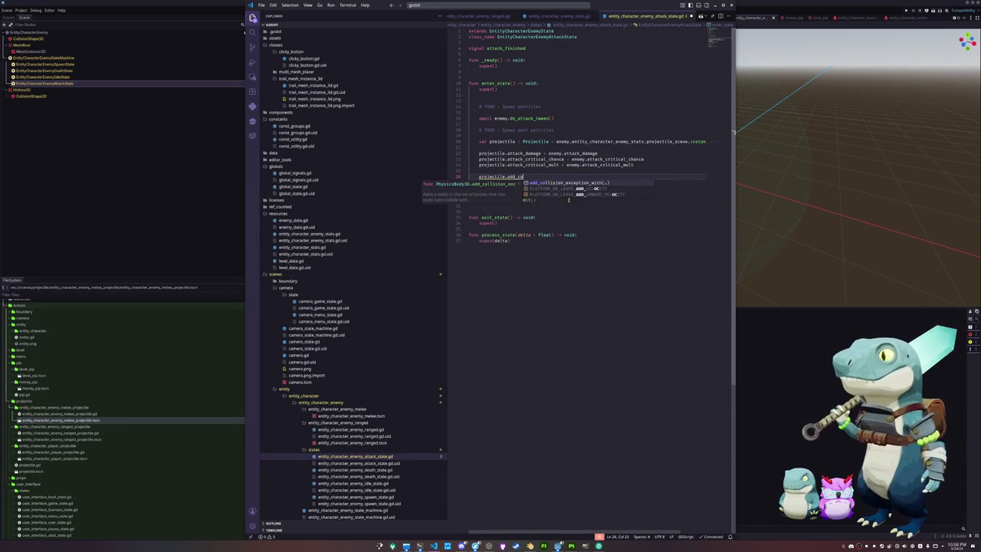
key(Return)
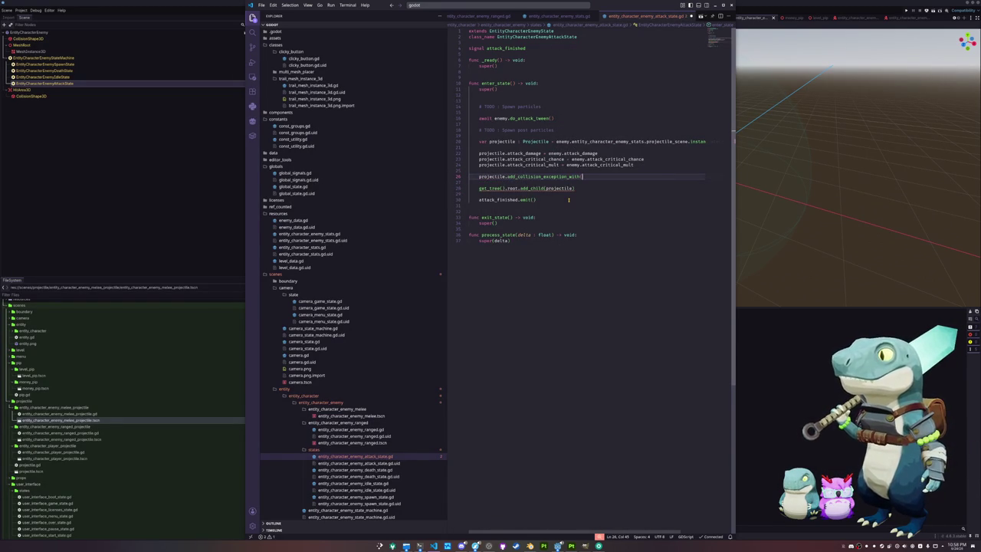
text(enemy)
Set projectile.transform to the enemy transform looking_at GlobalState.player.global_position.
key(Down)
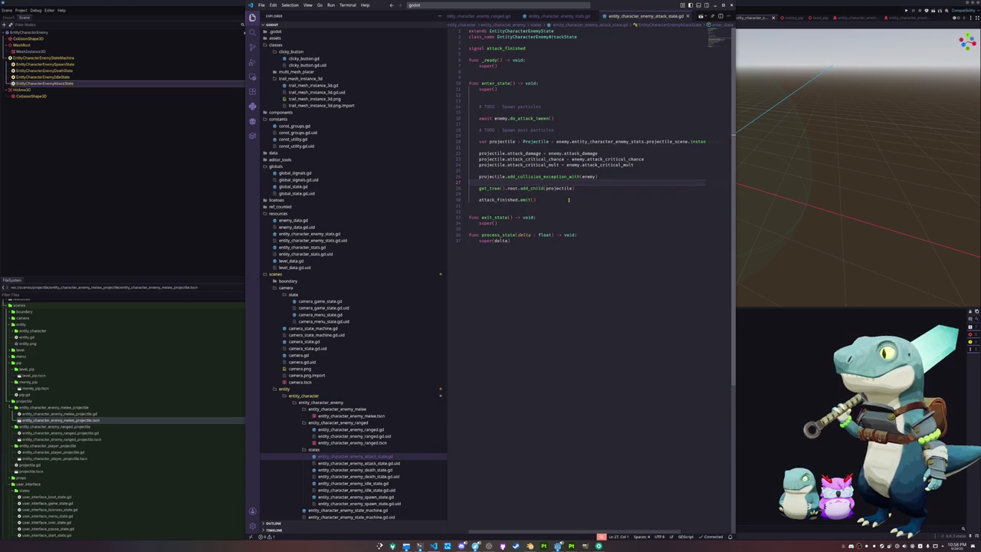
key(Return)
key(Up)
key(Return)
text(projectile.tra)
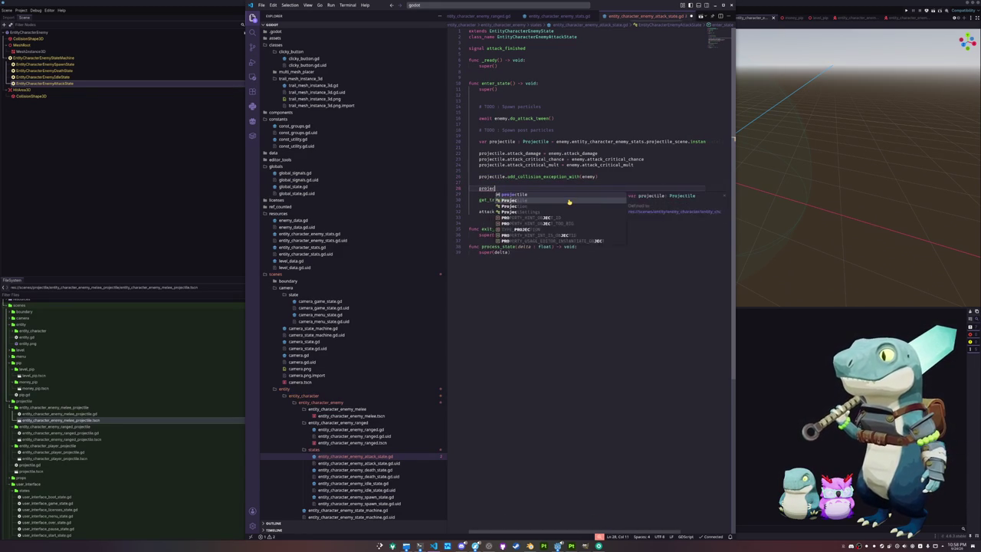
text(nsform)
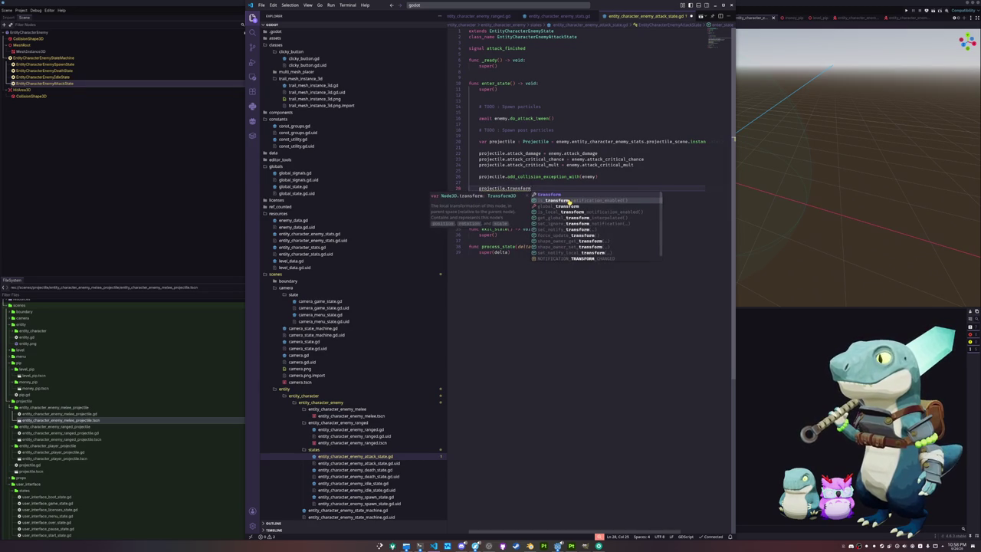
text( = )
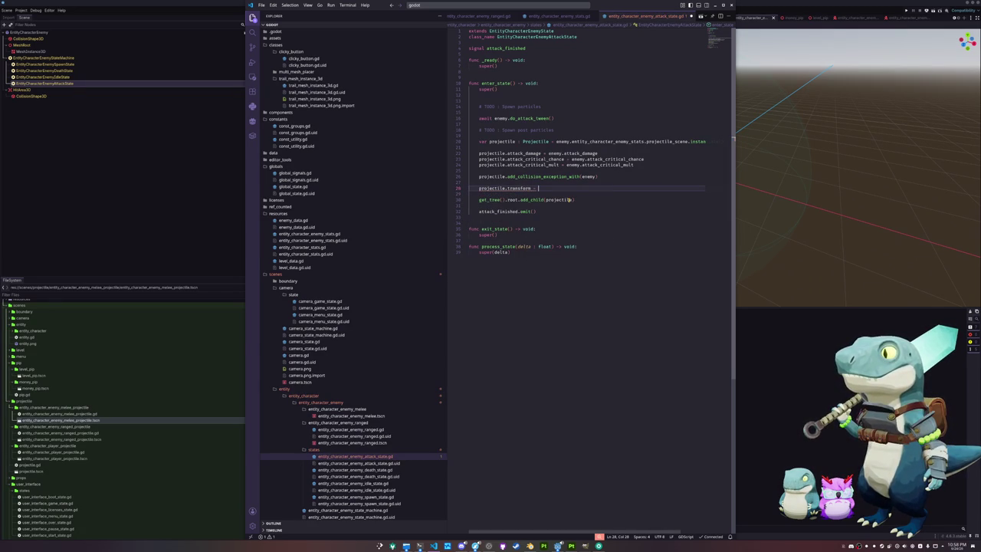
text(nemy.transform)
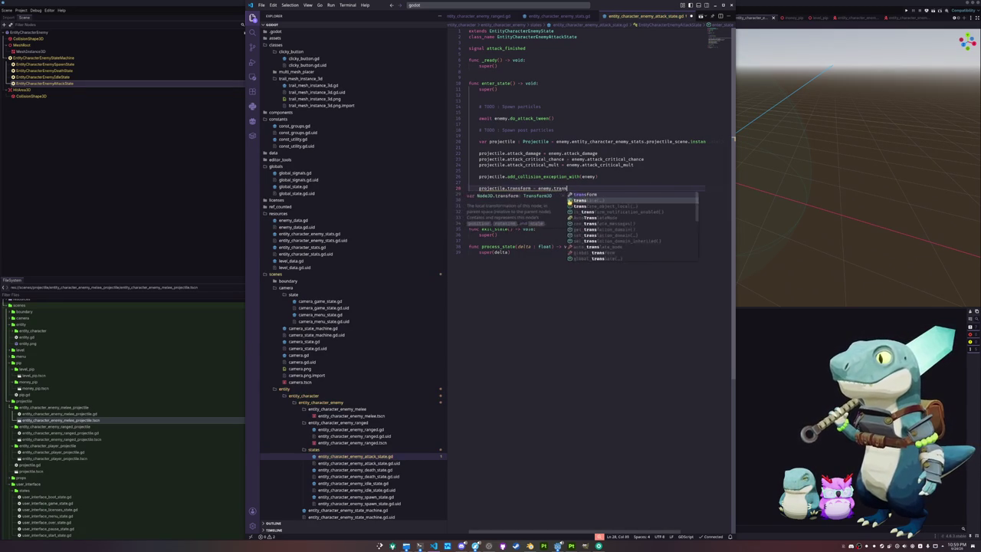
text(.origin.look)
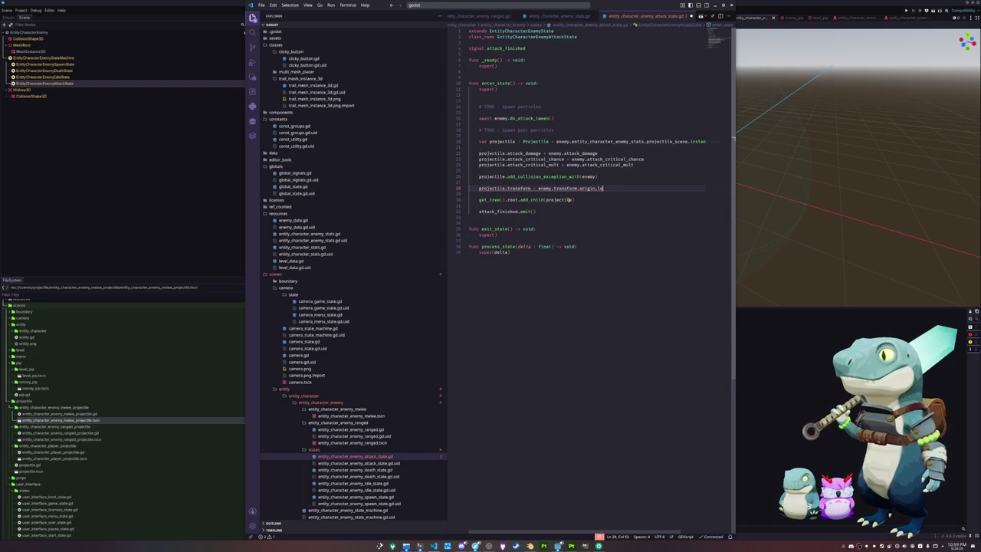
text(looking)
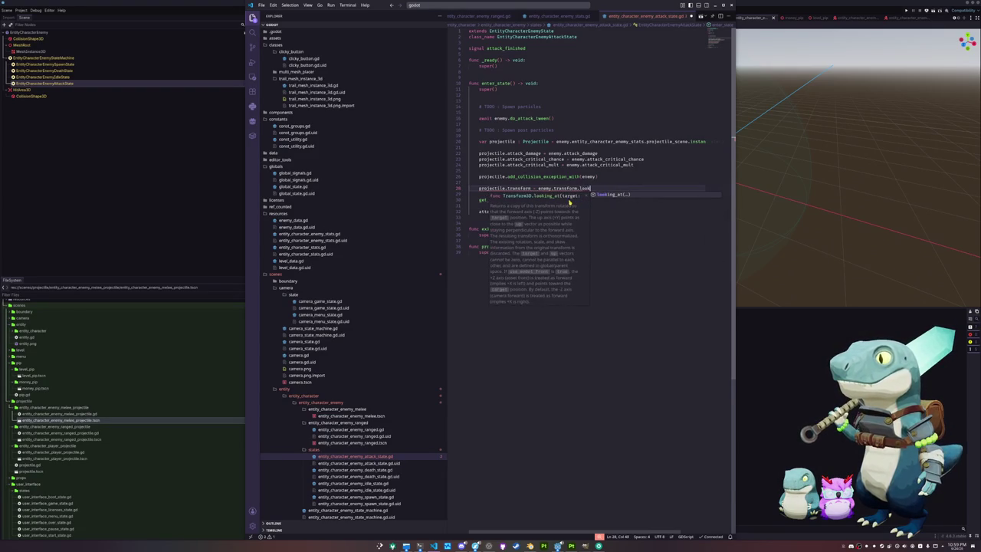
text(()
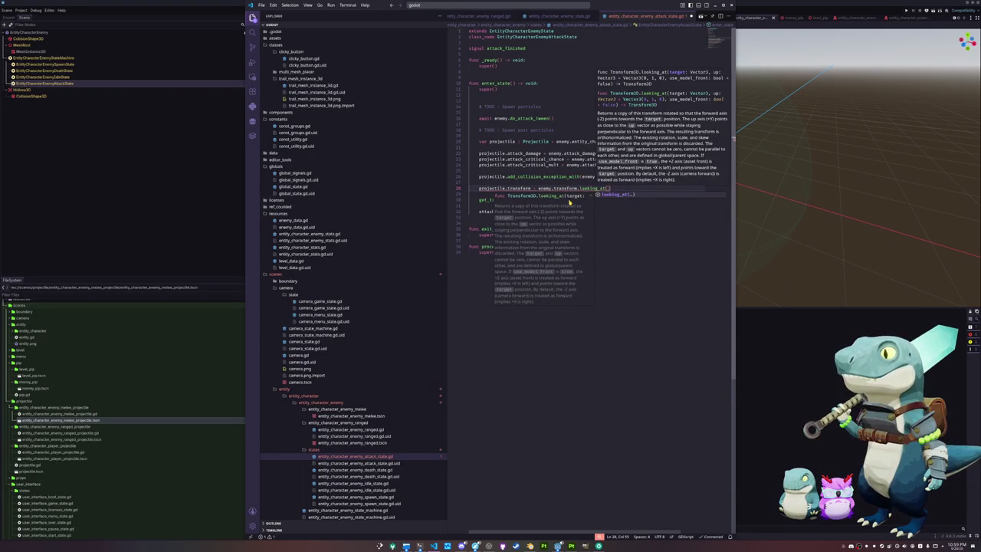
text(GlobalState.)
text(player)
text(.global_position)
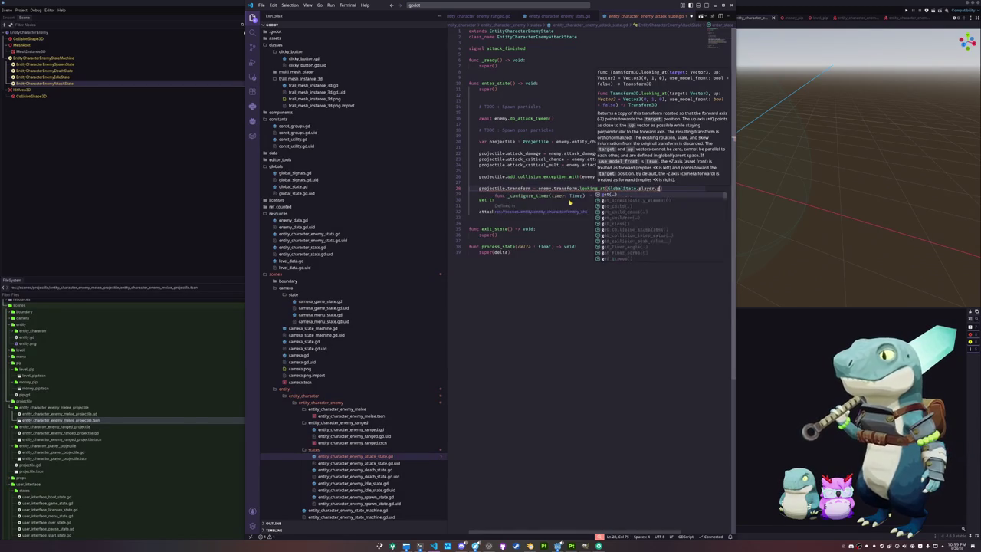
click(568, 199)
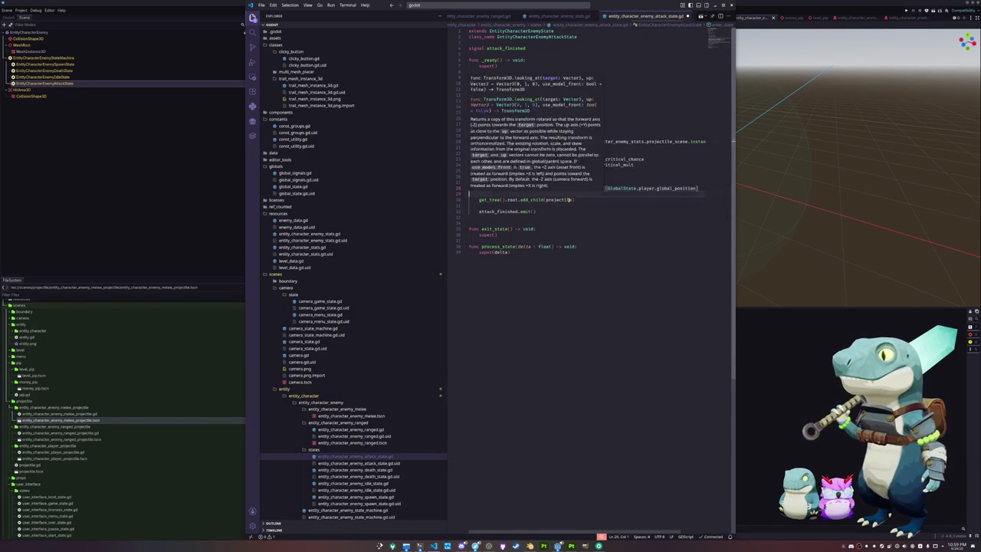
key(Delete)
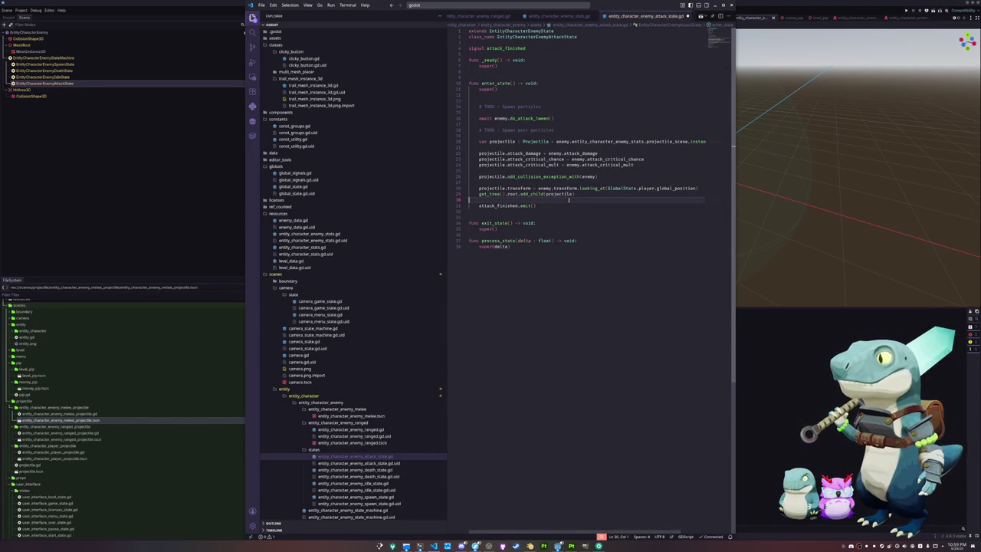
key(alt+Tab)
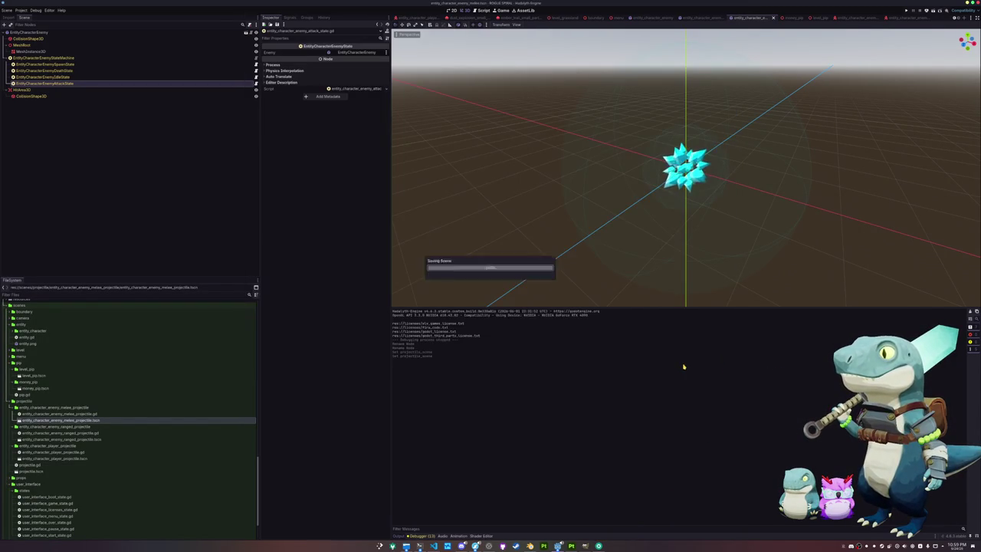
Run the project, start a game, walk toward the ranged enemy, then pause.
key(F5)
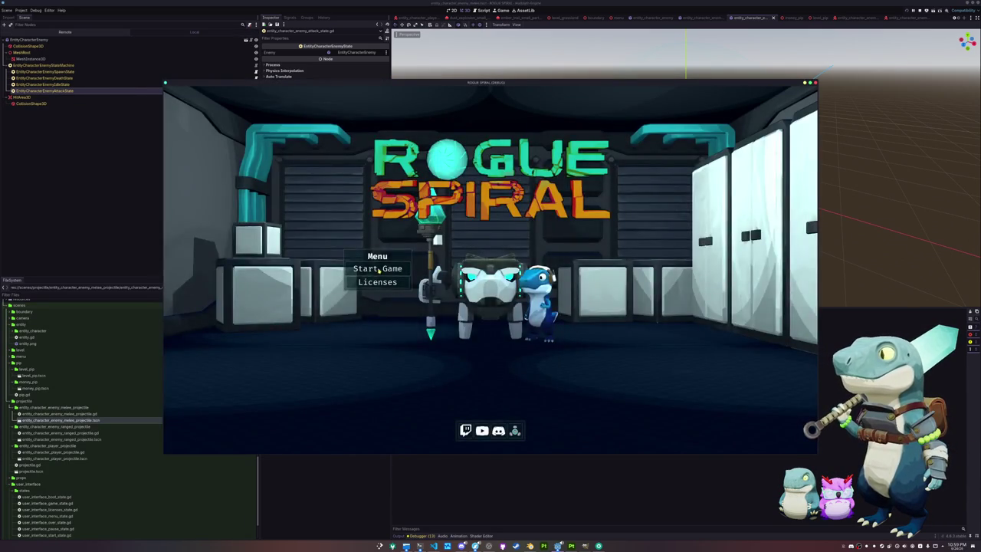
click(378, 270)
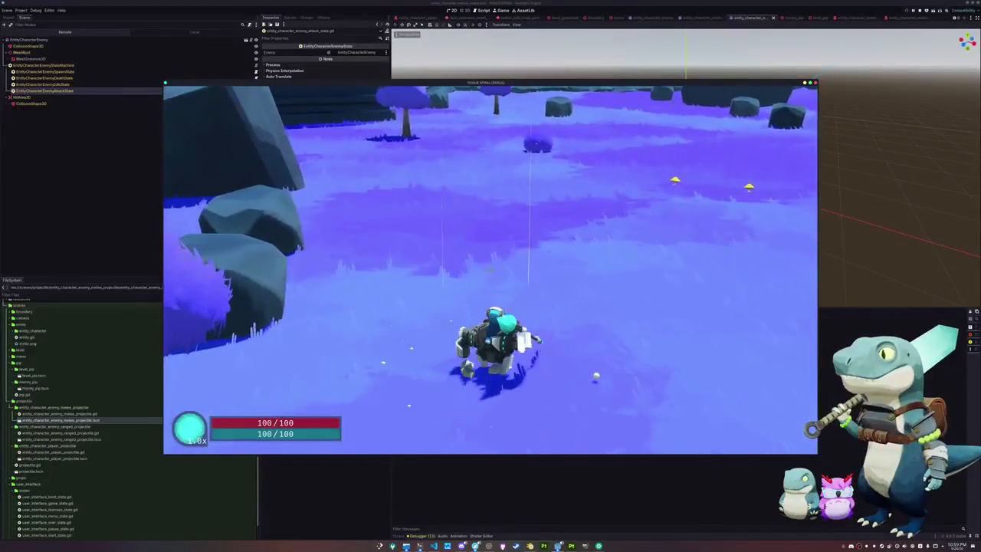
key(w)
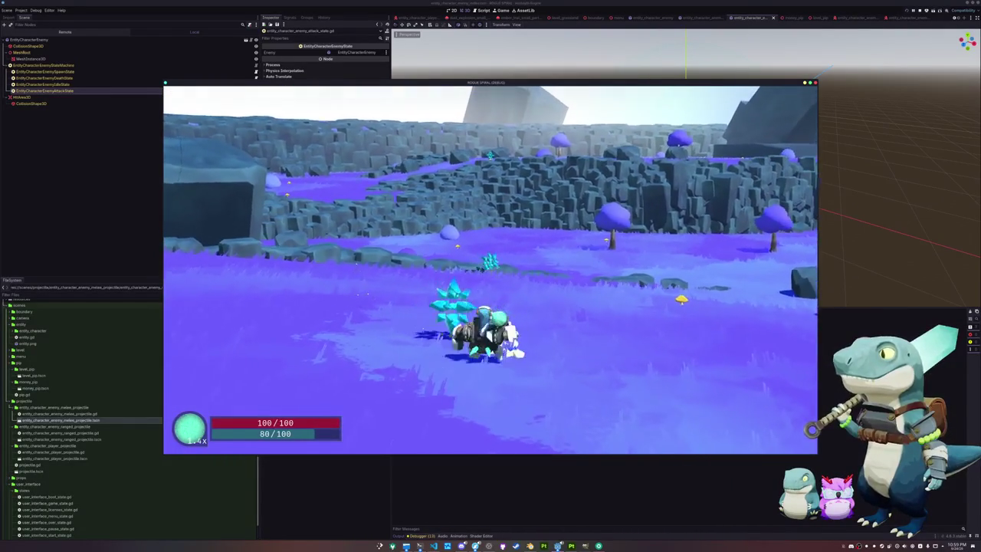
key(Escape)
Add Vector3.up as another looking_at argument, then resume the paused game.
click(434, 545)
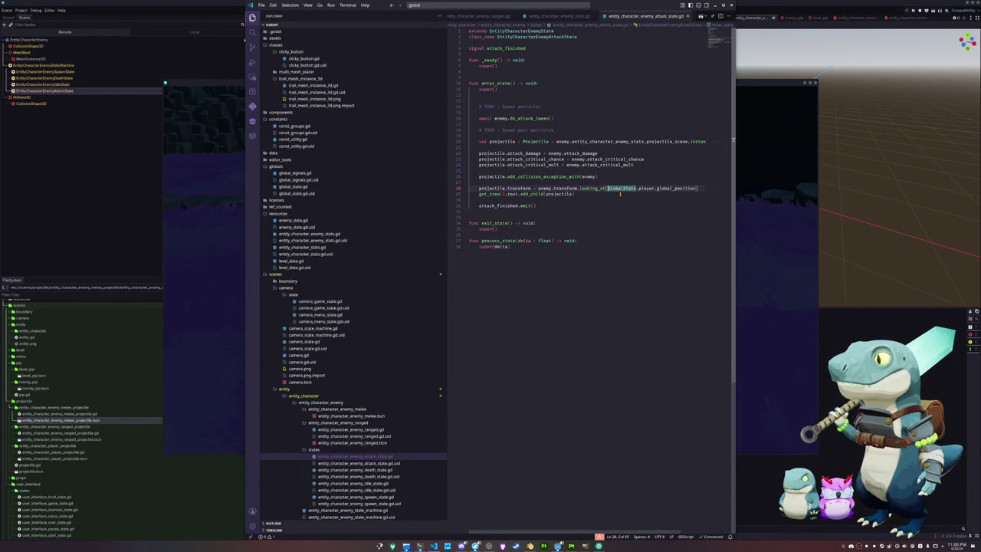
text(,)
key(Return)
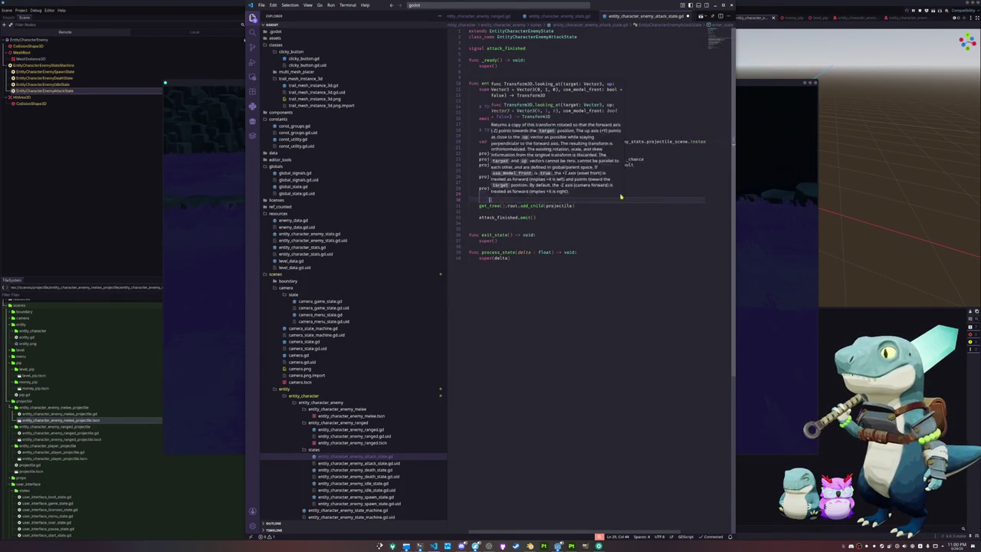
text(true)
key(BackSpace)
key(BackSpace)
key(BackSpace)
text(Vector3.up)
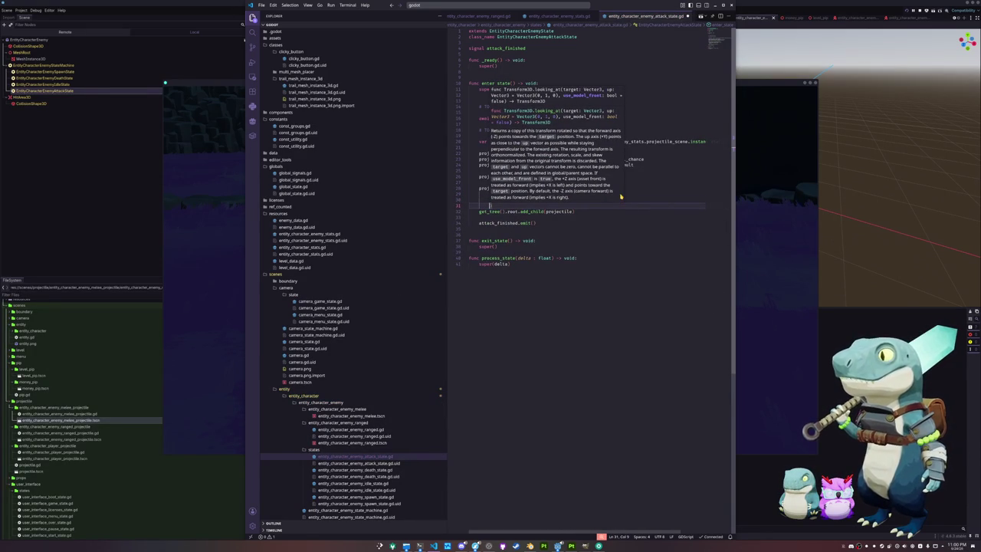
key(Return)
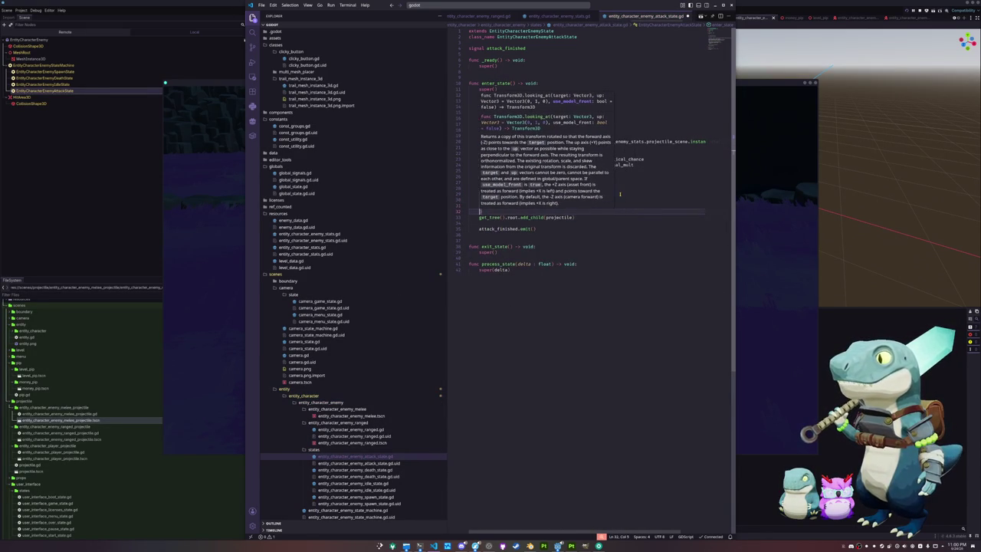
key(alt+Tab)
key(Escape)
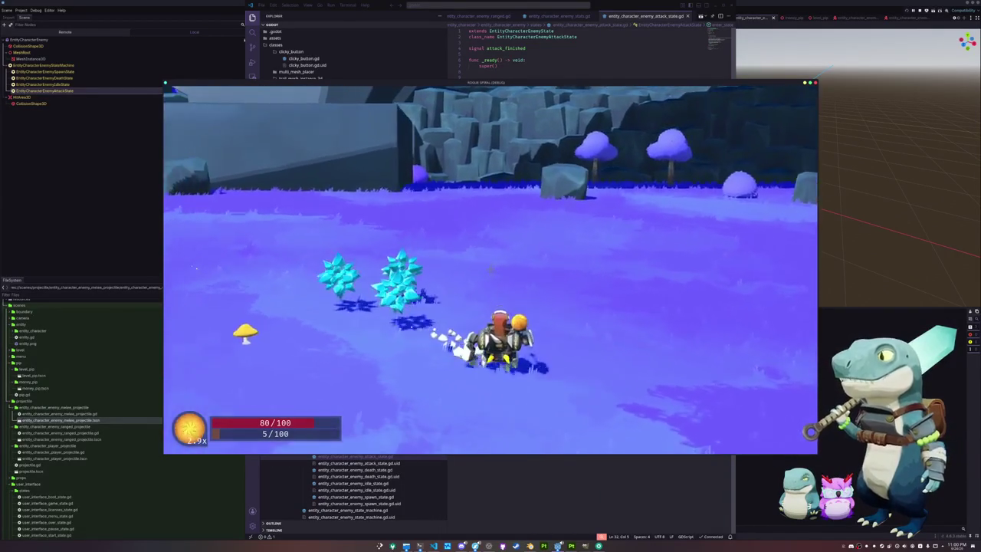
Stop the running game with F8.
key(F8)
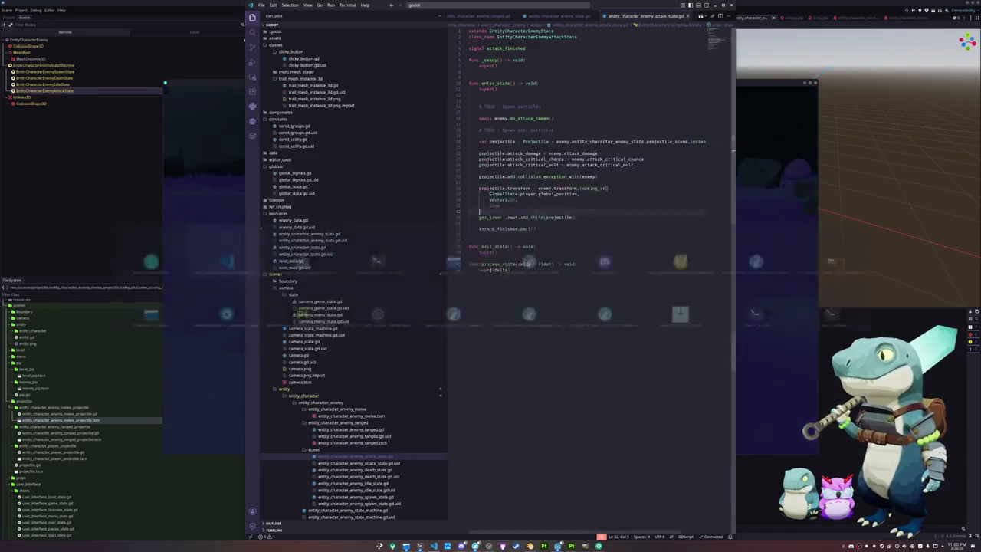
Add a comma after global_position on line 29 and bring up quick file search.
click(588, 193)
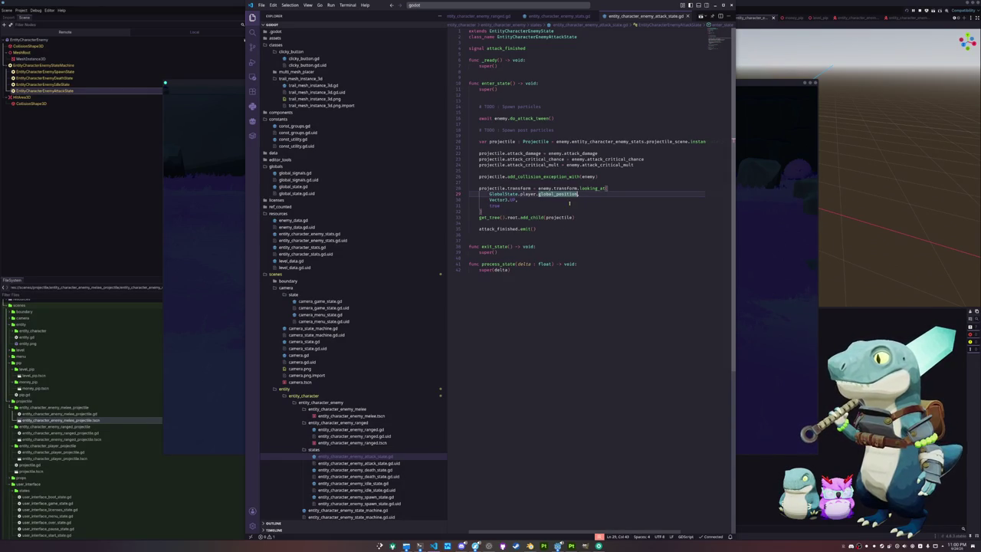
text(,)
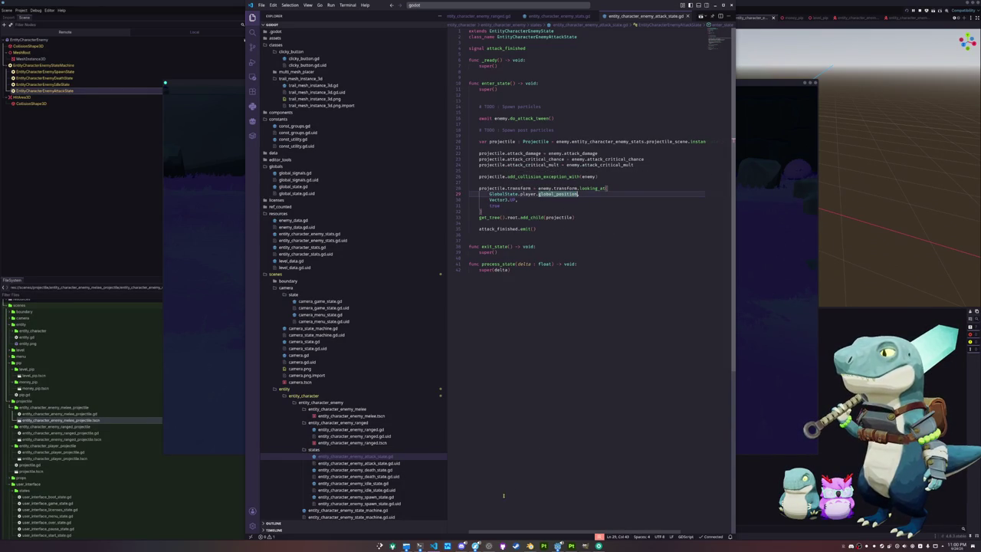
click(543, 6)
Open entity.gd and declare var collision_shape : CollisionShape3D.
text(entity)
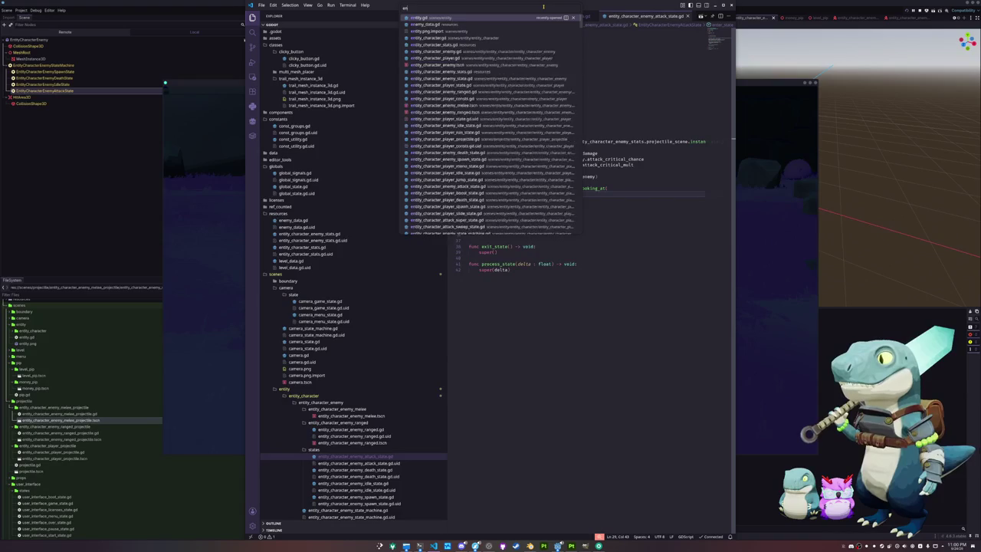
key(Return)
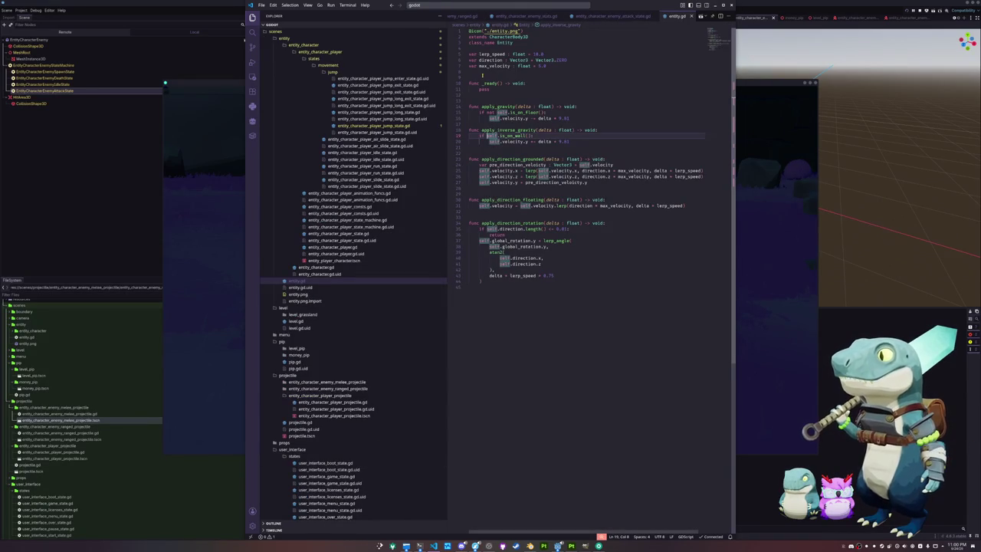
key(Return)
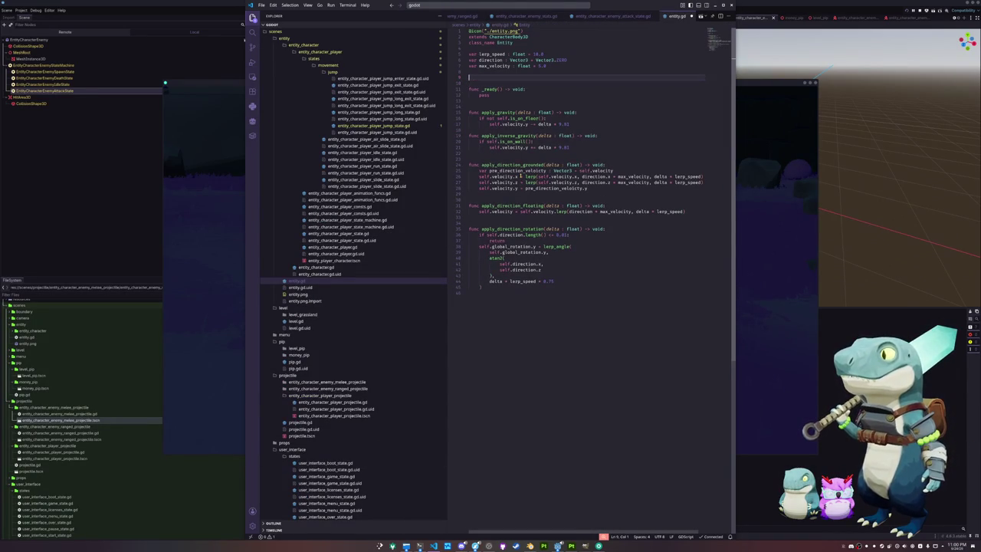
text(var collision_shape : )
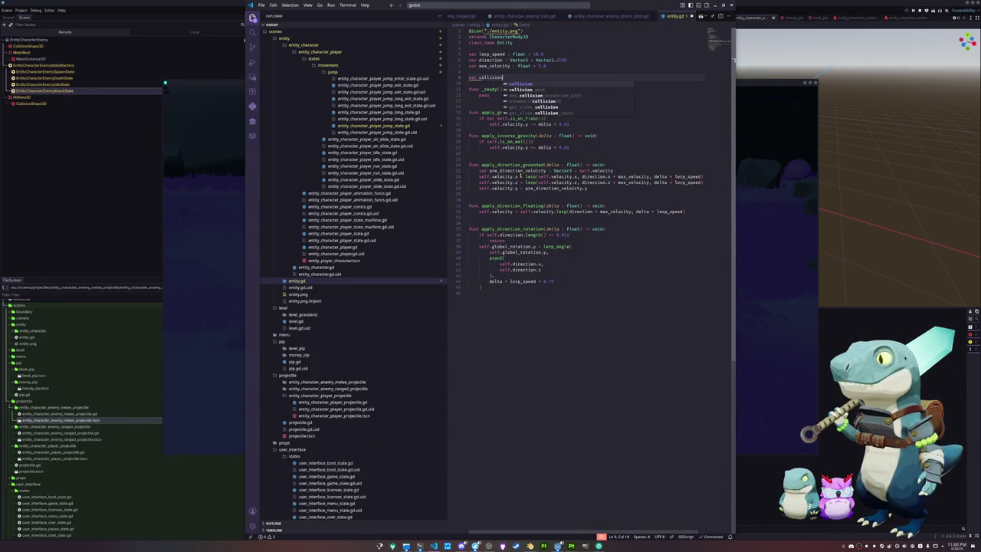
text(CollisionShape)
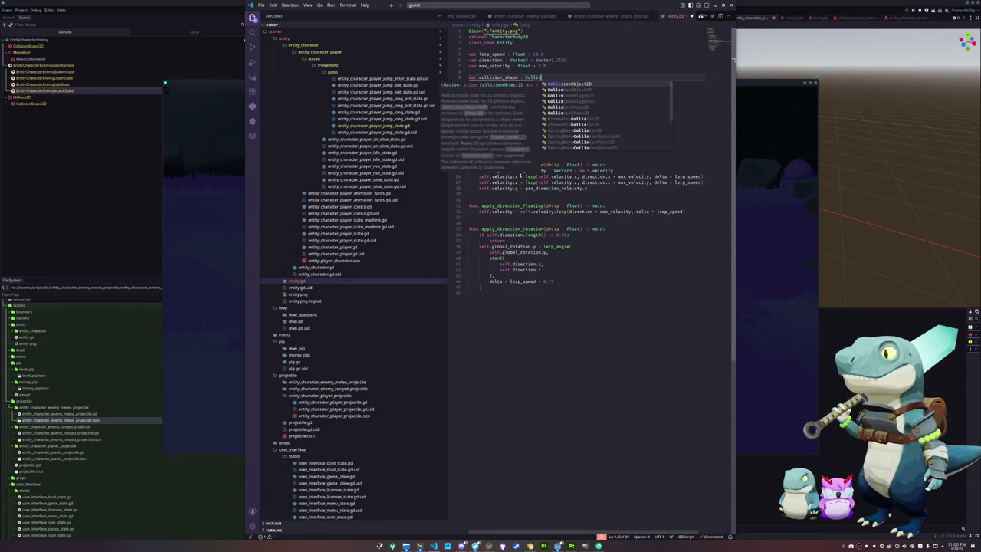
key(Down)
In _ready, assign collision_shape from get_children().
key(Return)
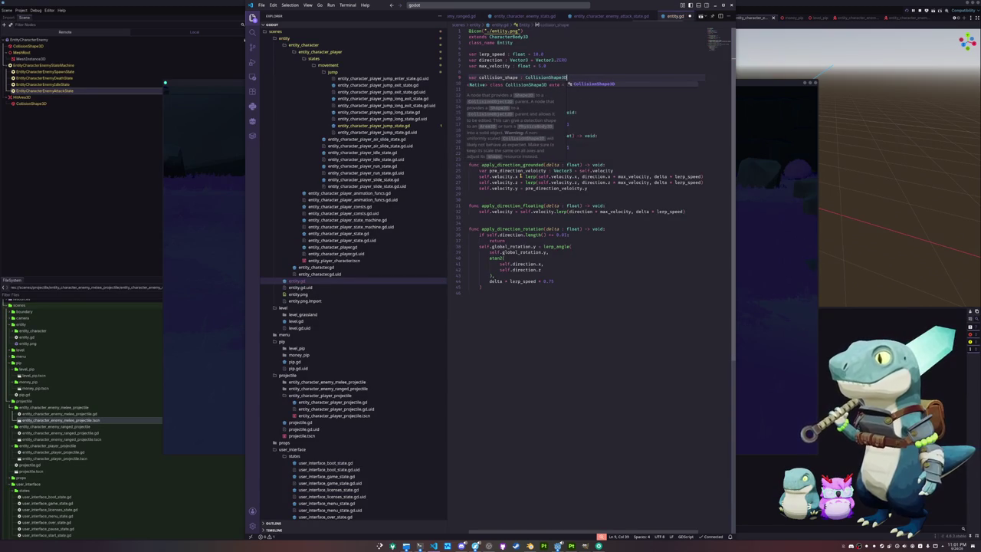
key(Down)
key(Down)
key(Down)
key(Return)
key(Up)
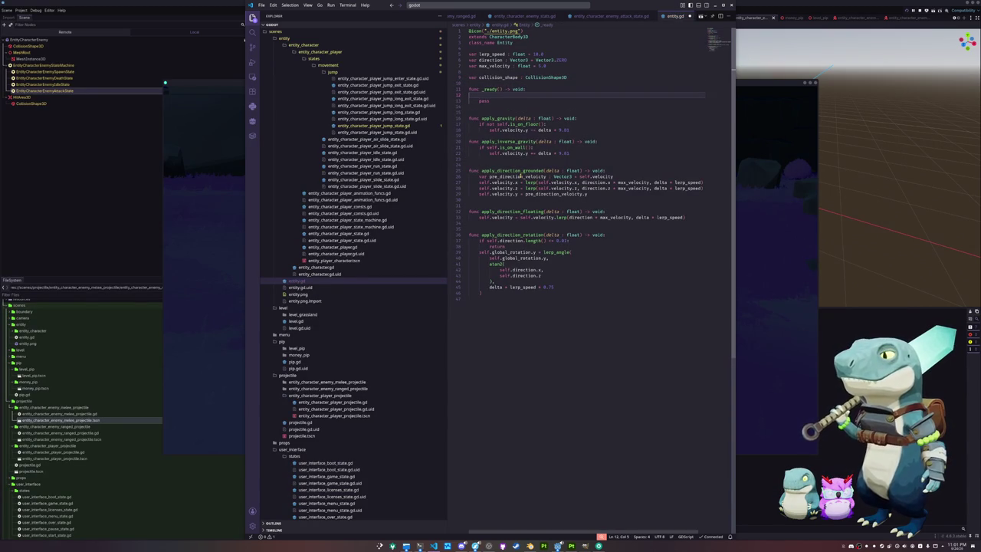
text(et)
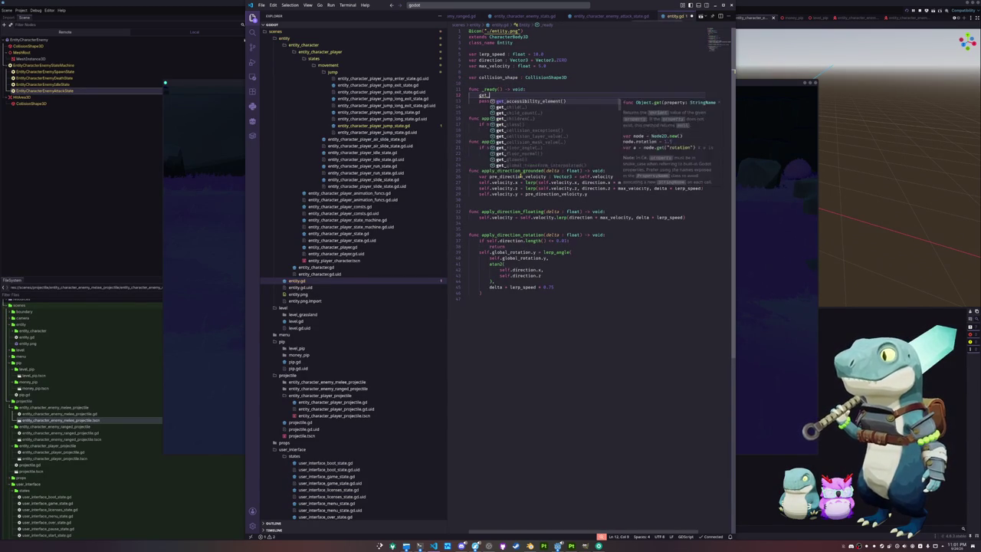
text(_chi)
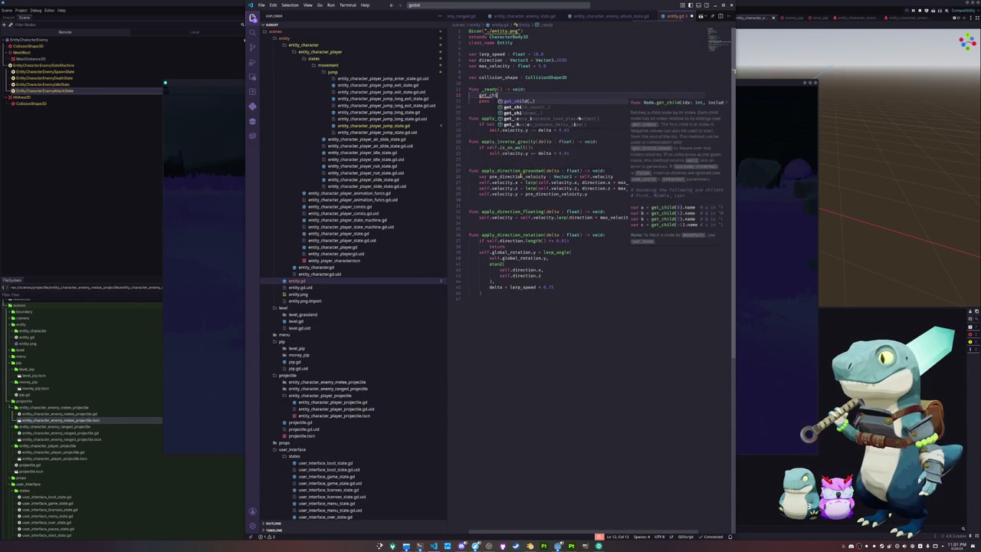
key(Return)
key(shift+Home)
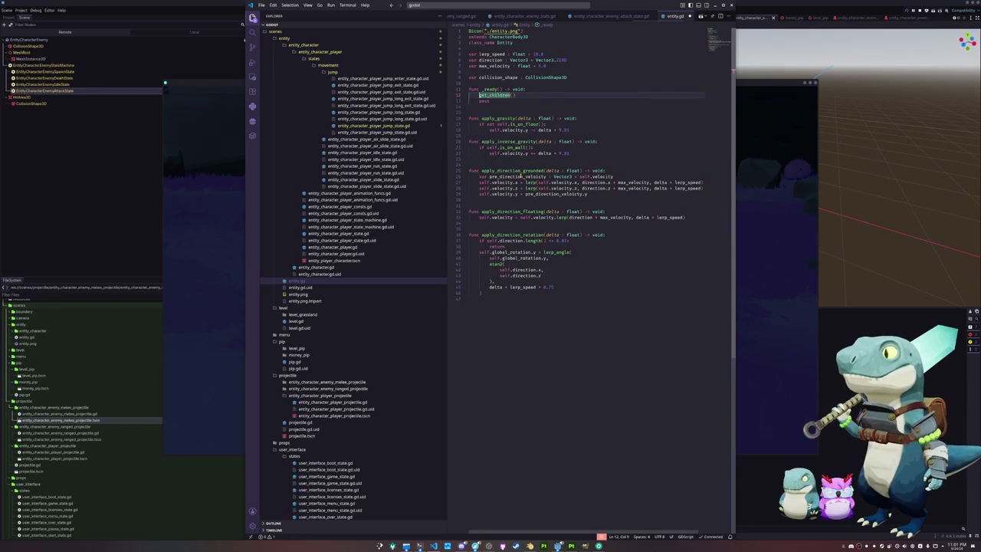
text(collisi)
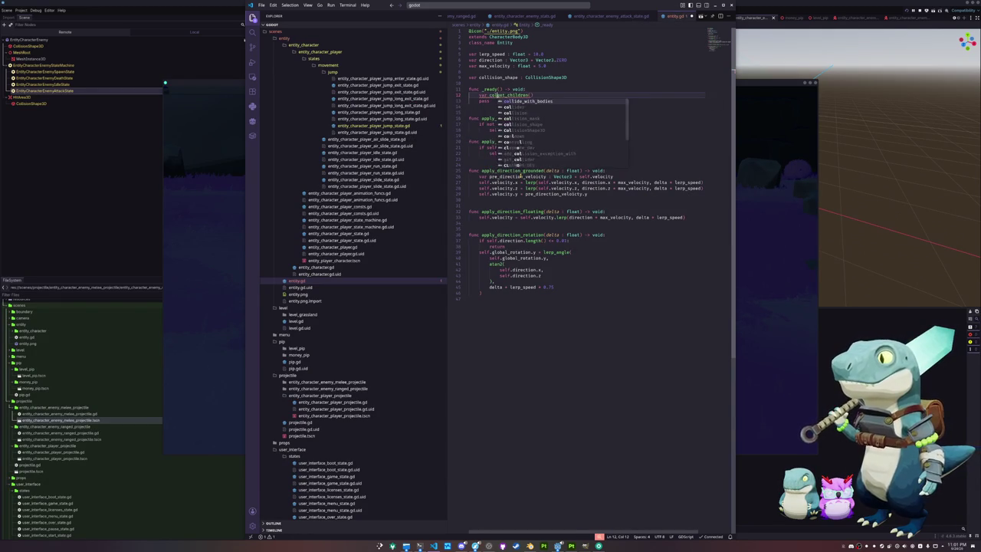
text(on_shape =)
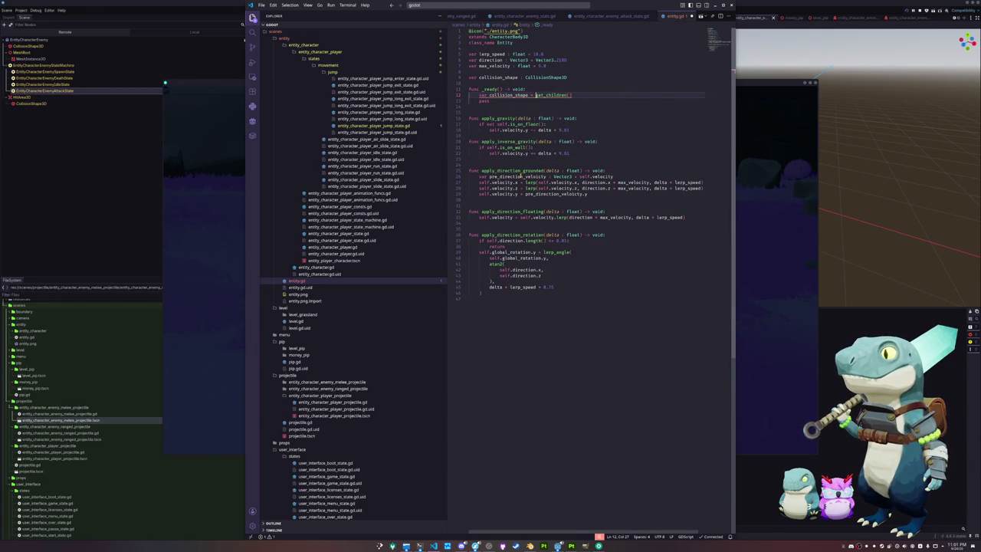
key(Home)
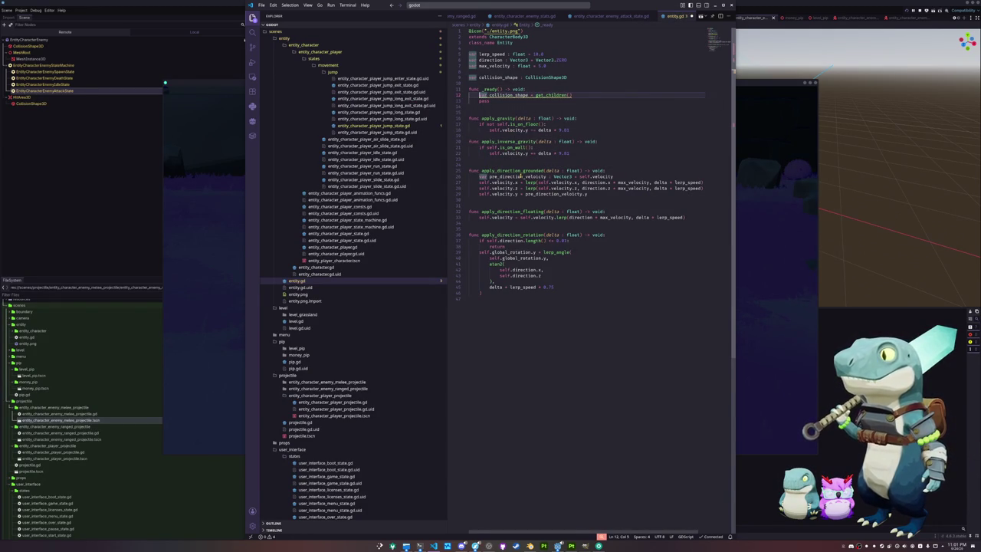
key(Delete)
key(Delete)
key(Delete)
key(End)
Filter the children with a lambda returning x is CollisionShape3D and delete the leftover pass.
text(.filter()
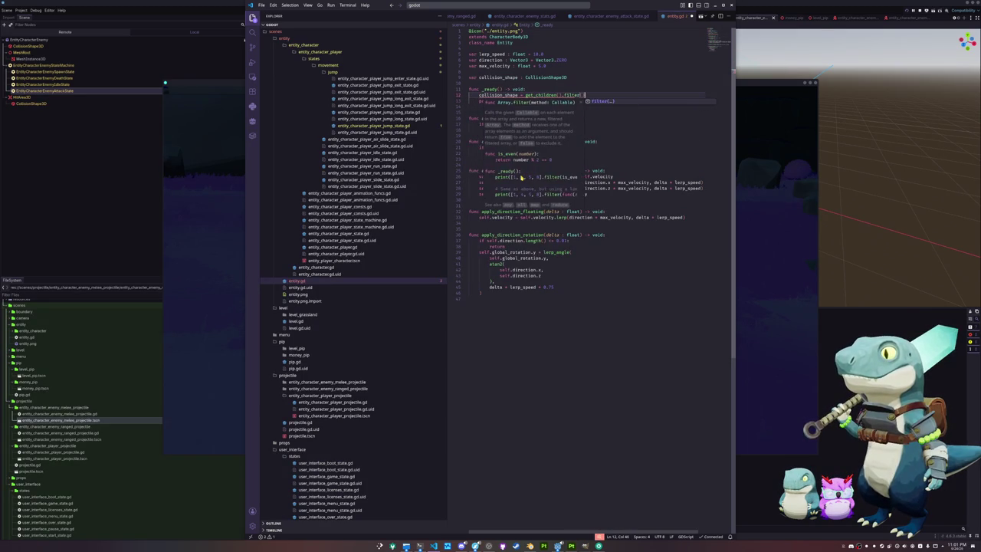
key(Return)
text(func(x)
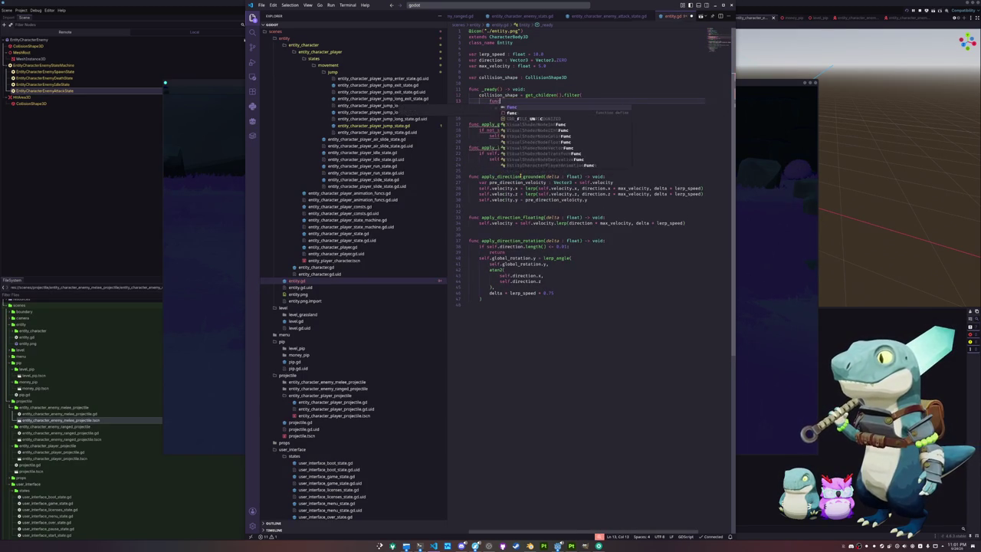
text(: Node))
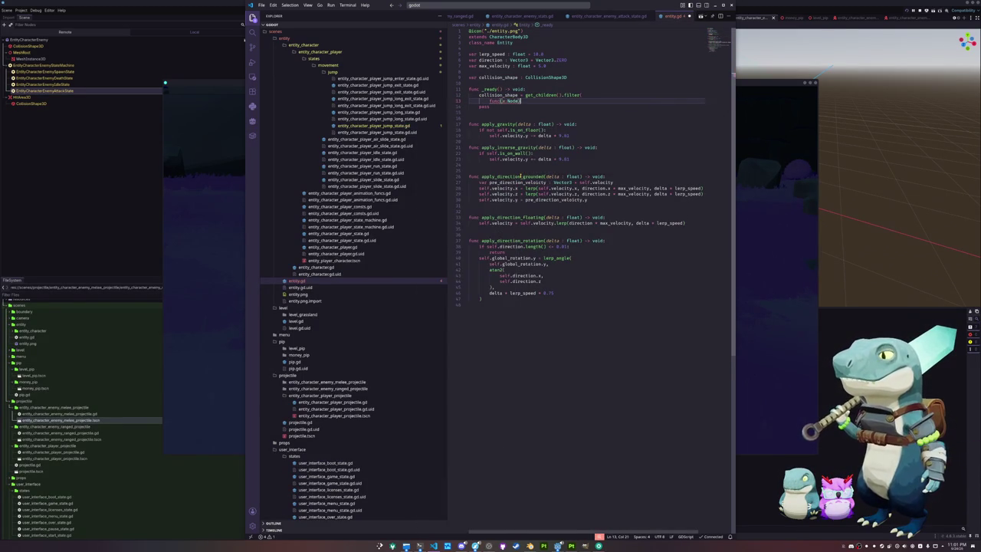
text( -> bool: retur)
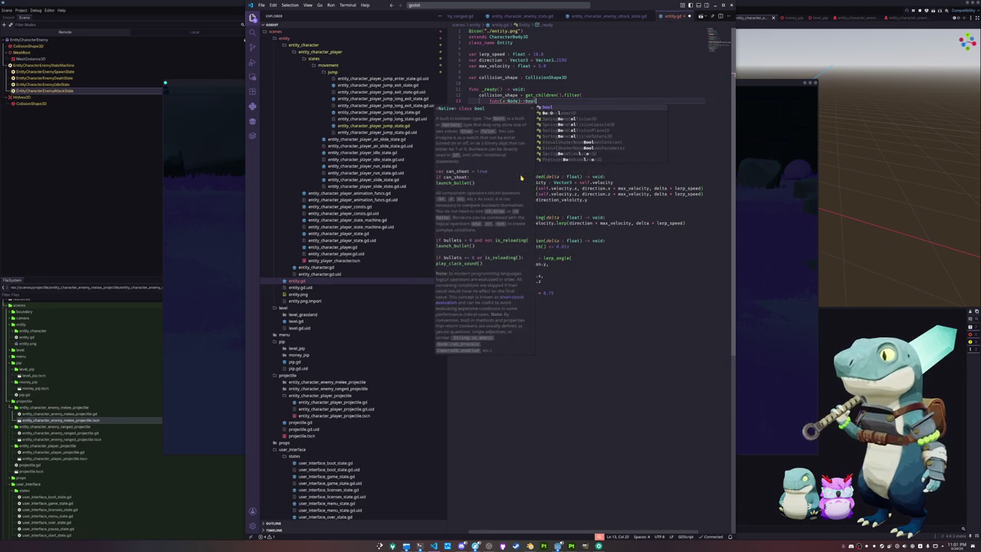
text(n x is )
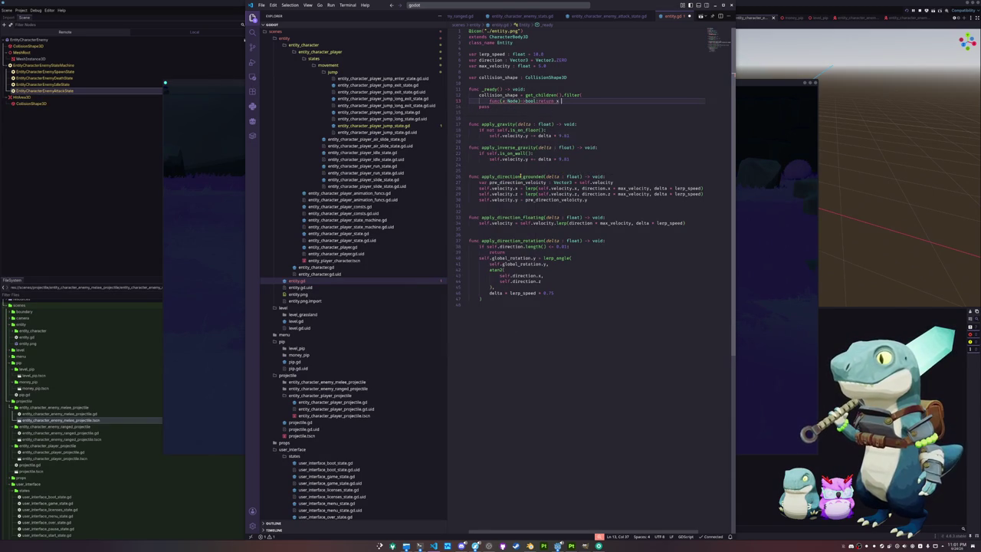
text(CollisionShape)
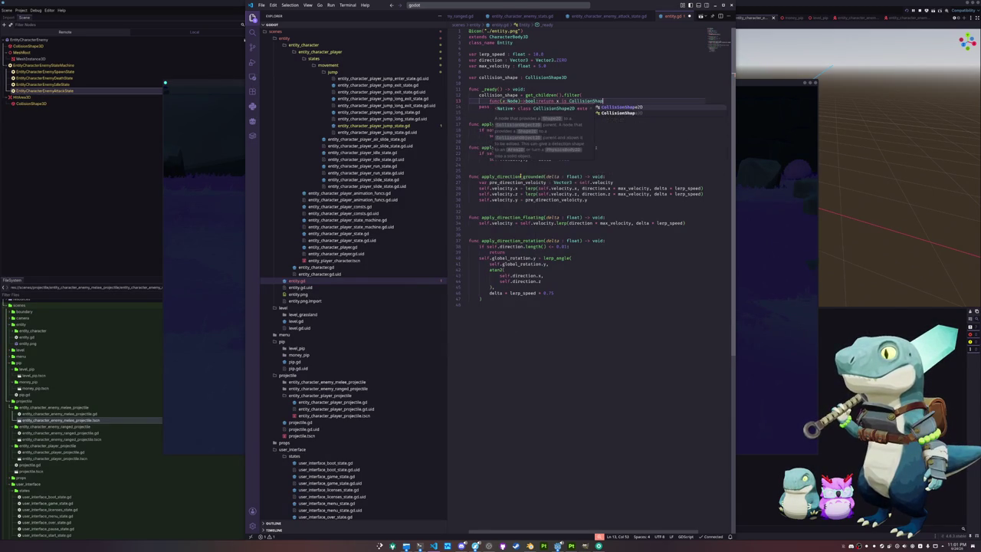
text(3D)
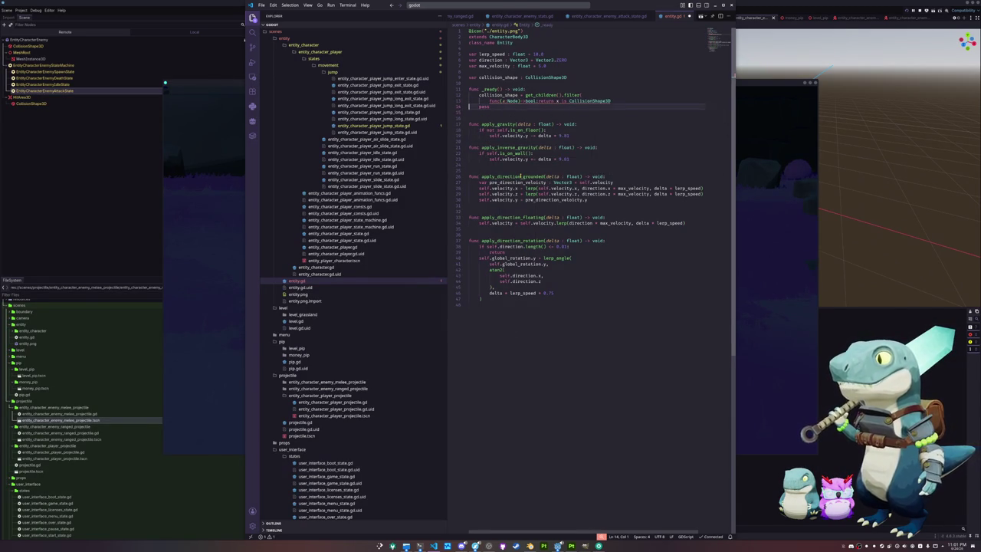
key(Return)
key(Up)
key(ctrl+d)
key(Down)
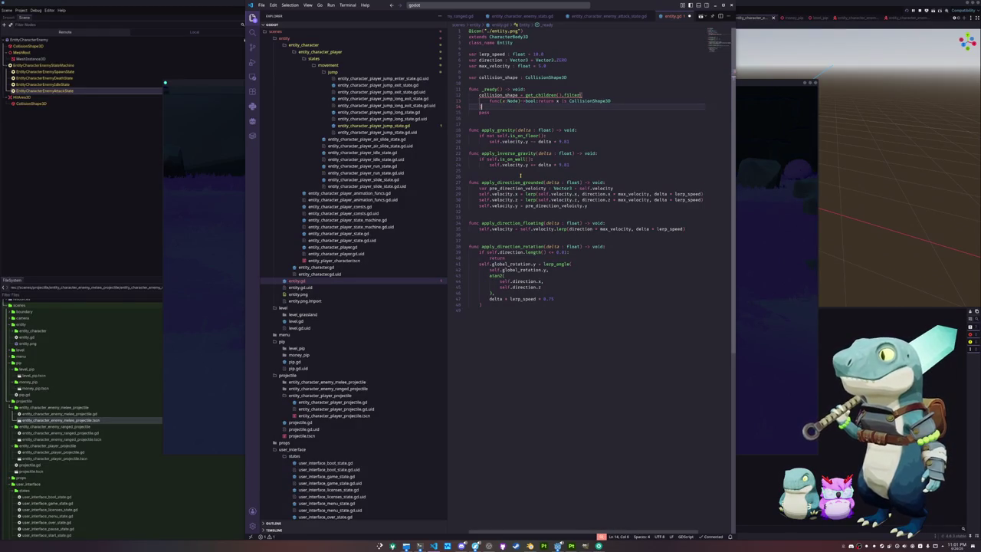
key(shift+Down)
key(BackSpace)
Default collision_shape to null in its declaration.
key(Up)
key(Up)
key(Up)
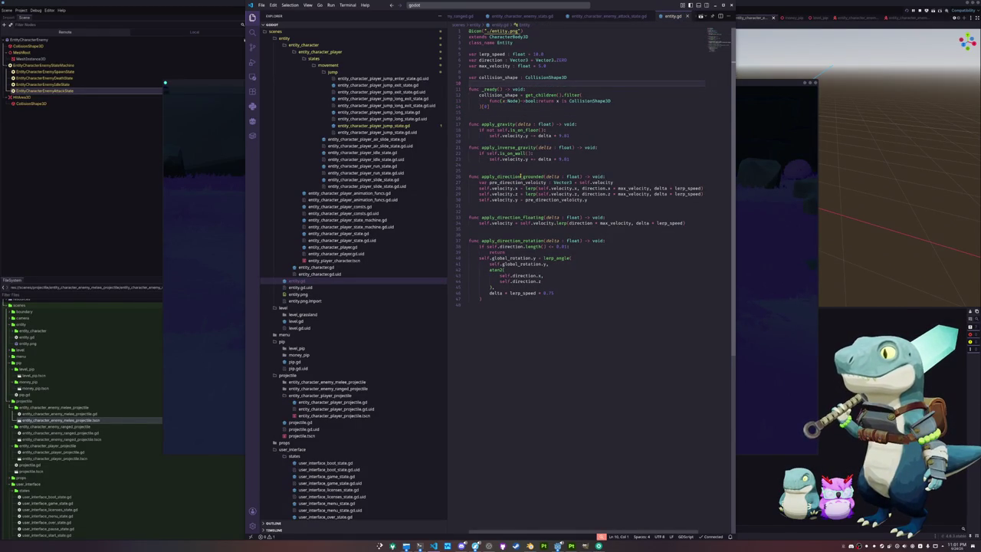
double_click(567, 77)
text(ull)
key(Return)
key(Down)
key(Down)
key(Down)
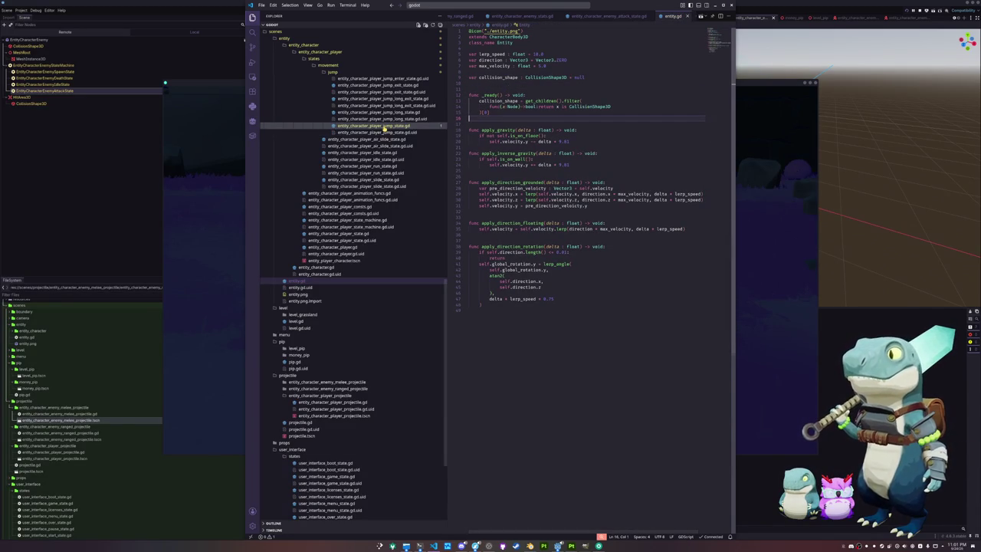
click(605, 15)
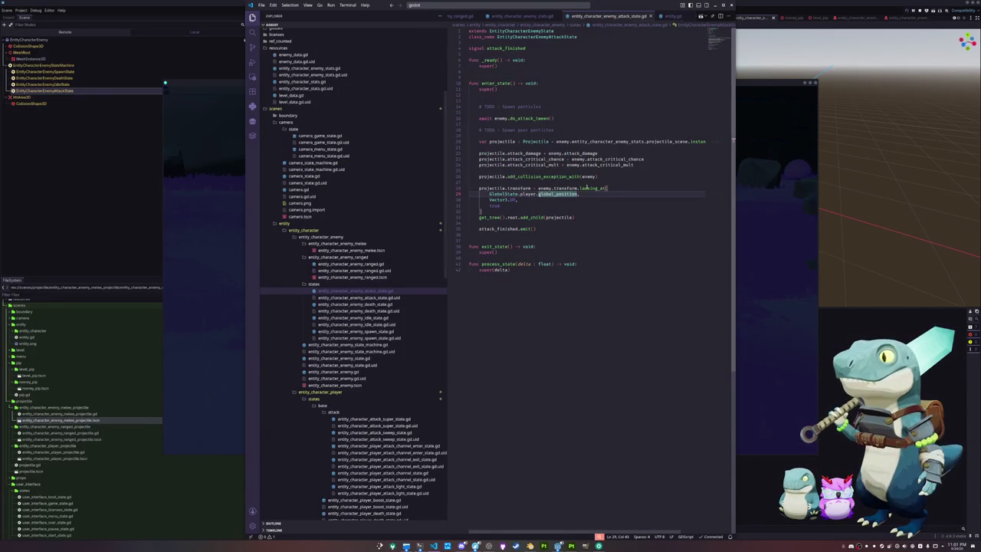
Retarget looking_at to GlobalState.player.collision_shape.global_transform.origin.
double_click(557, 194)
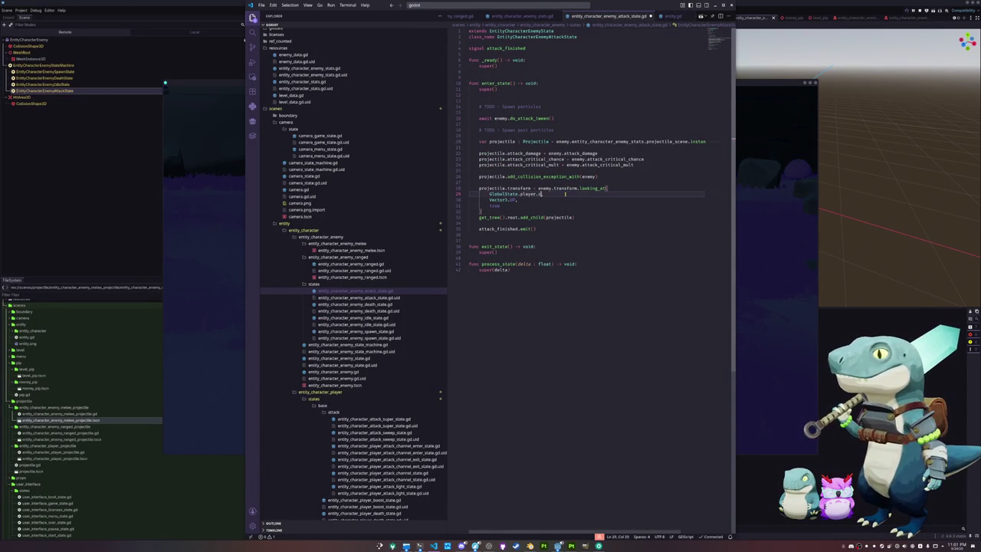
text(ollision_shape.)
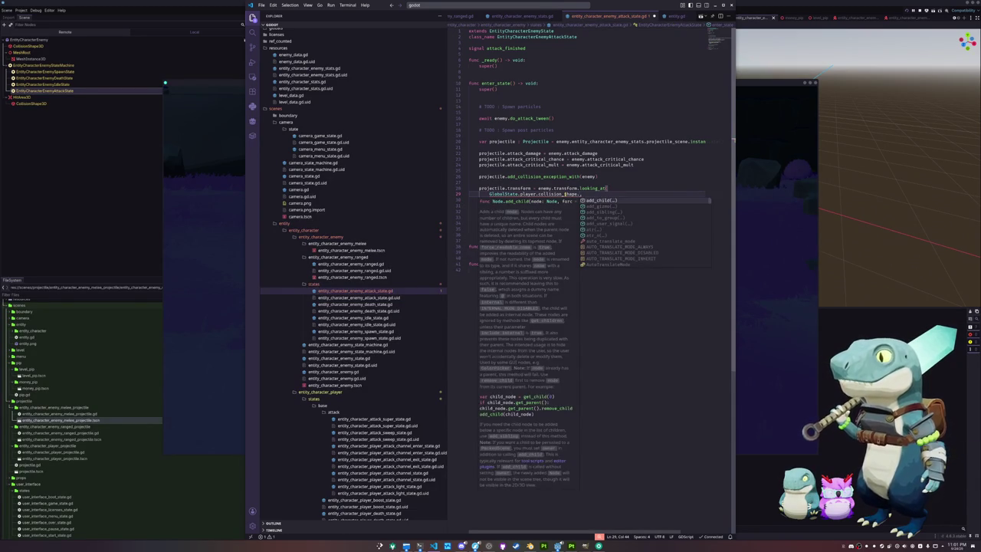
text(transform)
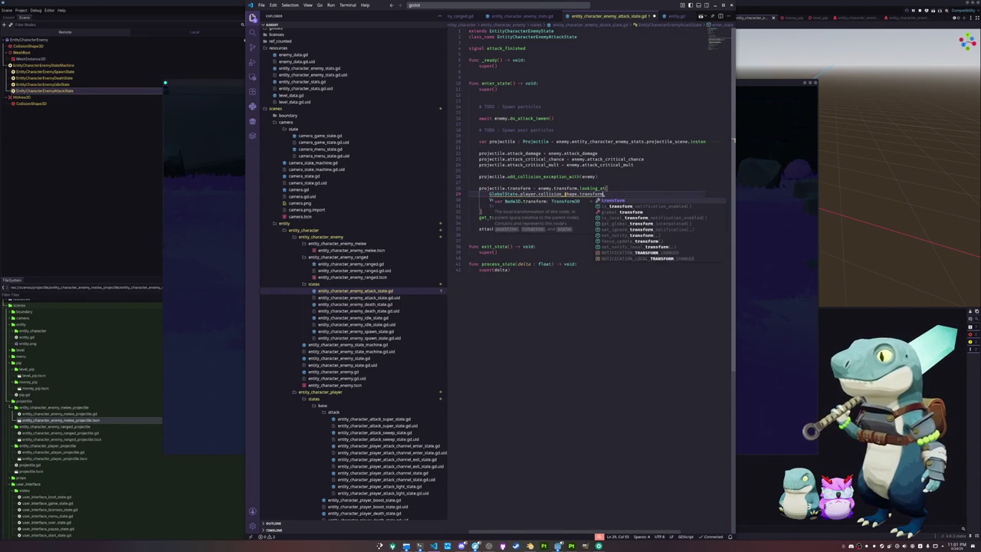
key(BackSpace)
key(BackSpace)
key(BackSpace)
text(global_tran)
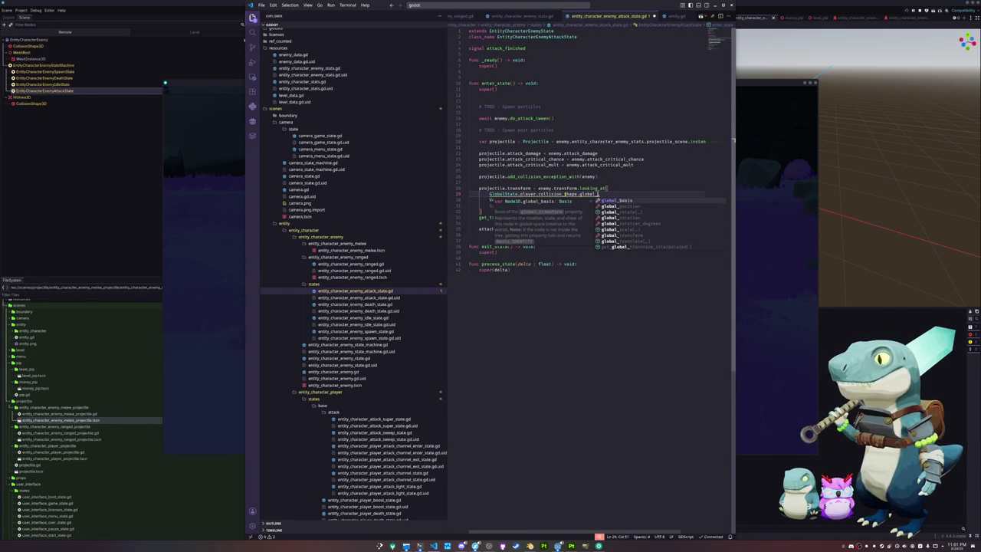
text(.origin)
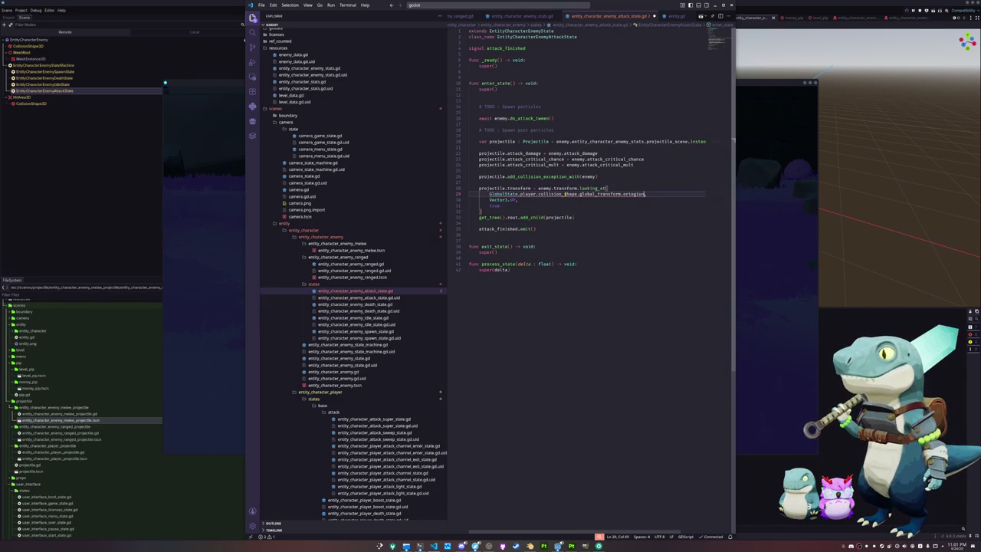
text(rig)
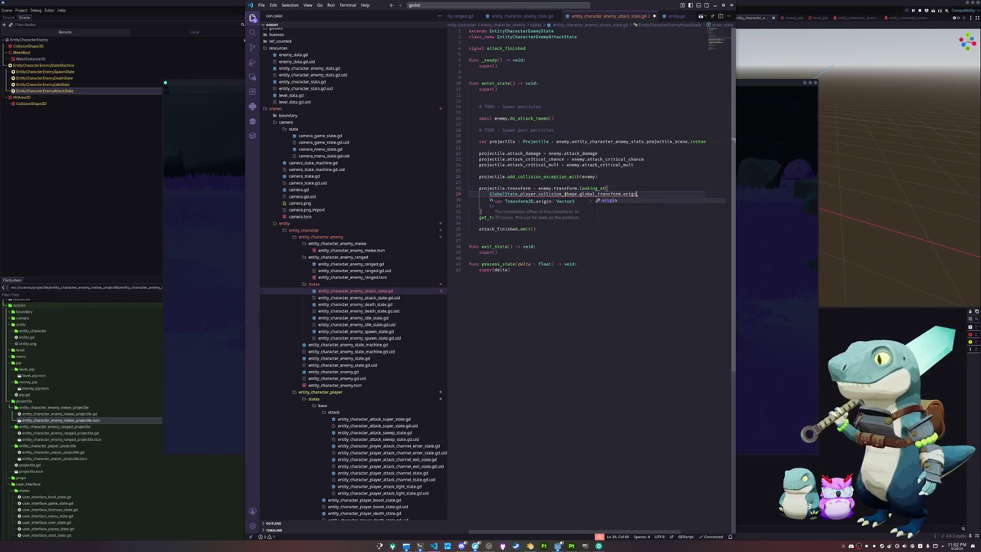
Use enemy.global_transform as the projectile's base transform.
click(592, 188)
double_click(565, 189)
text(global_tran)
key(Return)
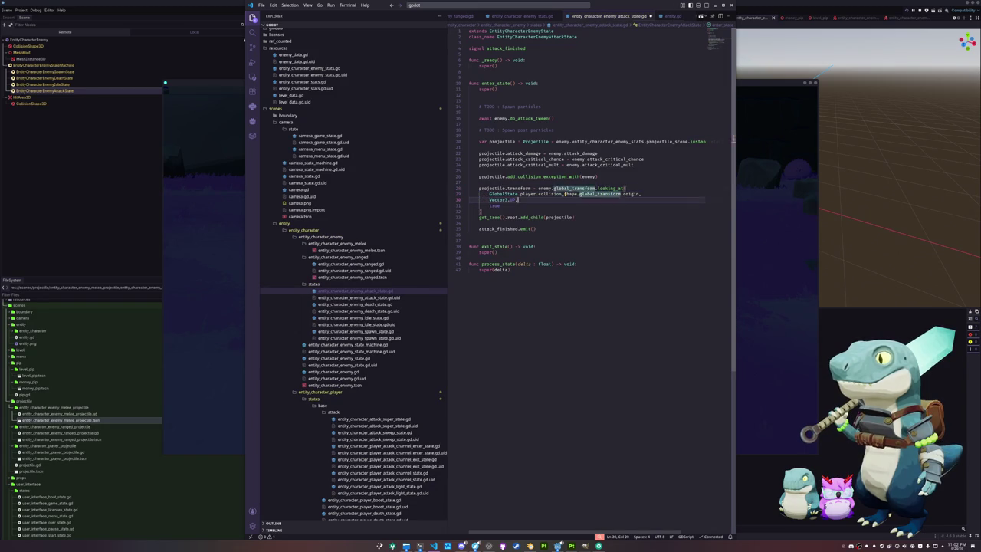
click(481, 211)
click(468, 222)
key(alt+Tab)
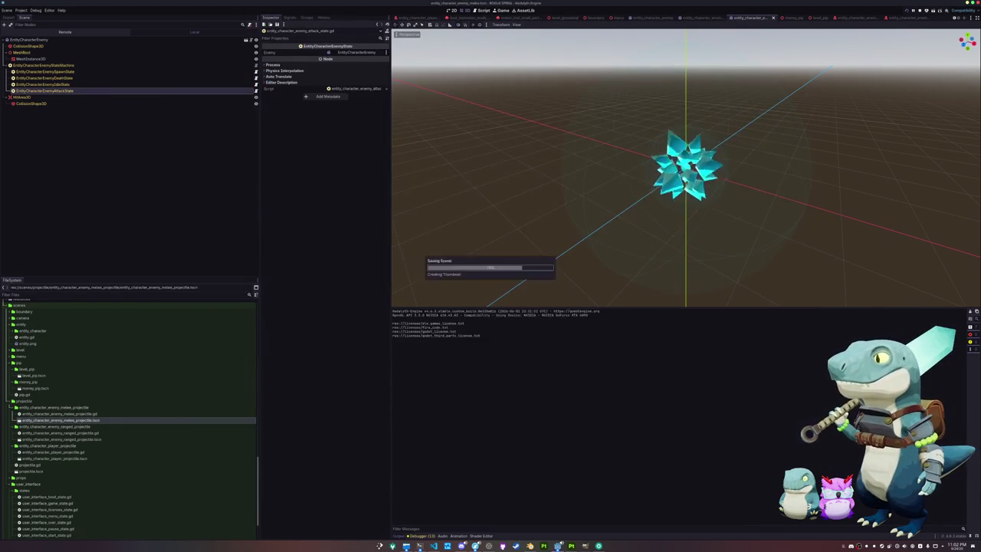
Run the project, start the game, and run and dash the player across the field.
key(F5)
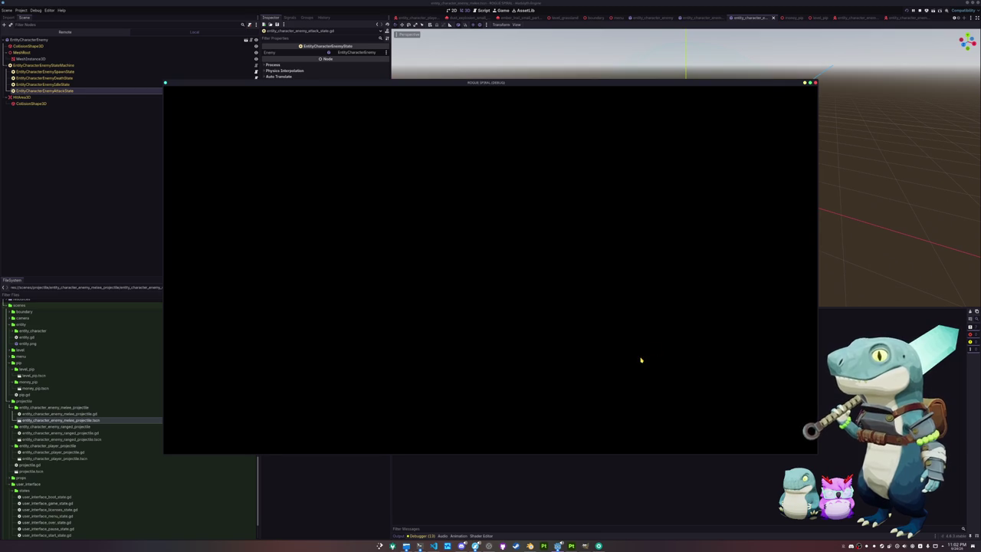
key(Return)
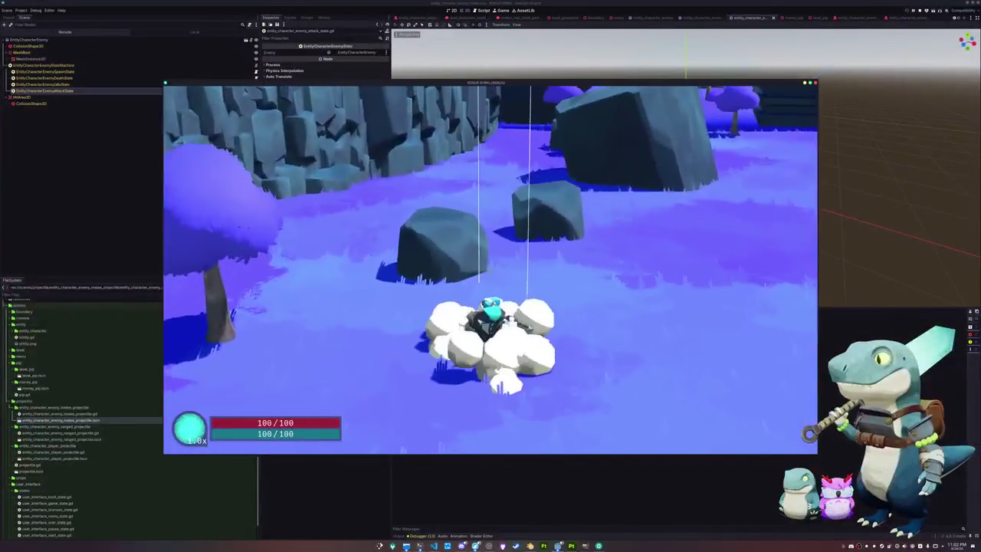
key(w)
key(shift)
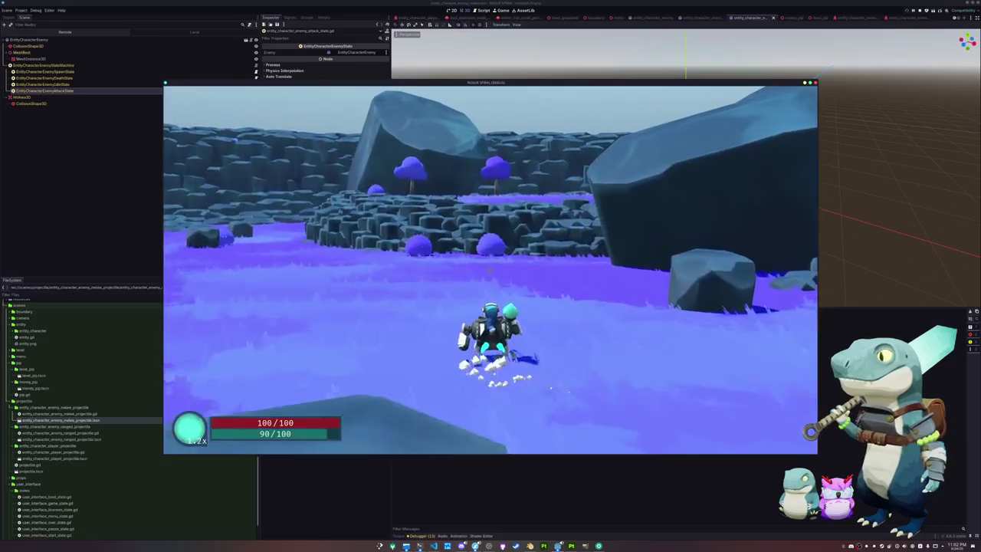
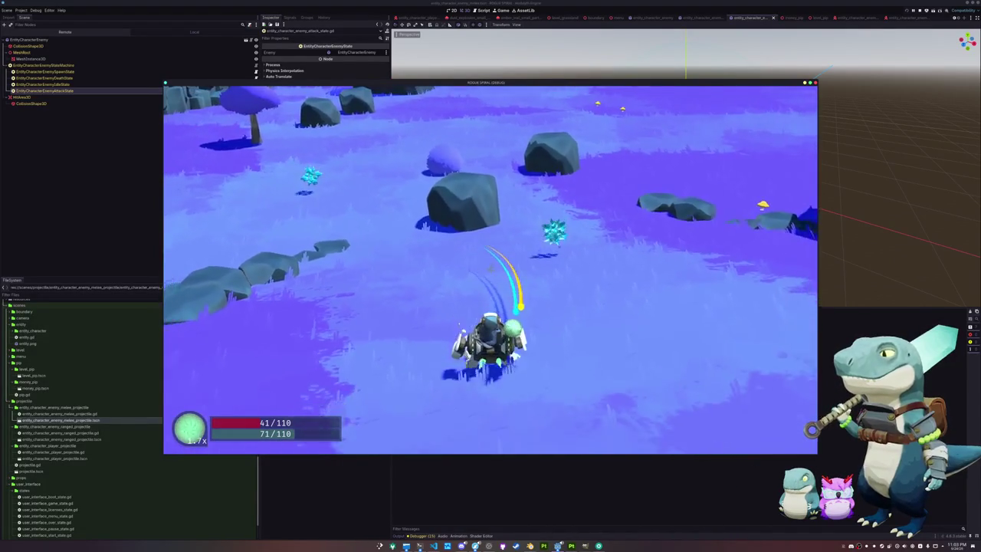
Stop the running game, set money_pip's MeshInstance3D Cast Shadow to Off, and save.
key(Escape)
click(489, 282)
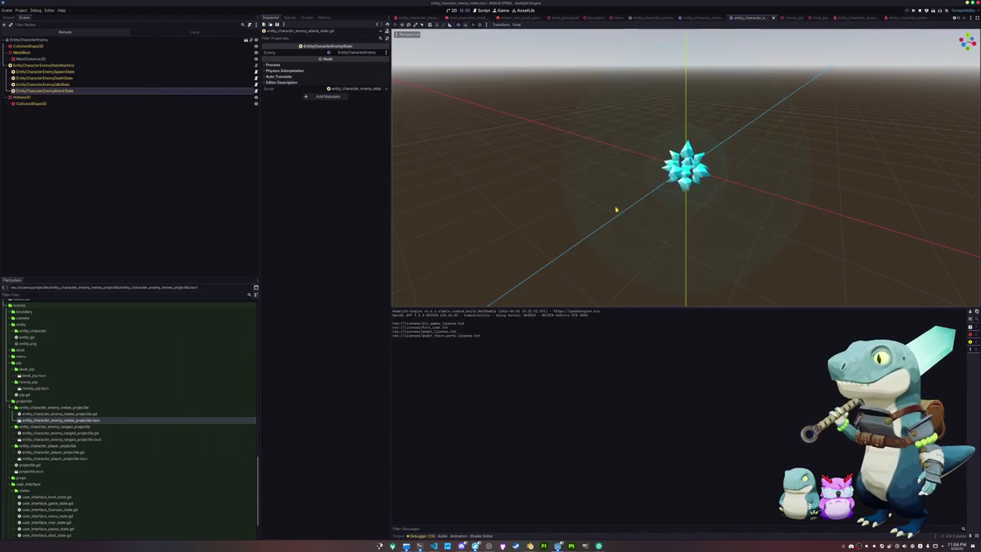
click(789, 18)
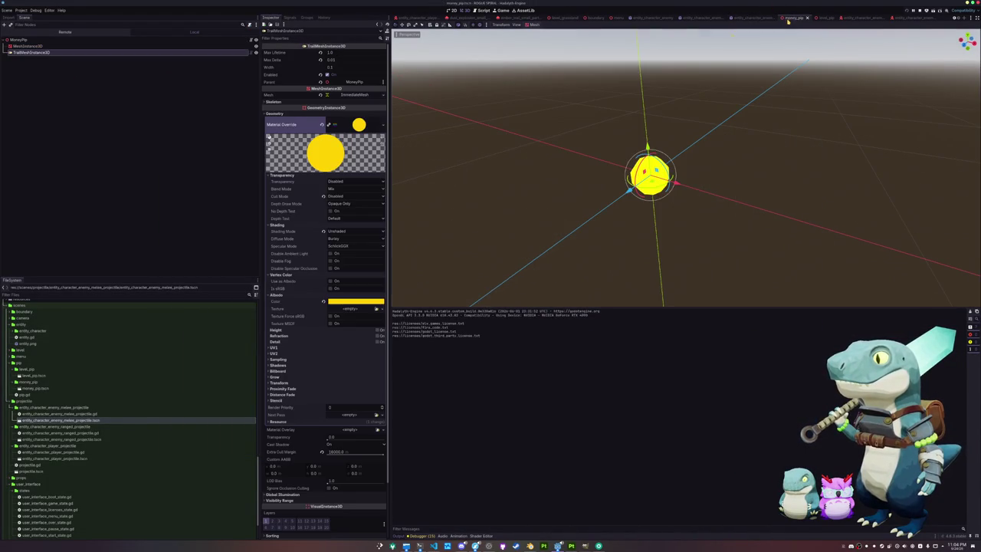
click(179, 46)
click(350, 59)
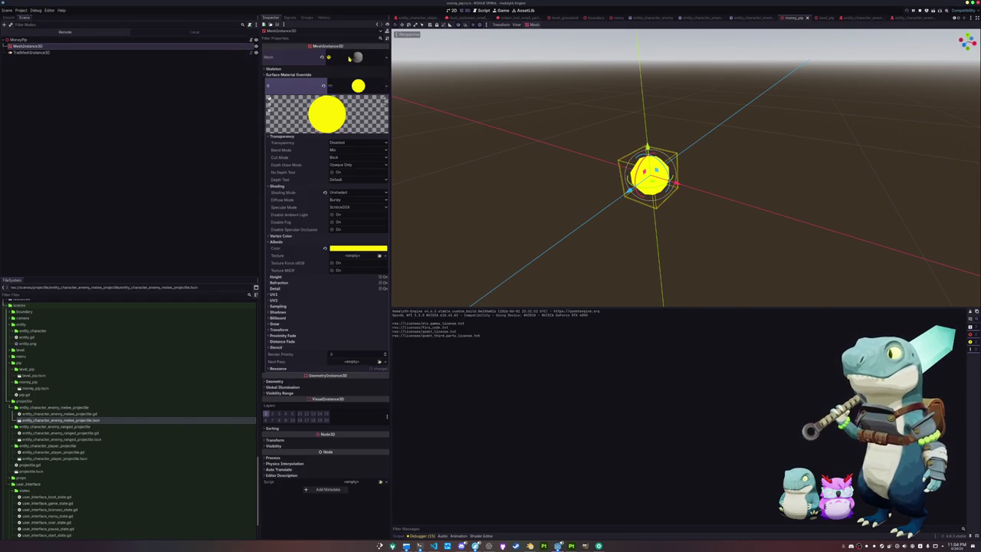
click(341, 86)
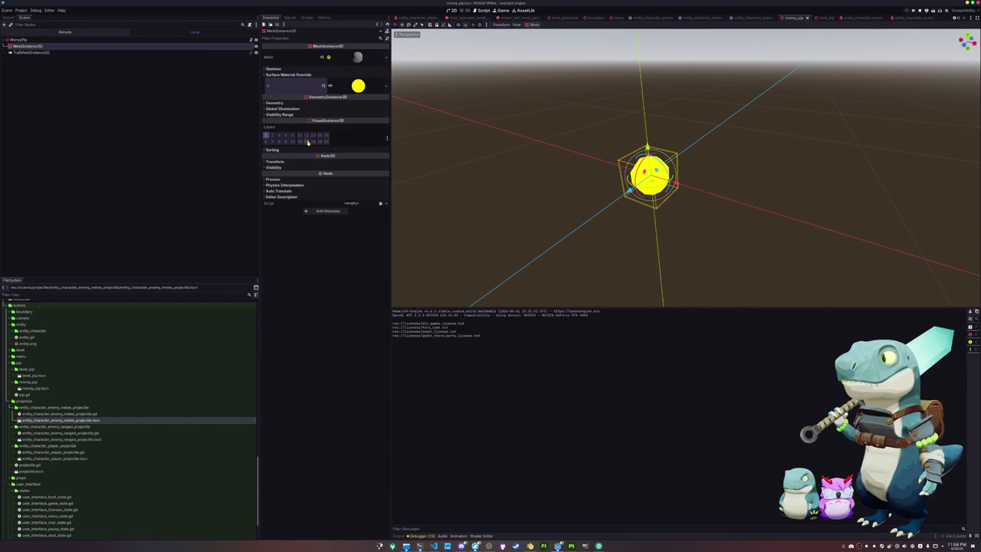
click(335, 109)
click(321, 102)
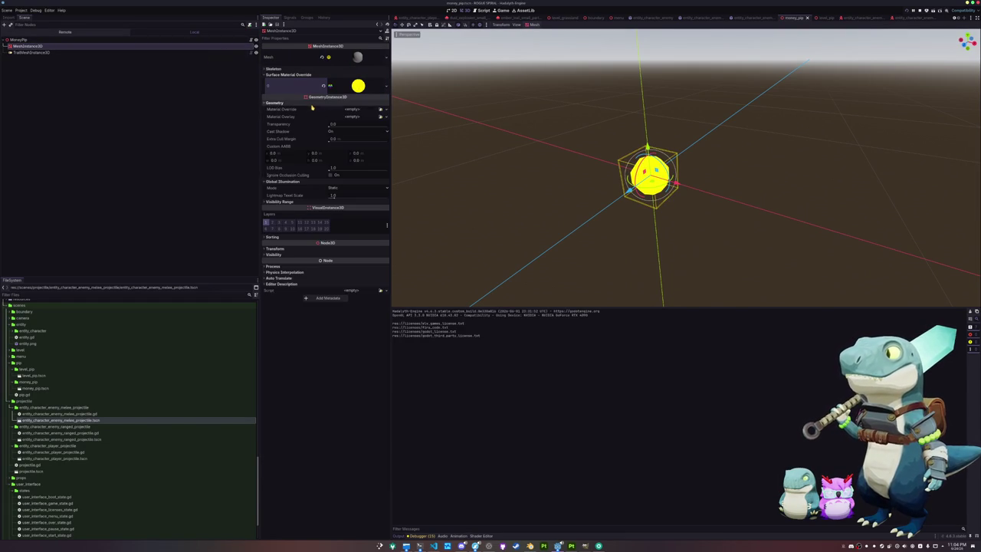
click(344, 131)
click(341, 139)
key(ctrl+s)
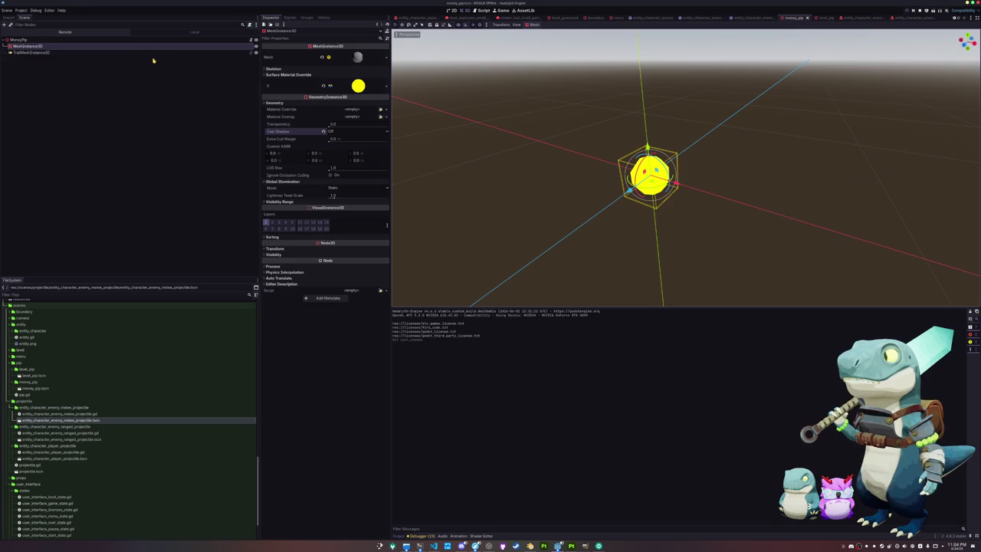
Set Cast Shadow to Off on money_pip's TrailMeshInstance3D.
click(30, 52)
click(340, 121)
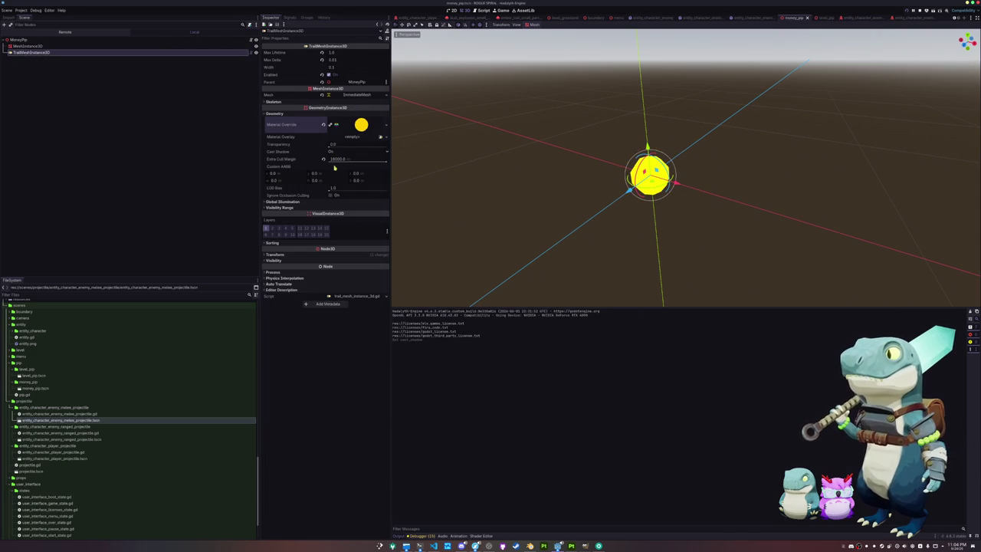
click(330, 152)
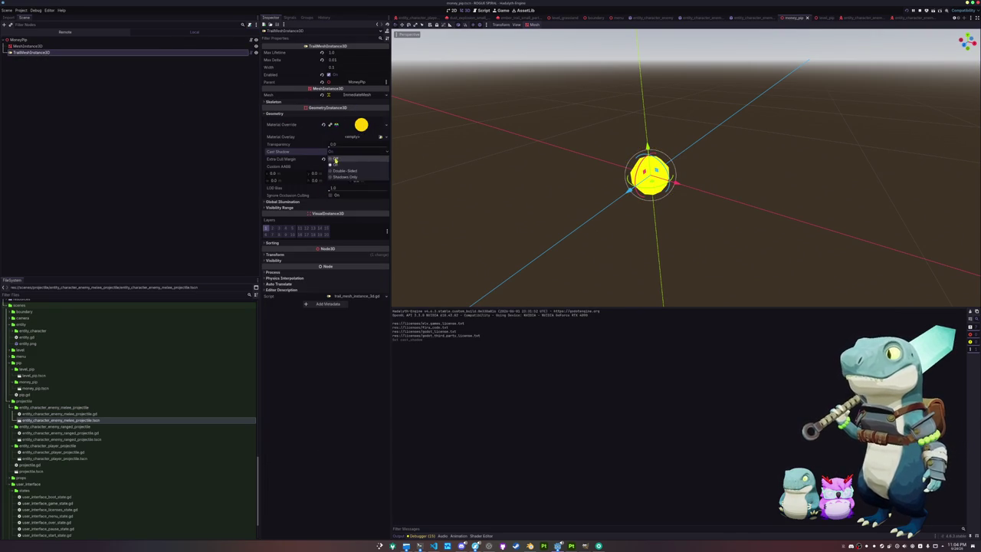
Set Cast Shadow to Off on level_pip's MeshInstance3D.
click(824, 16)
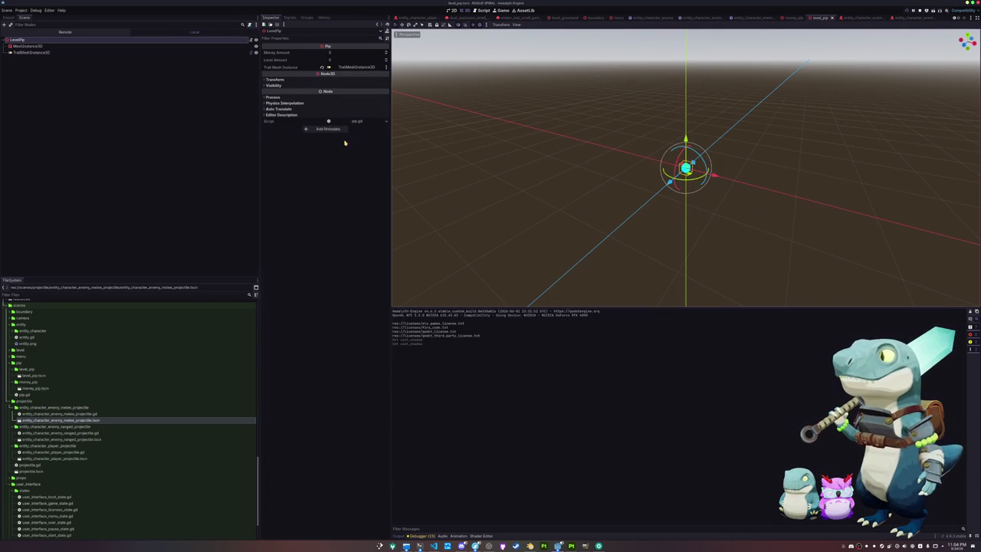
click(115, 46)
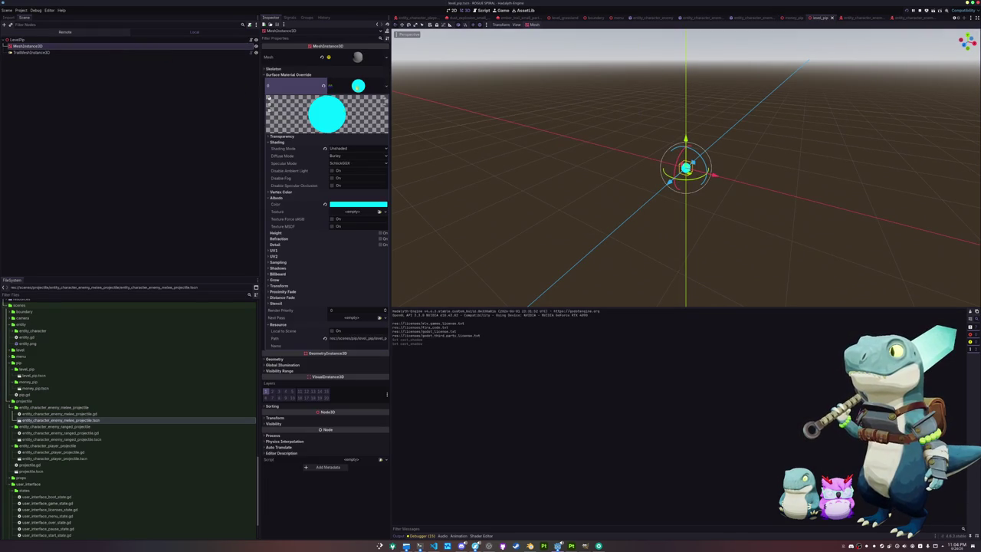
click(297, 85)
click(307, 108)
click(275, 101)
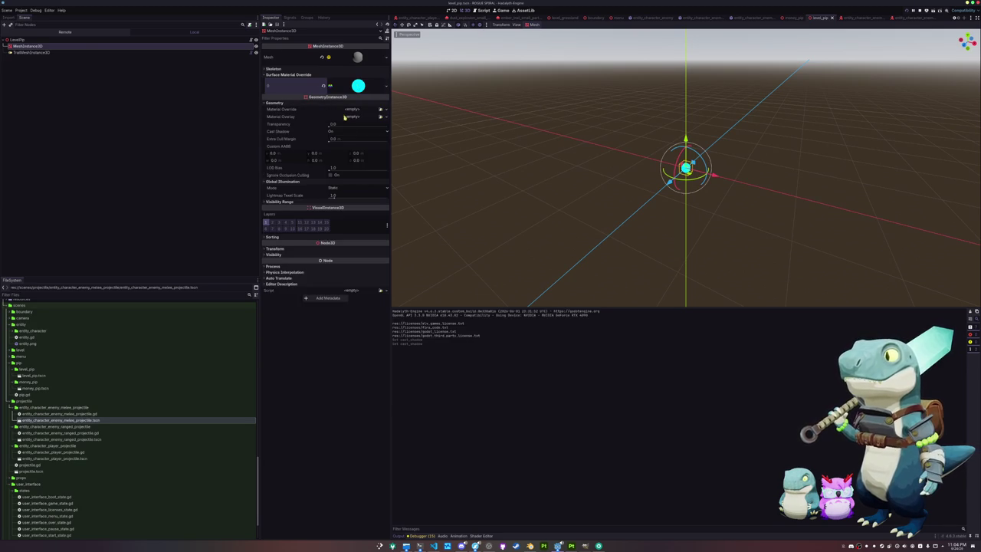
click(352, 131)
click(347, 141)
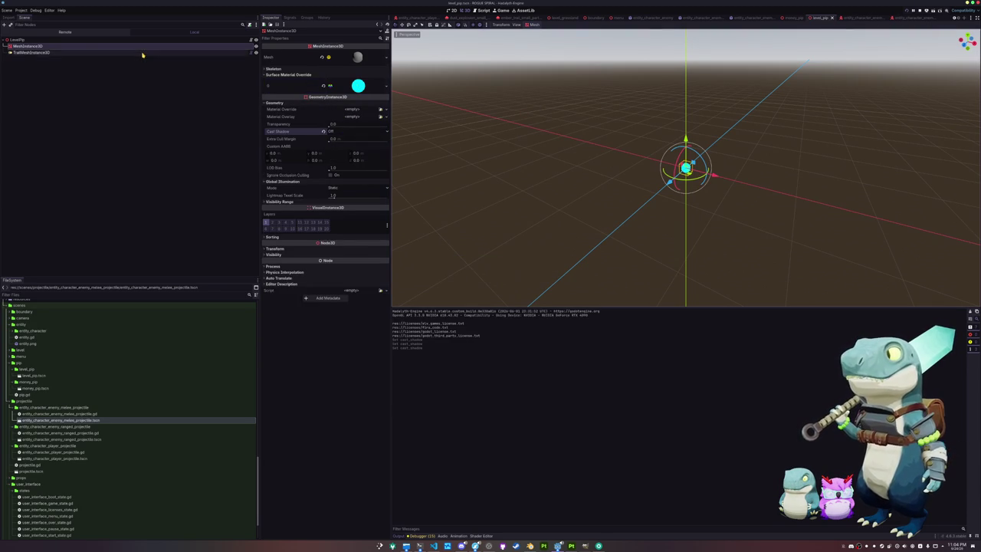
Set level_pip's TrailMeshInstance3D Cast Shadow to Off, then view the enemy melee projectile scene.
click(192, 52)
click(350, 127)
click(341, 152)
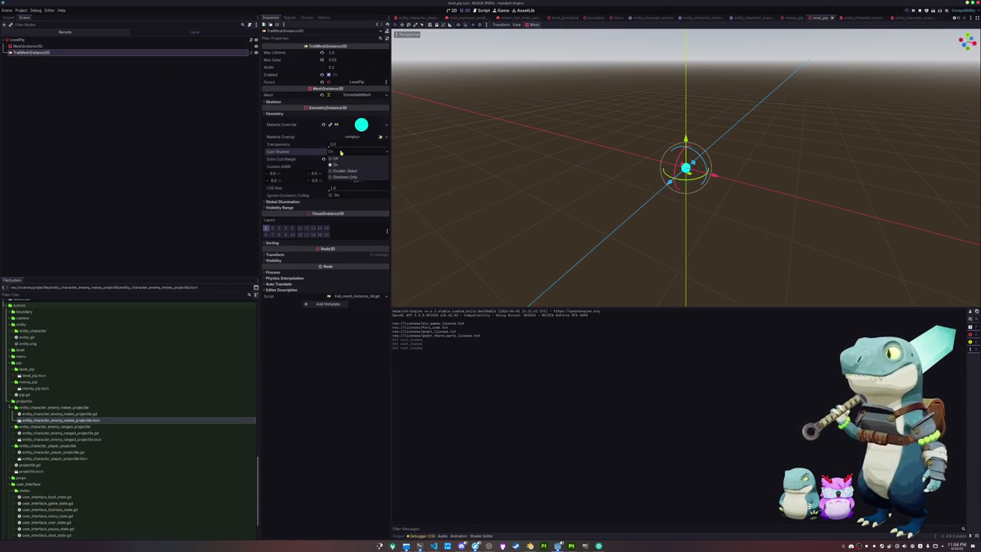
click(341, 159)
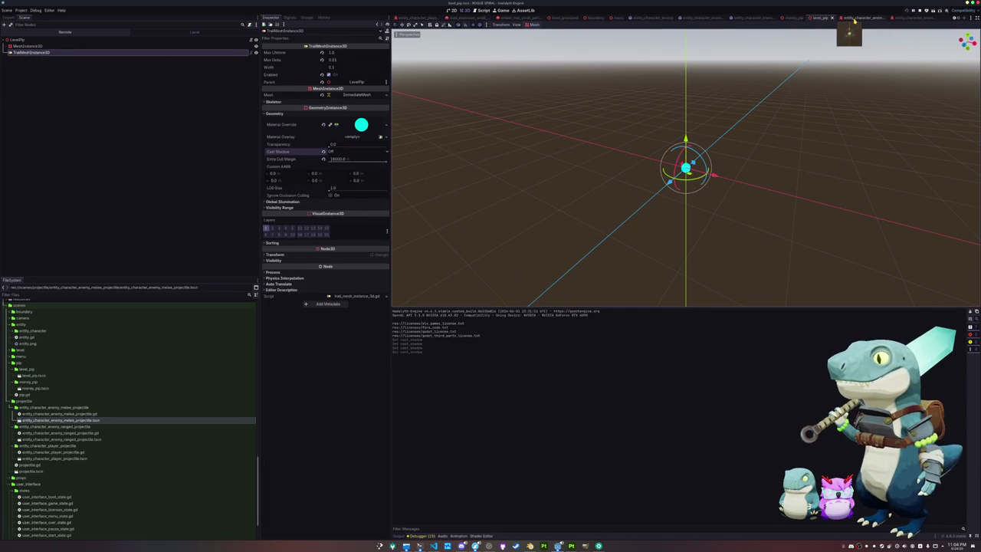
click(904, 18)
scroll(782, 20, up, 3)
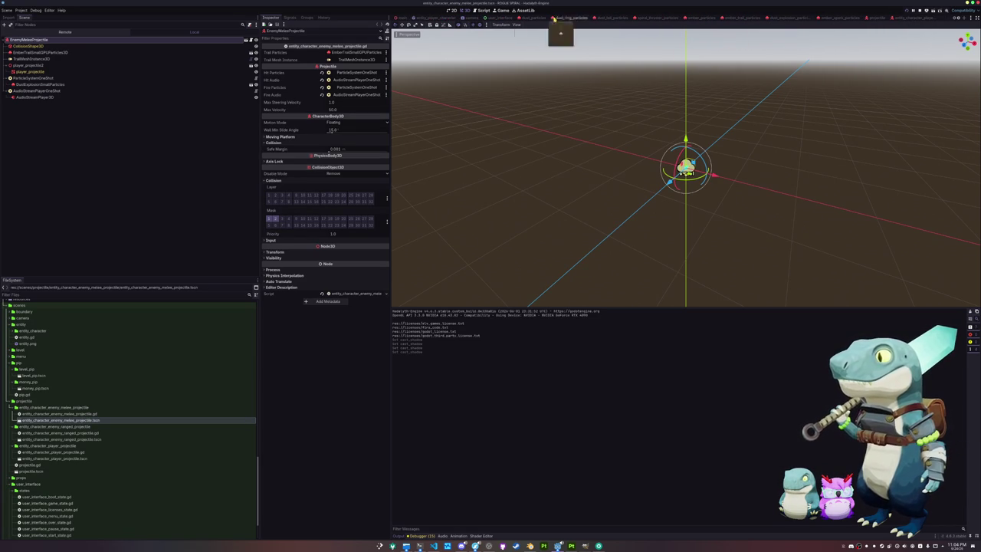
In entity_player_character, set Cast Shadow Off on HandLTrailMeshInstance3D and HandRTrailMeshInstance3D.
click(429, 18)
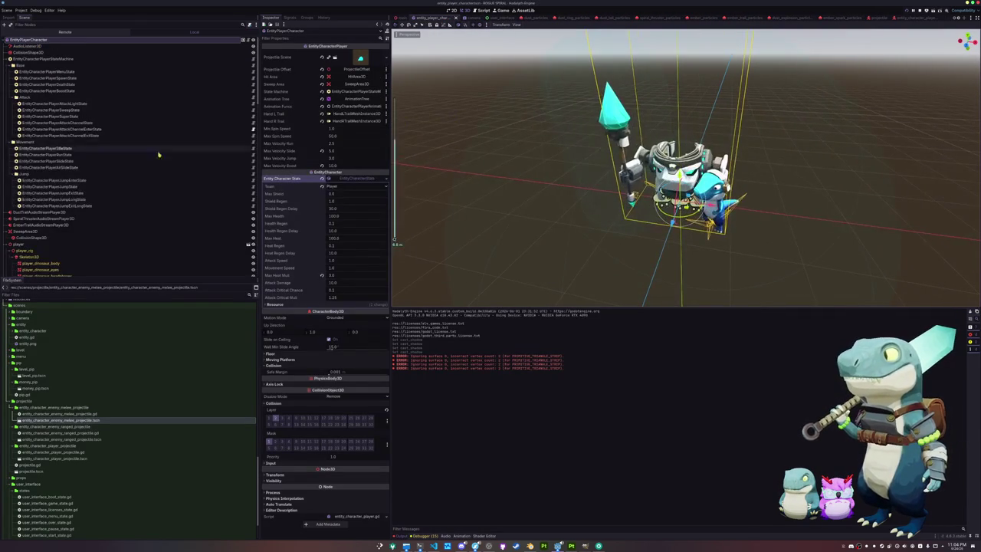
scroll(91, 153, down, 10)
scroll(59, 170, down, 5)
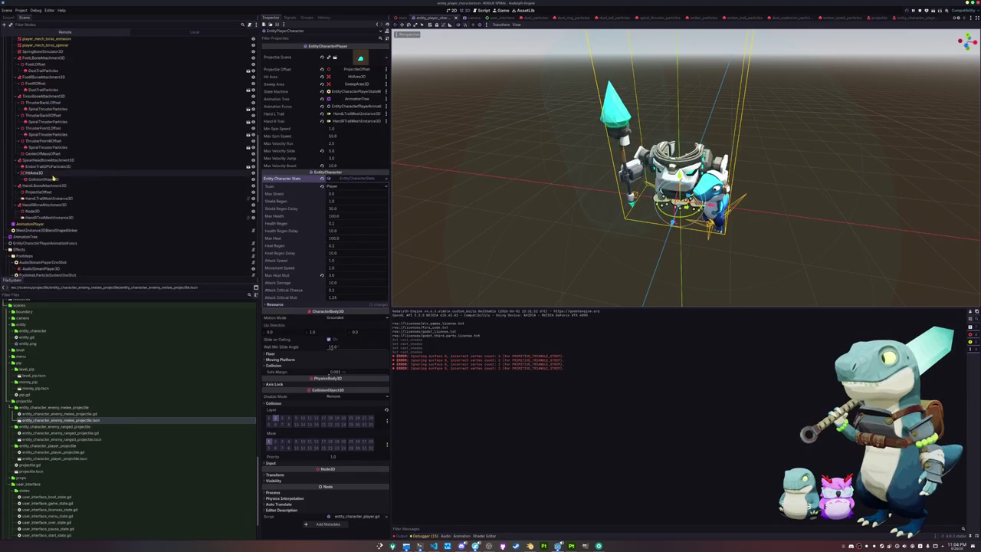
click(48, 198)
ctrl+click(58, 217)
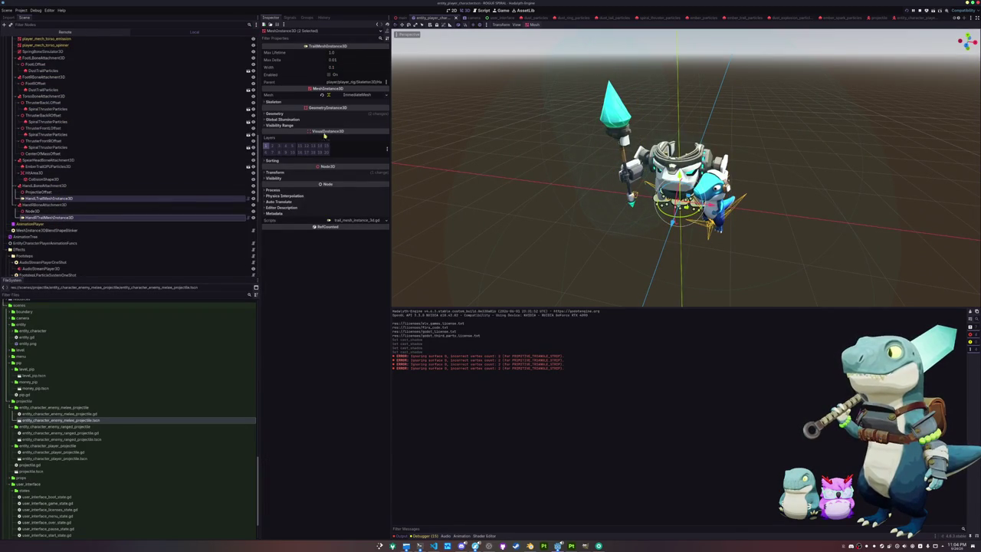
click(310, 114)
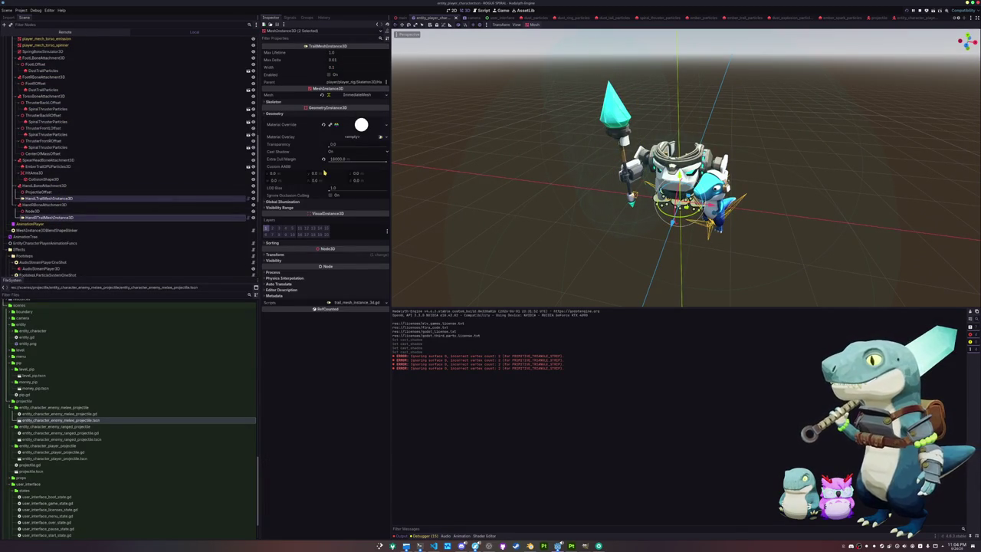
click(337, 151)
click(344, 161)
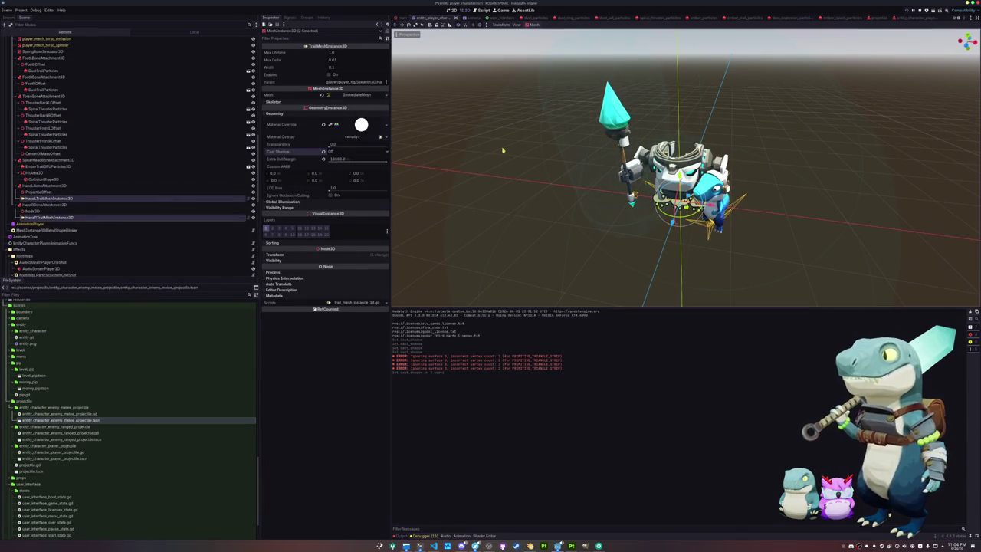
Clear the Output log and switch to VS Code.
scroll(500, 147, down, 3)
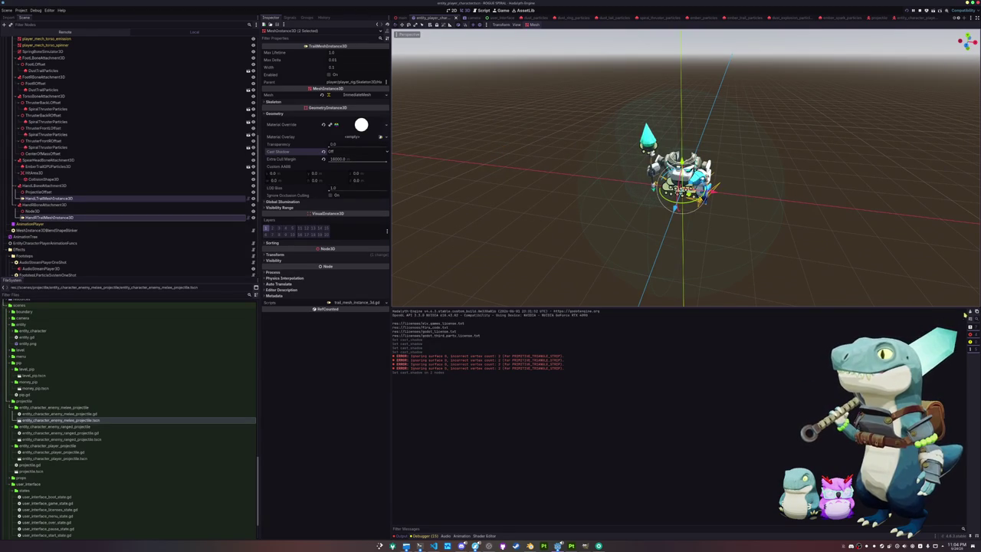
click(971, 313)
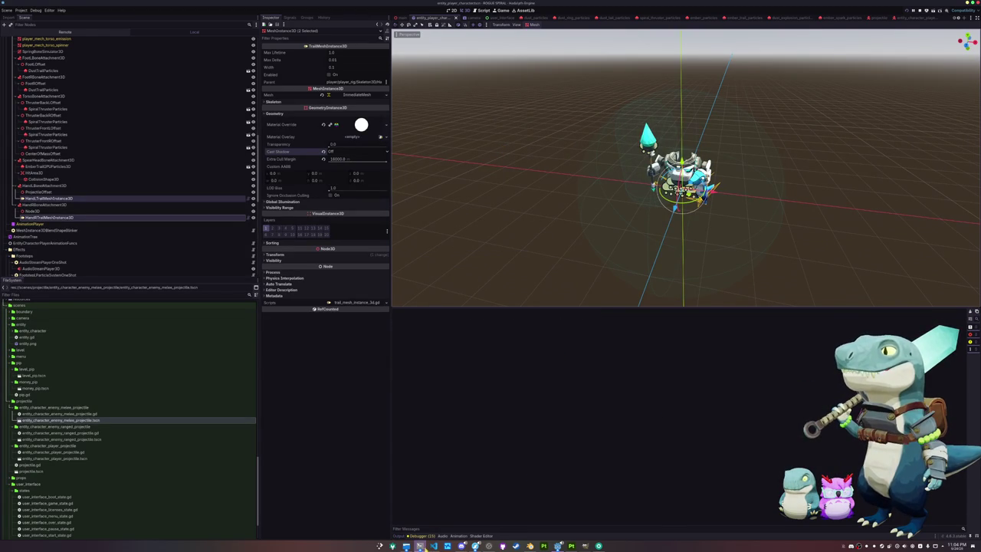
key(alt+Tab)
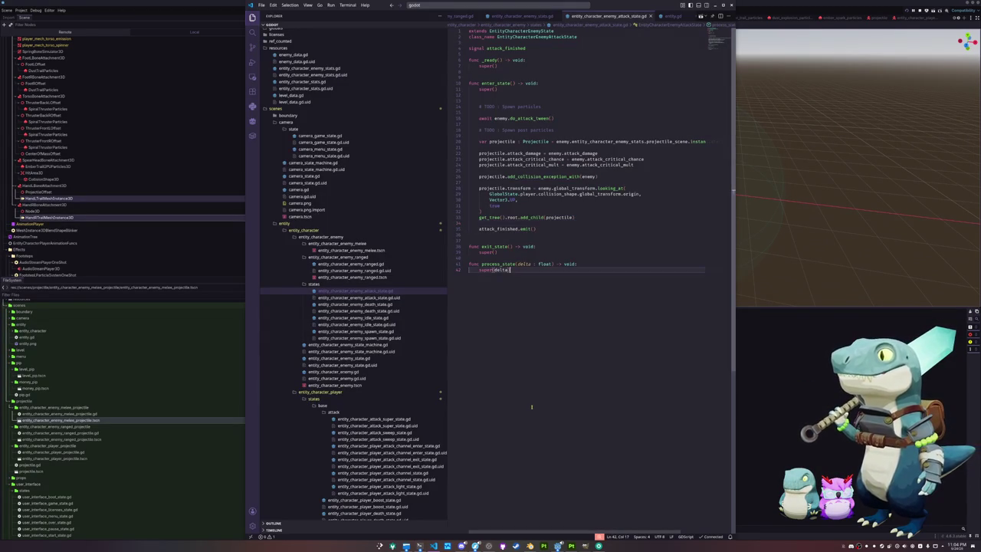
Insert 'Enemy attack particles and sounds' into todo.txt above the enemy spawn item, then return to Godot.
click(420, 546)
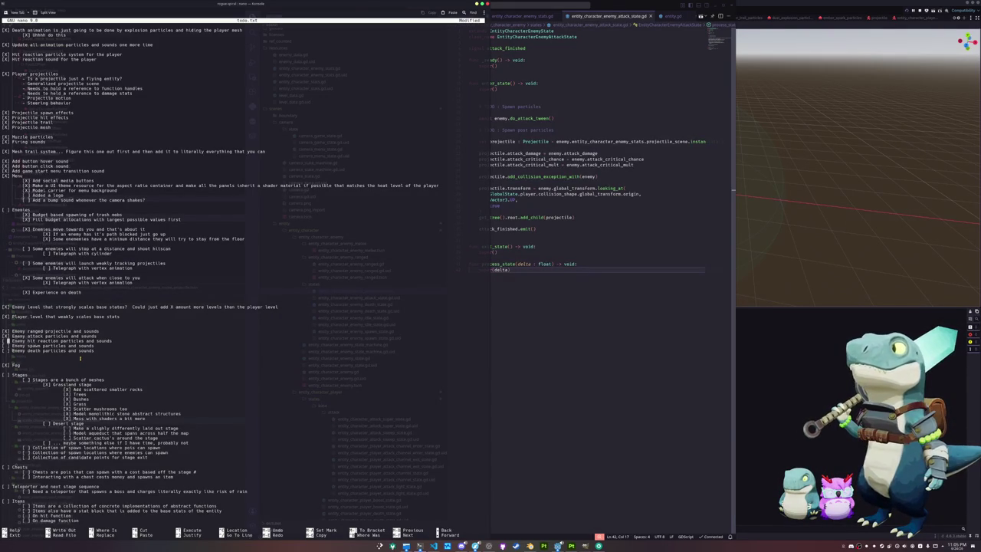
key(Down)
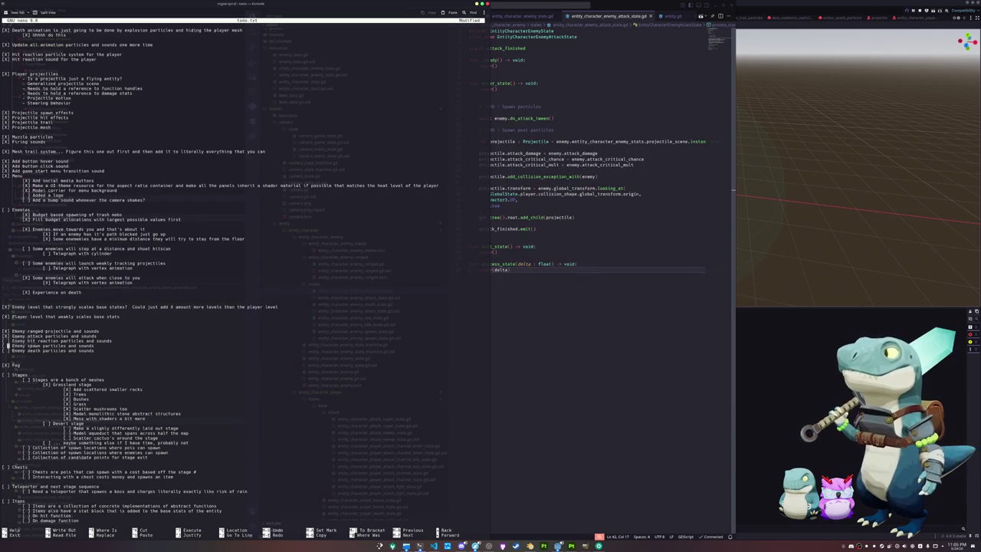
key(Left)
key(Return)
key(Up)
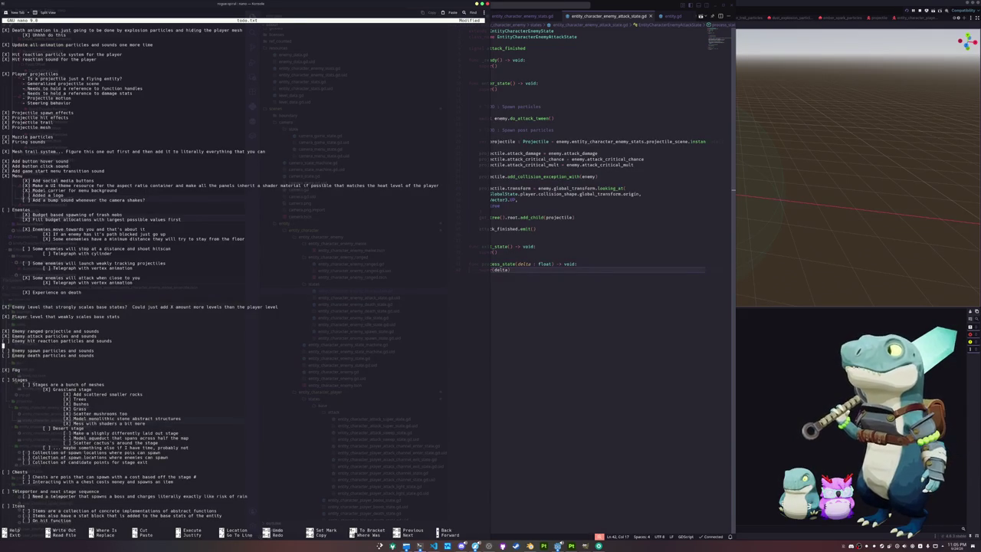
text(Enemy attack )
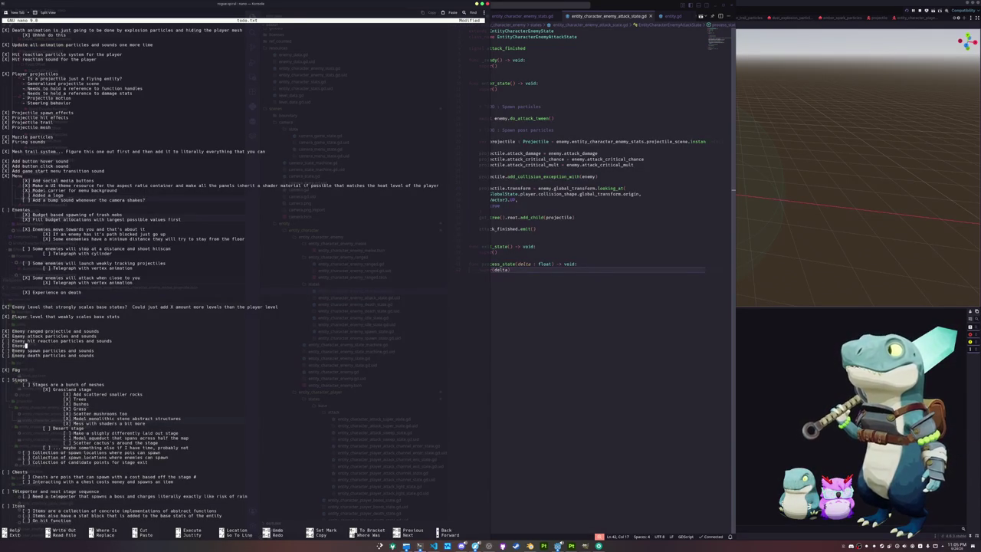
text(particles and sou)
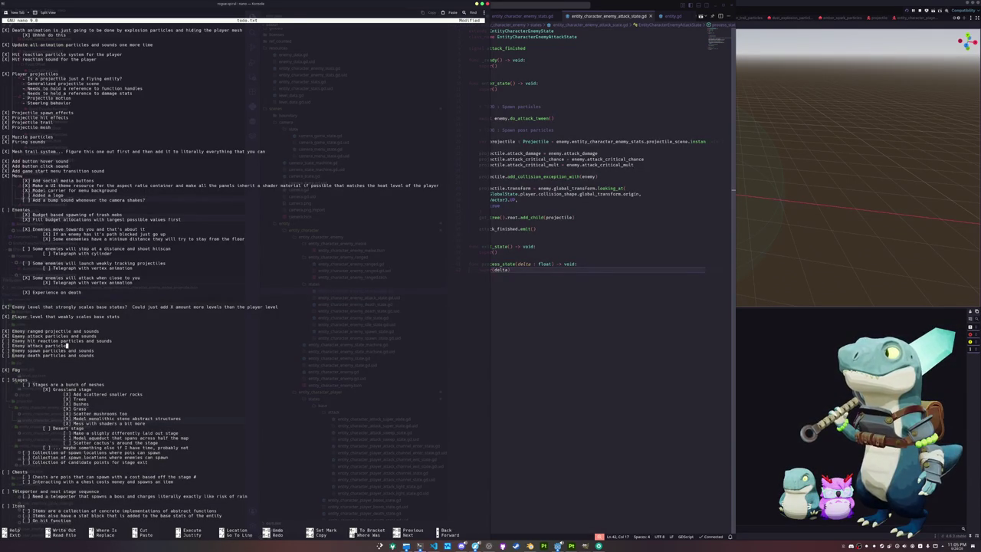
text(nds)
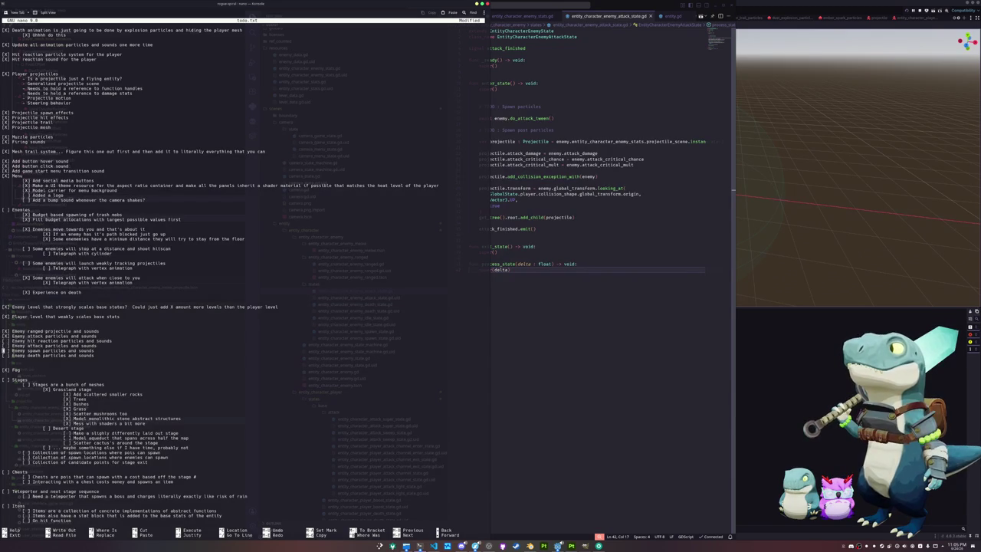
key(alt+Tab)
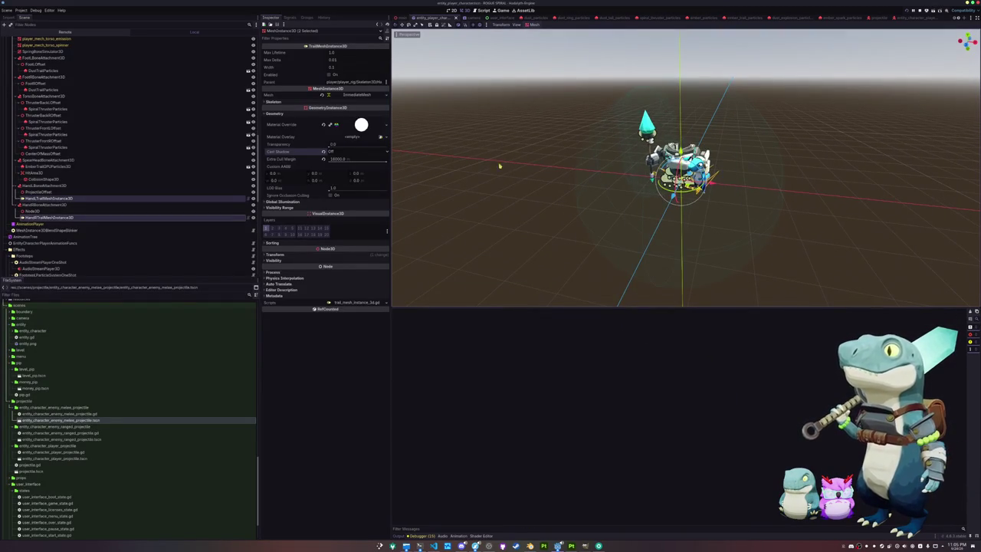
Switch to entity_character_enemy and open entity_character_enemy.gd in VS Code, cursor below hit_area.
scroll(855, 17, down, 3)
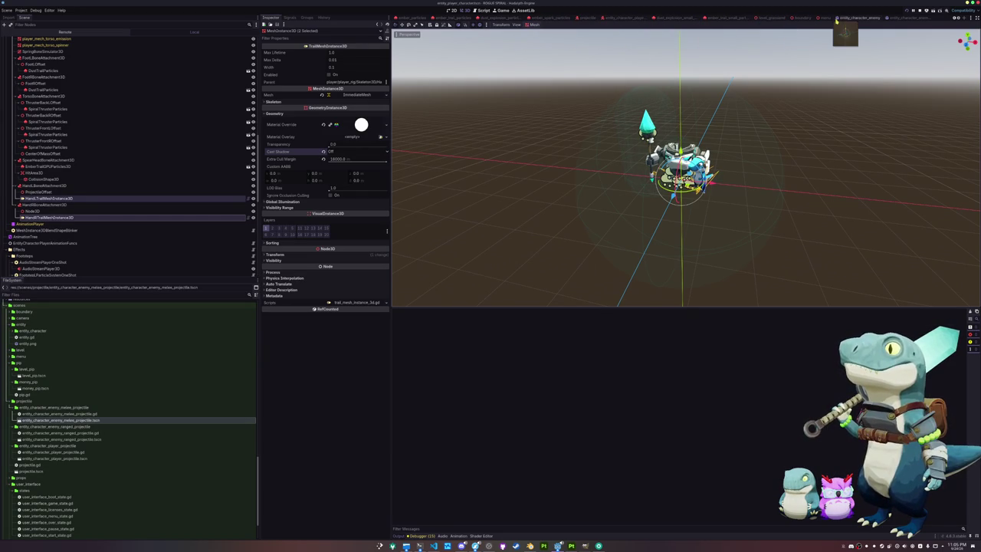
click(851, 17)
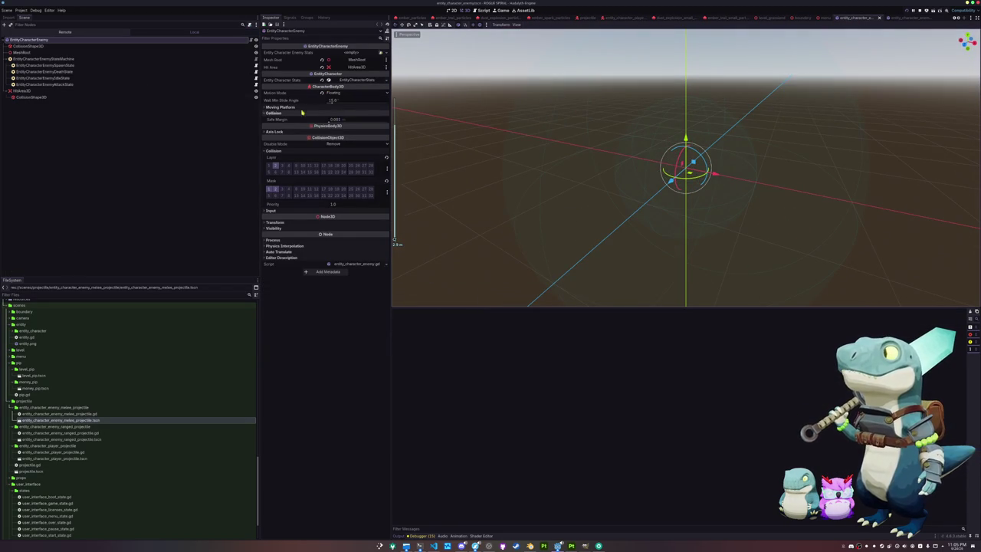
click(251, 42)
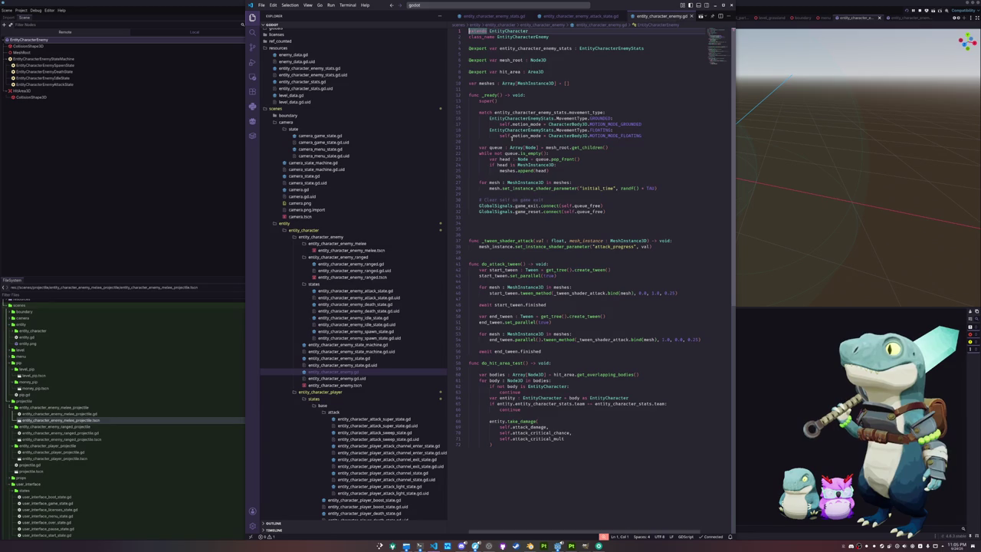
click(483, 77)
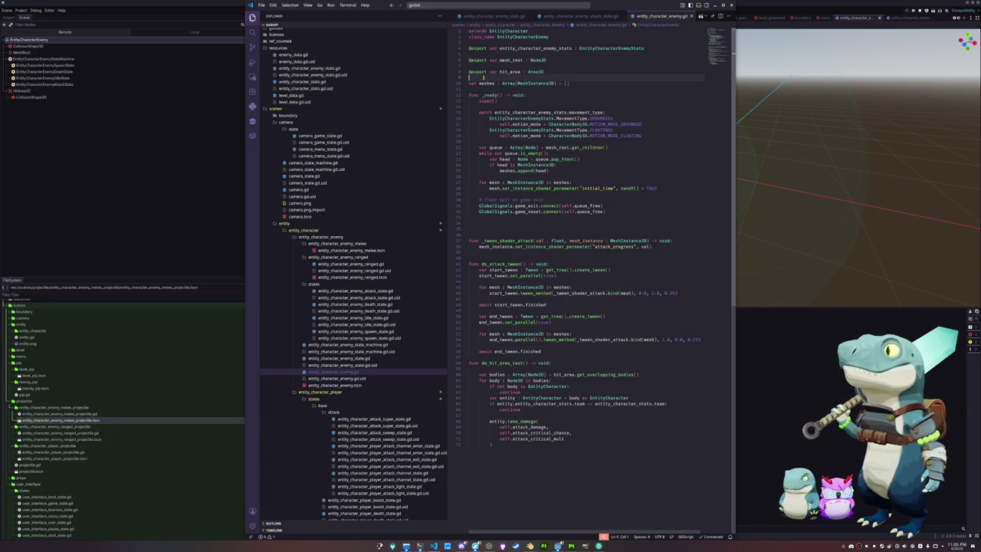
Add exports enemy_attack_particles : ParticleSystemOneShot and enemy_attack_audio : AudioStreamPlayerOneShot below hit_area.
key(Return)
key(Return)
text(@export var en)
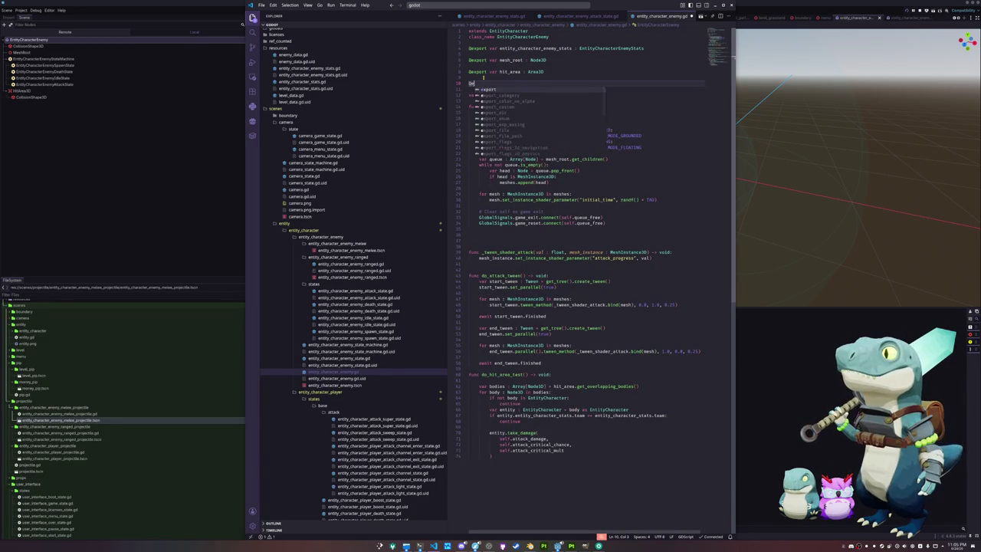
text(emy_attack_)
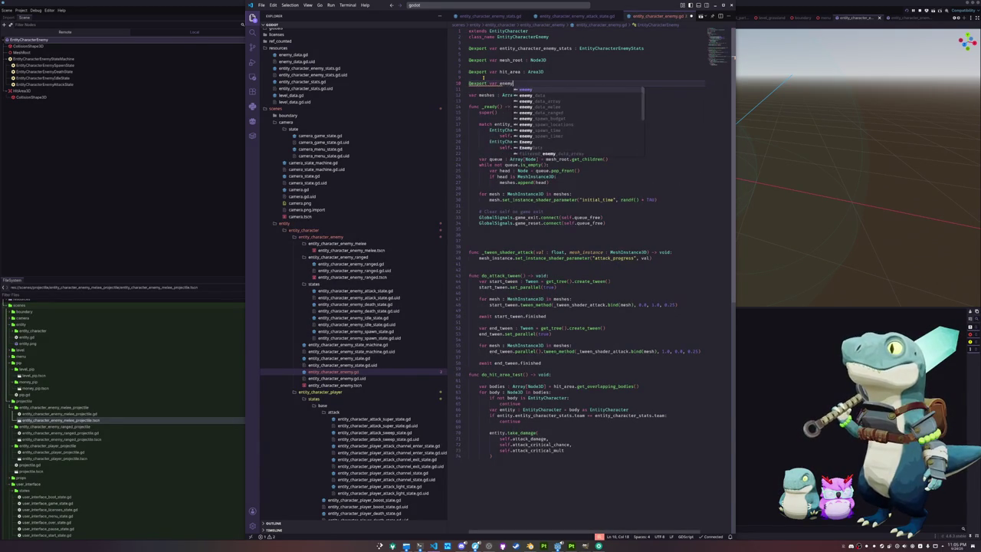
text(particles : GPU)
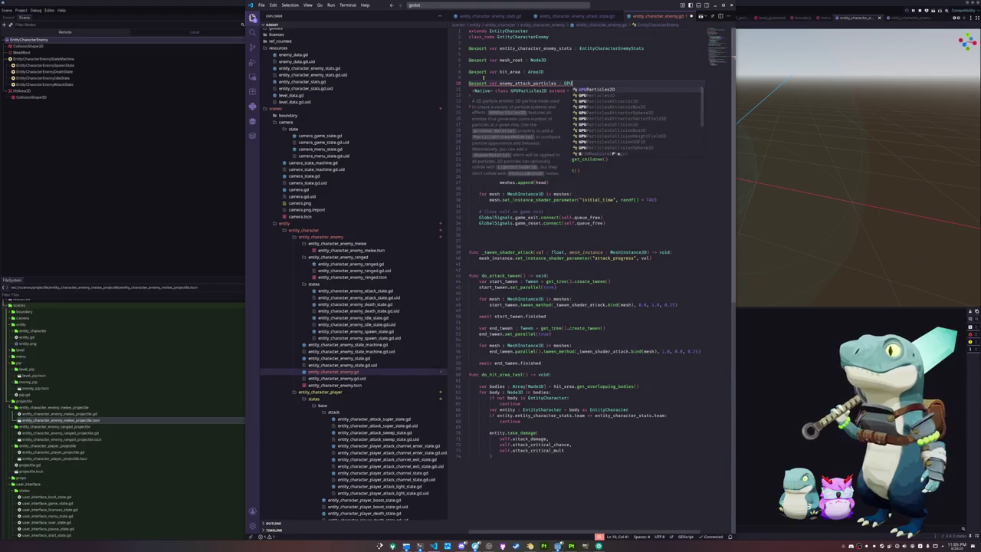
key(Escape)
text(Particles)
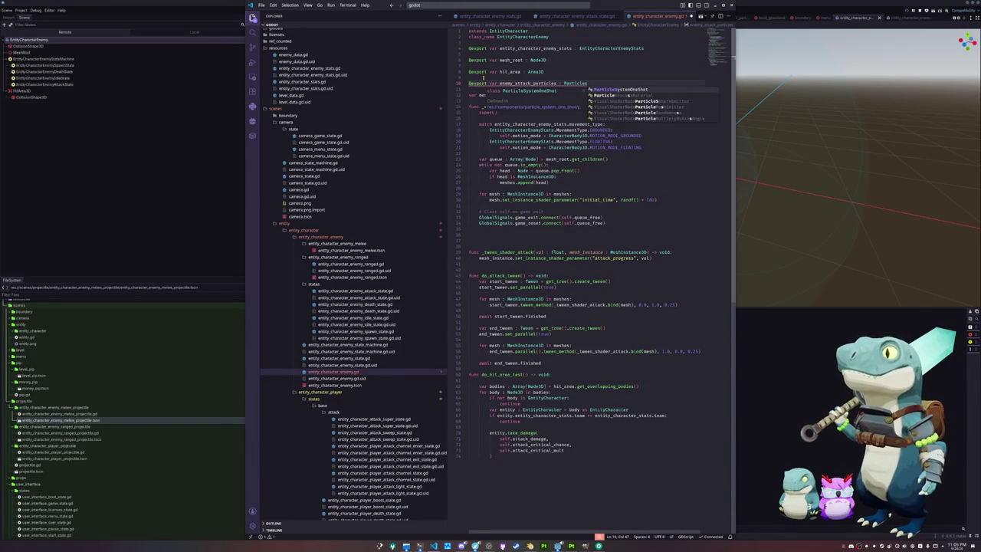
key(Return)
key(Return)
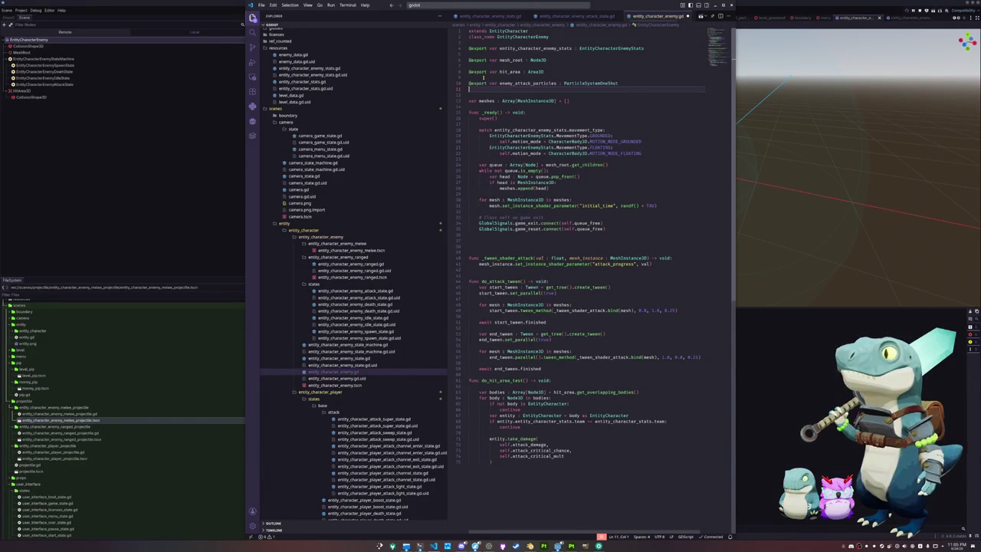
text(@export var enemy_)
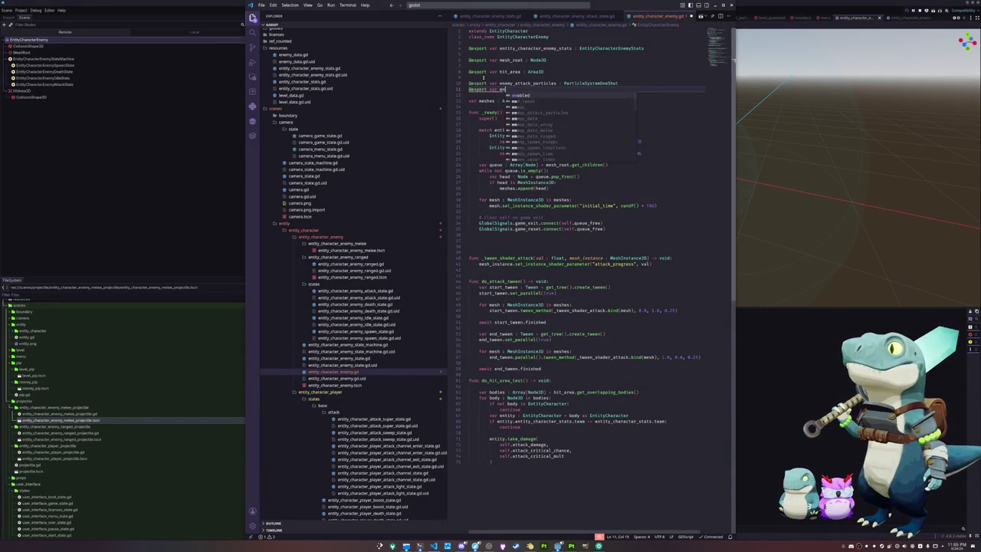
text(attack_audio : )
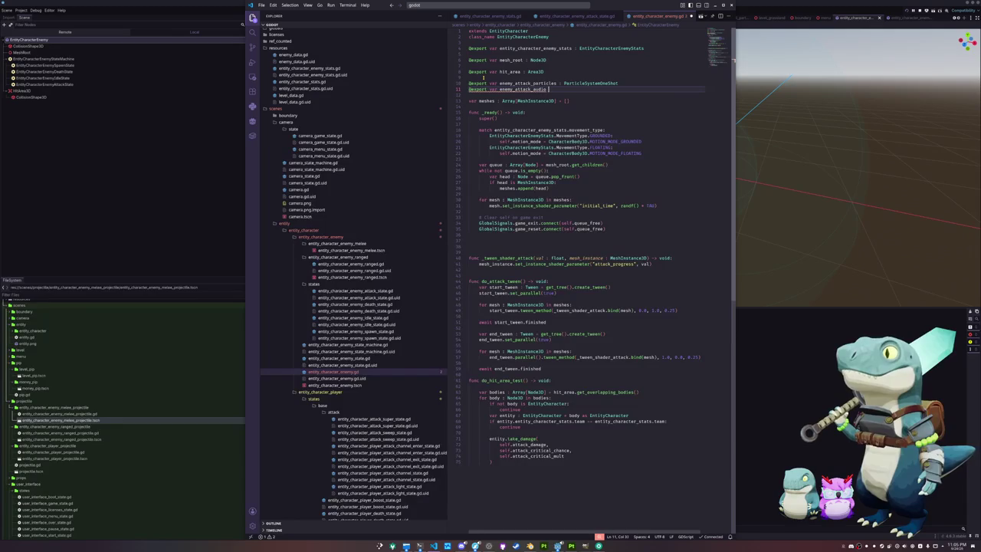
text(AudioOne)
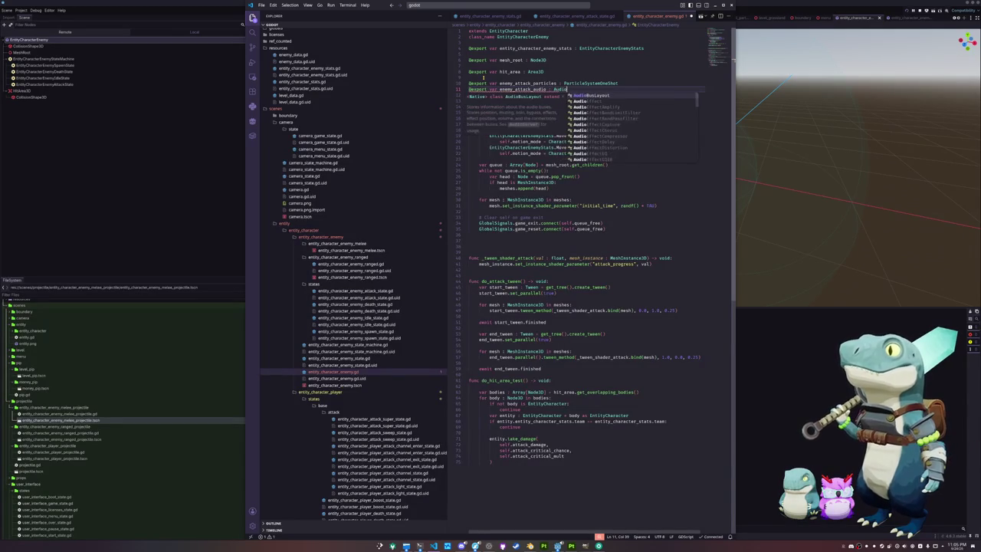
key(Return)
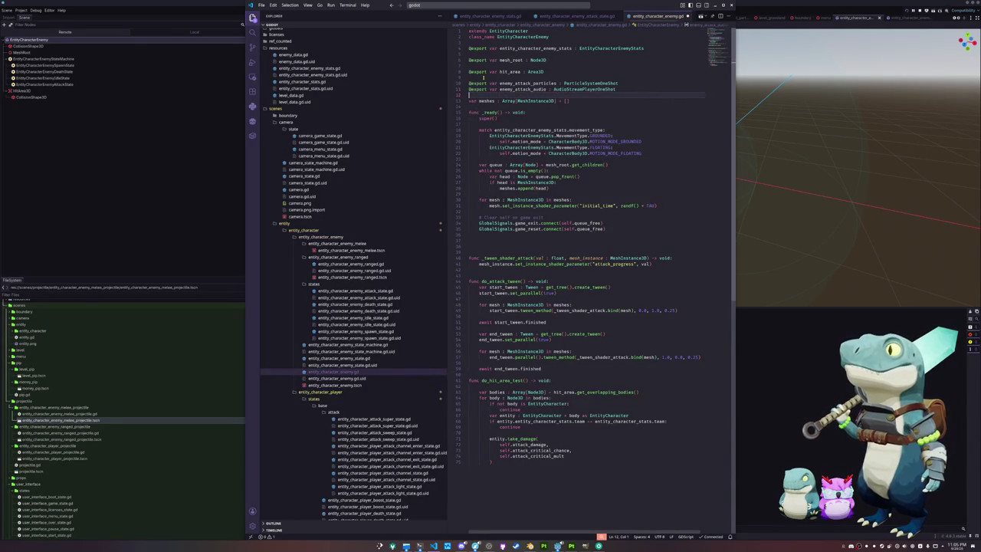
Add exports enemy_spawn_particles : ParticleSystemOneShot and enemy_spawn_audio : AudioStreamPlayer.
key(Return)
key(Return)
text(@export var enemy)
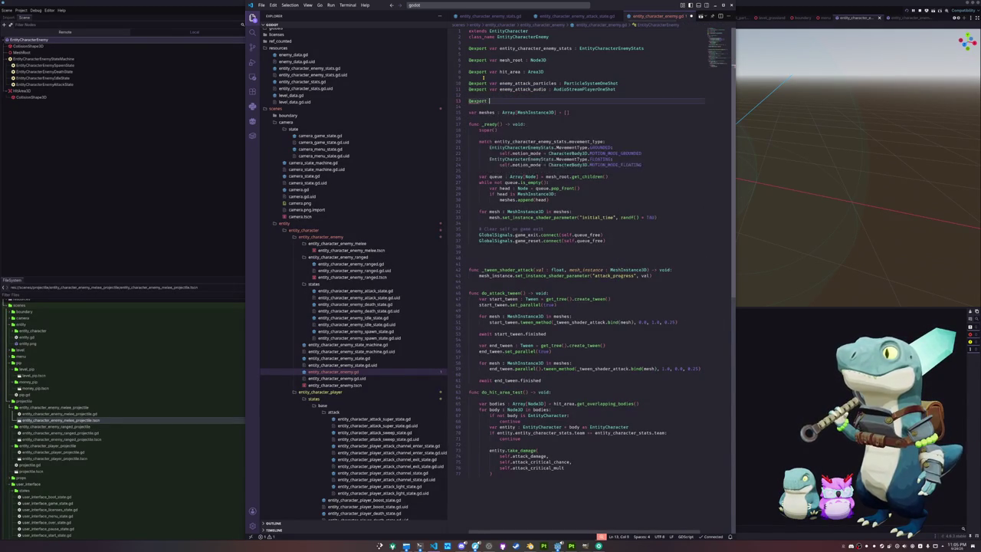
text(_)
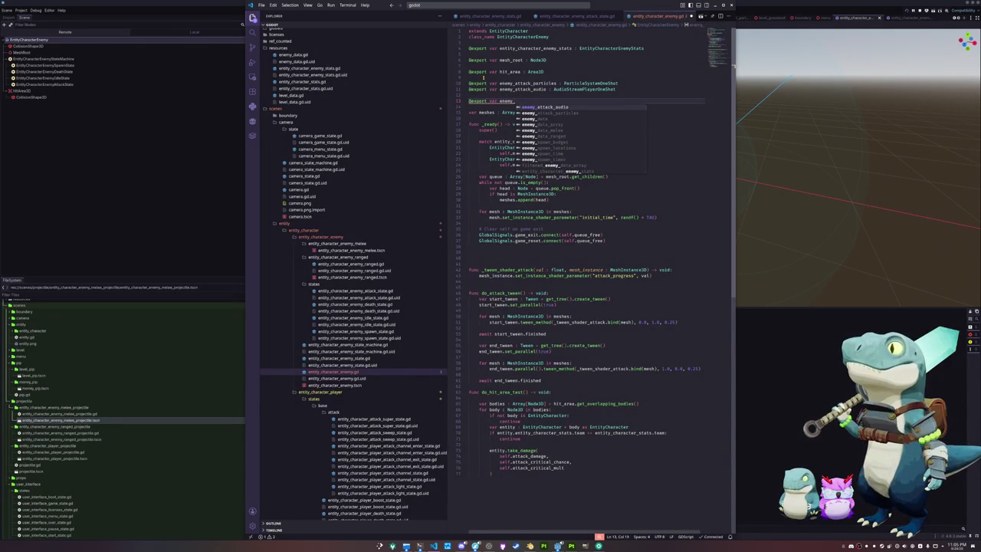
text(spawn_po)
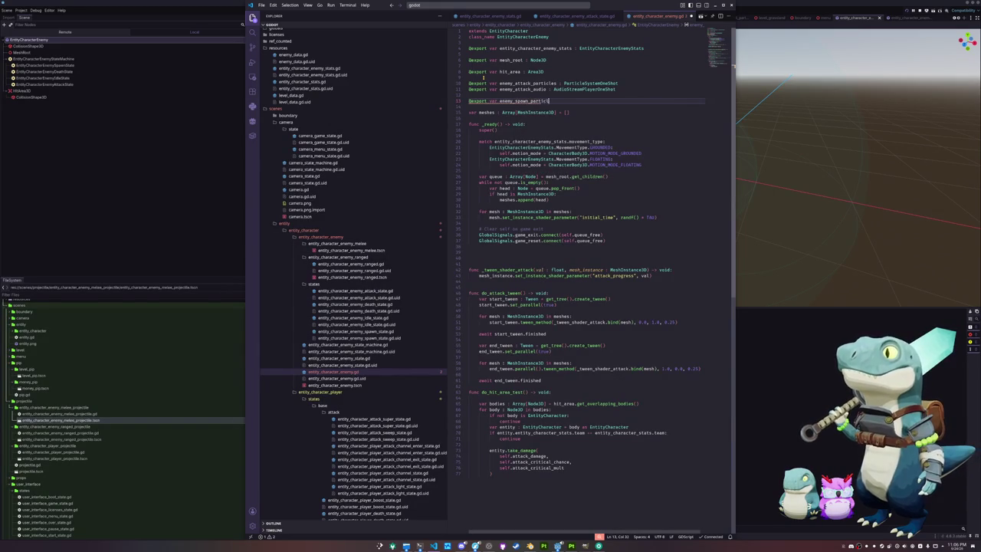
text(articleSystemOneShot)
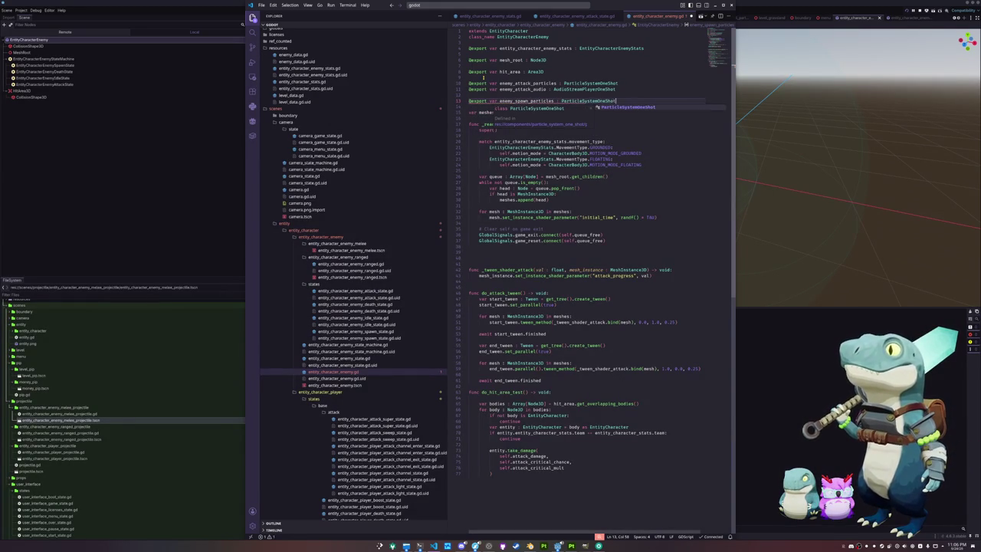
key(Return)
key(Return)
text(@export var enemy_spawn_audio : AudioStreamPla)
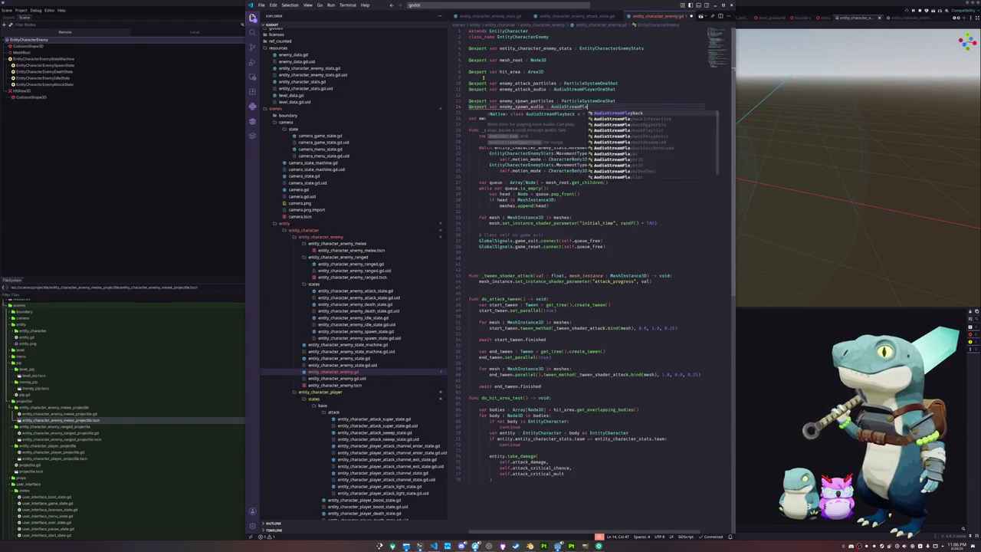
text(yer)
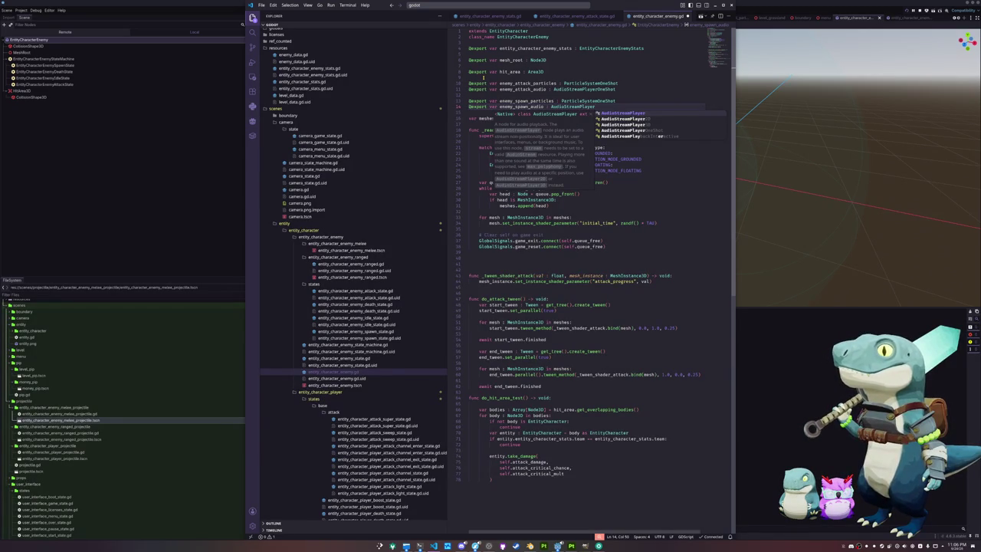
key(Escape)
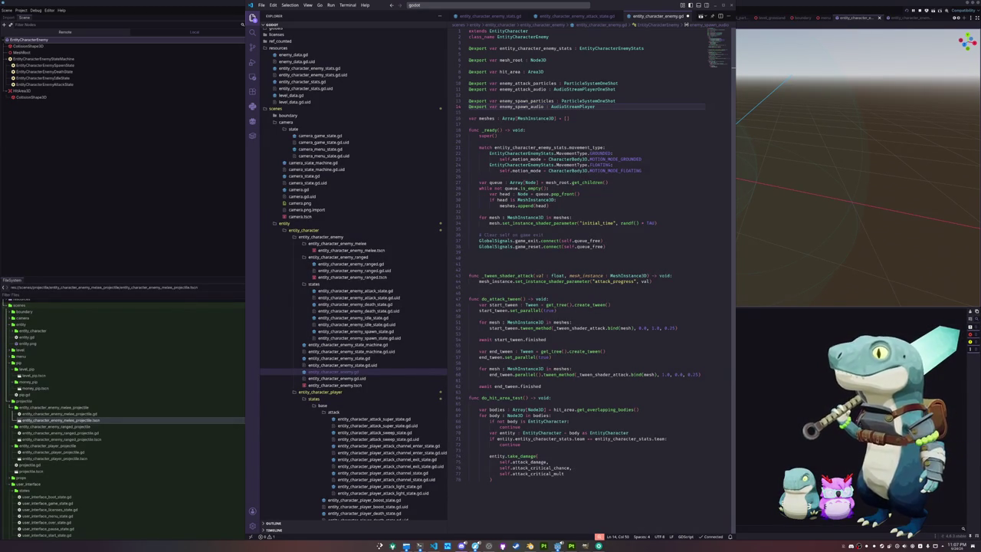
Add exports enemy_death_particles : ParticleSystemOneShot and enemy_death_audio : AudioStreamPlayerOneShot.
click(538, 275)
double_click(492, 106)
click(492, 117)
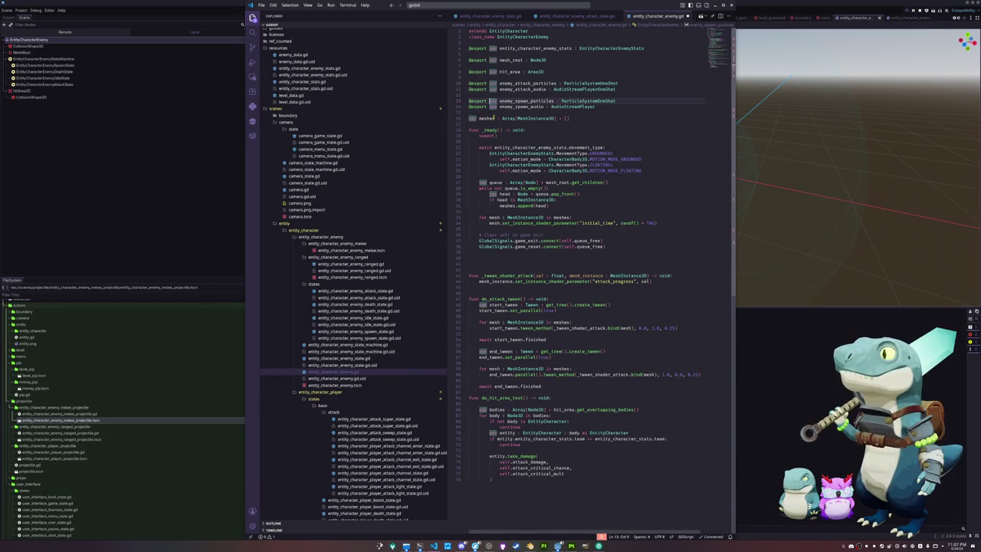
key(Return)
key(Return)
text(@export var enemy_)
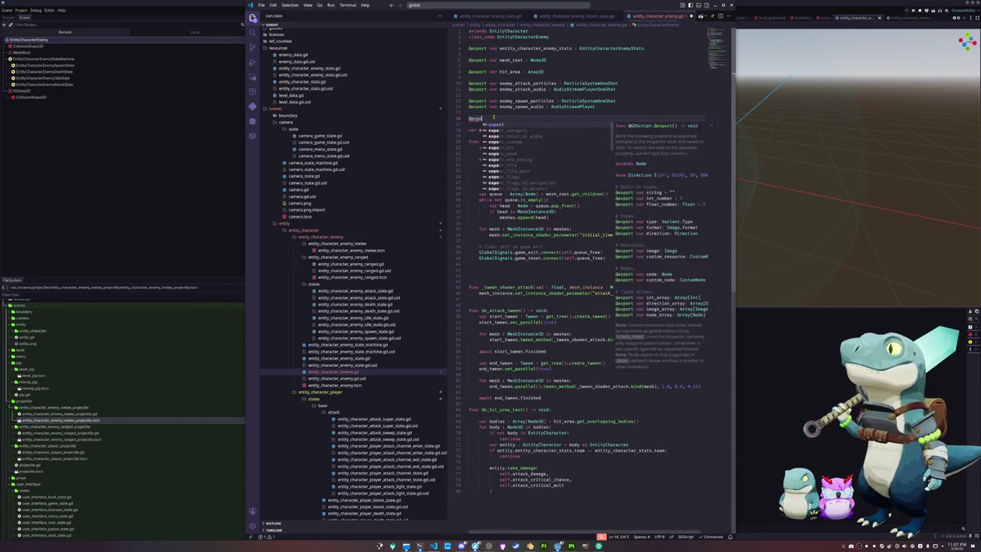
text(death_particles )
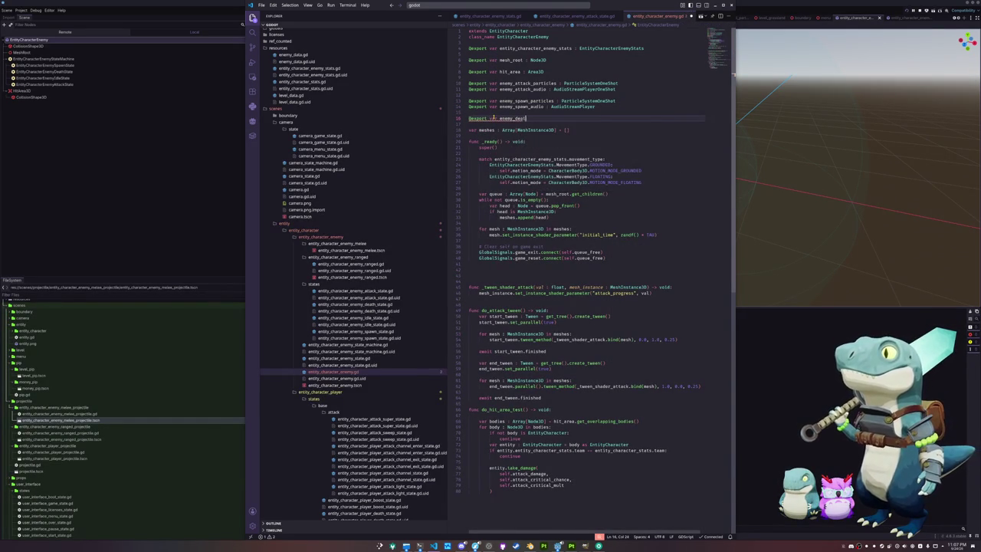
text(: ParticleSystem)
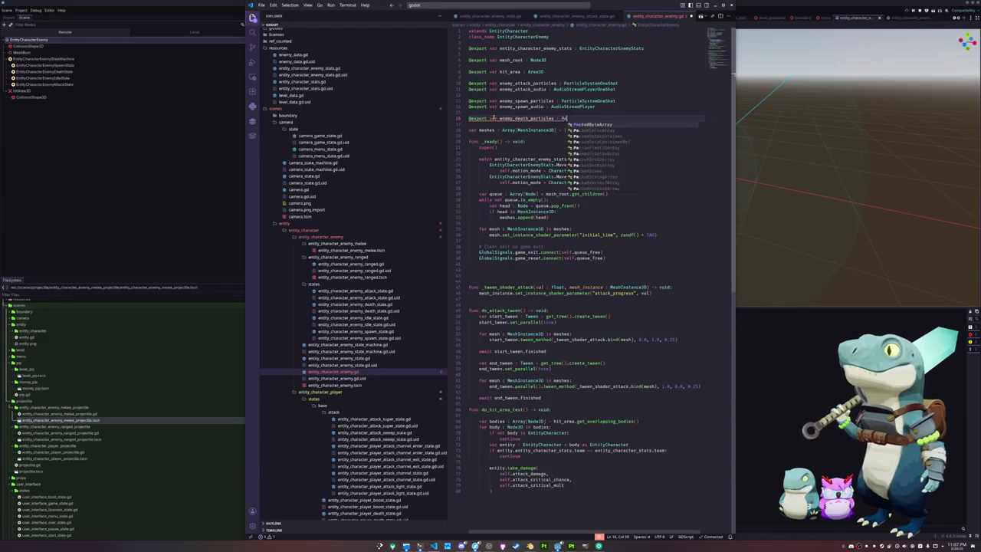
key(Return)
key(Return)
text(@export var enemy_death_audio : AudioSt)
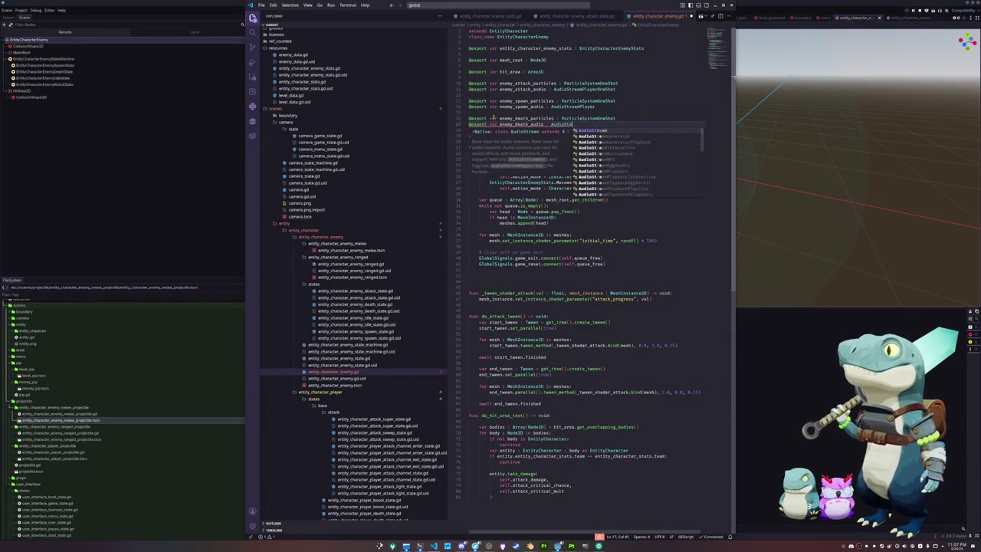
text(reamOne)
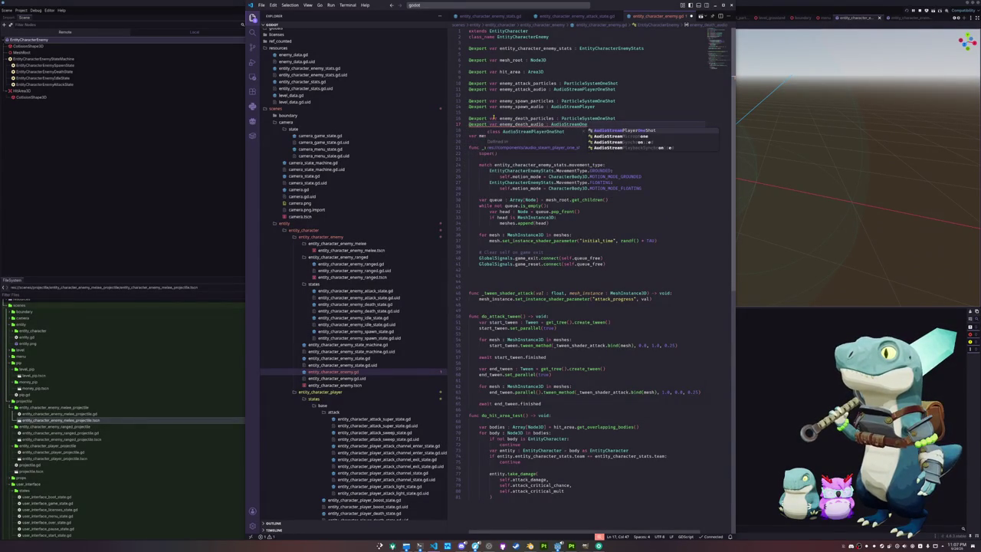
key(Return)
Change enemy_spawn_audio's type to AudioStreamPlayerOneShot and return to Godot.
key(Up)
key(Up)
key(Up)
key(ctrl+shift+Left)
text(AudioStreamPlayer)
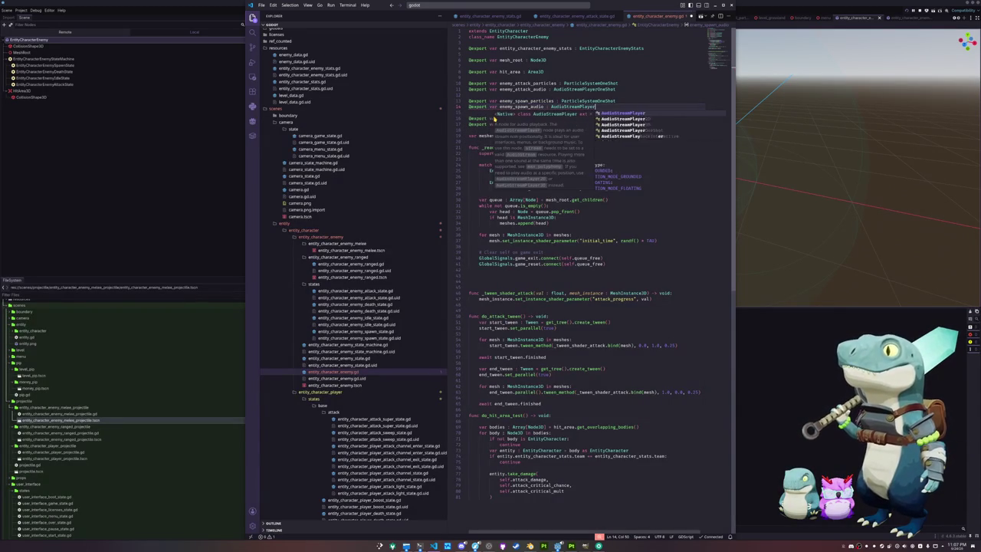
key(Return)
key(Down)
key(Down)
key(Down)
key(Down)
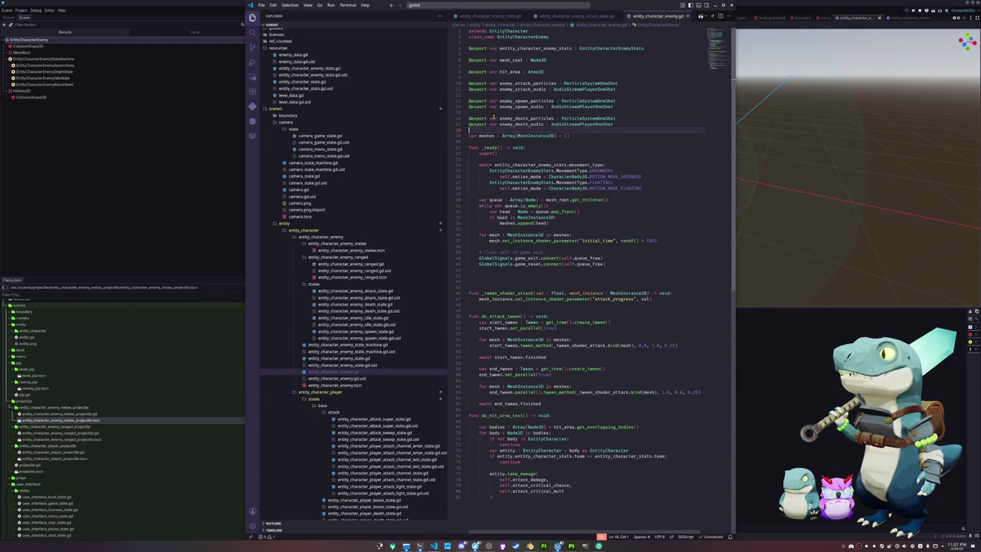
click(210, 171)
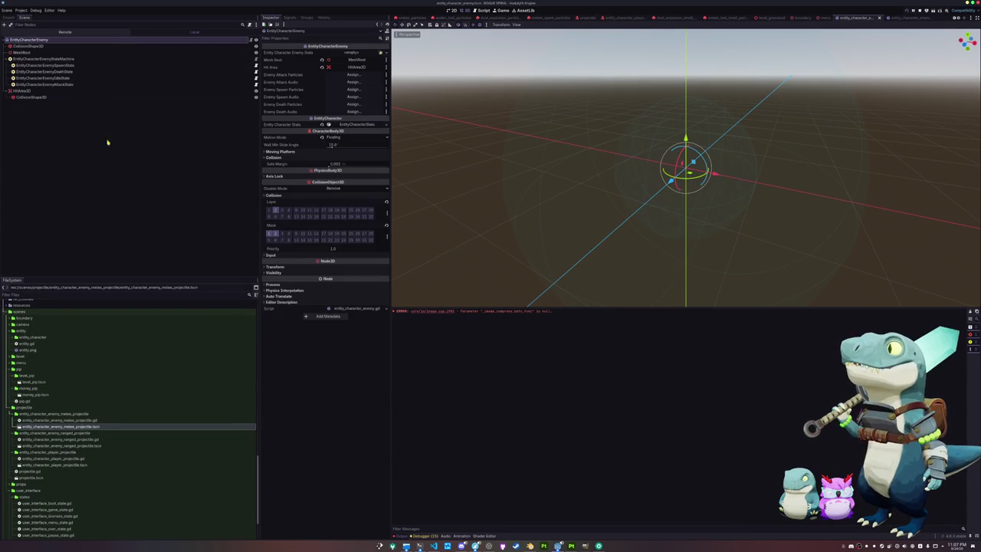
Add a ParticleSystemOneShot child node under the EntityCharacterEnemy root.
right_click(106, 39)
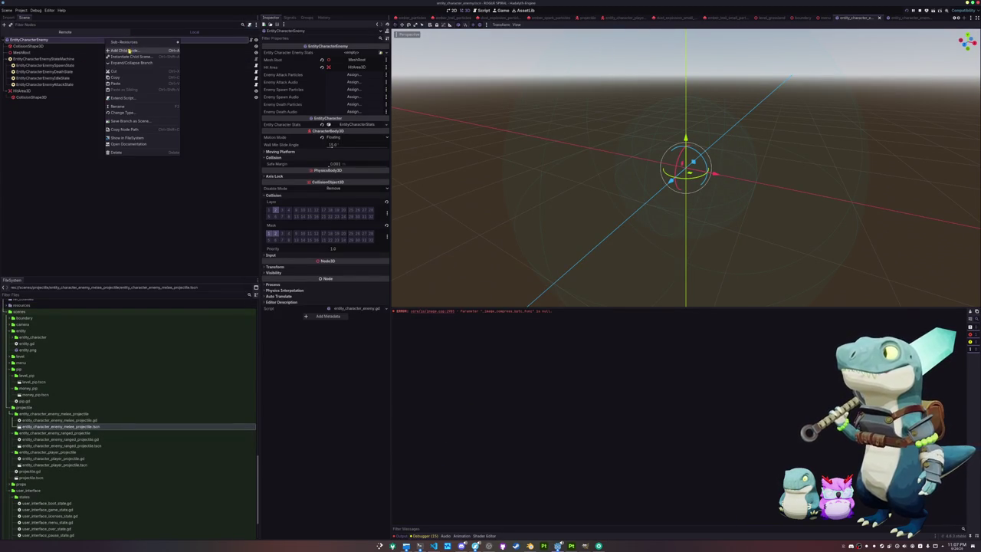
click(126, 50)
text(particles)
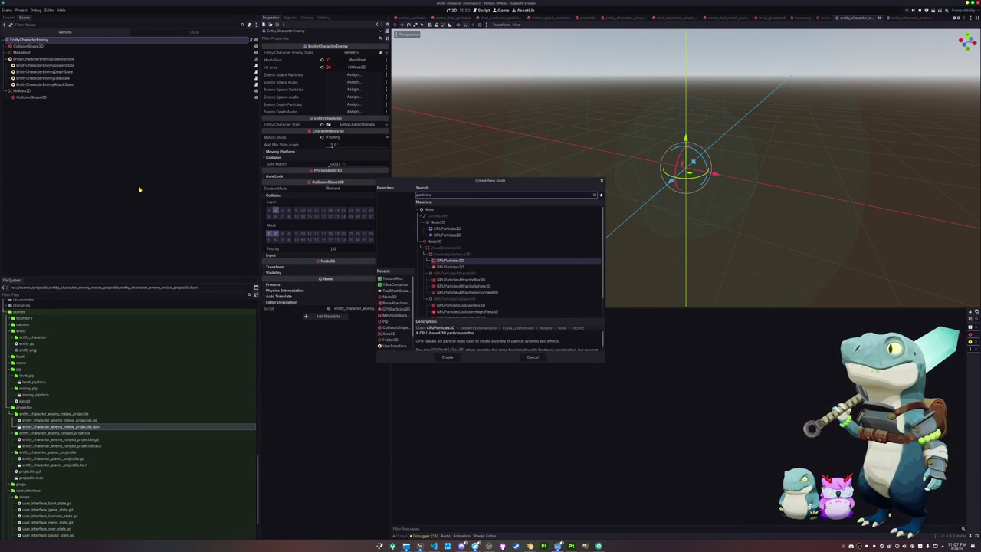
key(ctrl+a)
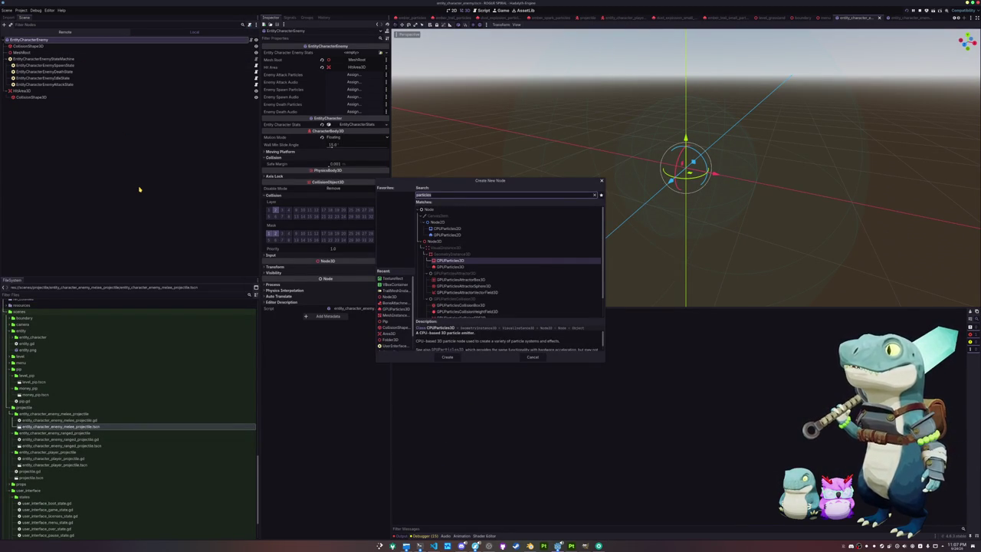
text(partic)
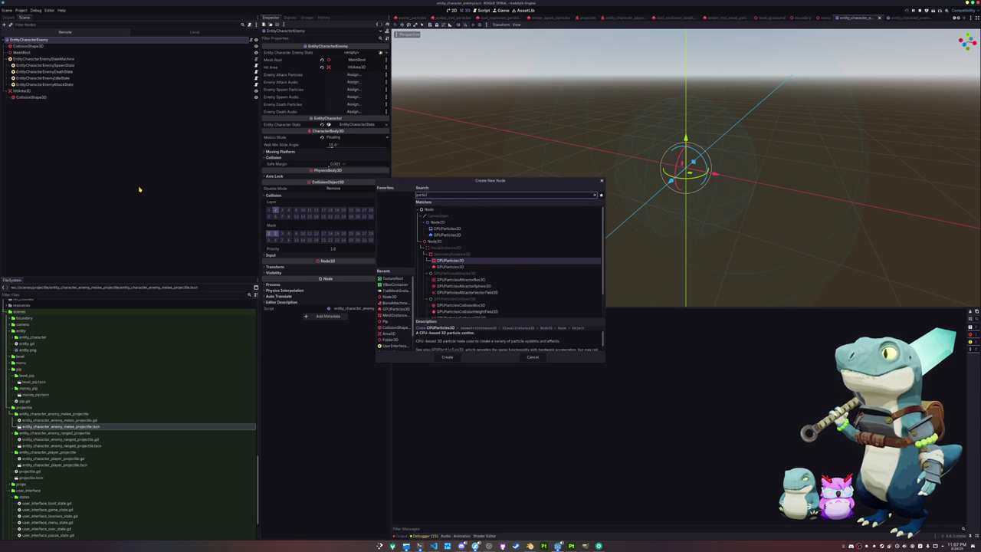
key(BackSpace)
key(BackSpace)
key(BackSpace)
text(rticles)
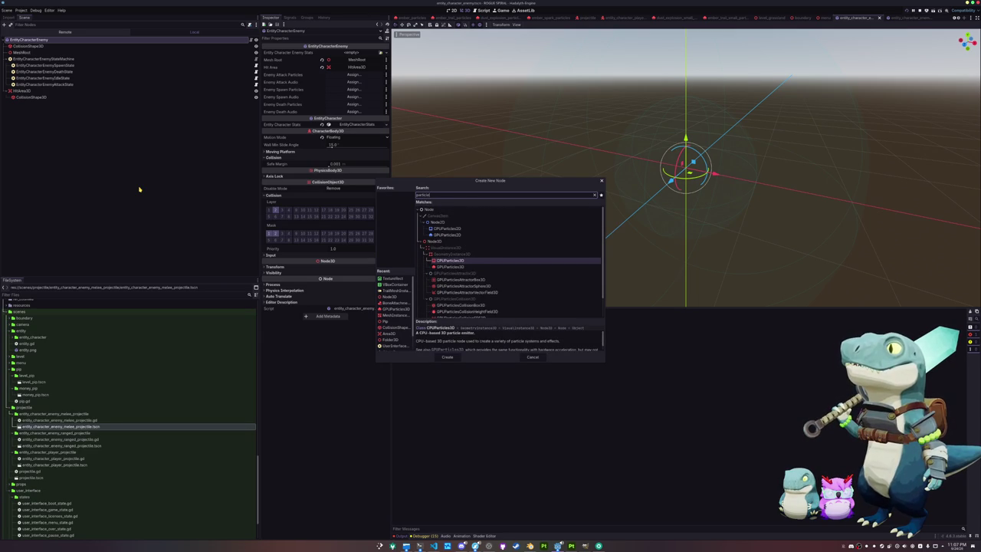
text(ystem)
key(Return)
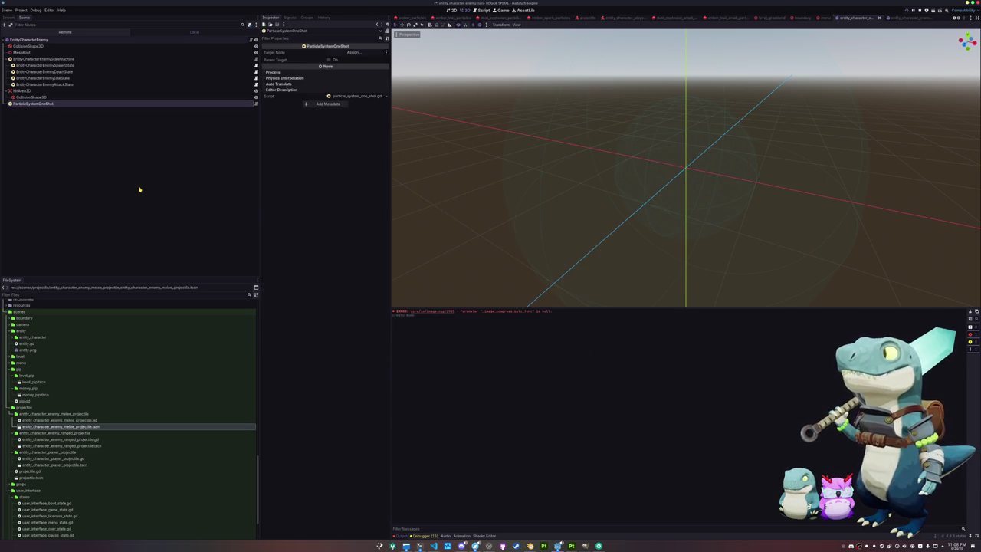
Add an AudioStreamPlayerOneShot child node under the root.
right_click(48, 39)
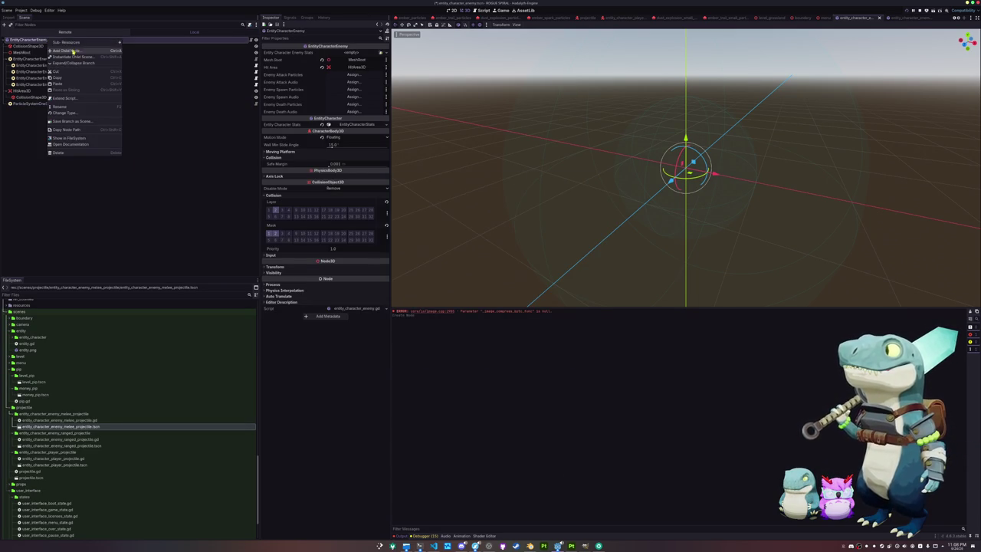
click(67, 51)
text(audiol)
key(Down)
key(Down)
key(Down)
key(Return)
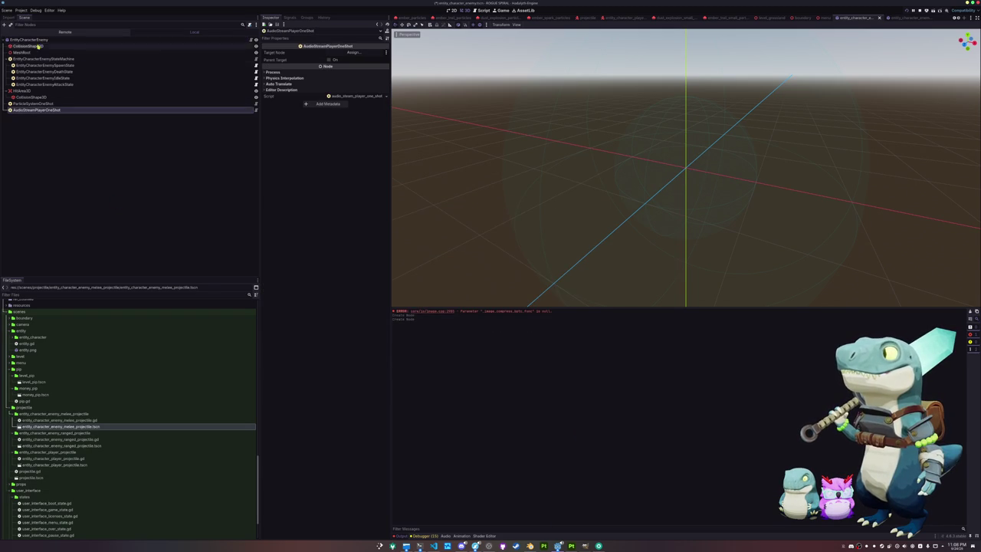
Start adding another child node to the root with a cleared search field.
right_click(37, 39)
click(64, 51)
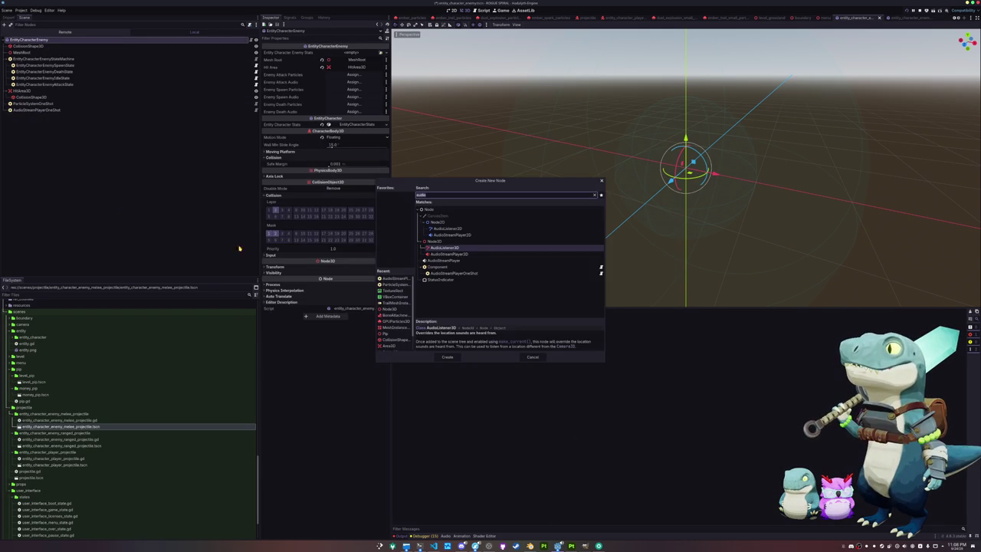
key(BackSpace)
key(BackSpace)
key(BackSpace)
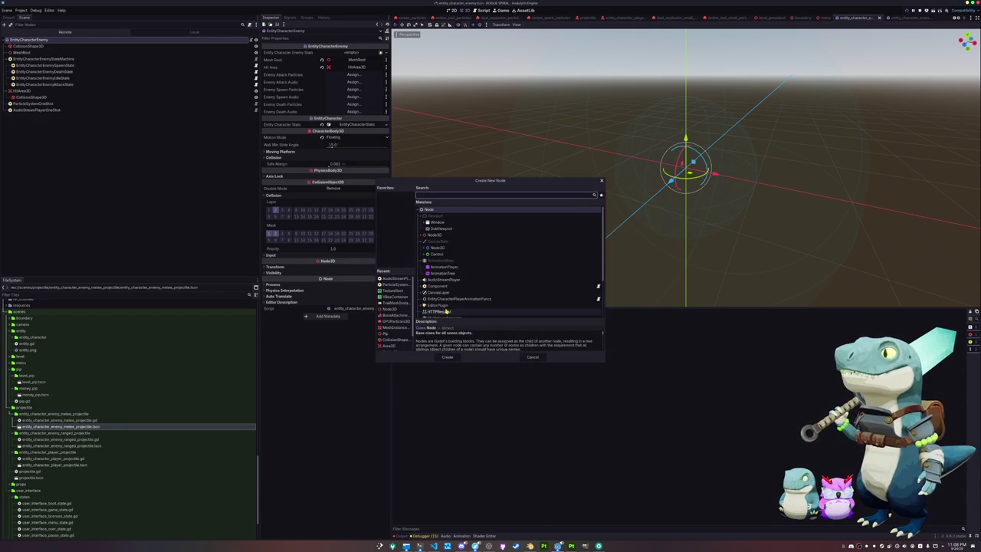
Group the particle system and audio player nodes into a new folder named Attack under the root.
text(folder)
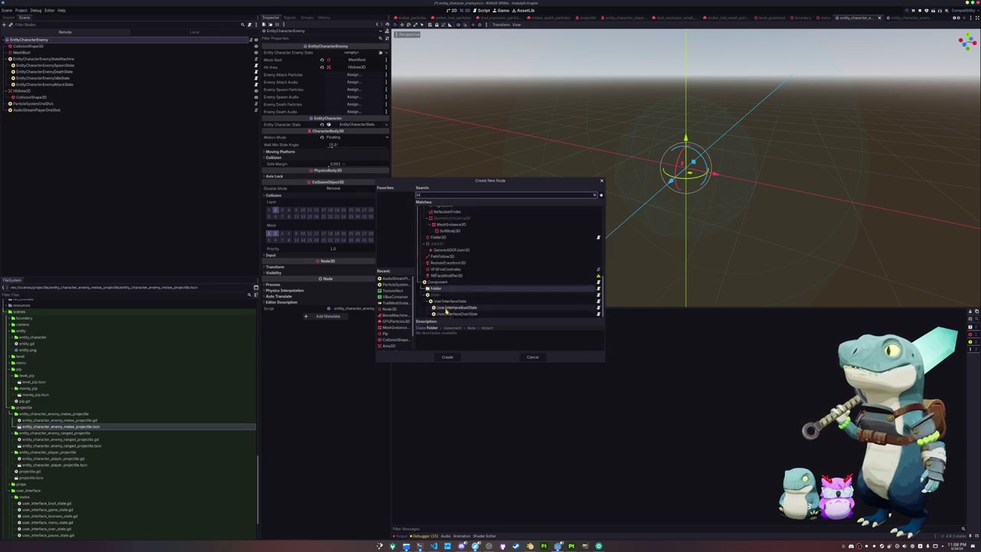
key(Return)
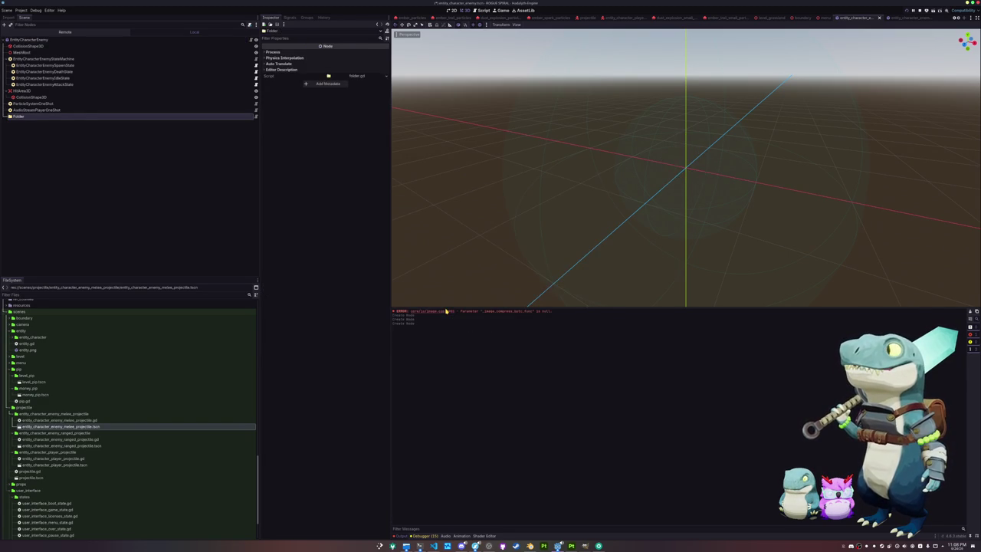
click(32, 104)
shift+click(36, 109)
drag(36, 109, 31, 115)
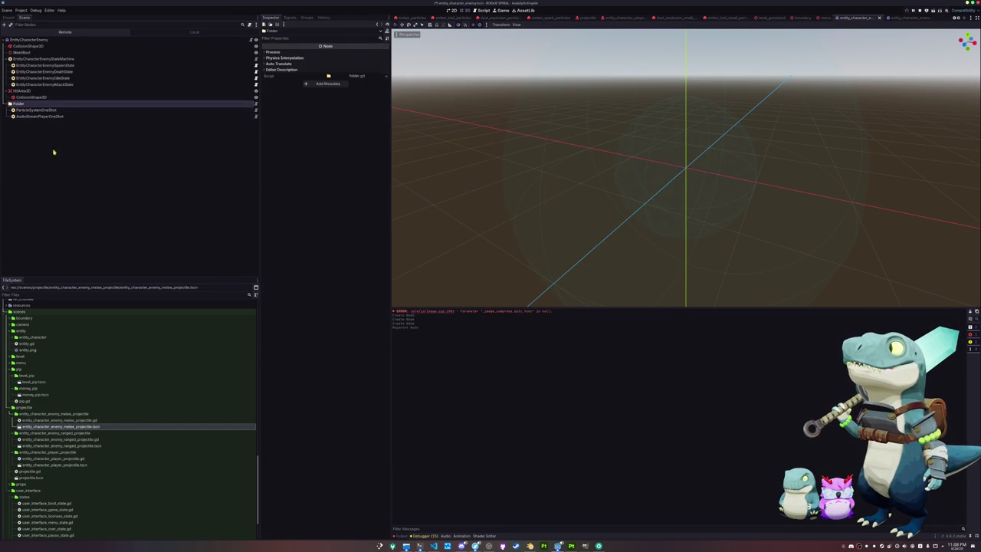
key(BackSpace)
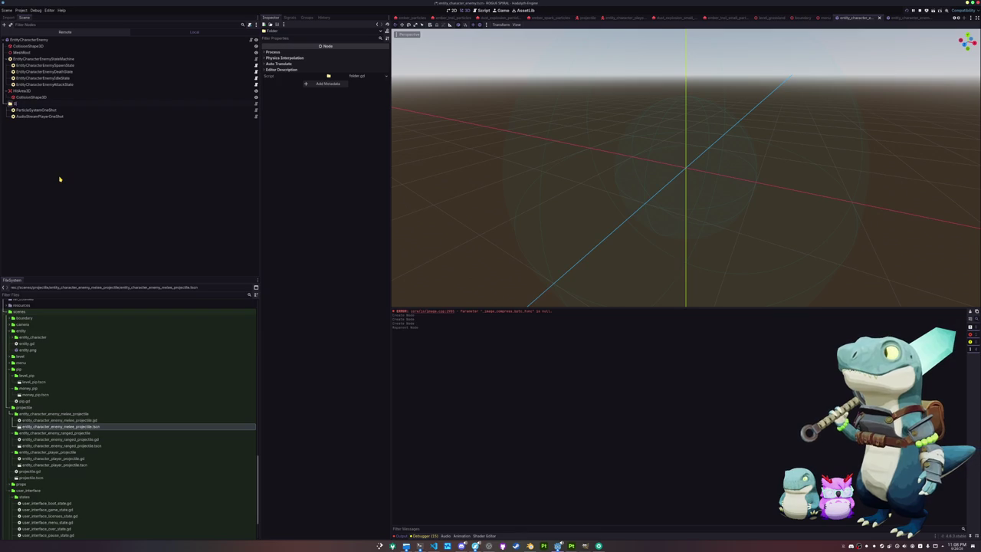
text(ck)
key(Return)
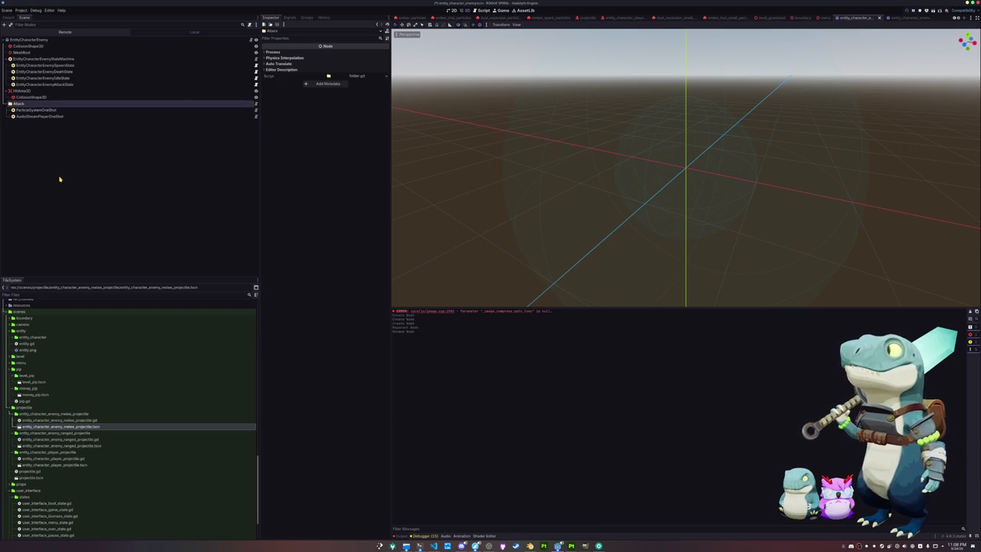
Rename the two nodes to AttackParticleSystemOneShot and AttackAudioStreamPlayerOneShot.
key(Down)
key(F2)
key(Home)
text(Att)
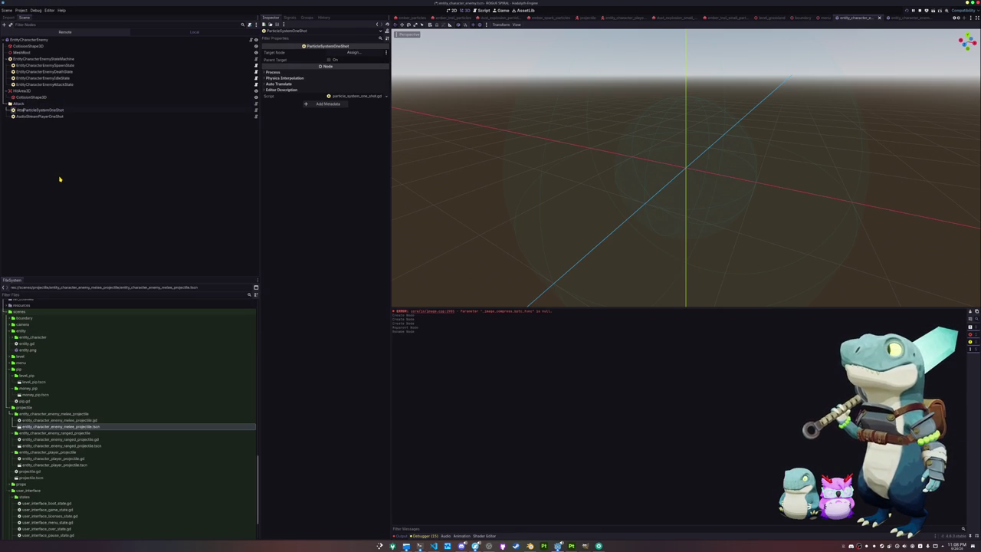
key(Return)
key(Down)
key(F2)
key(Home)
text(Attack)
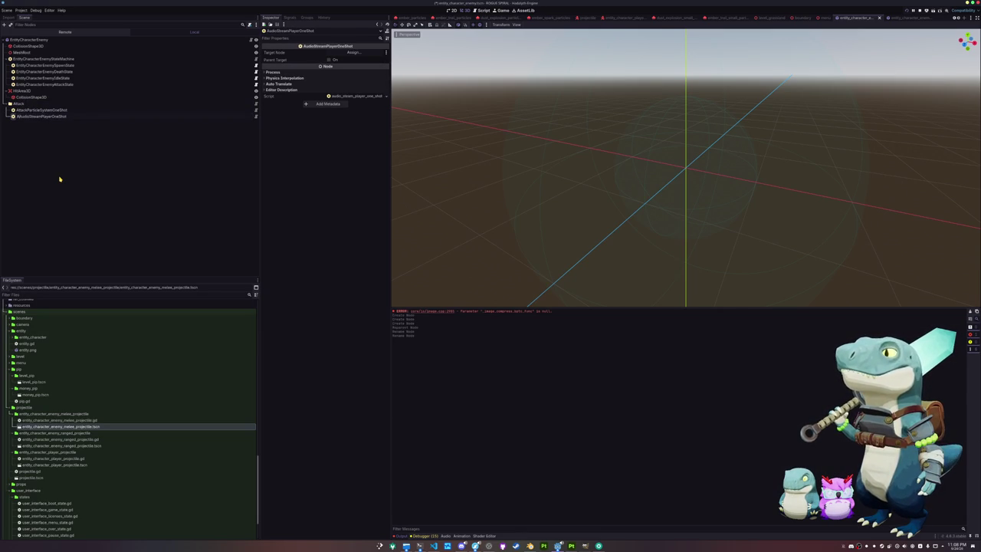
key(Return)
Add an Effects folder under EntityCharacterEnemy and move the Attack folder into it.
click(59, 179)
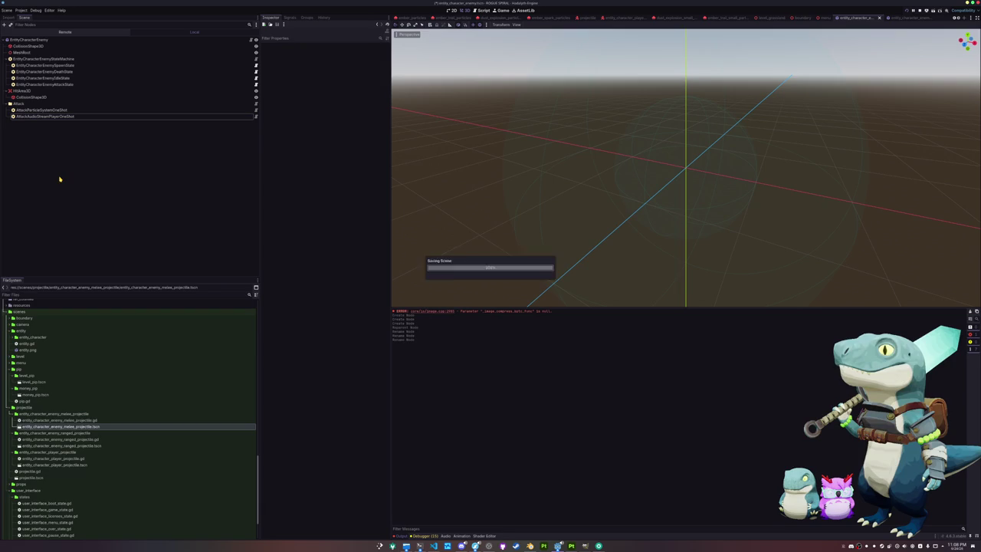
click(23, 40)
click(40, 50)
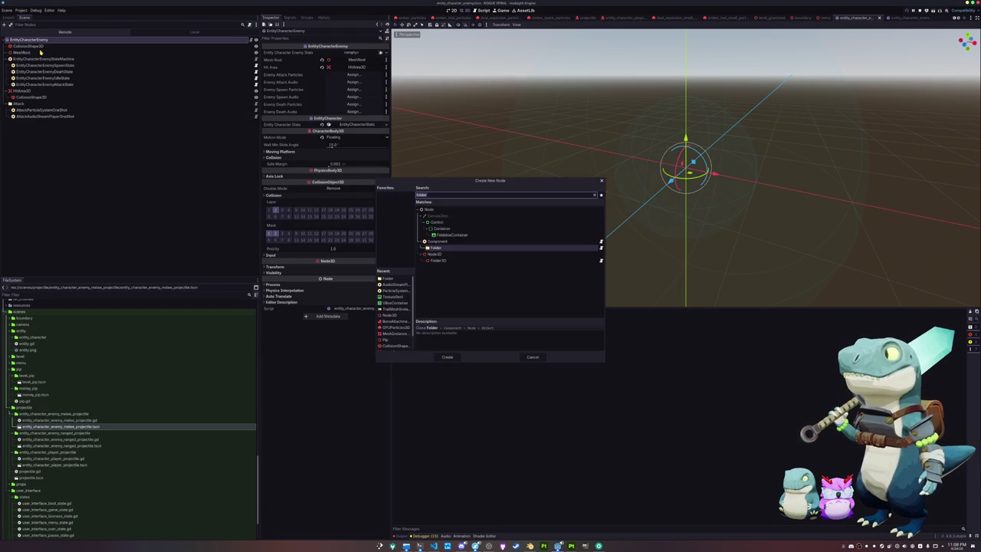
key(Return)
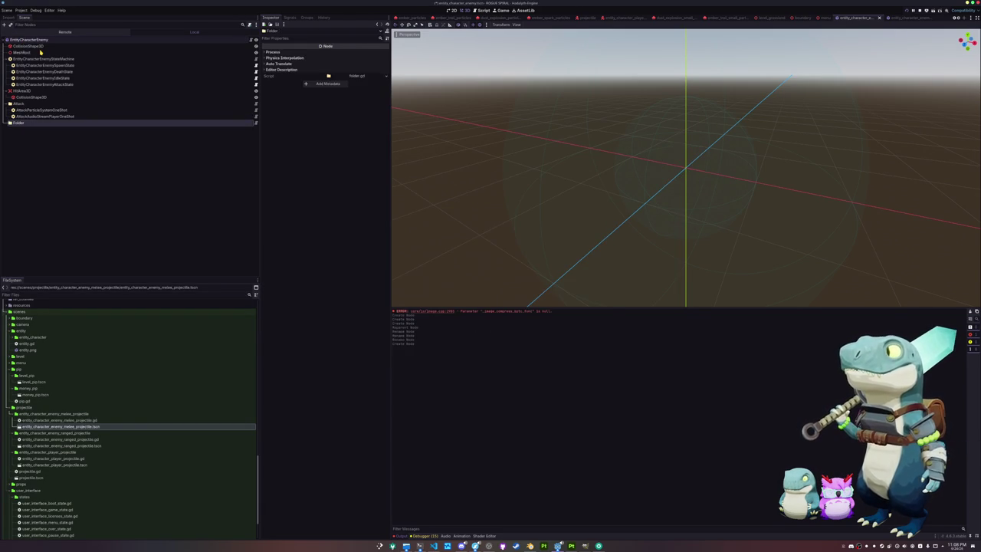
text(Au)
key(BackSpace)
key(BackSpace)
key(BackSpace)
key(Return)
click(46, 104)
drag(47, 109, 40, 124)
Create a Spawn folder inside Effects and copy the two attack effect nodes into it.
right_click(29, 107)
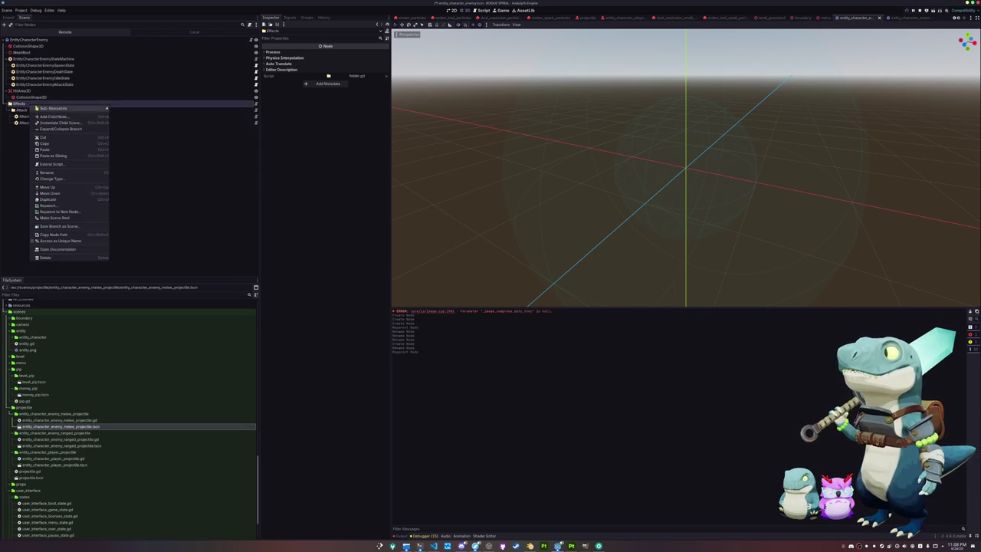
click(48, 116)
key(Return)
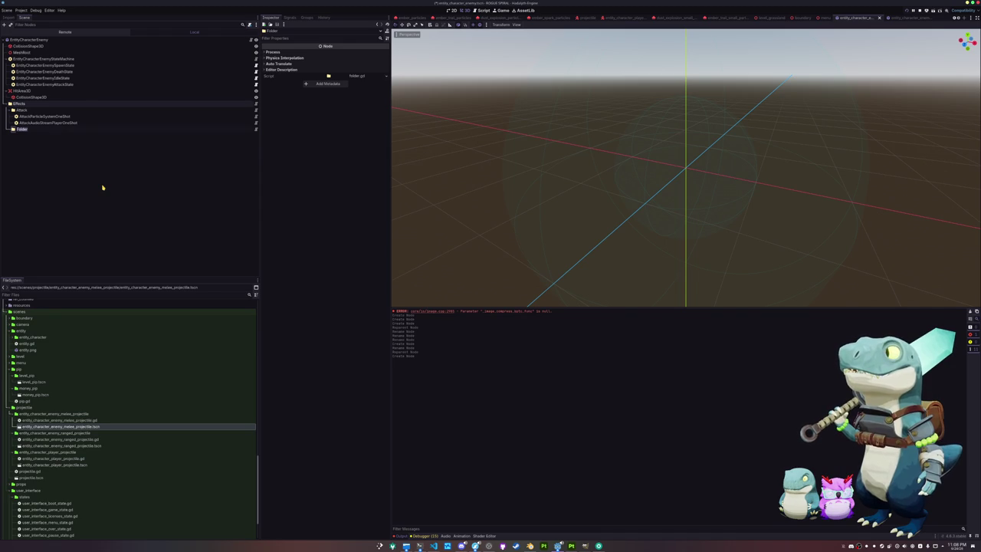
key(F2)
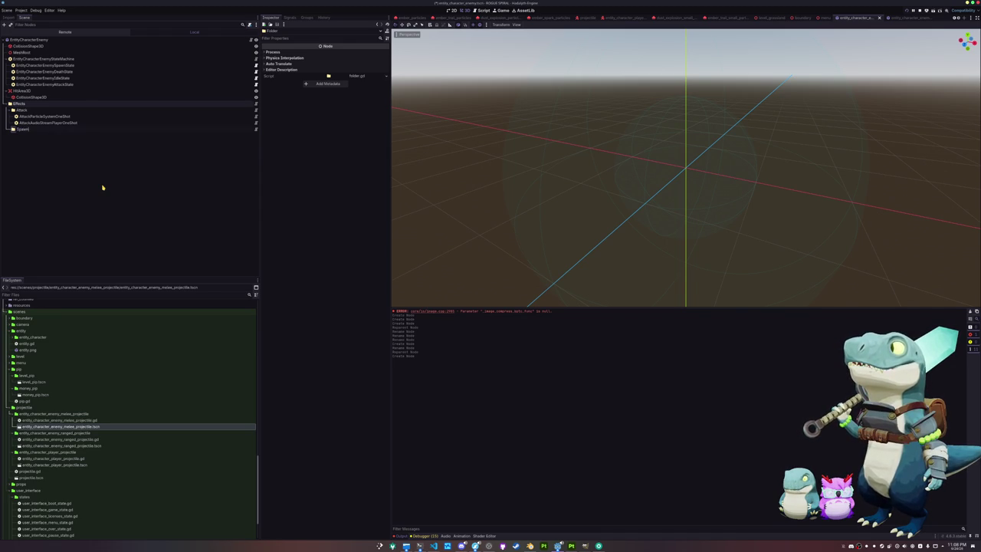
key(Return)
click(42, 116)
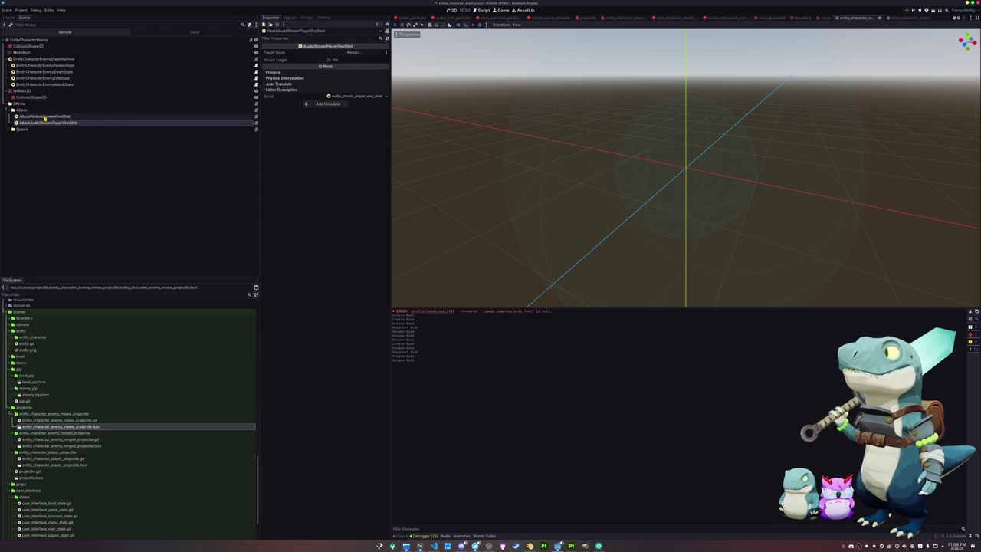
shift+click(43, 123)
drag(40, 122, 41, 129)
click(46, 142)
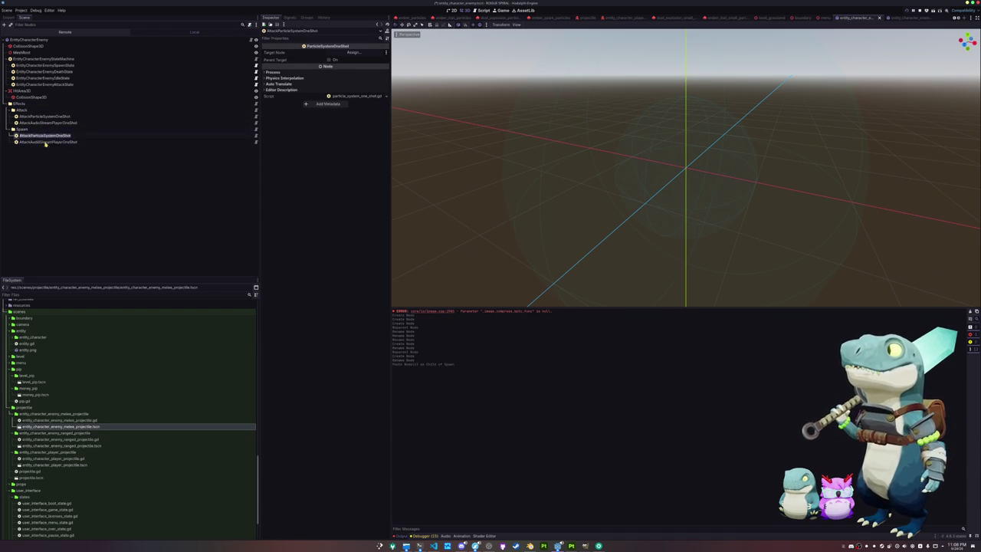
Create a Death folder inside Effects.
click(23, 103)
right_click(29, 103)
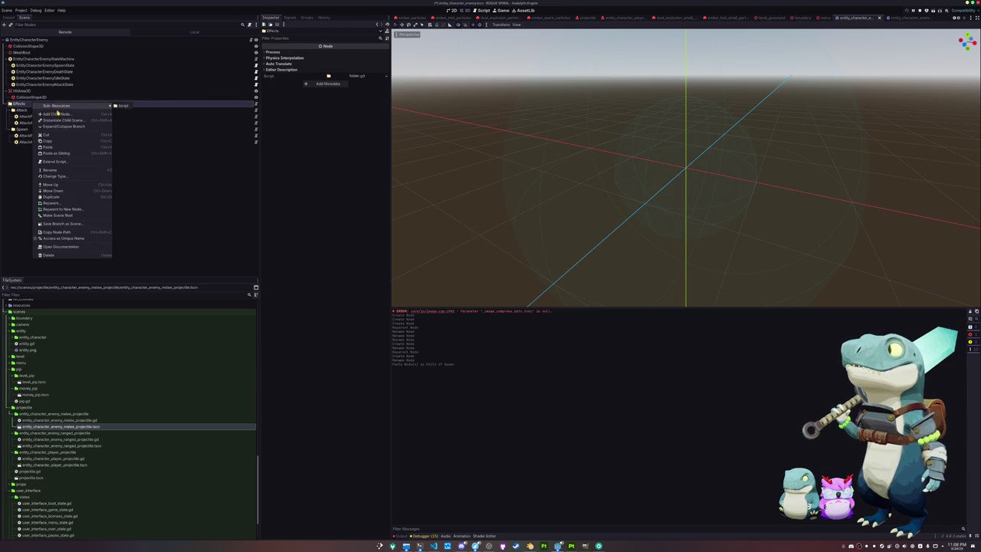
click(46, 107)
text(older)
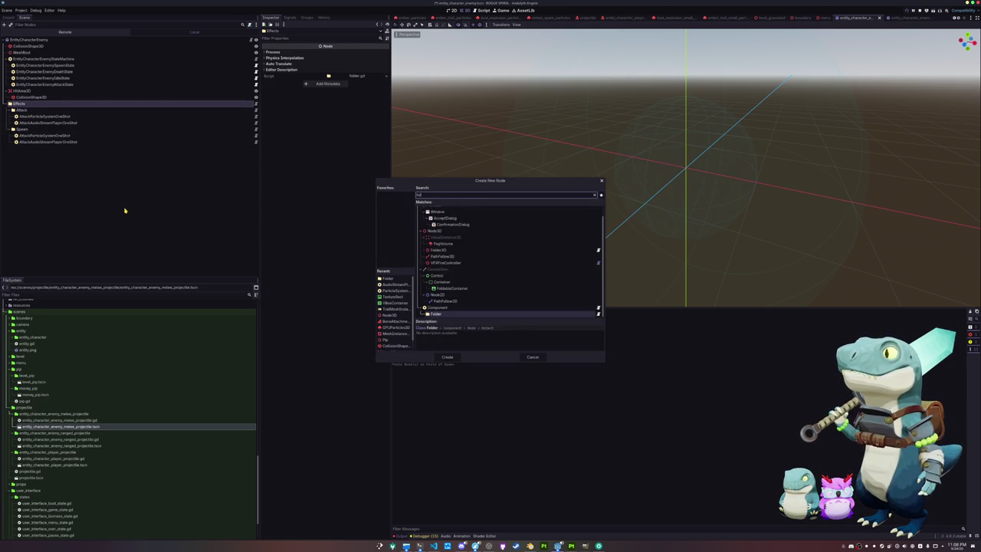
key(Return)
key(ctrl+a)
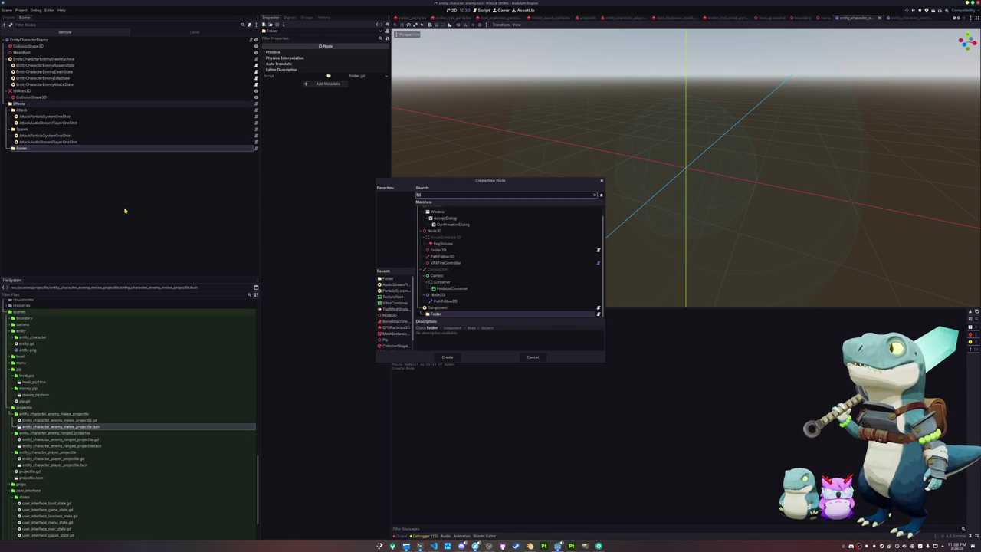
key(Escape)
key(F2)
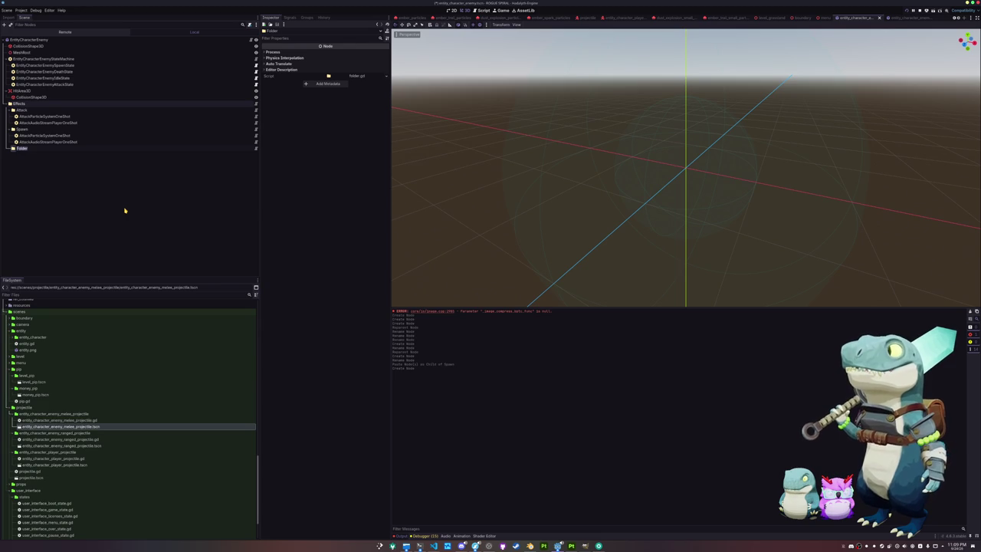
text(D)
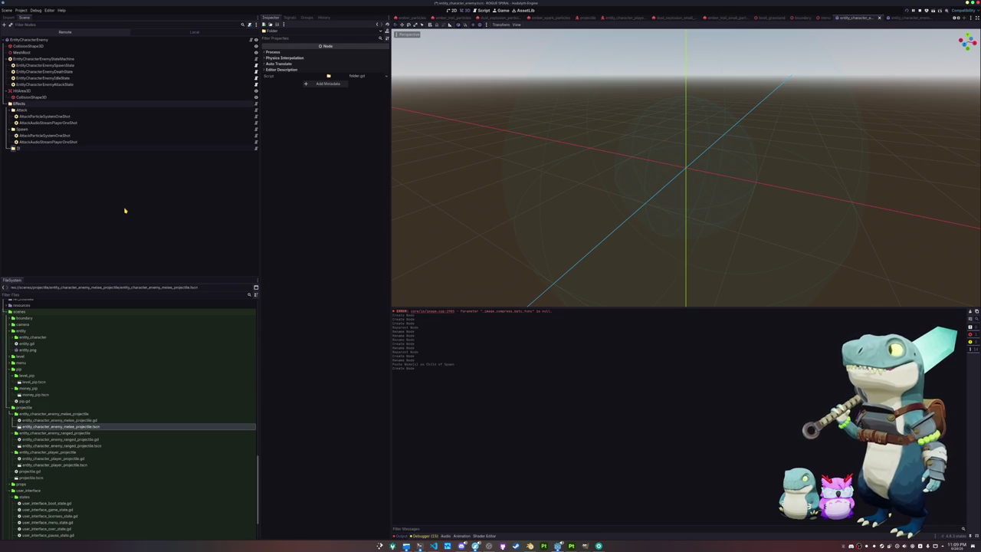
key(Return)
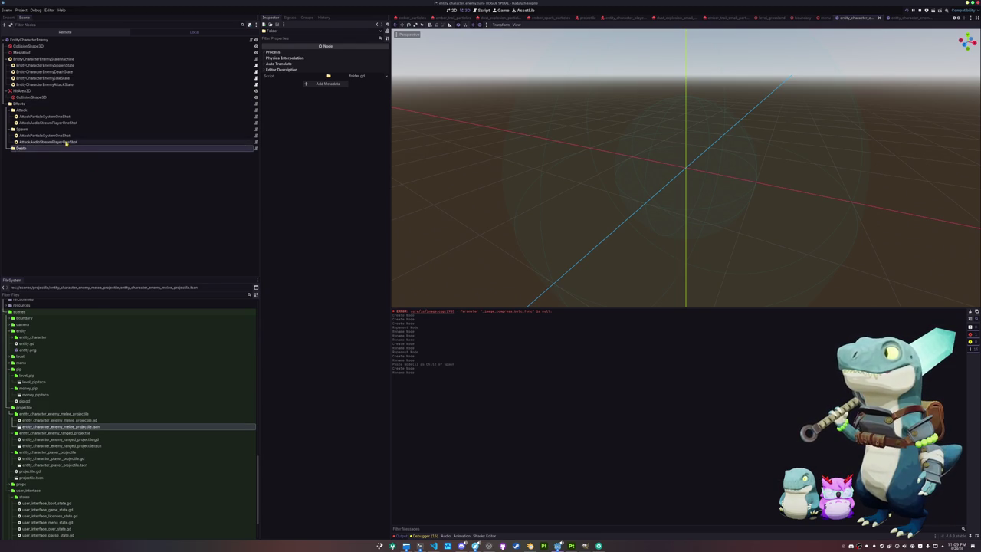
Copy the two Spawn effect nodes and paste them into the Death folder.
click(66, 142)
shift+click(67, 136)
key(ctrl+c)
click(62, 148)
key(ctrl+v)
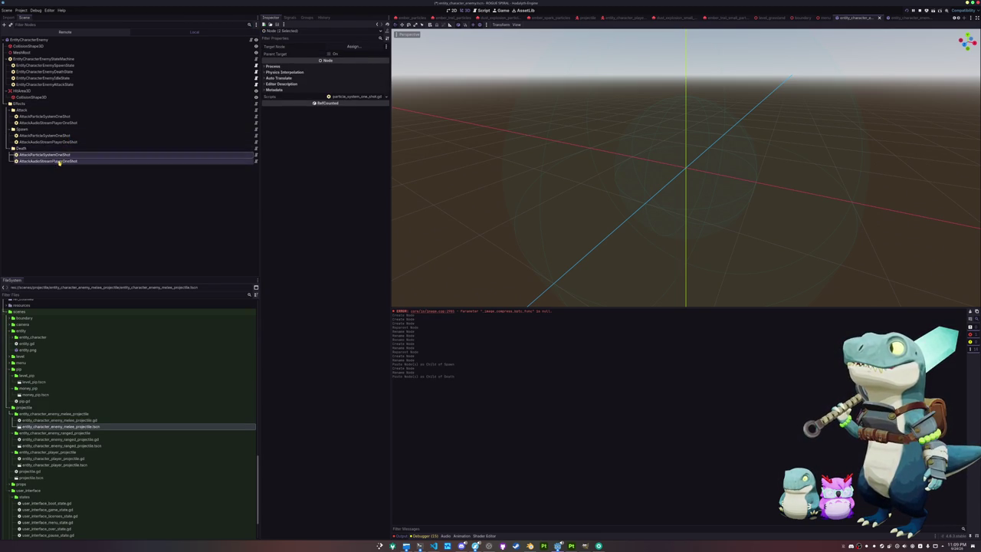
Rename the Spawn nodes to SpawnParticleSystemOneShot and SpawnAudioStreamPlayerOneShot.
click(61, 136)
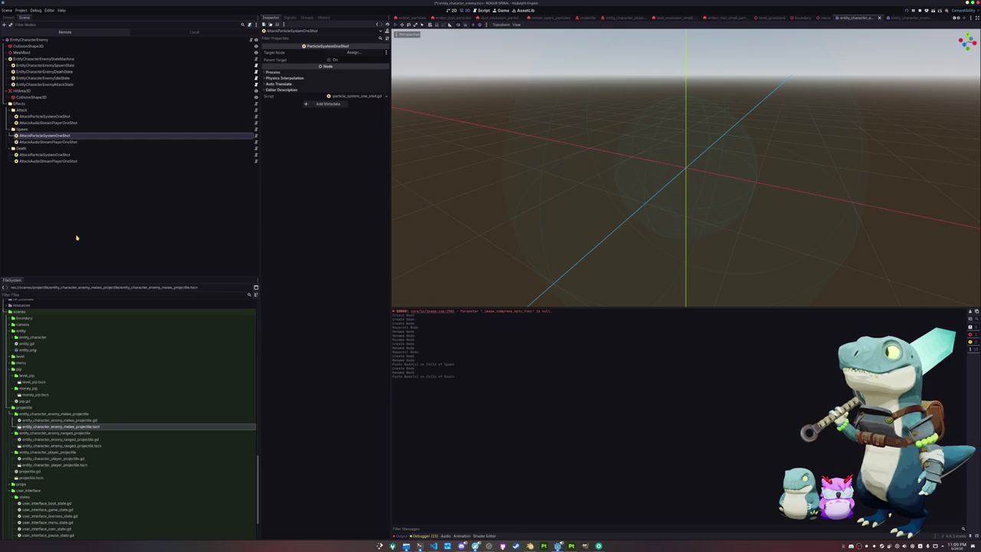
key(F2)
text(Spawn)
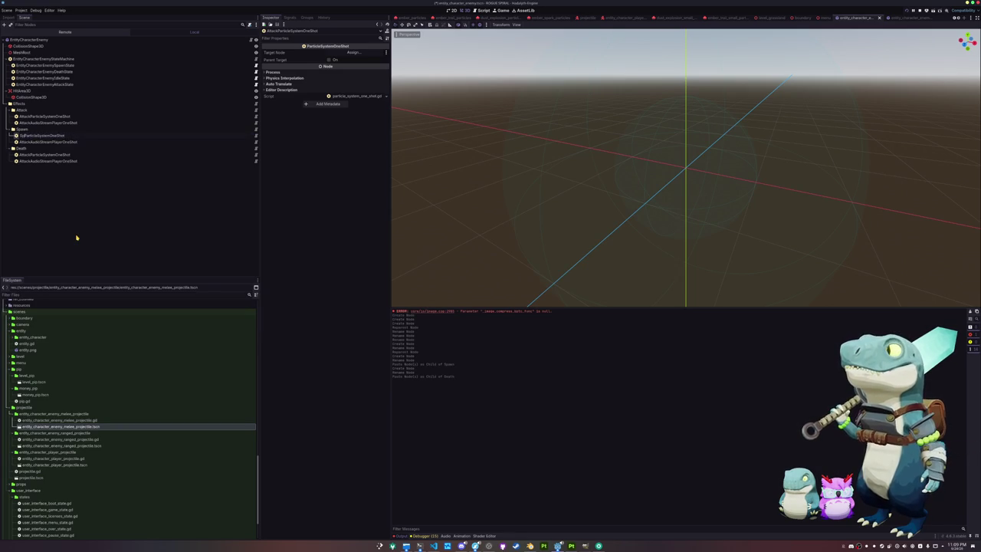
key(Return)
key(Down)
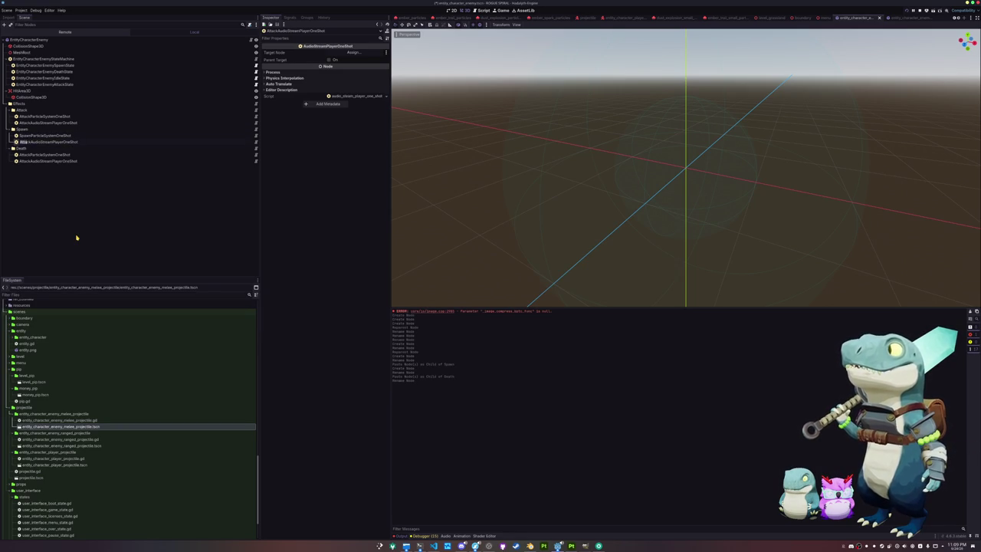
text(Spawn)
key(Return)
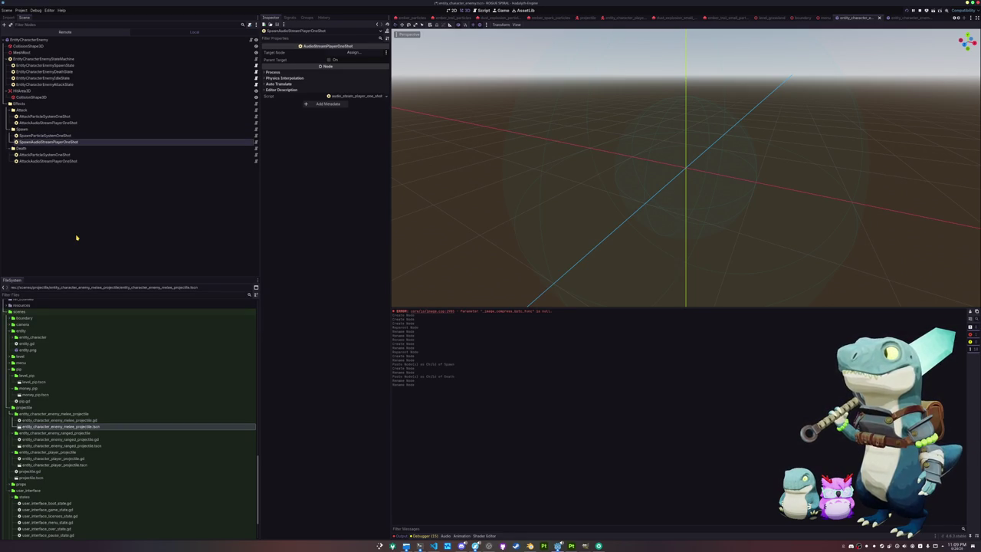
Rename the Death nodes to DeathParticleSystemOneShot and DeathAudioStreamPlayerOneShot.
key(Down)
key(Down)
key(F2)
text(Death)
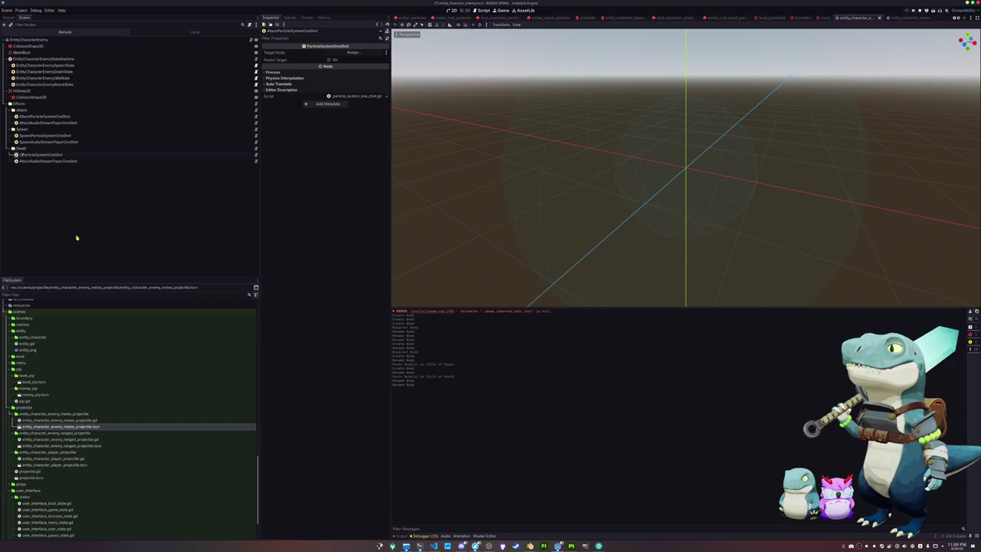
key(Return)
key(Down)
key(F2)
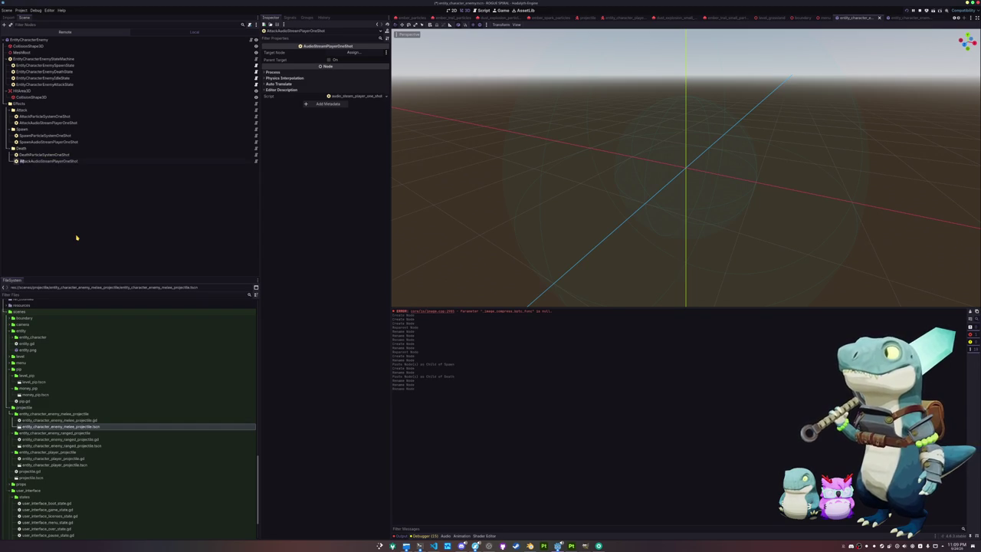
text(Death)
key(Return)
key(Up)
key(Up)
key(Up)
key(Up)
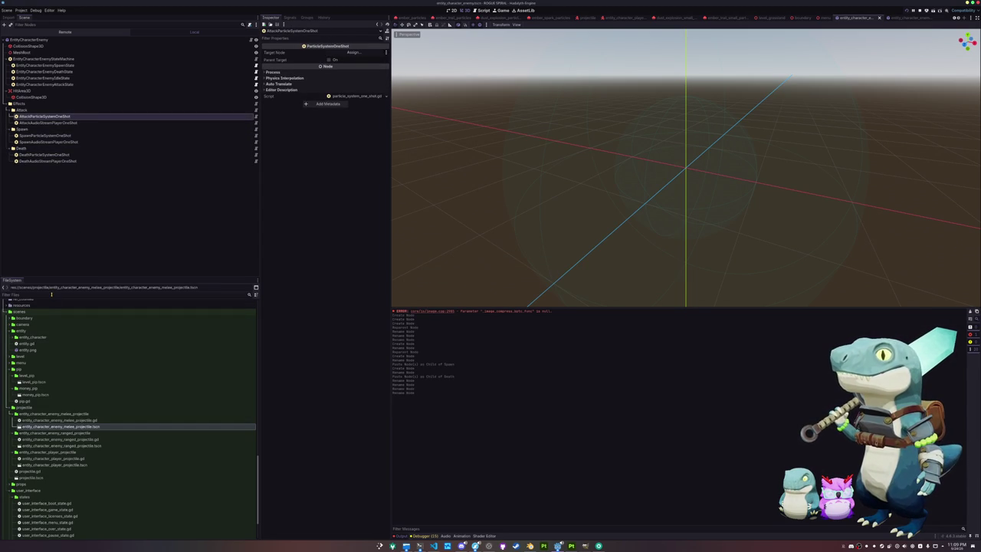
Scroll the FileSystem dock to the assets folders and collapse the logos folder.
scroll(77, 358, down, 3)
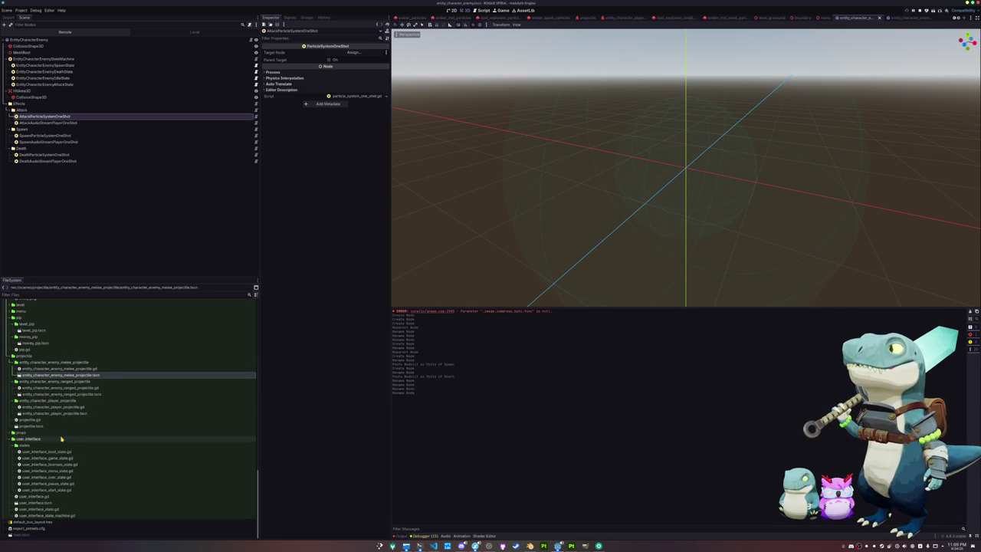
scroll(65, 429, up, 15)
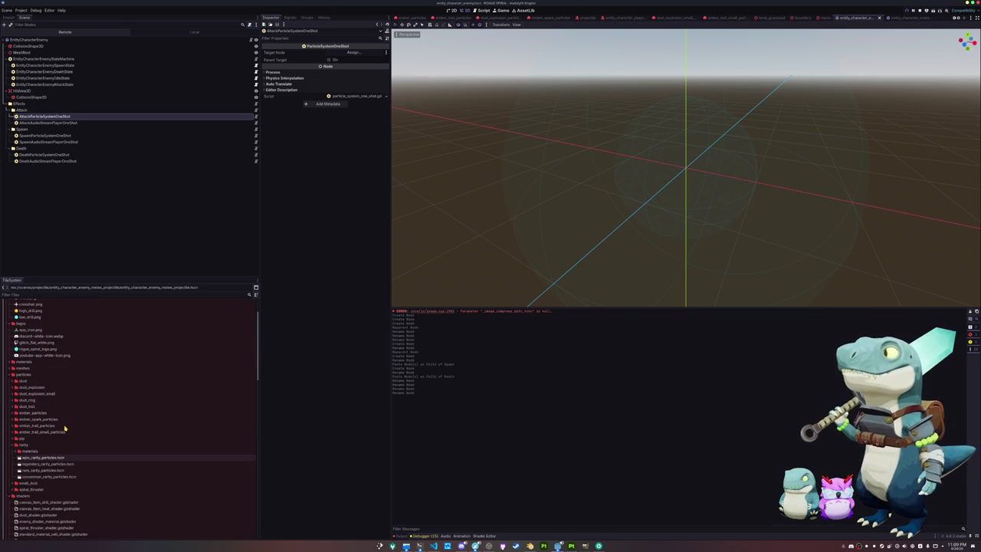
scroll(65, 428, up, 3)
click(33, 335)
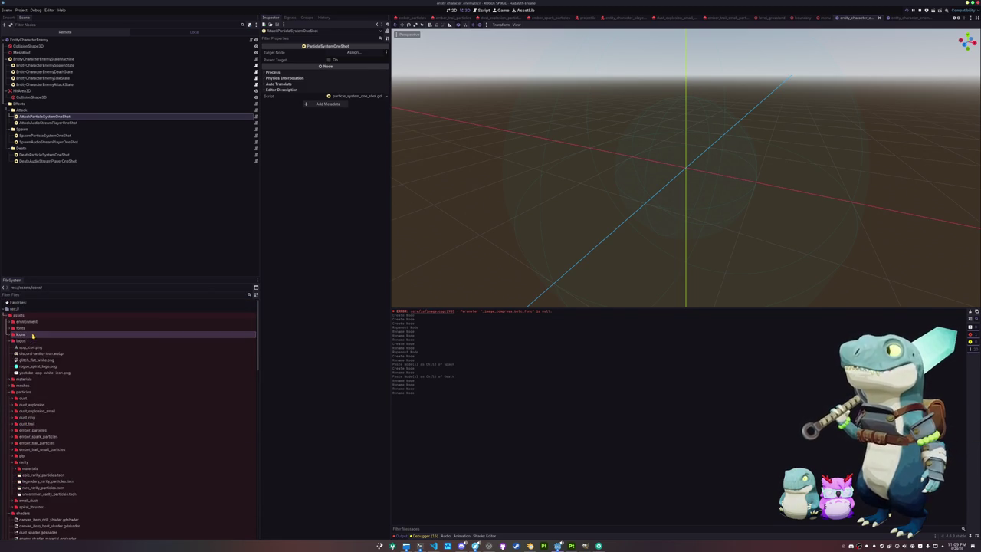
double_click(34, 340)
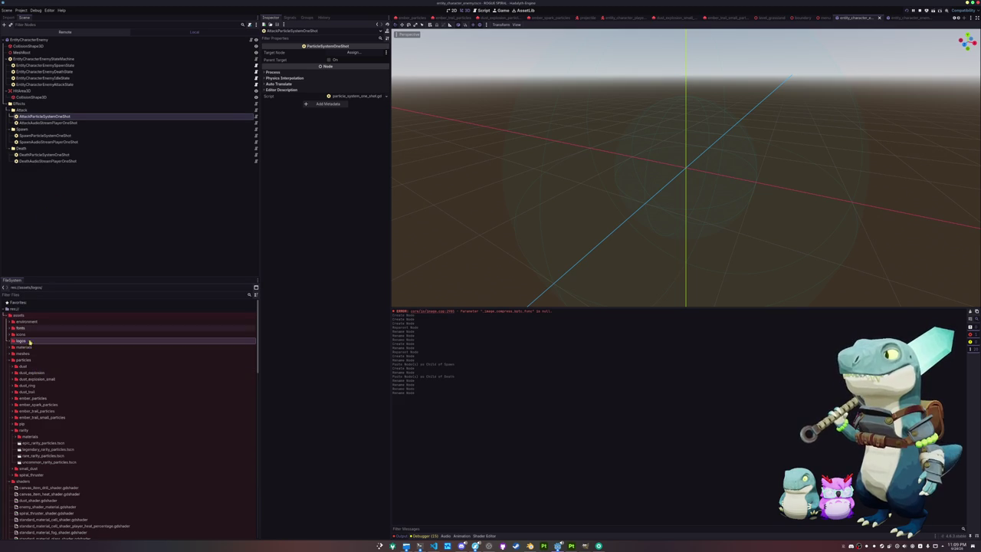
Browse the ember folders, then instance dust_explosion particles under AttackParticleSystemOneShot.
click(35, 399)
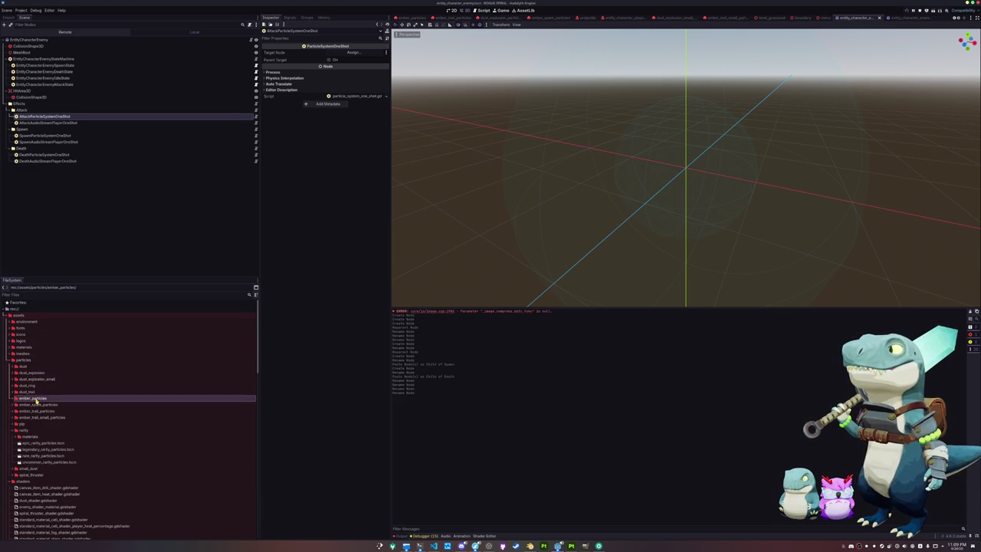
double_click(37, 405)
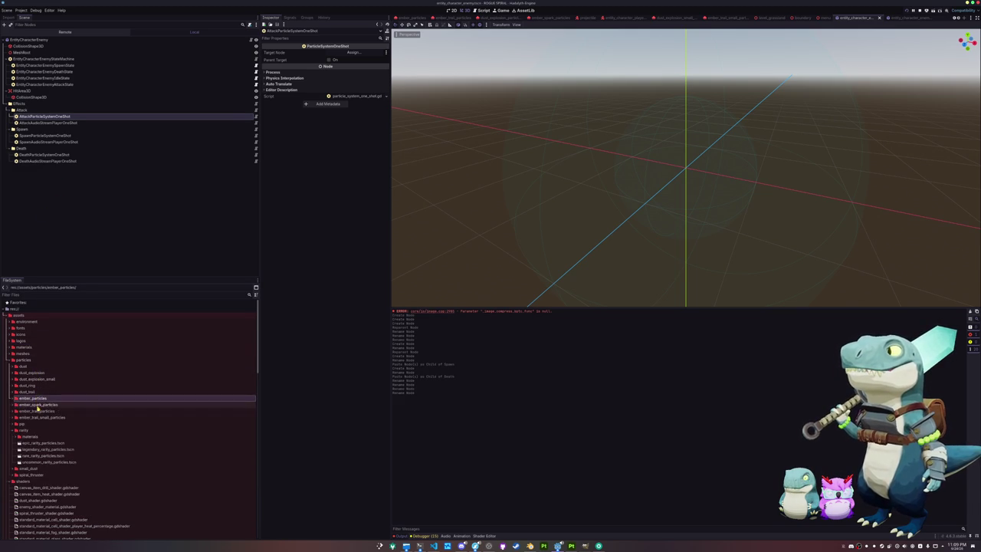
double_click(37, 405)
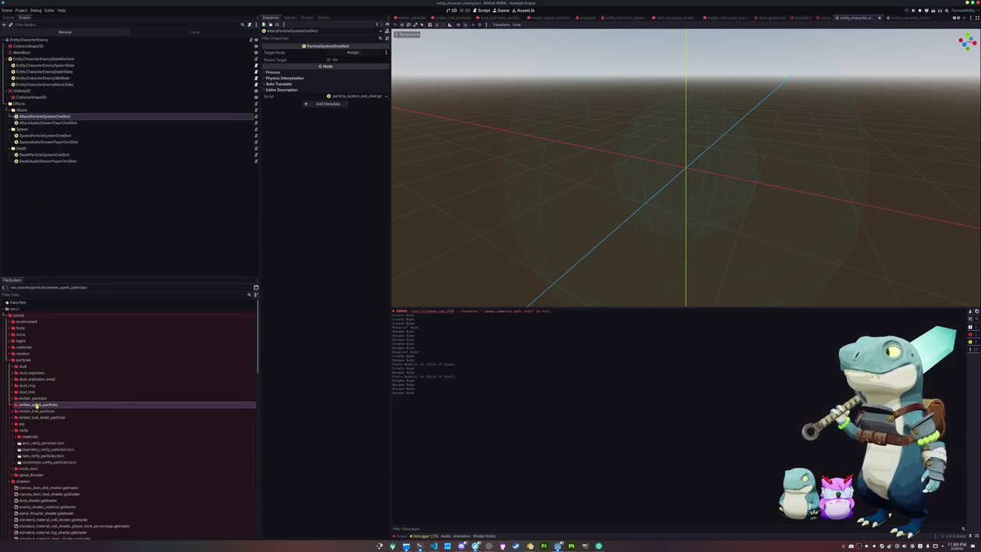
click(35, 398)
double_click(35, 398)
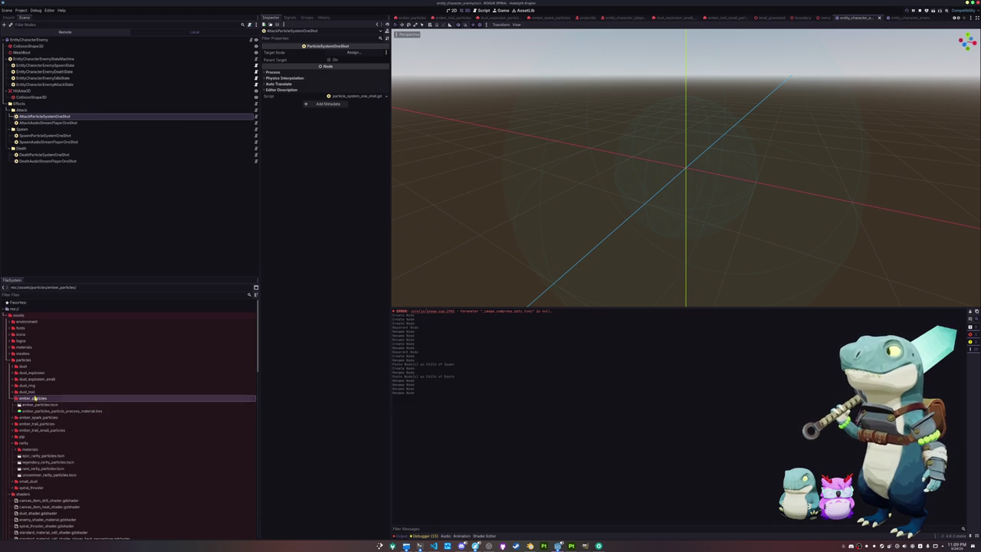
double_click(34, 399)
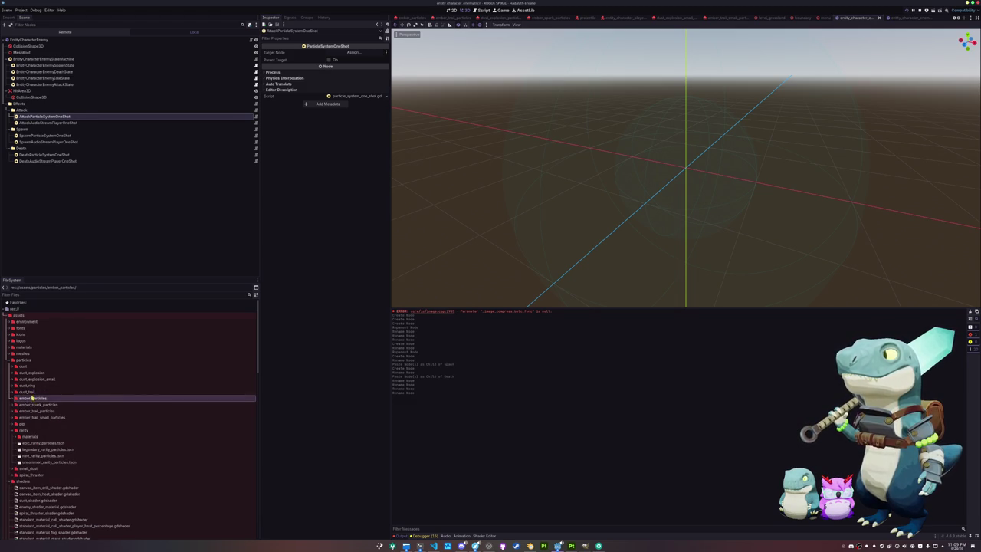
double_click(33, 372)
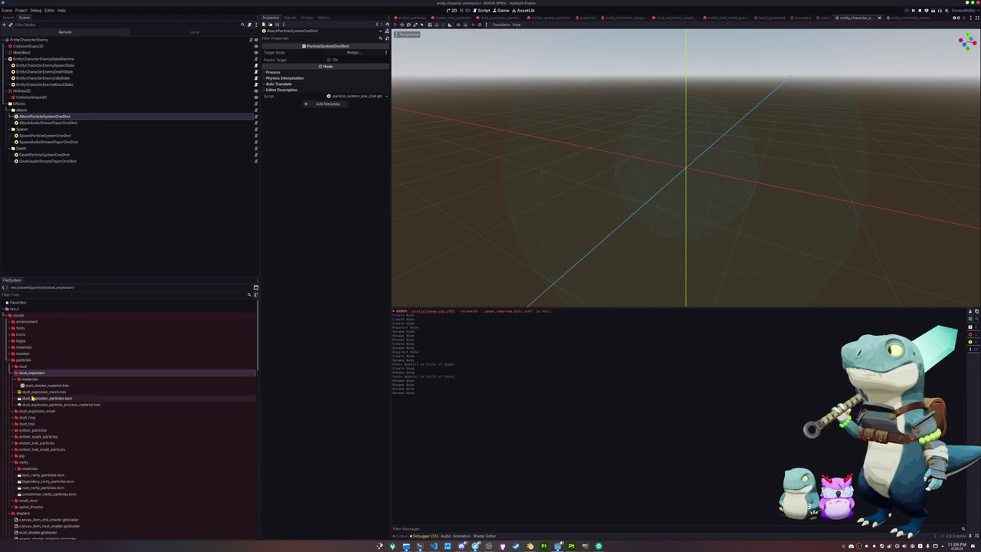
mouse_move(34, 399)
mouse_down()
mouse_move(61, 109)
mouse_move(60, 123)
mouse_up()
Preview the dust burst, replace DustExplosionParticles with dust_explosion_small_particles, and preview it.
click(330, 52)
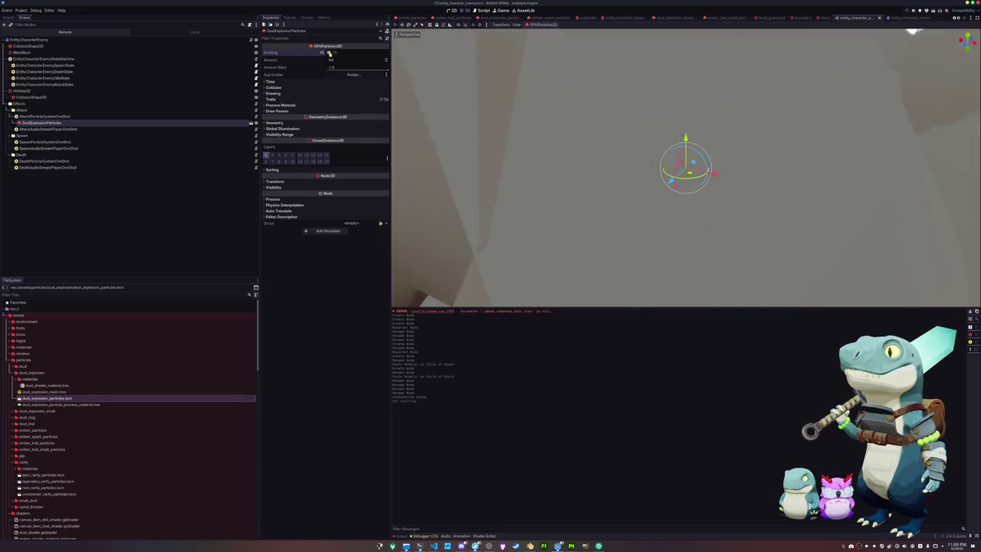
double_click(34, 411)
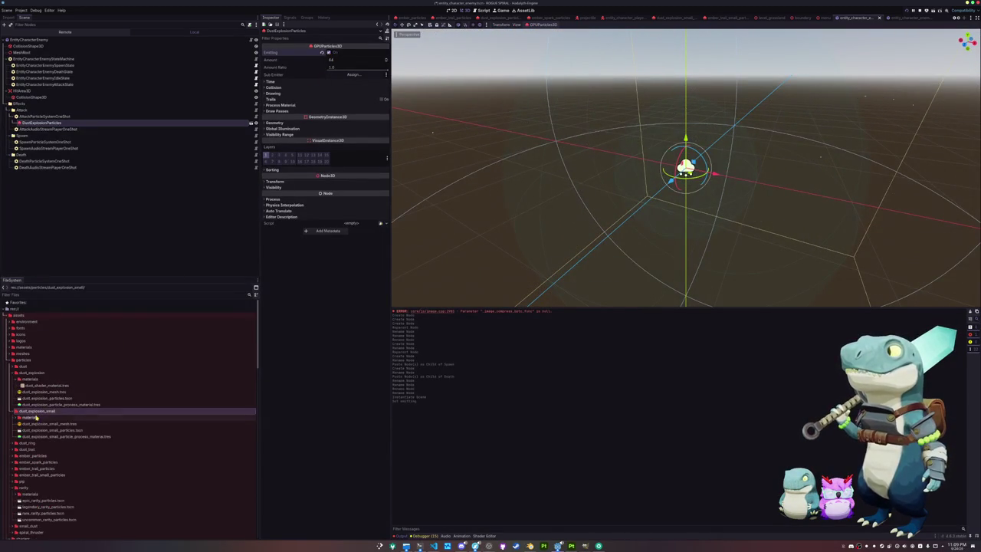
drag(34, 431, 52, 121)
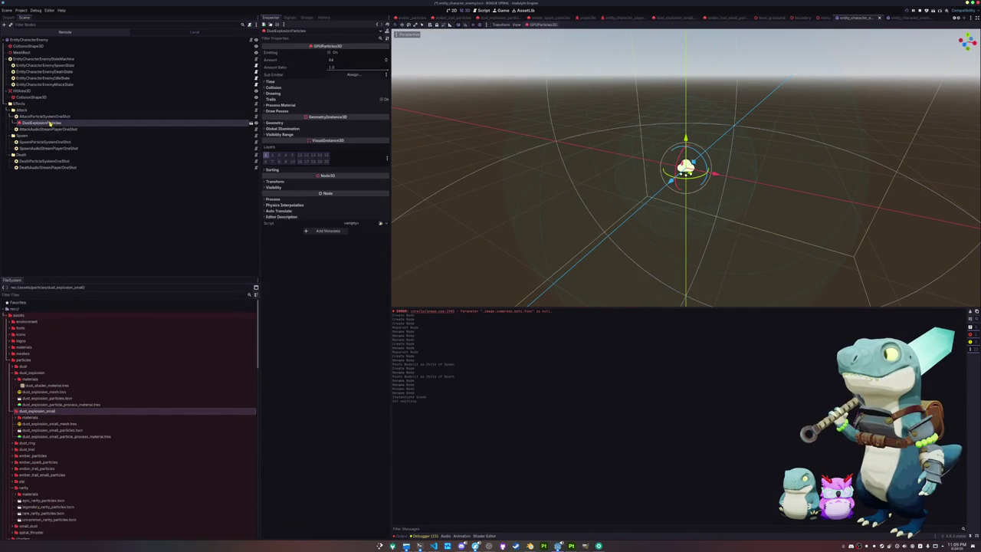
key(Delete)
key(Return)
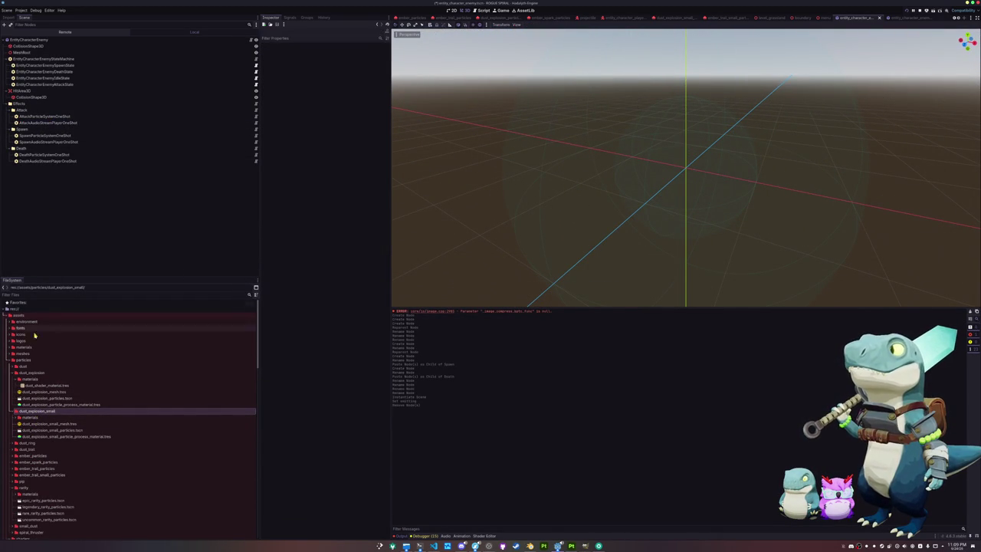
drag(45, 430, 46, 156)
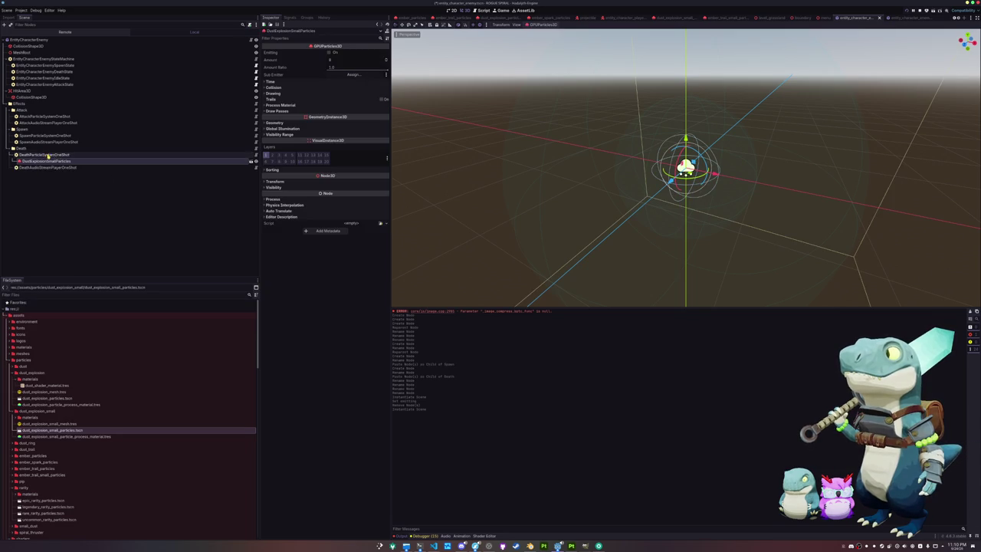
click(330, 52)
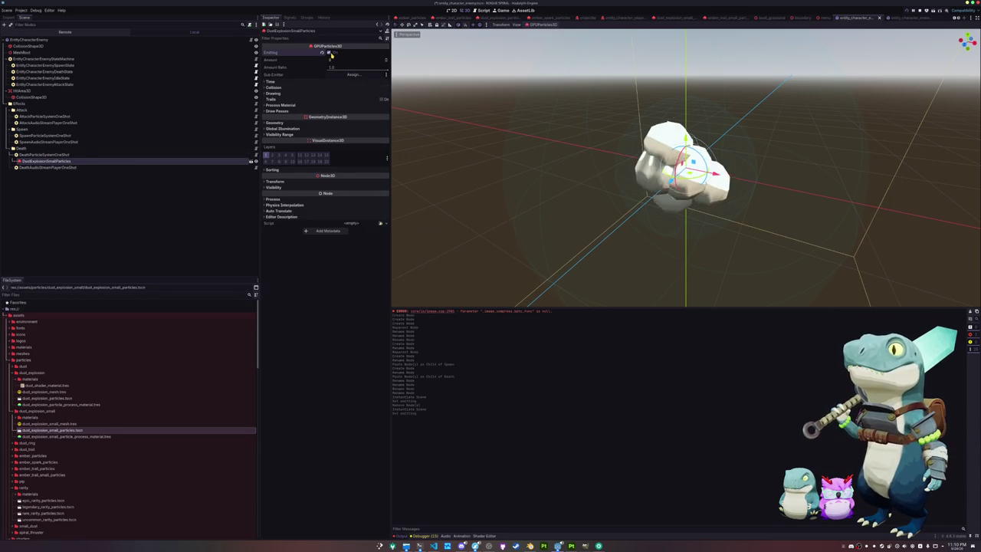
right_click(65, 170)
click(28, 182)
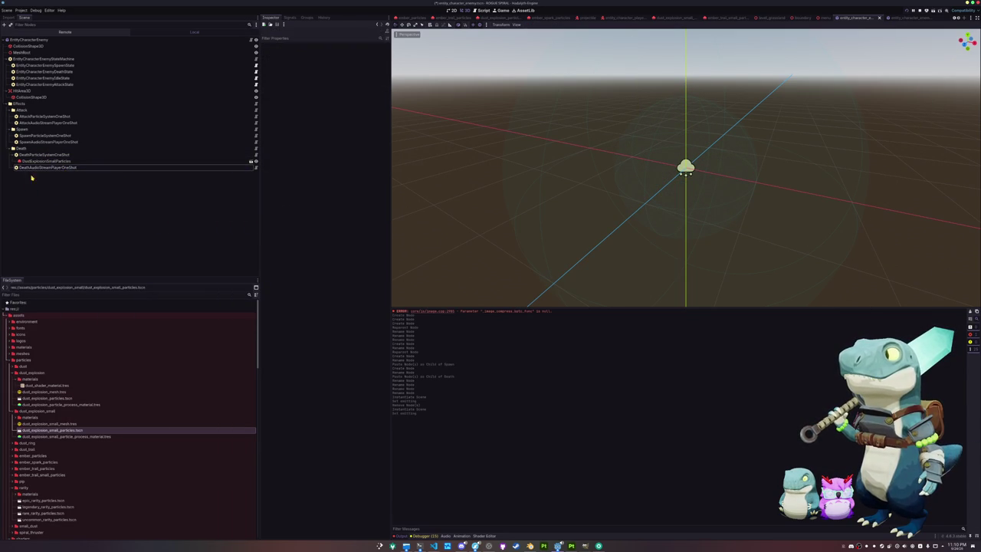
Try ember_particles under AttackParticleSystemOneShot, preview the burst, then delete the ember node.
click(43, 135)
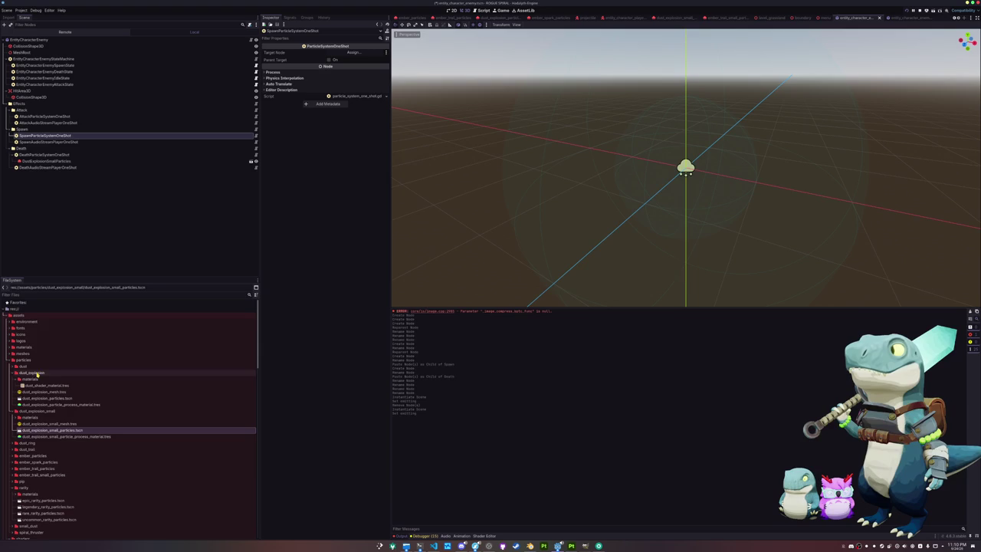
click(43, 116)
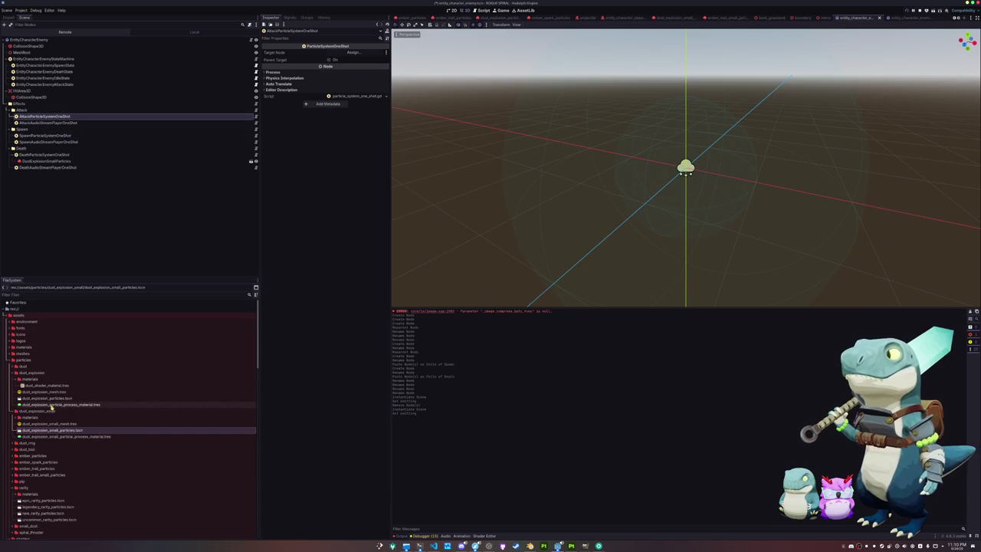
double_click(32, 455)
mouse_move(40, 462)
mouse_down()
mouse_move(115, 334)
mouse_move(61, 118)
mouse_up()
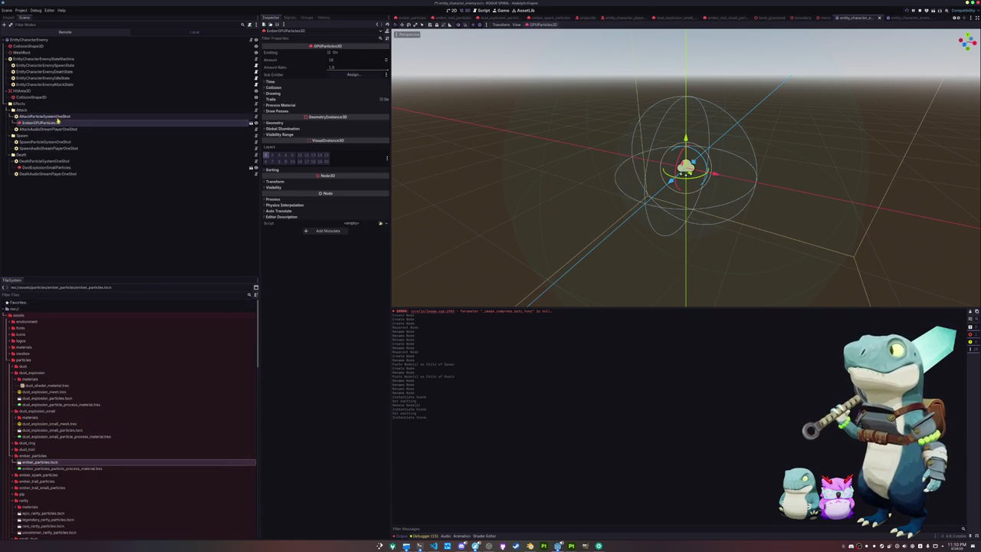
click(329, 52)
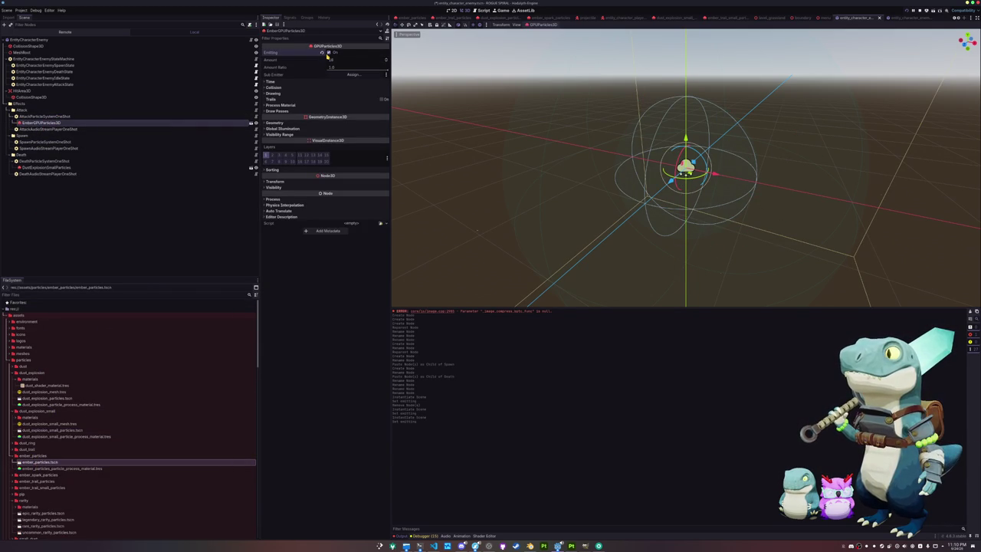
click(65, 122)
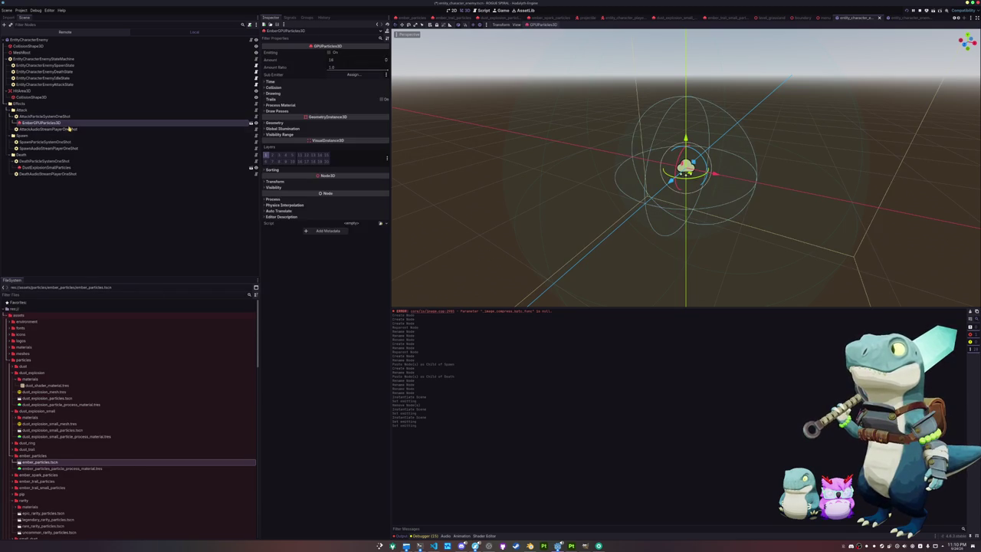
key(Delete)
key(Return)
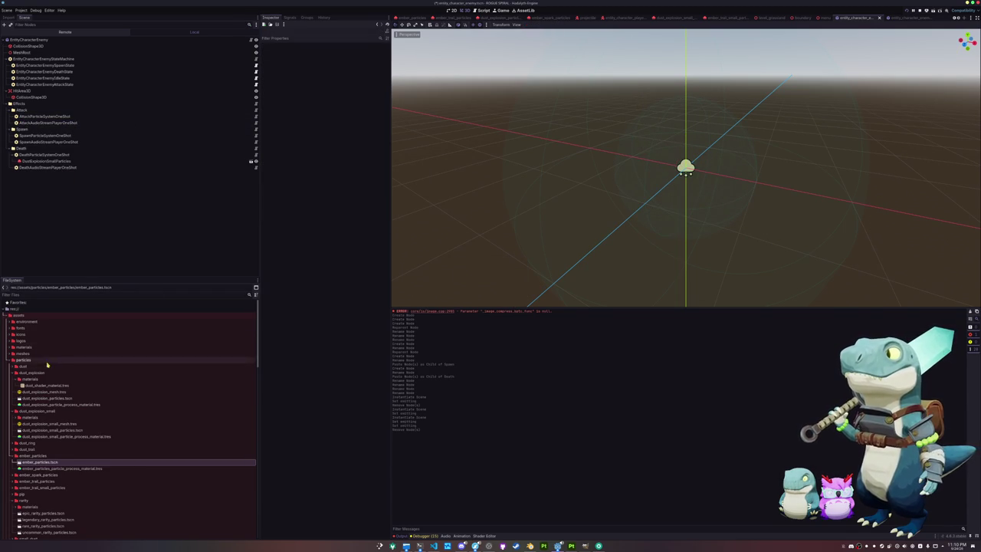
click(42, 455)
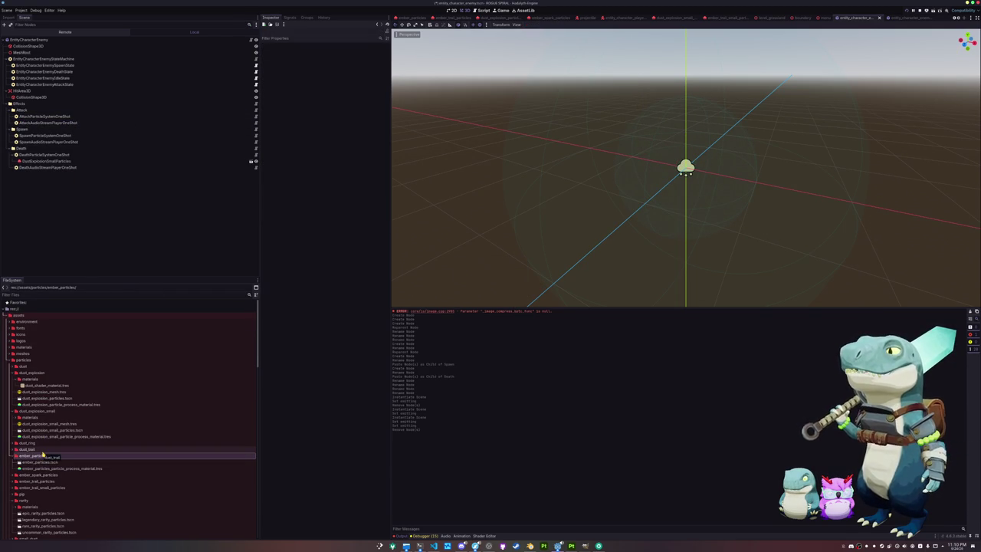
Duplicate the ember_particles folder as enemy_ember_particles and expand it.
key(ctrl+d)
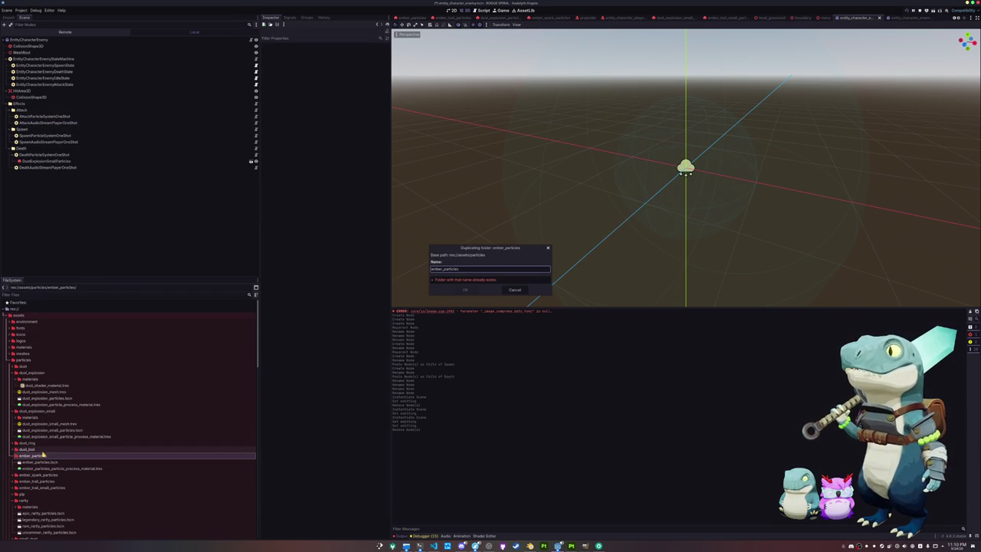
text(ember)
key(Return)
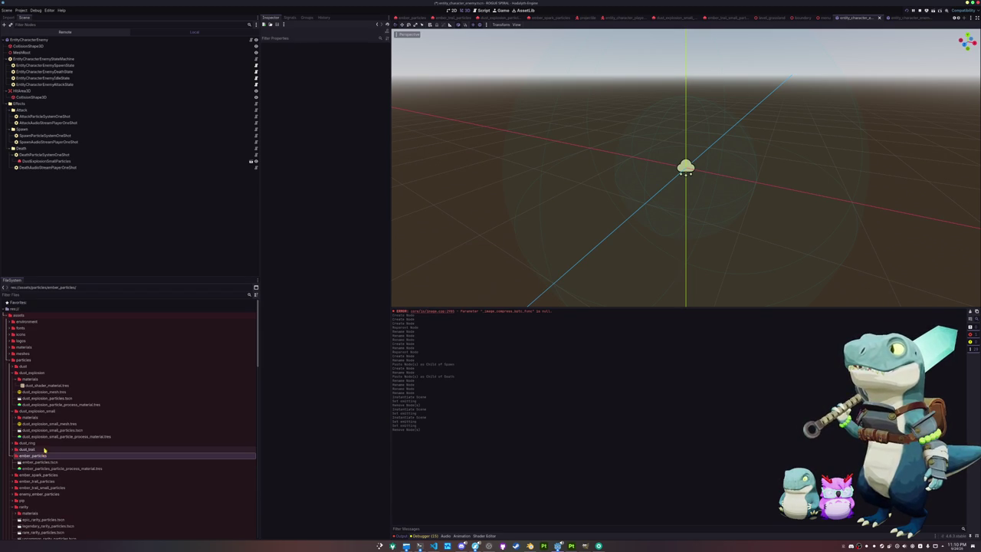
double_click(45, 493)
scroll(45, 462, down, 3)
Add the enemy_ prefix to both the scene file and the process material file.
click(46, 442)
text(enemy_)
key(Return)
click(47, 442)
key(Home)
text(enemy_)
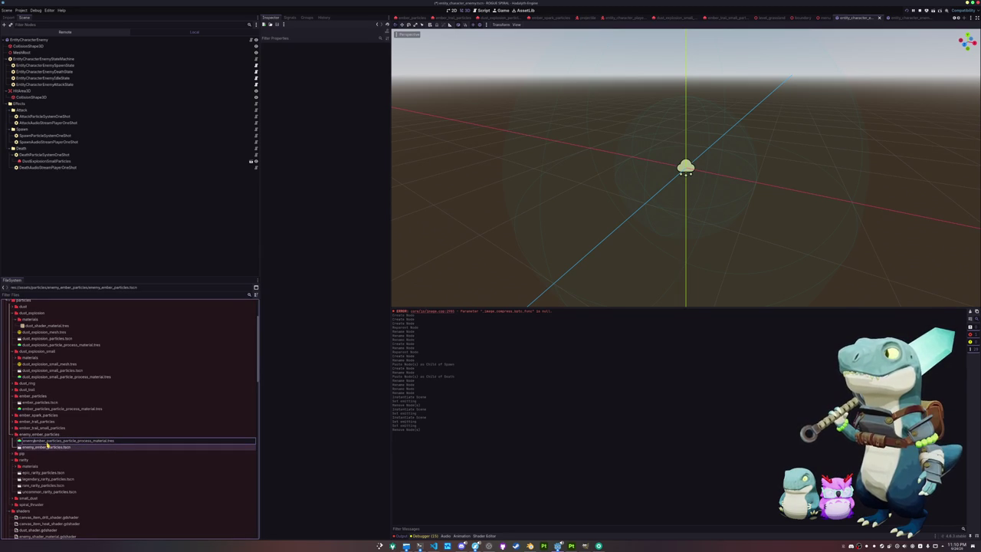
key(Return)
Open enemy_ember_particles.tscn, rename its root to EnemyEmberGPUParticles3D, and view the override shader.
double_click(47, 441)
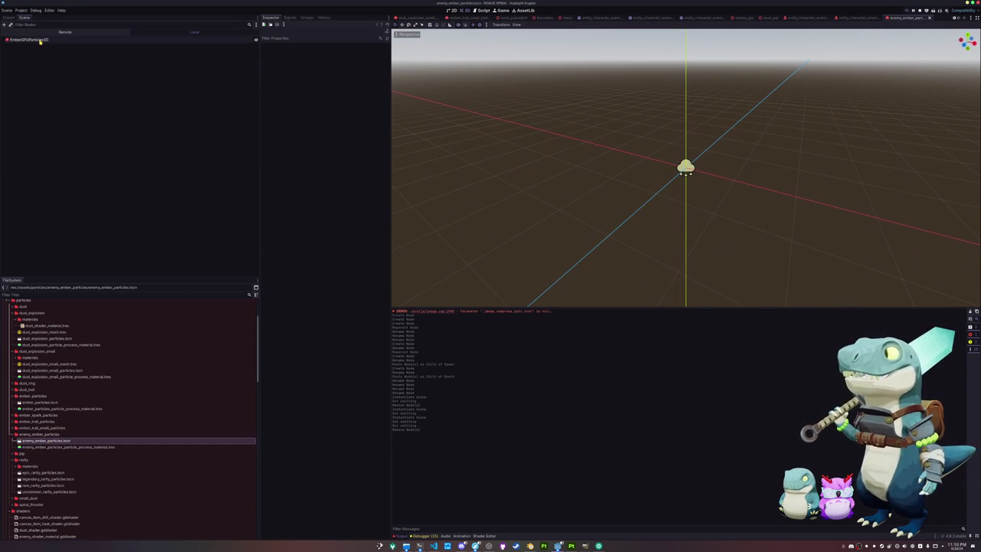
click(40, 40)
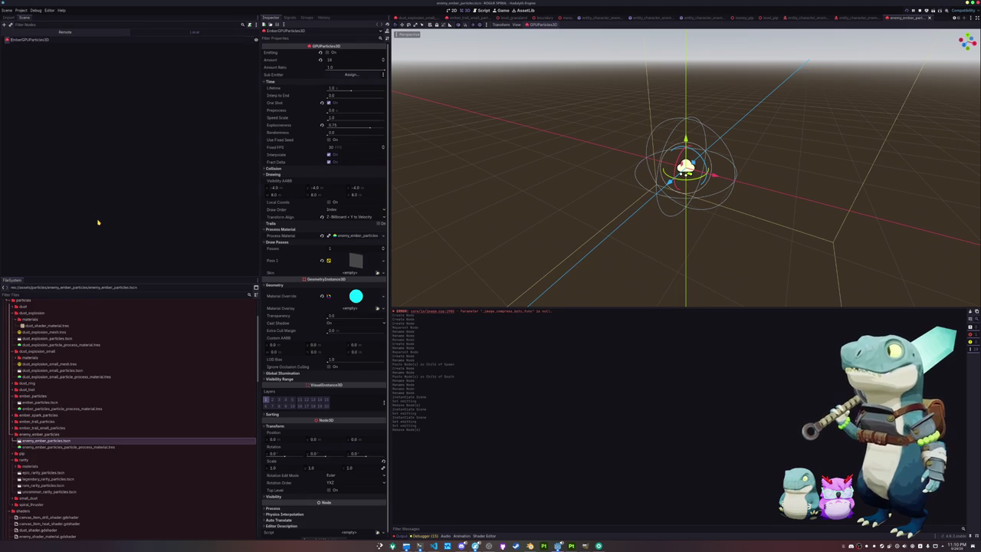
text(Enemy)
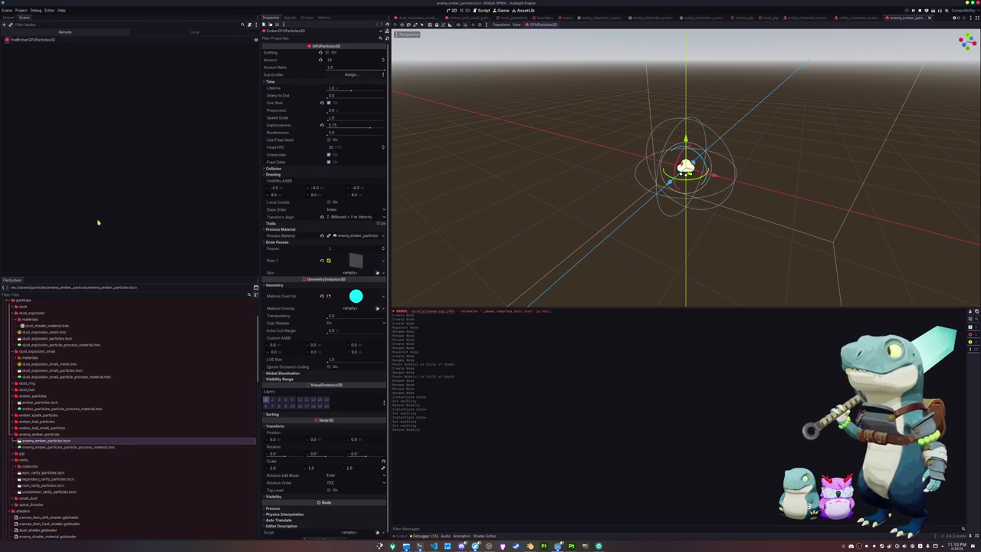
key(Return)
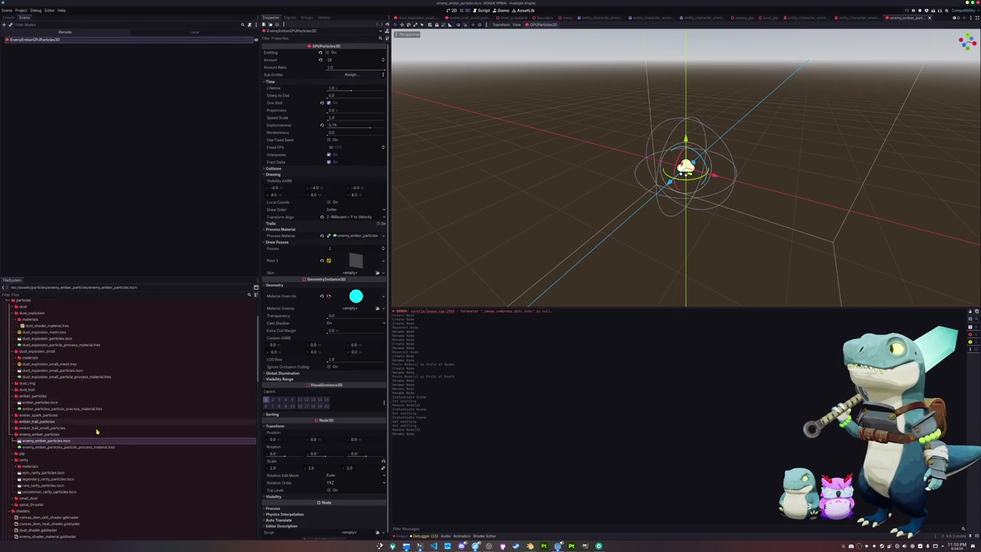
click(77, 447)
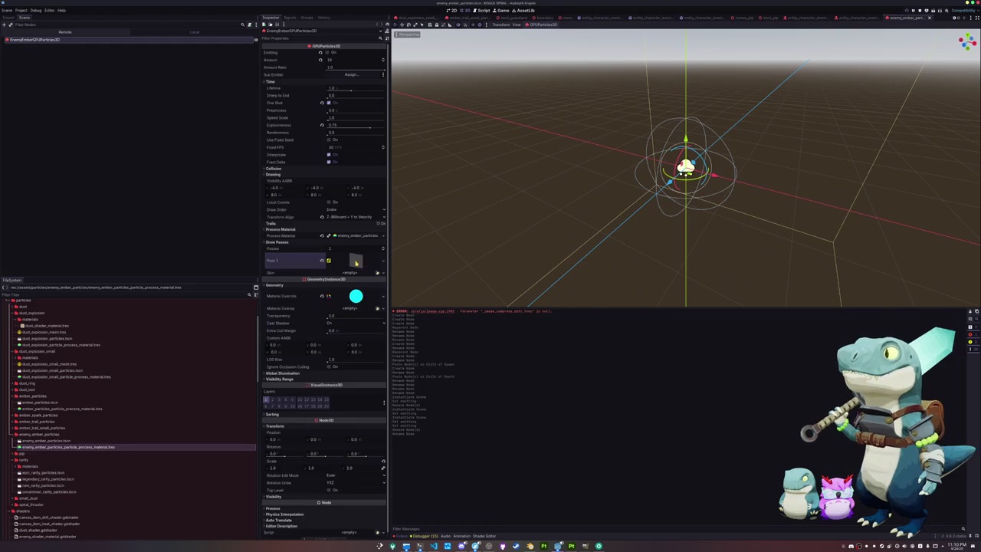
click(356, 296)
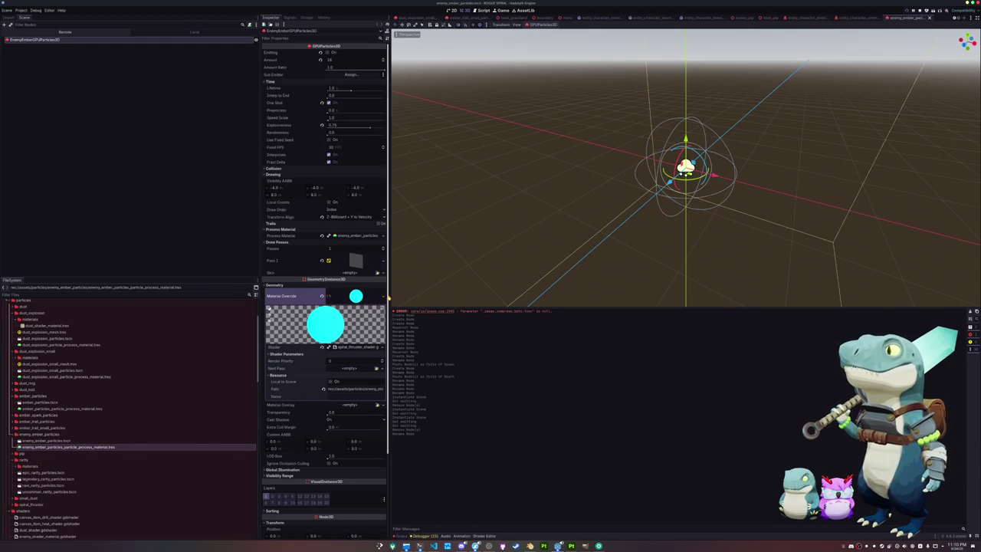
click(356, 349)
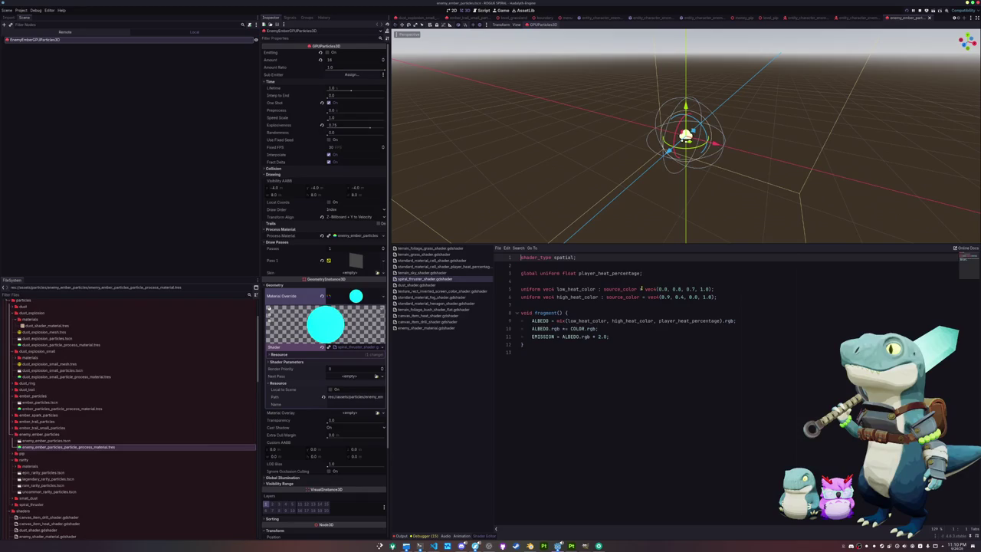
Replace the material override with a New StandardMaterial3D.
drag(645, 288, 712, 290)
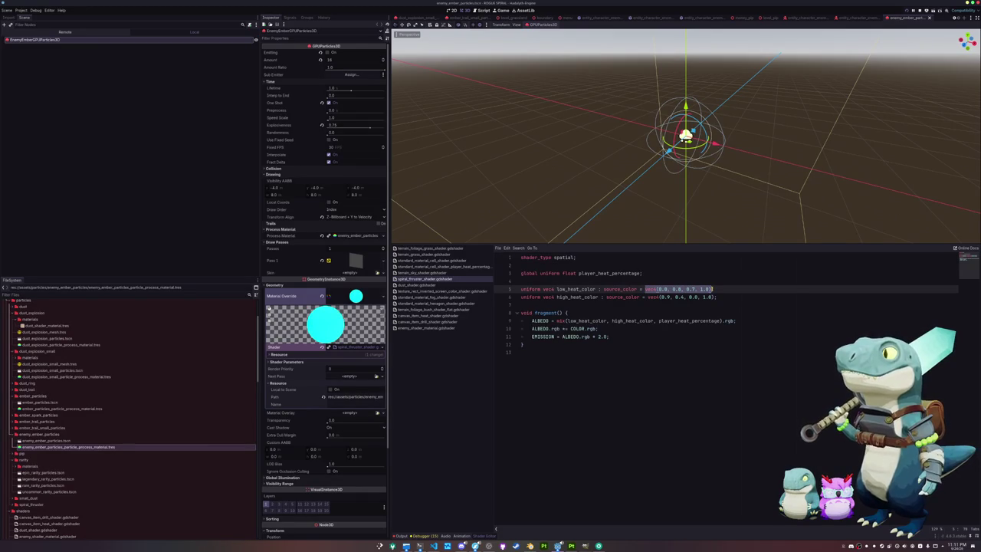
click(360, 295)
click(360, 295)
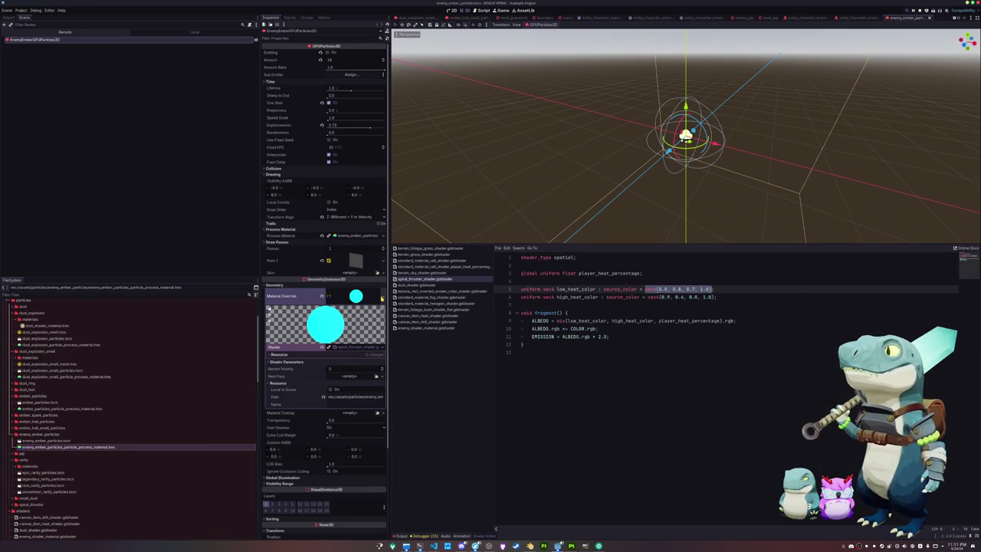
click(381, 297)
click(356, 313)
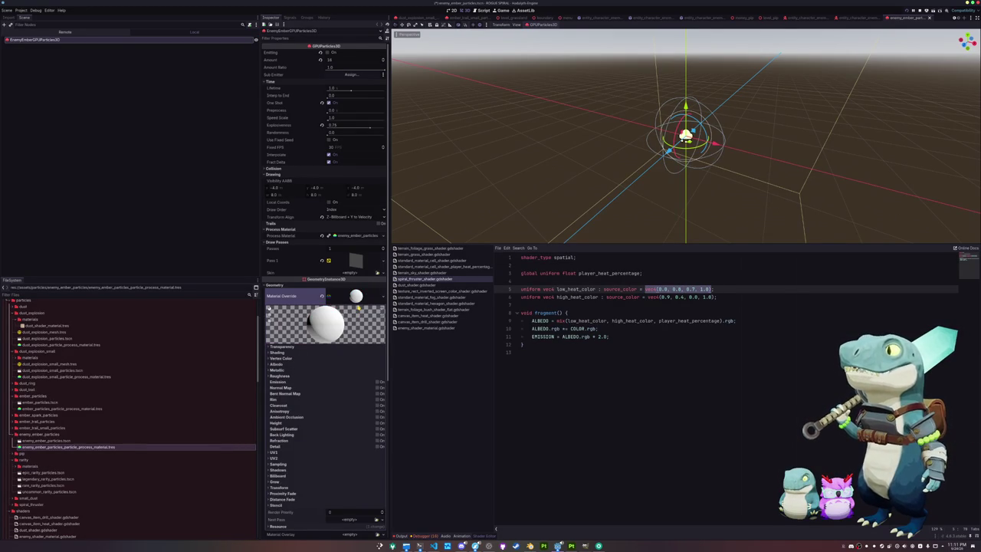
Set the new material's albedo colour to cyan in the colour picker.
click(303, 365)
click(348, 371)
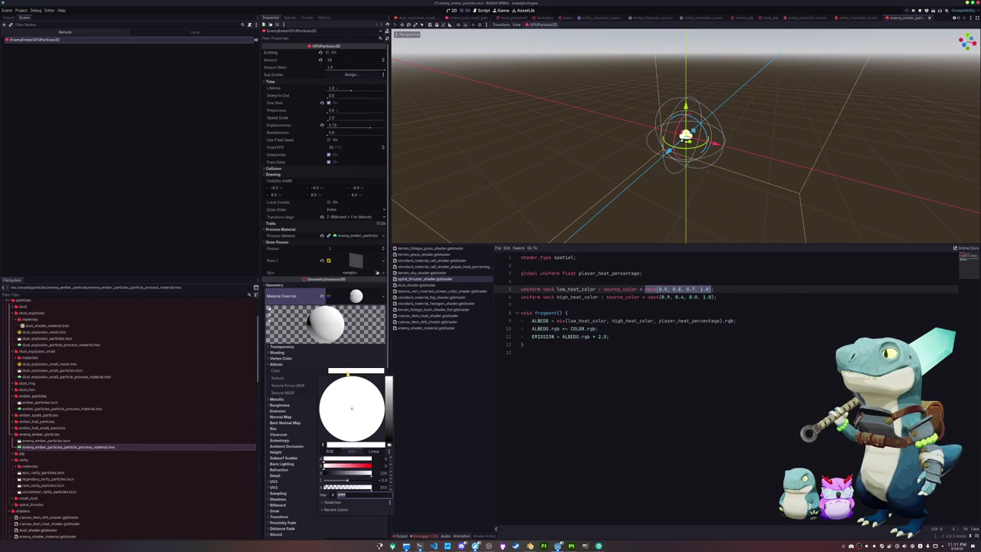
click(349, 494)
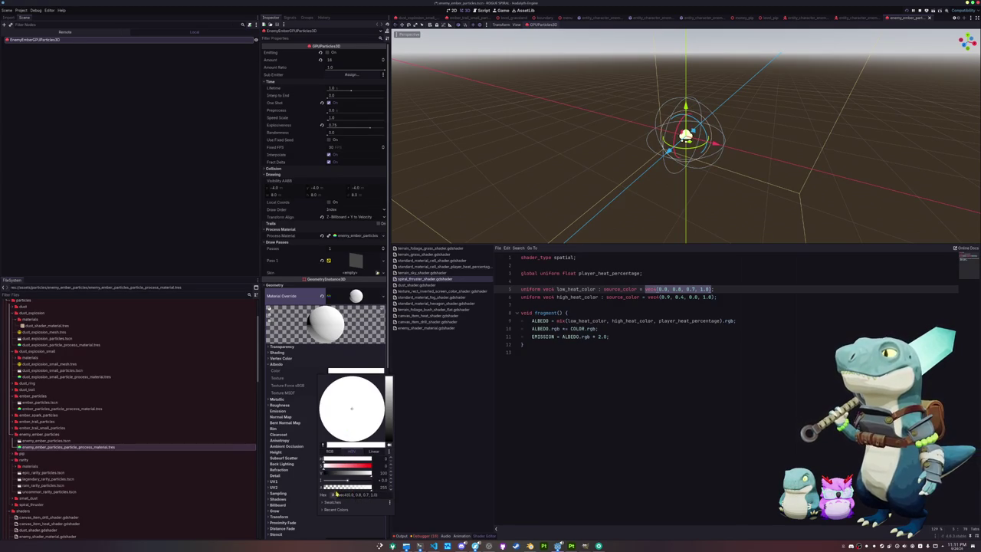
key(Escape)
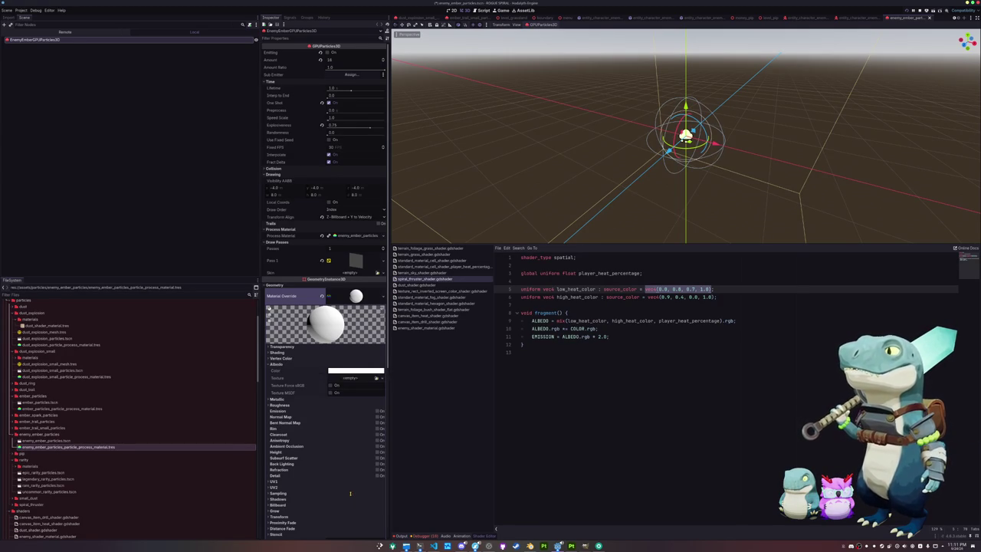
click(349, 371)
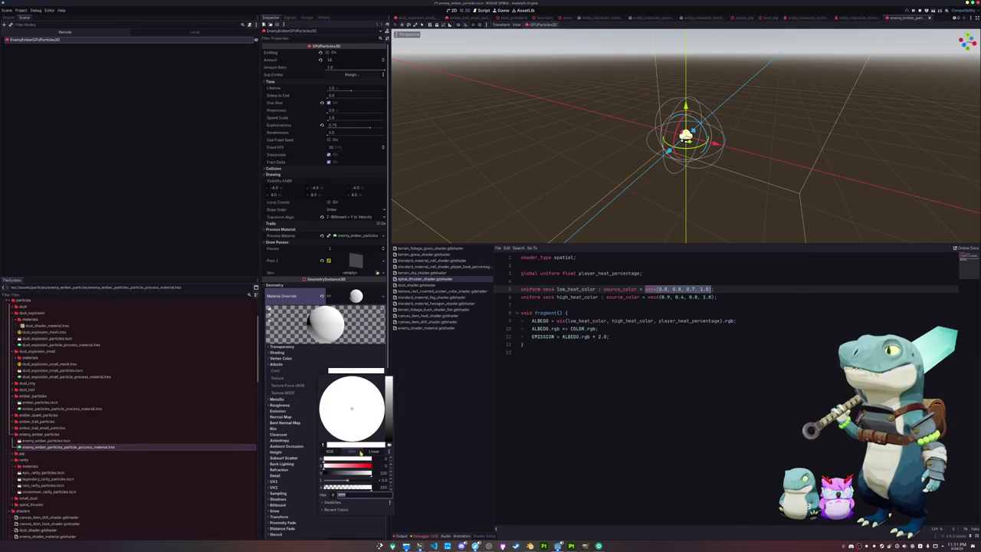
click(359, 451)
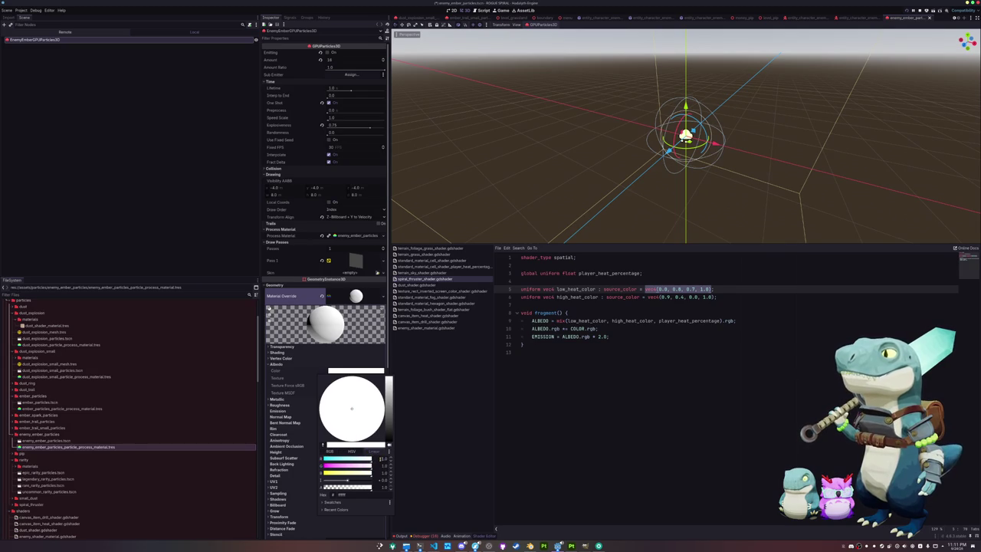
drag(379, 458, 337, 458)
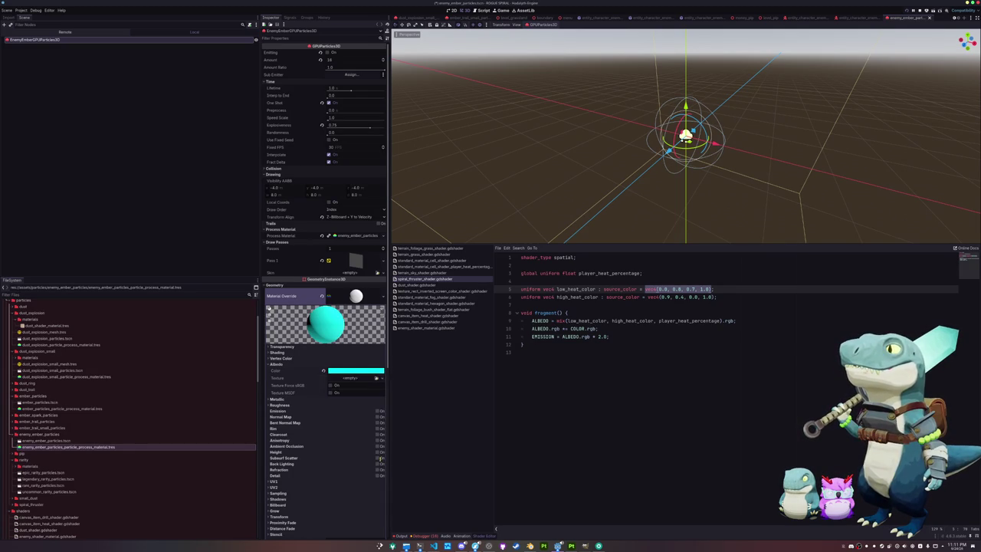
click(384, 465)
key(Escape)
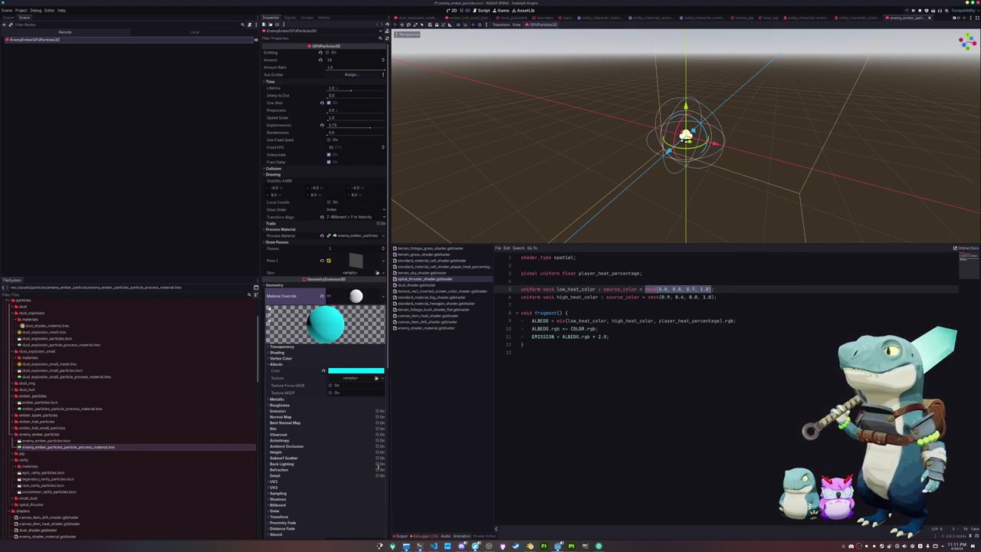
Lower the albedo green channel to about 0.9 for a cyan-teal like 00e7ff.
click(357, 371)
drag(380, 456, 383, 472)
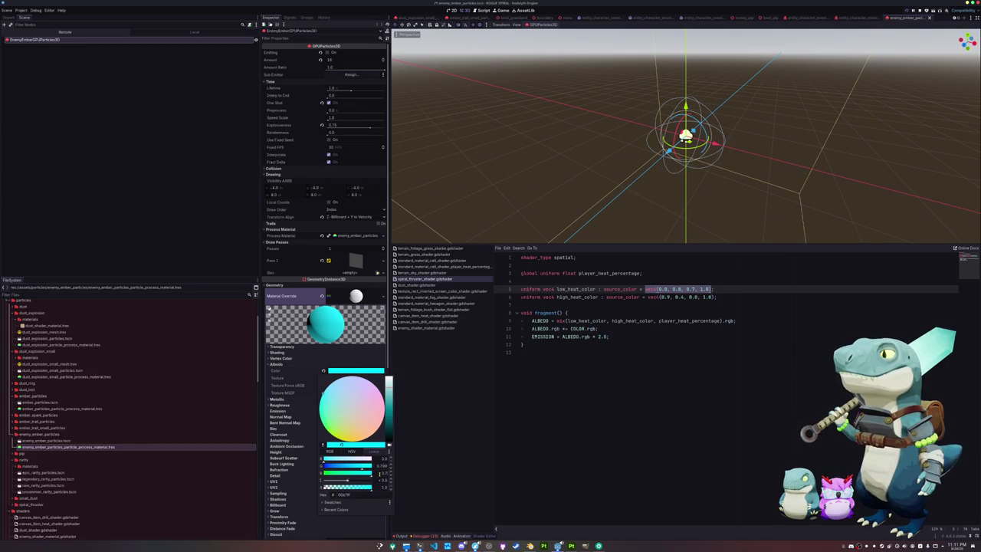
key(Escape)
click(345, 364)
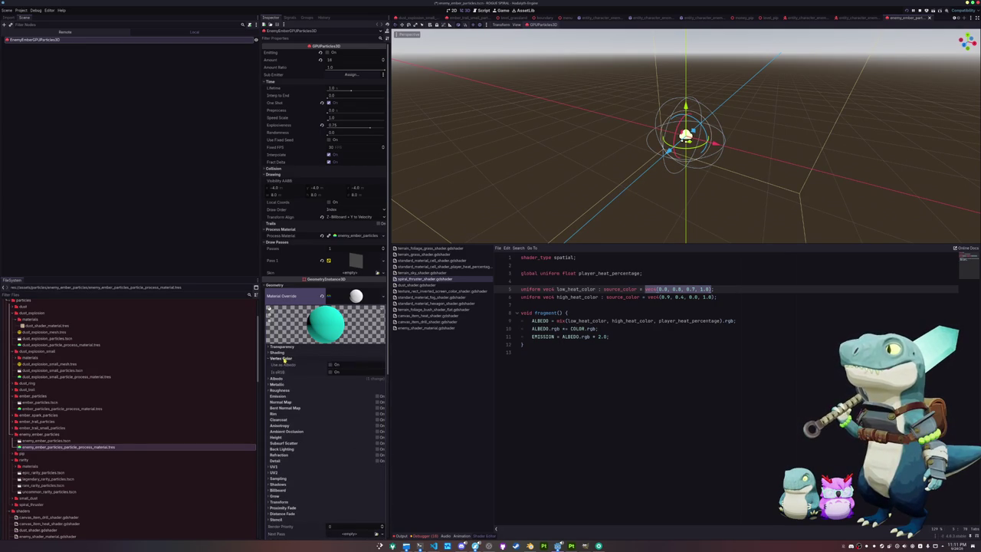
Switch the ember material override's shading mode to Unshaded and expand the Transparency settings.
click(284, 352)
click(357, 359)
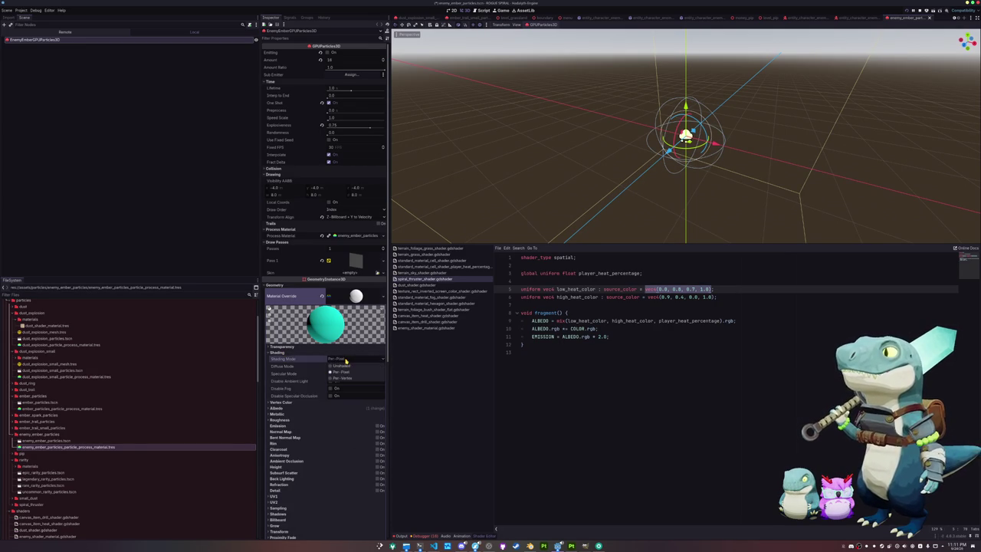
click(344, 364)
click(314, 354)
click(315, 347)
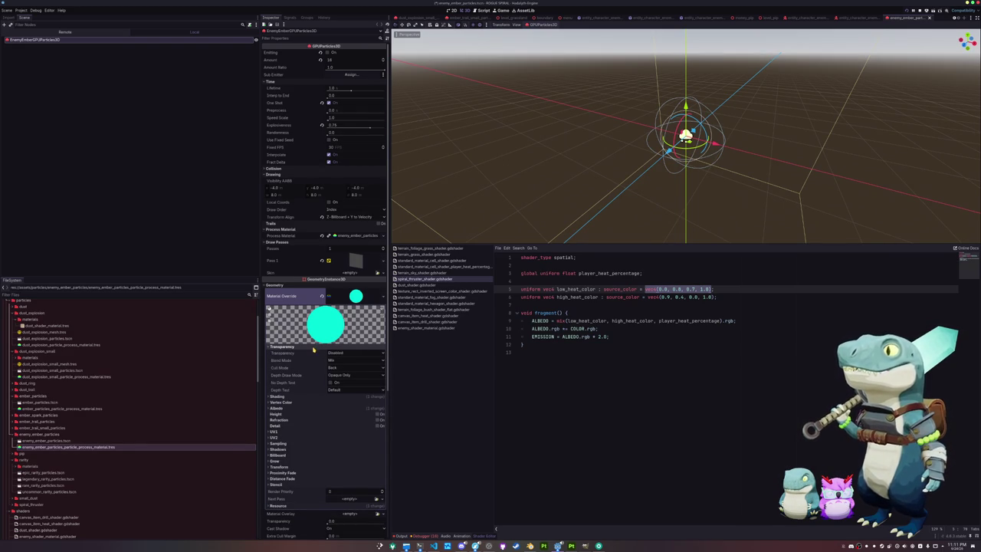
click(537, 263)
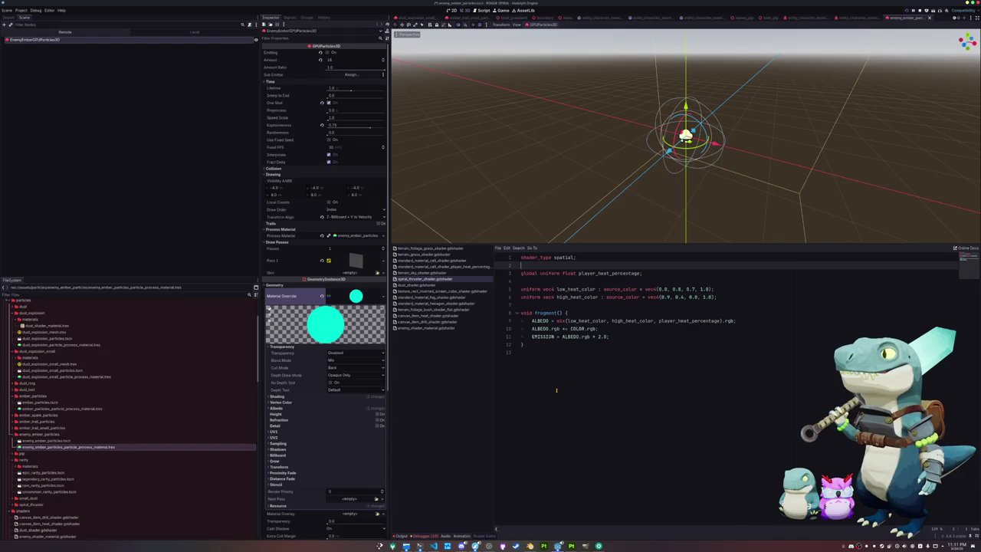
Set cull mode to Disabled and return shading mode to Per-Pixel.
click(341, 368)
click(337, 380)
click(341, 369)
click(337, 387)
click(277, 396)
scroll(314, 398, down, 2)
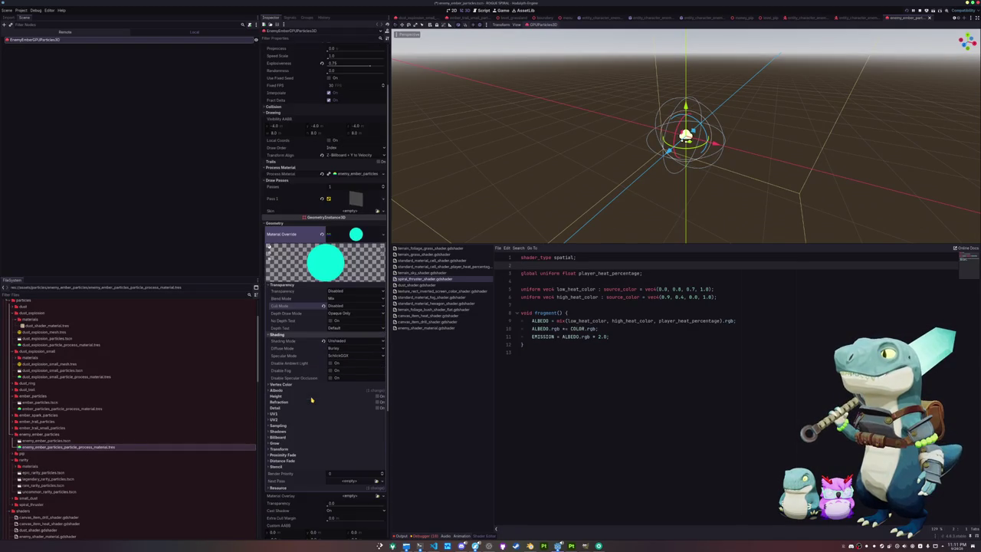
click(337, 340)
click(337, 352)
scroll(285, 341, down, 2)
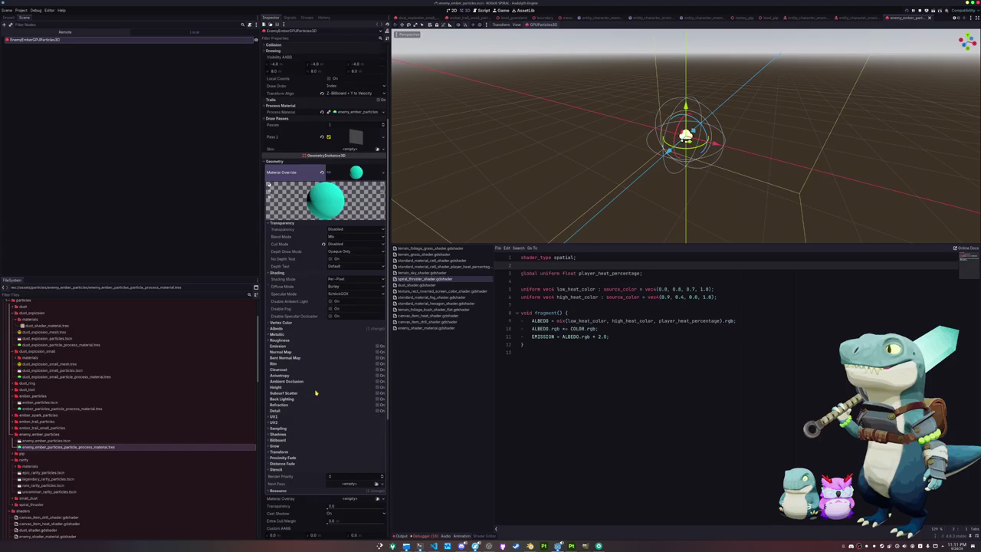
Enable emission on the material and give it a green emission colour.
click(379, 346)
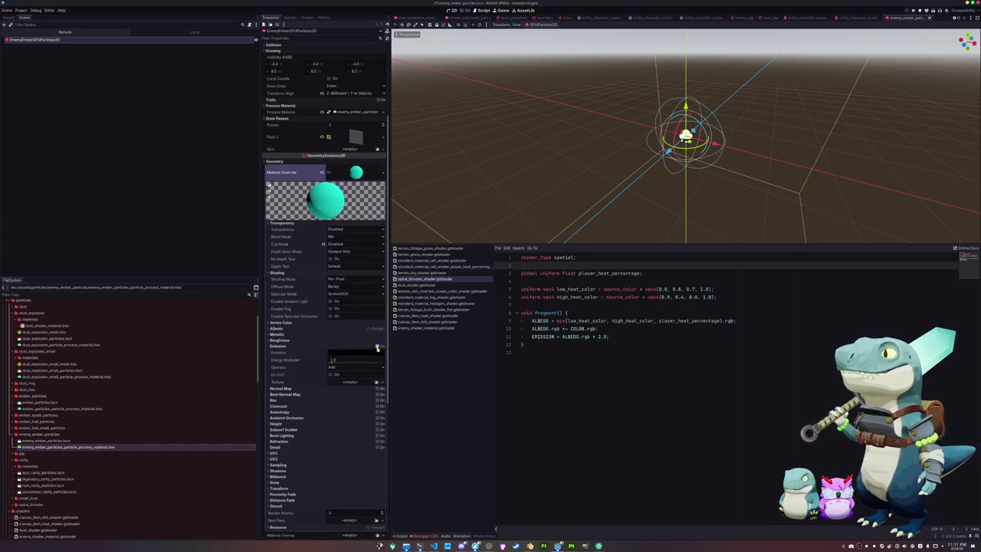
click(355, 352)
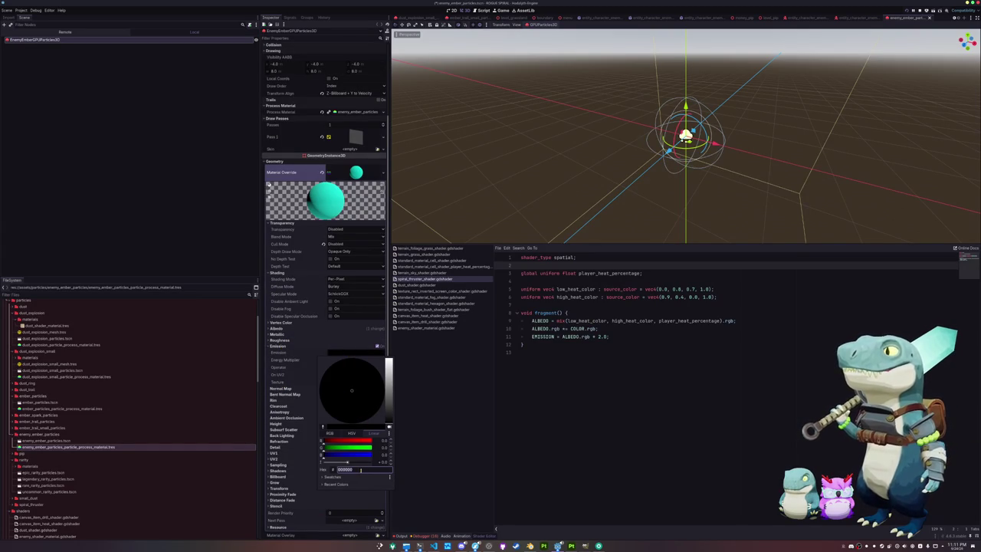
click(382, 441)
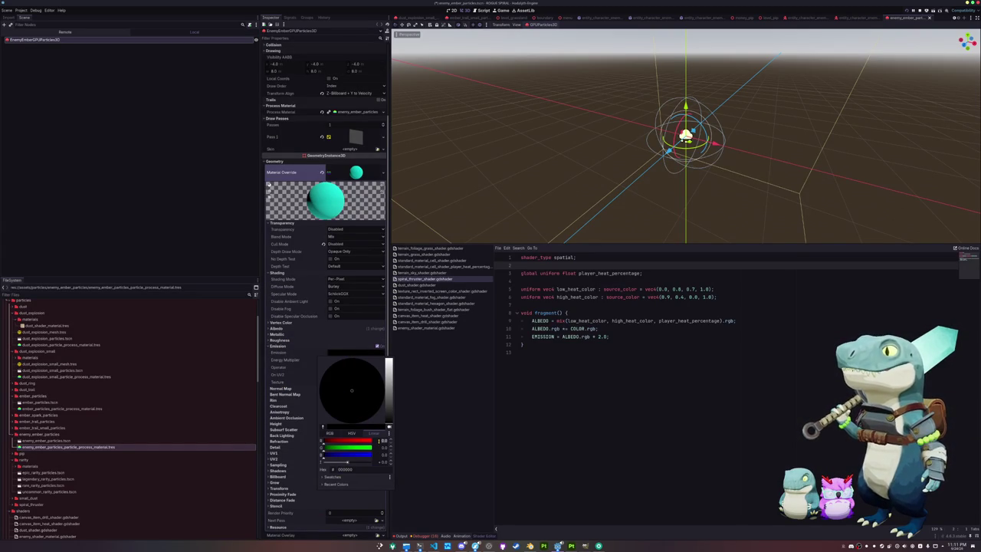
click(336, 360)
click(341, 354)
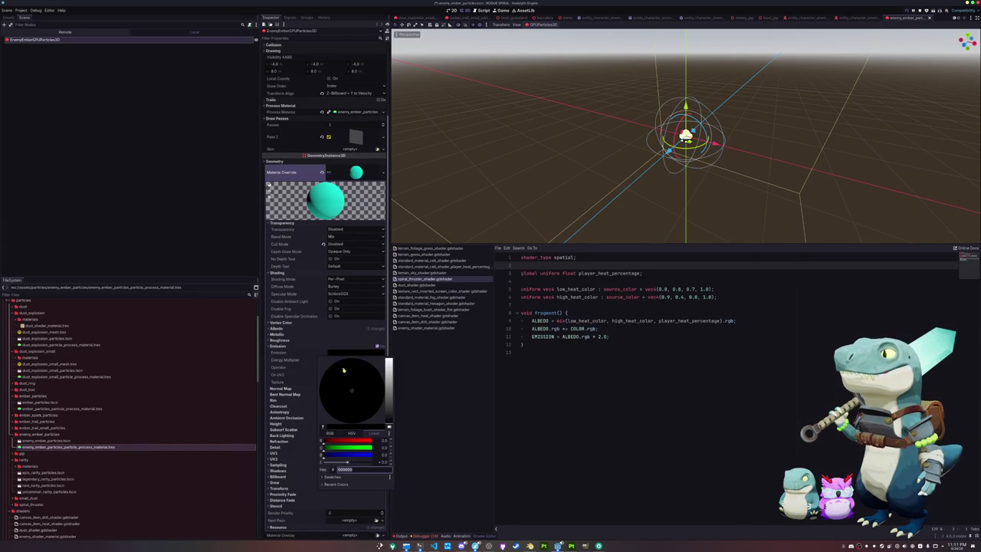
click(383, 448)
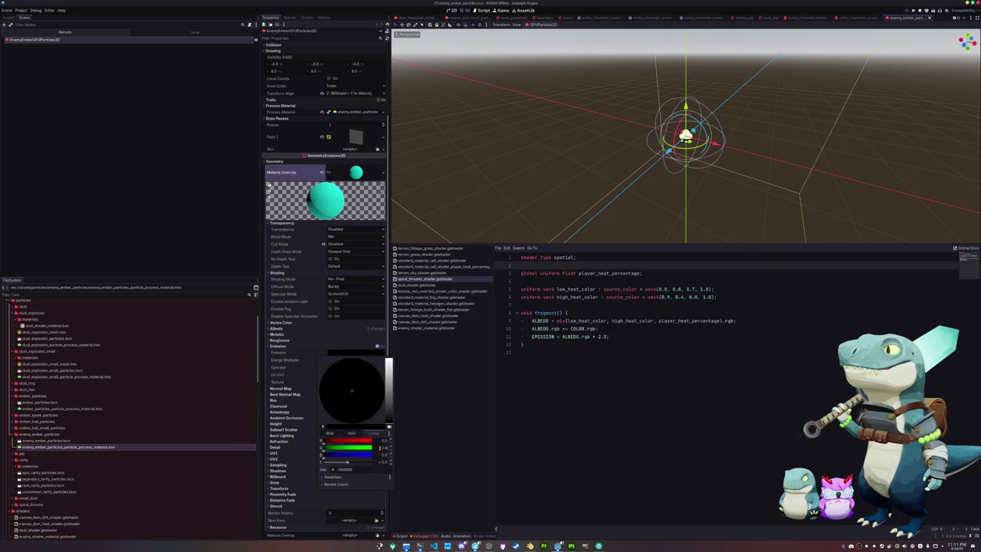
text(1)
key(Return)
Change the emission colour to cyan, then close the picker and collapse Emission.
click(357, 353)
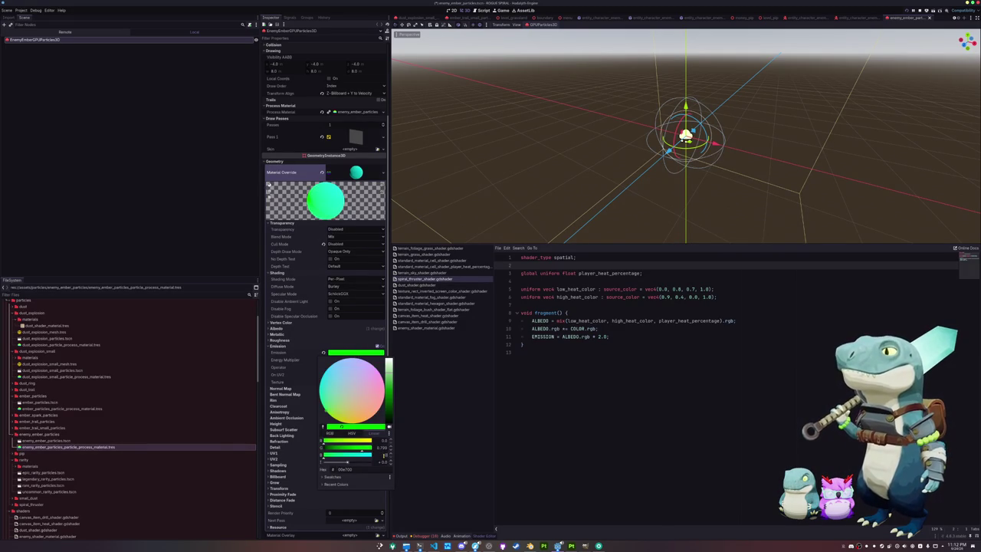
text(1)
key(Return)
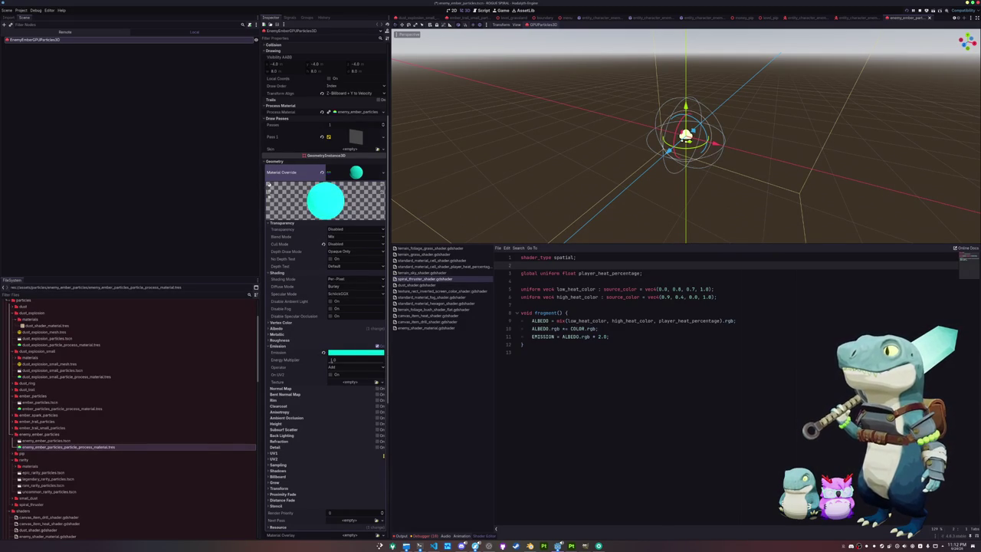
click(357, 353)
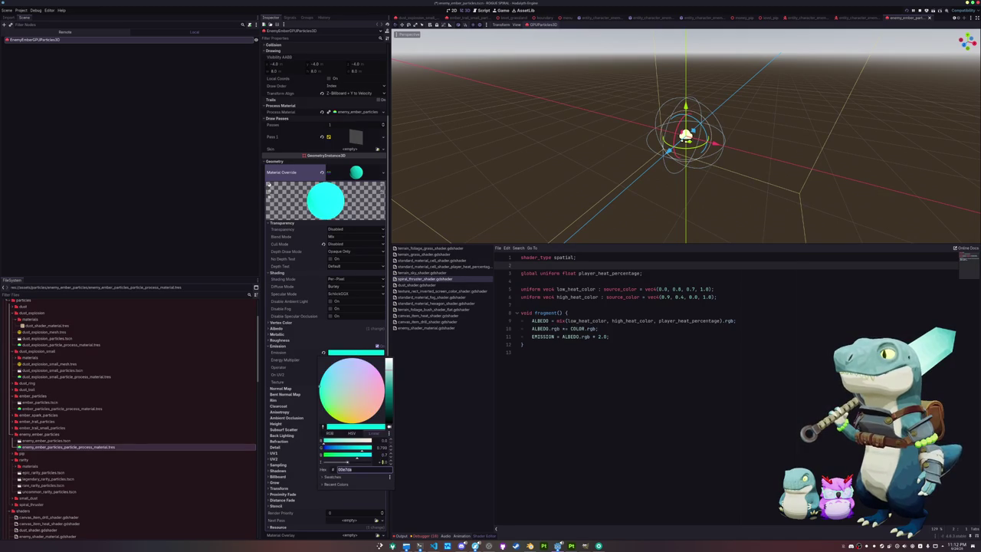
click(292, 369)
click(293, 347)
scroll(306, 367, up, 4)
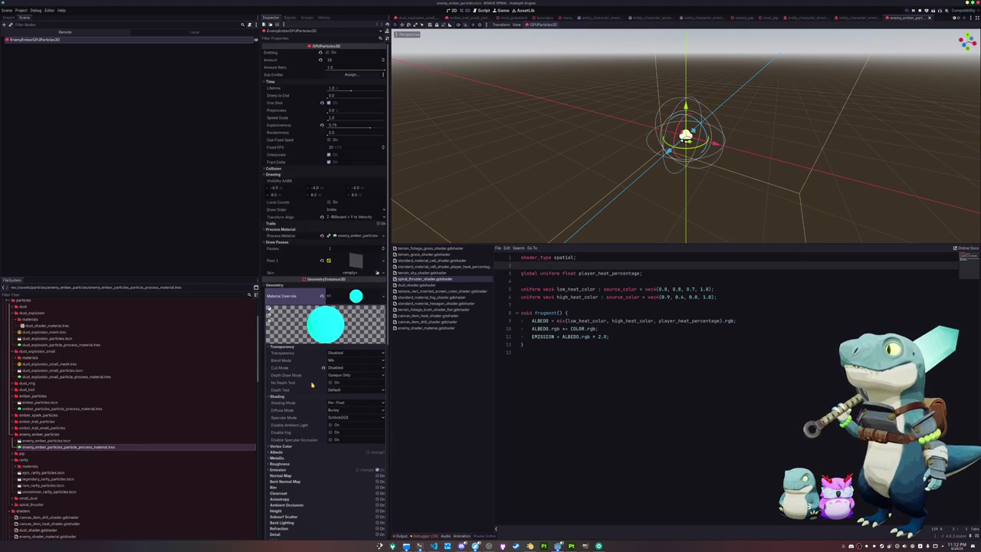
Fold up the Material Override and toggle the Pass 1 mesh details.
click(328, 296)
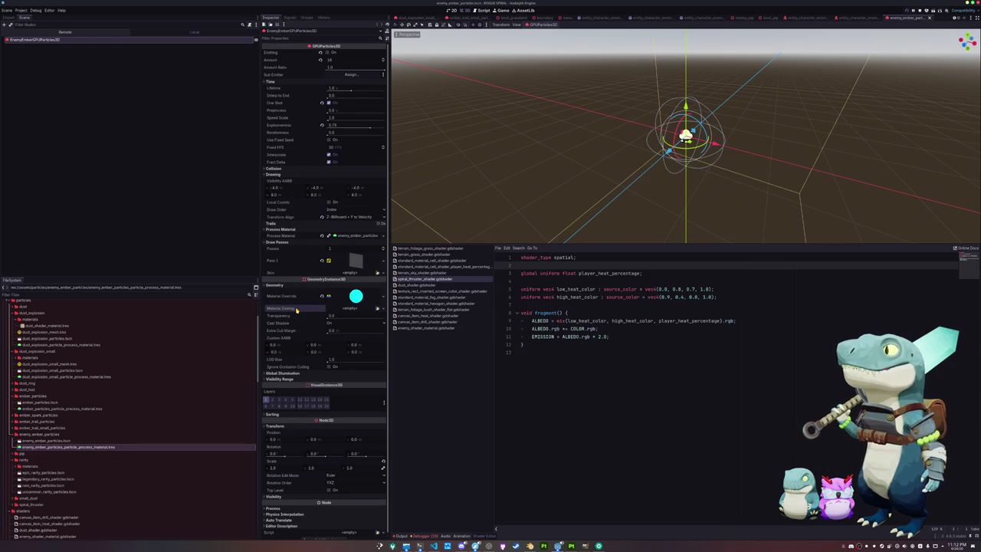
click(345, 261)
click(344, 260)
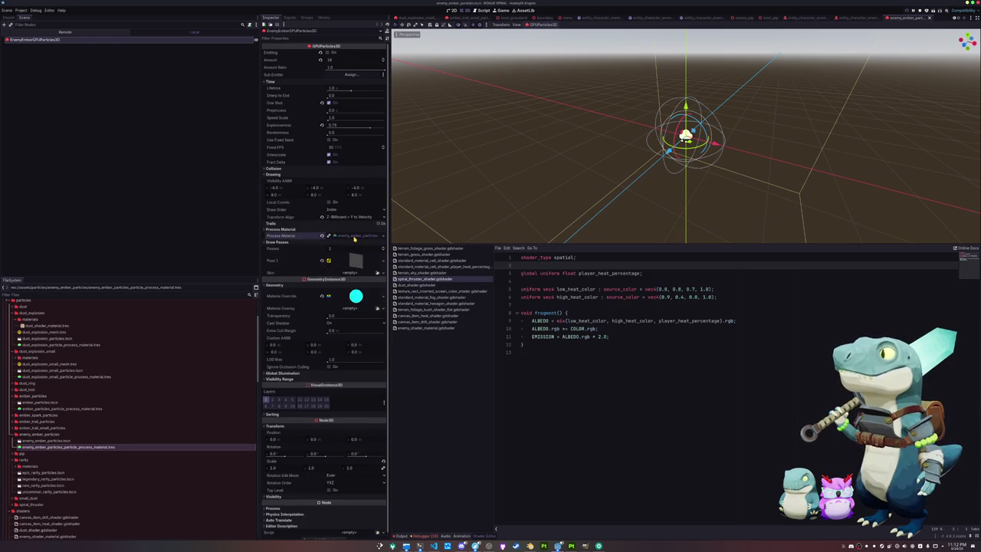
Toggle the Process Material section, then drag enemy_ember_particles.tscn toward the scene tabs.
click(354, 236)
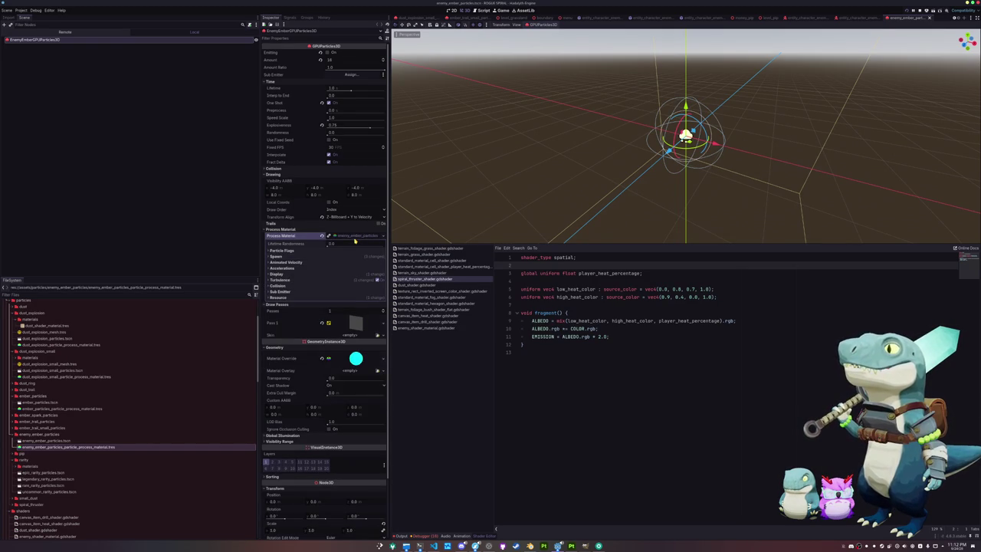
click(355, 238)
click(352, 237)
click(352, 236)
click(350, 236)
click(350, 236)
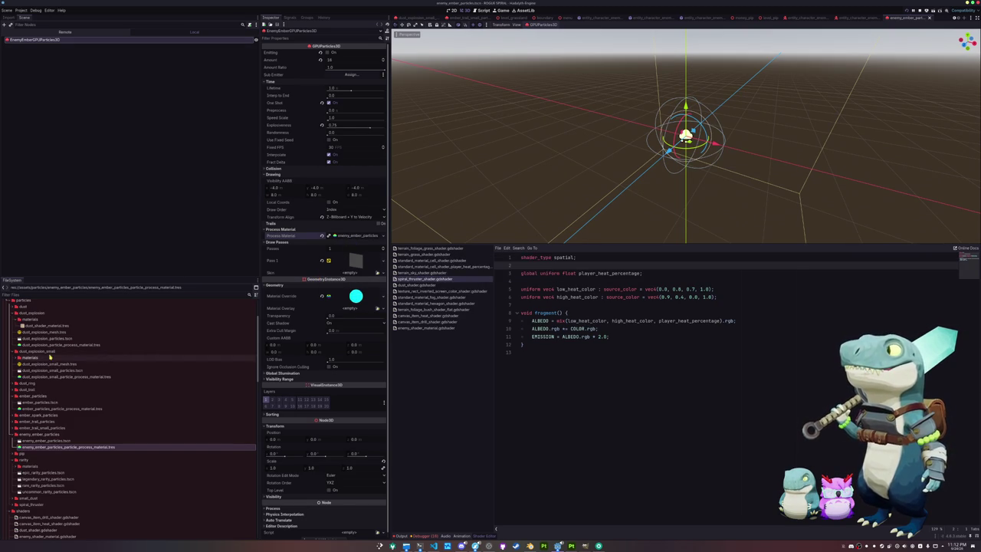
mouse_move(36, 441)
mouse_down()
mouse_move(59, 440)
mouse_move(307, 222)
mouse_move(823, 24)
mouse_move(587, 31)
mouse_move(483, 117)
mouse_up()
Add the ember particles under AttackParticleSystemOneShot and preview the burst with Emitting.
key(ctrl+s)
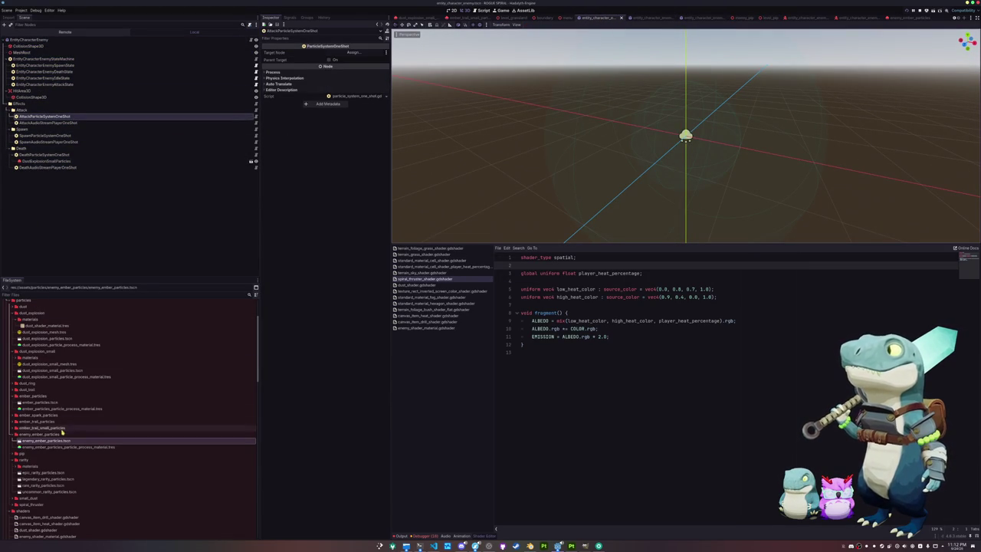
mouse_move(35, 440)
mouse_down()
mouse_move(66, 97)
mouse_move(66, 117)
mouse_up()
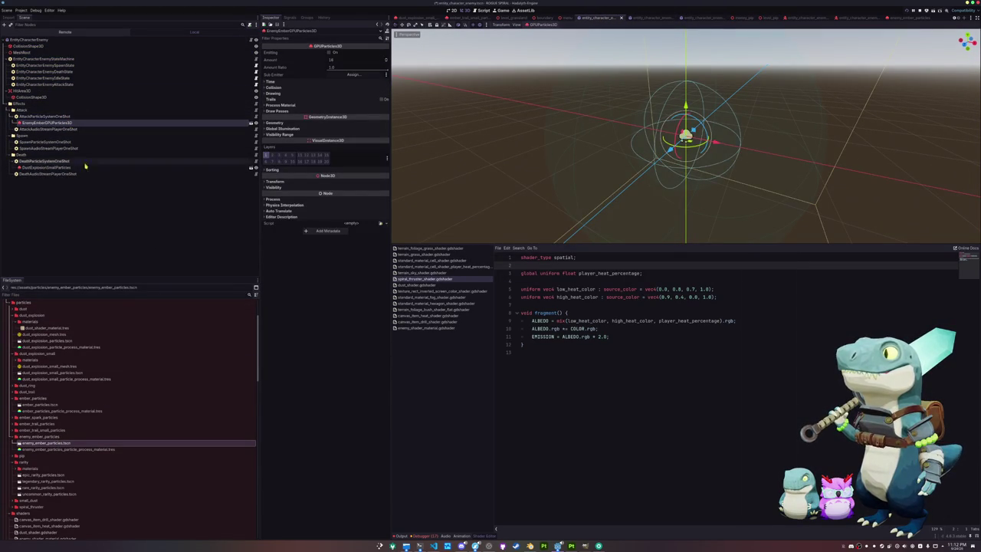
click(330, 52)
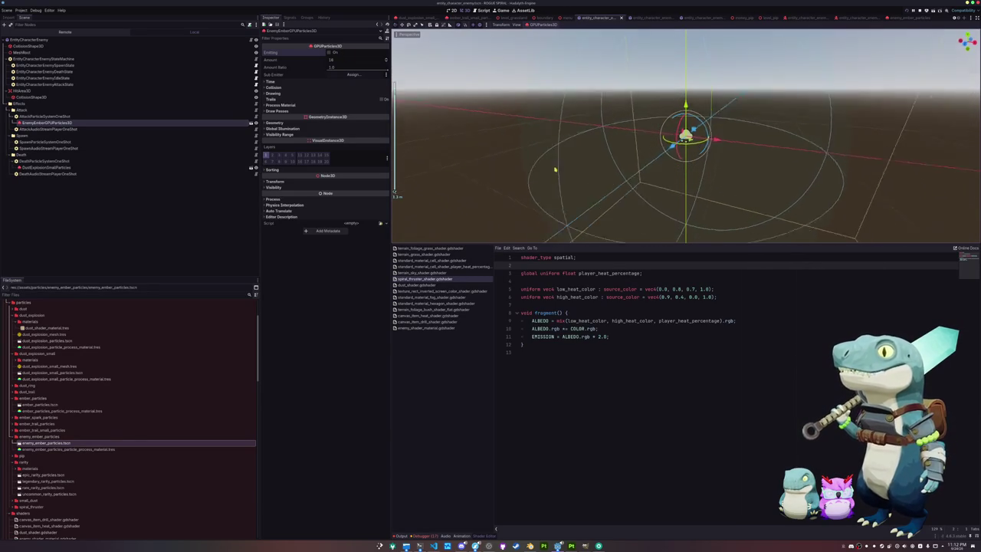
click(333, 53)
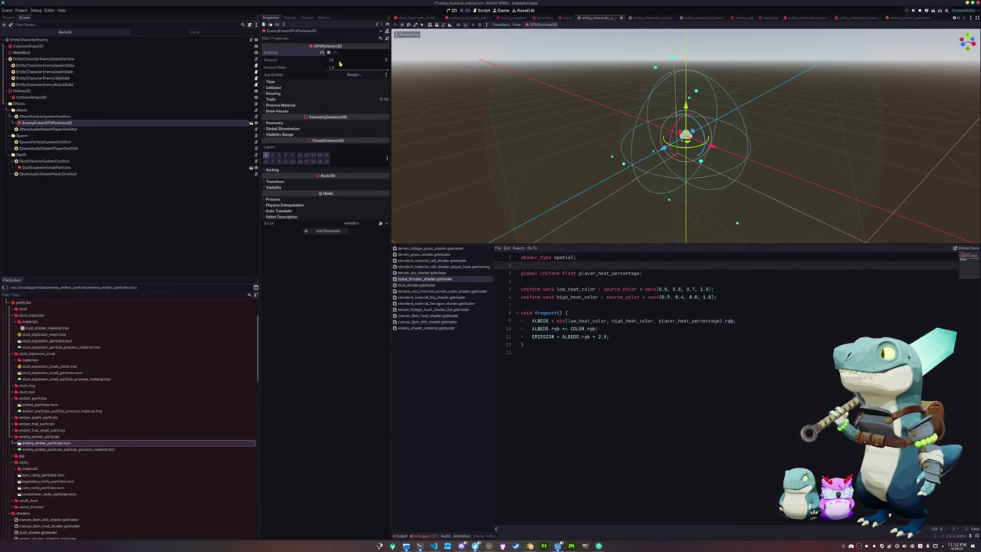
Save the enemy scene and start duplicating the enemy_ember_particles folder.
click(44, 116)
click(44, 141)
key(ctrl+s)
click(35, 436)
key(ctrl+d)
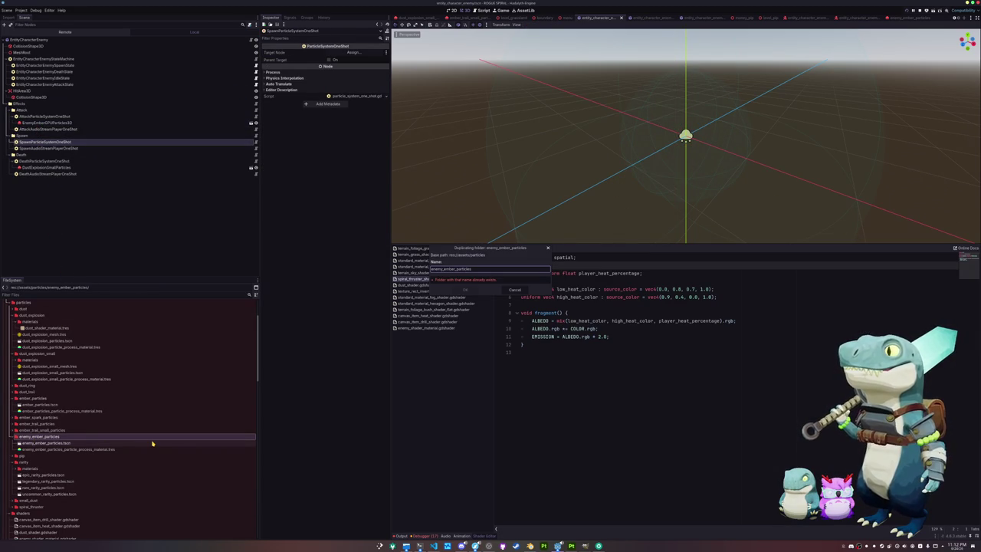
Confirm the duplicated enemy_ember_particles folder and expand the new backwards copy.
text(_bo)
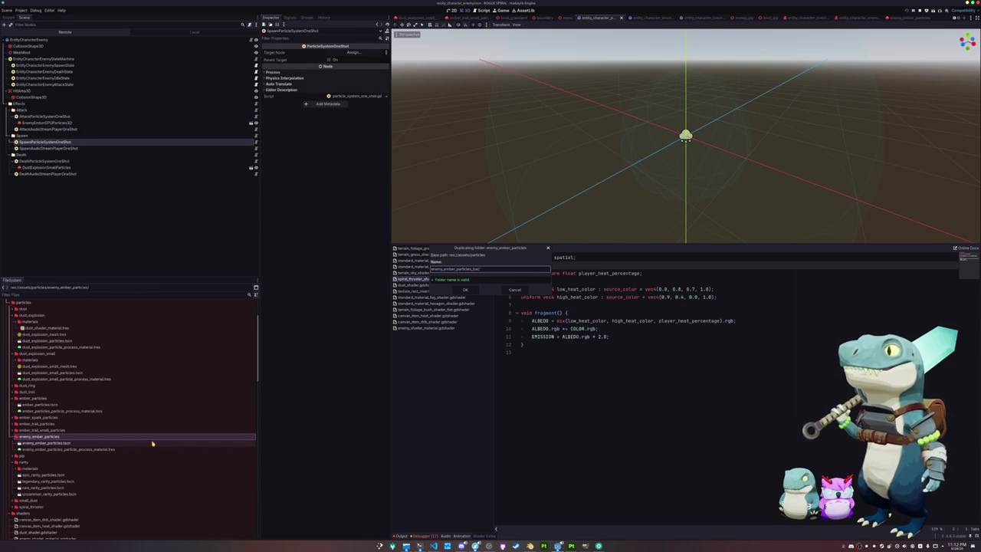
key(Return)
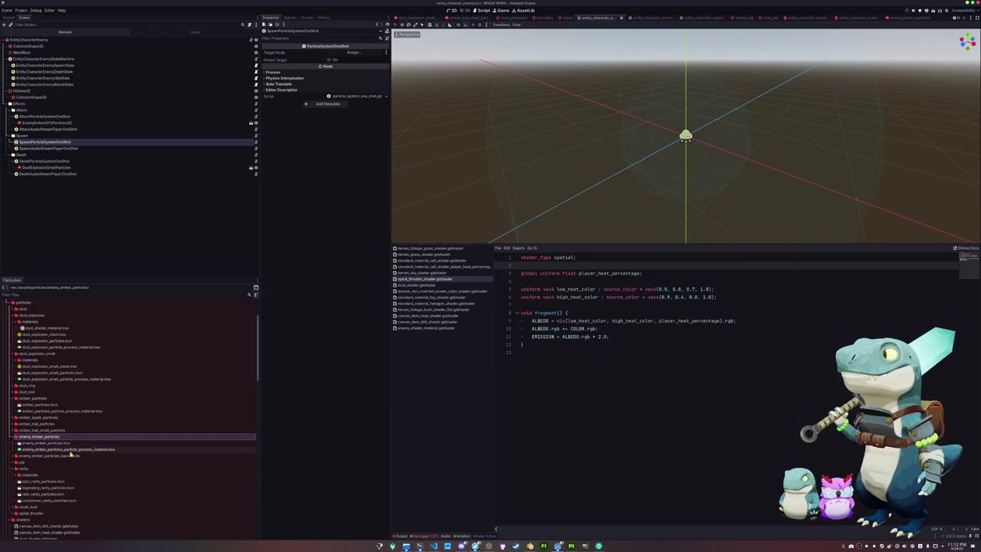
double_click(54, 455)
scroll(61, 429, down, 3)
Rename the copied scene and process material files with a _backwards suffix.
click(46, 402)
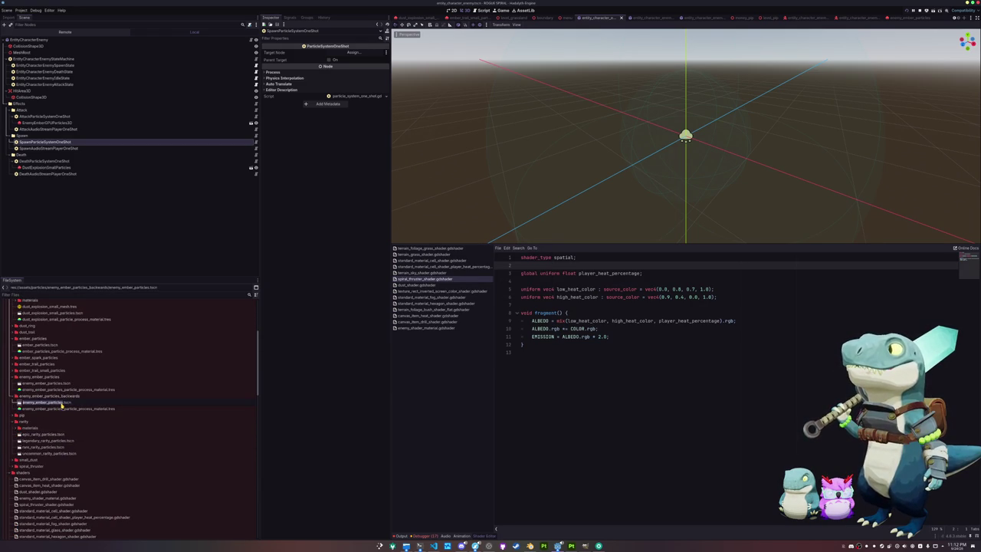
text(_backwards)
key(Return)
click(61, 408)
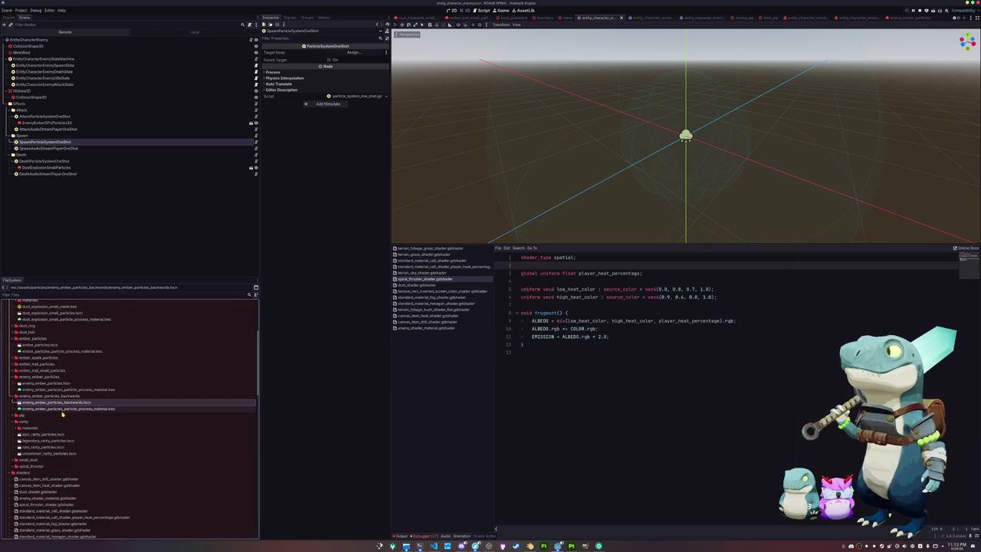
key(Home)
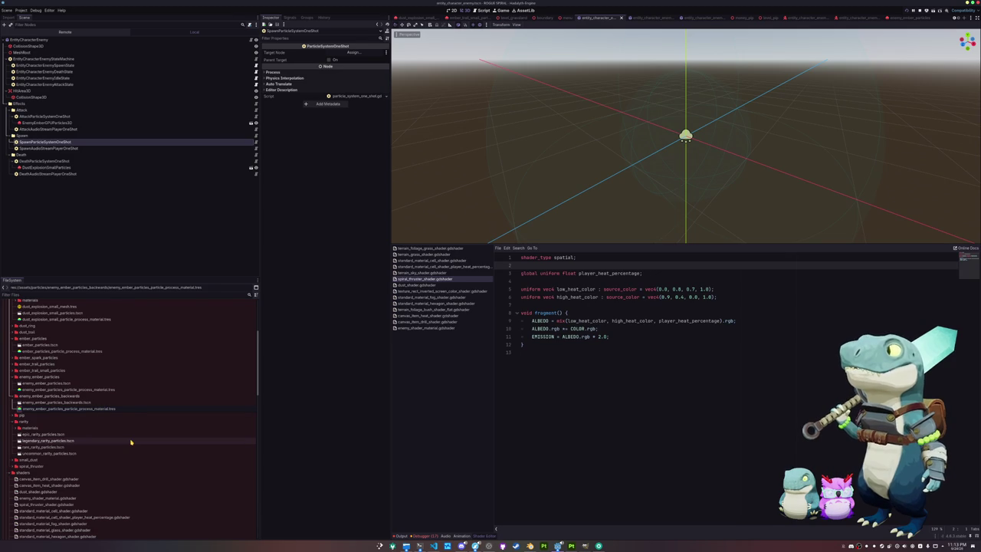
text(_backwards)
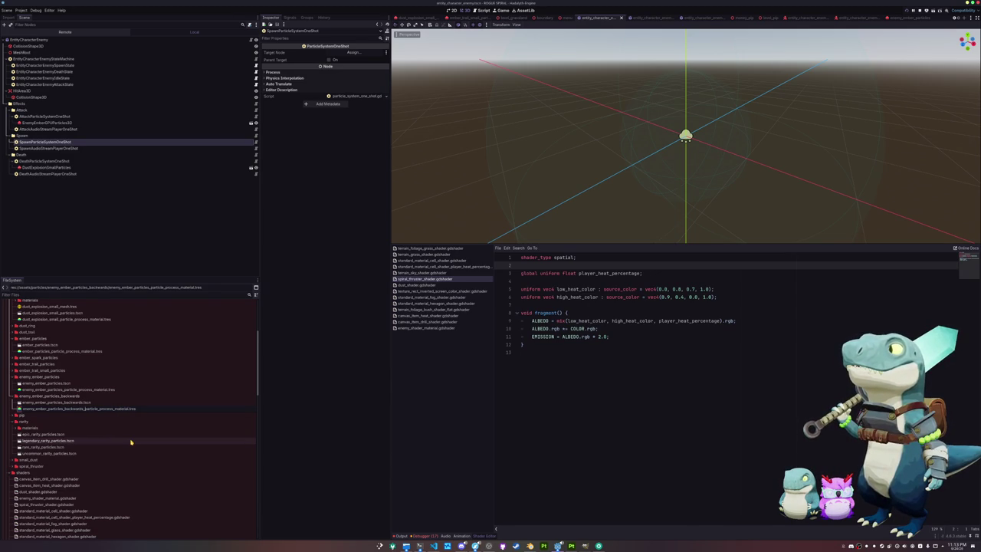
key(Return)
Open enemy_ember_particles_backwards.tscn and rename its root node to EnemyEmberBackwardsGPUParticles3D.
double_click(81, 402)
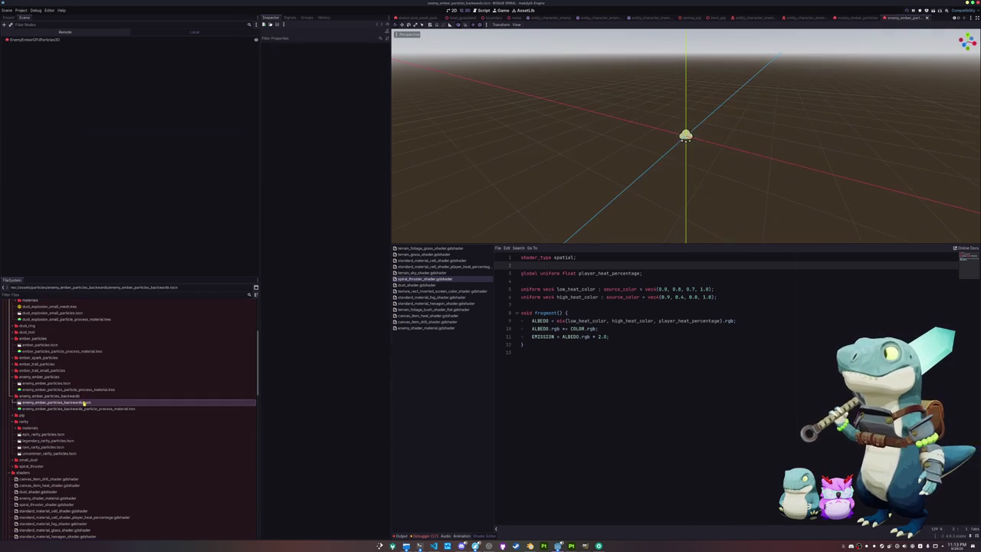
click(62, 40)
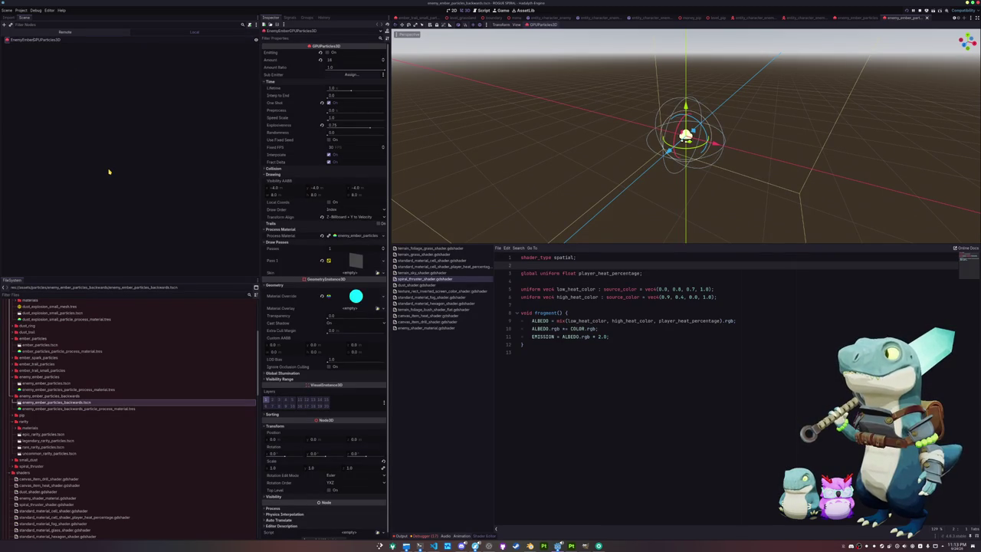
text(Backwards)
key(Return)
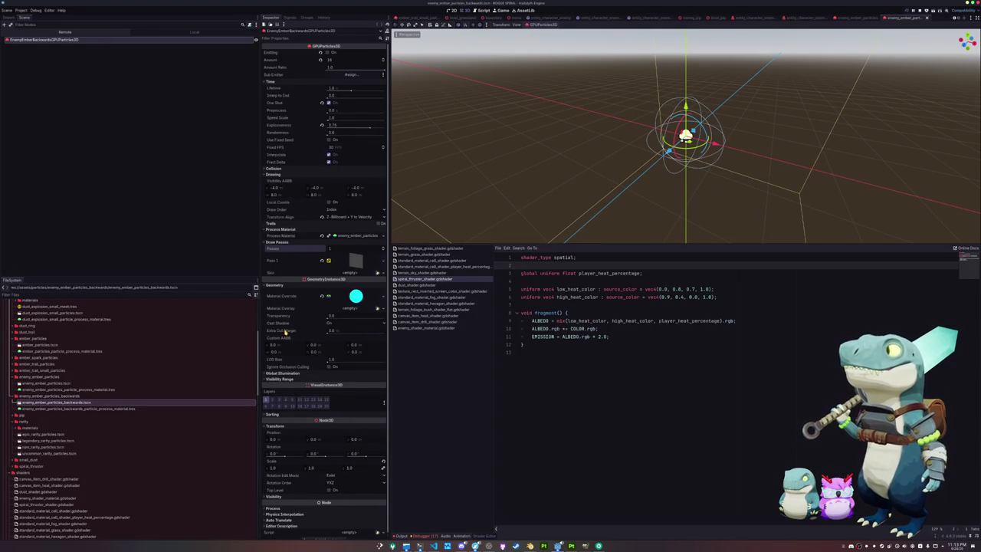
Open the backwards process material and expand its Turbulence, Display, Spawn and Velocity sections.
click(97, 409)
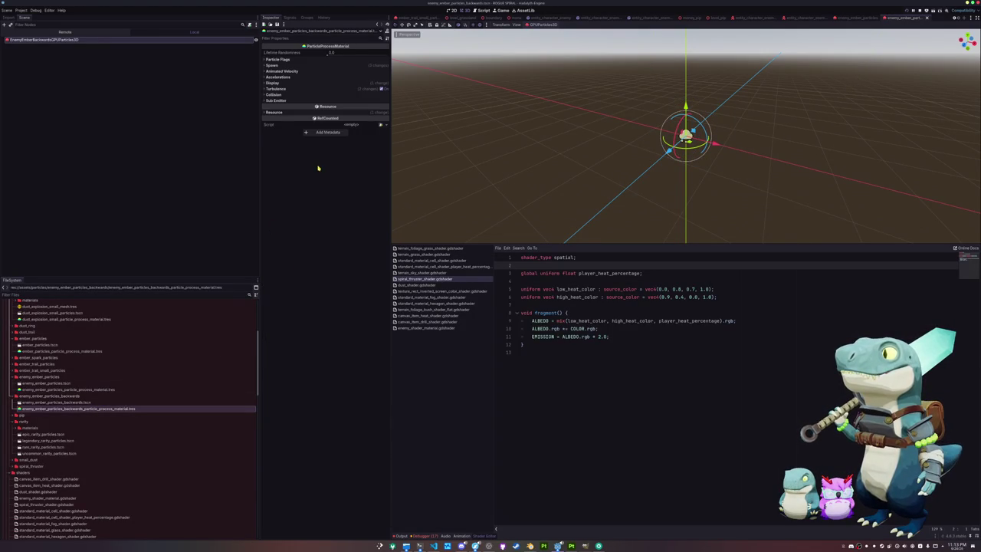
click(352, 89)
click(346, 82)
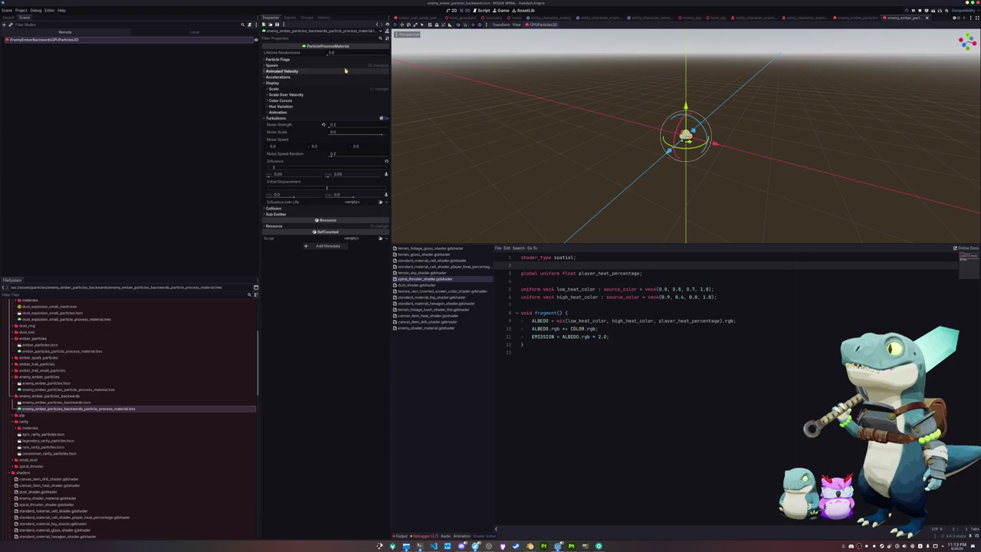
click(345, 65)
click(342, 89)
click(343, 83)
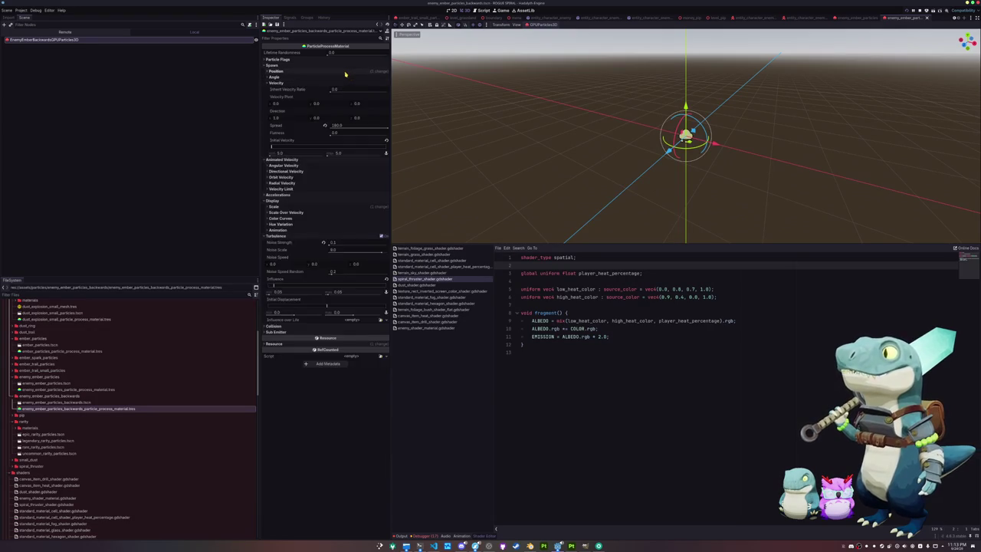
click(344, 71)
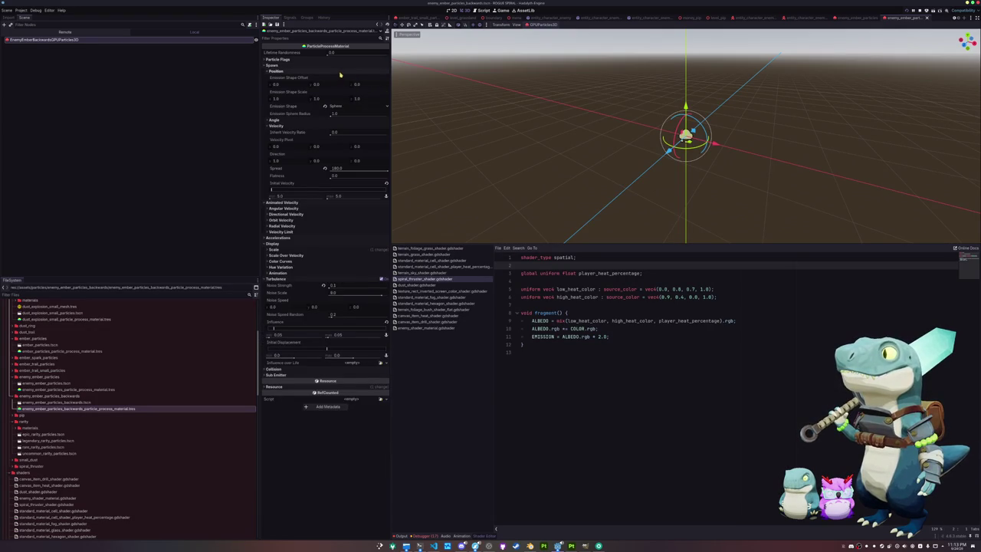
click(299, 126)
click(298, 125)
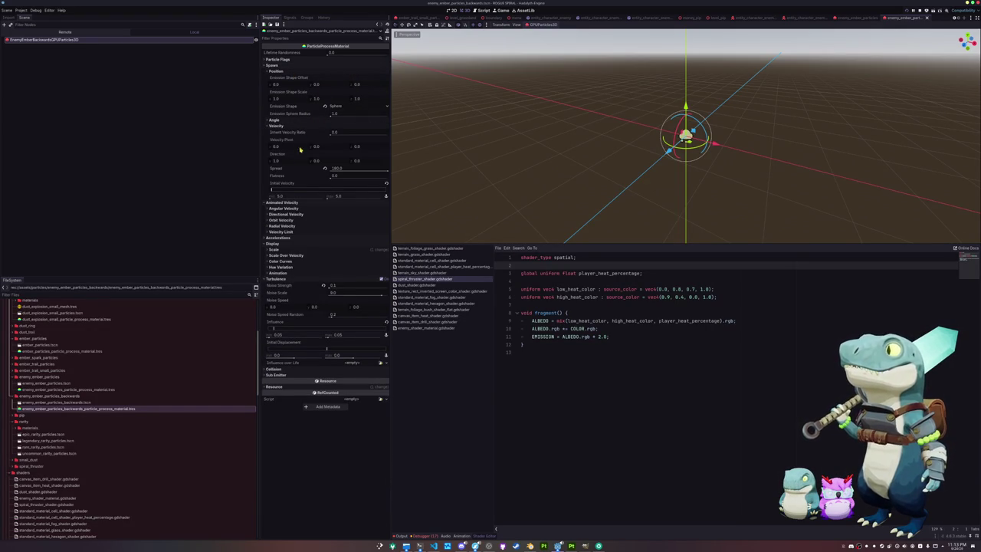
scroll(492, 157, up, 1)
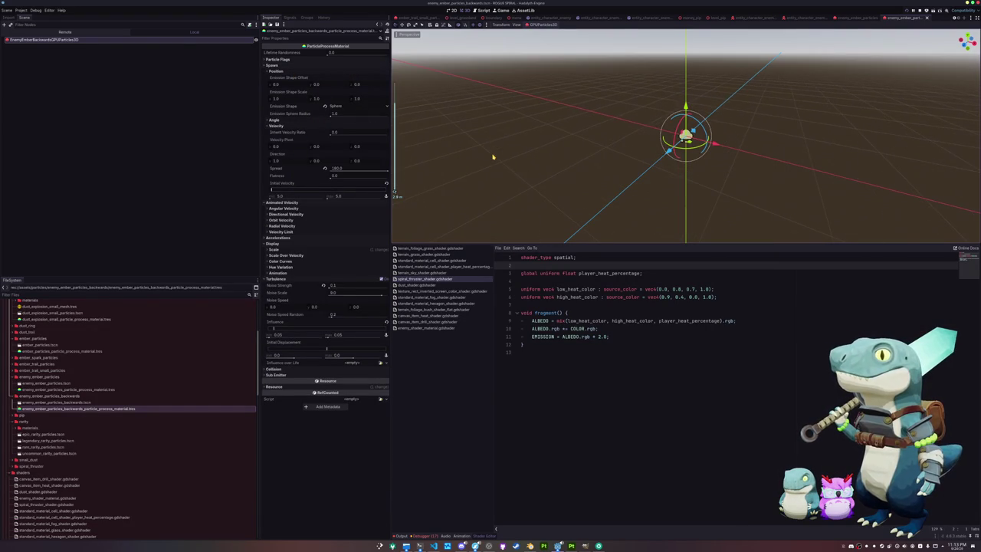
scroll(484, 162, down, 1)
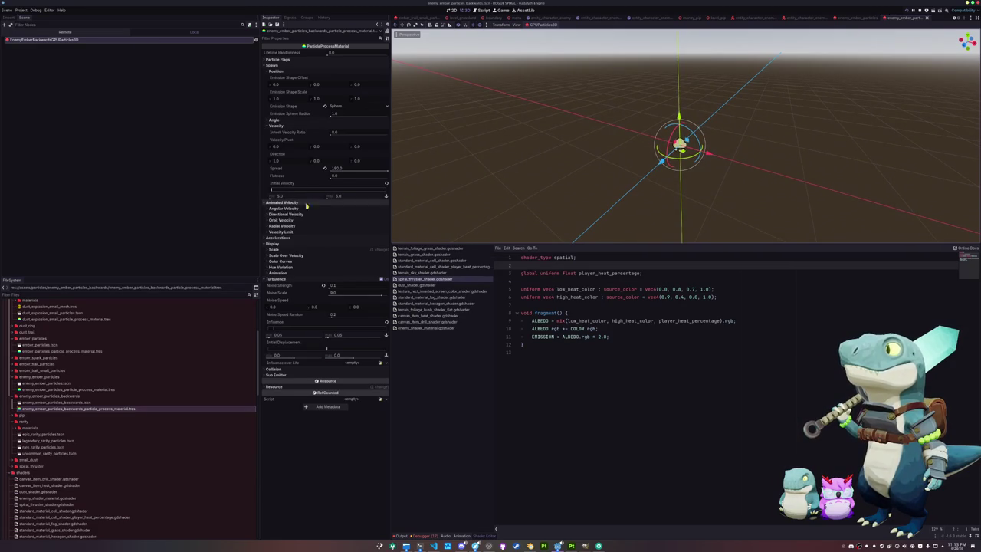
Review the Scale curve, Accelerations, Scale Over Velocity and Hue Variation settings.
click(291, 248)
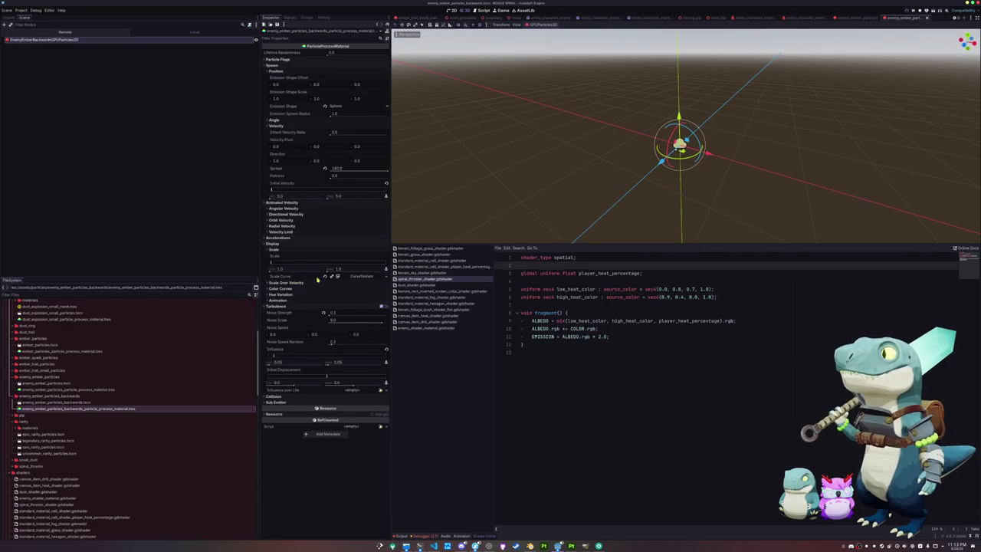
click(359, 278)
click(355, 308)
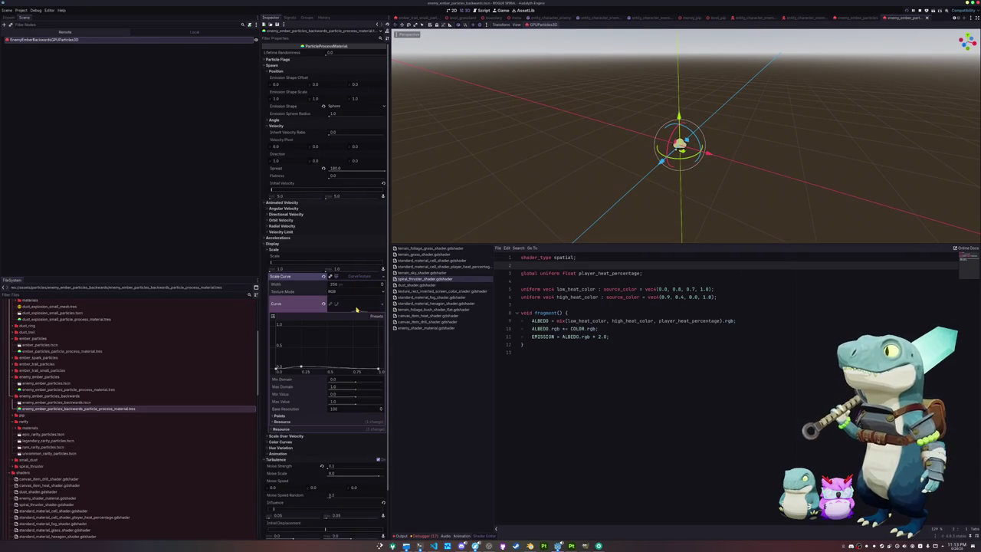
click(346, 309)
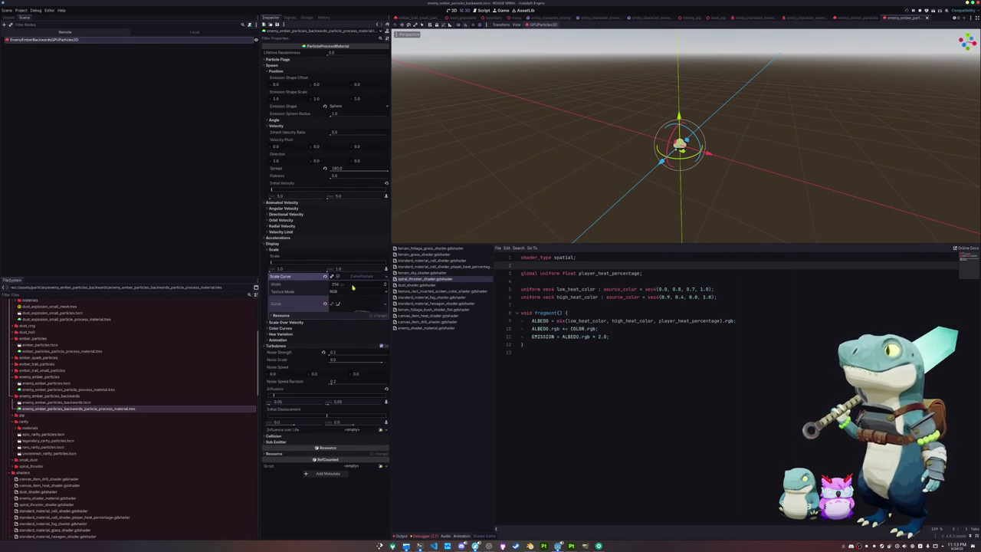
click(275, 249)
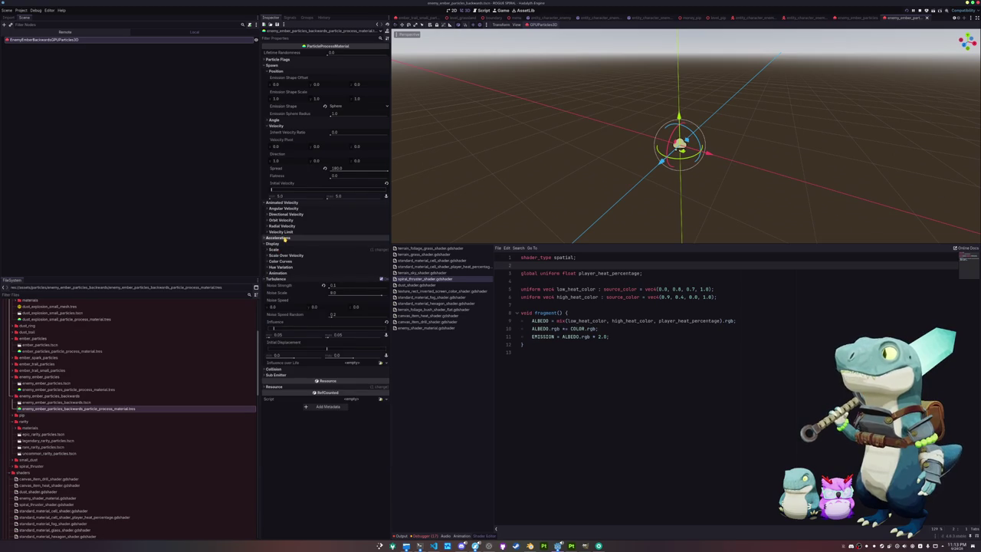
click(280, 238)
click(285, 238)
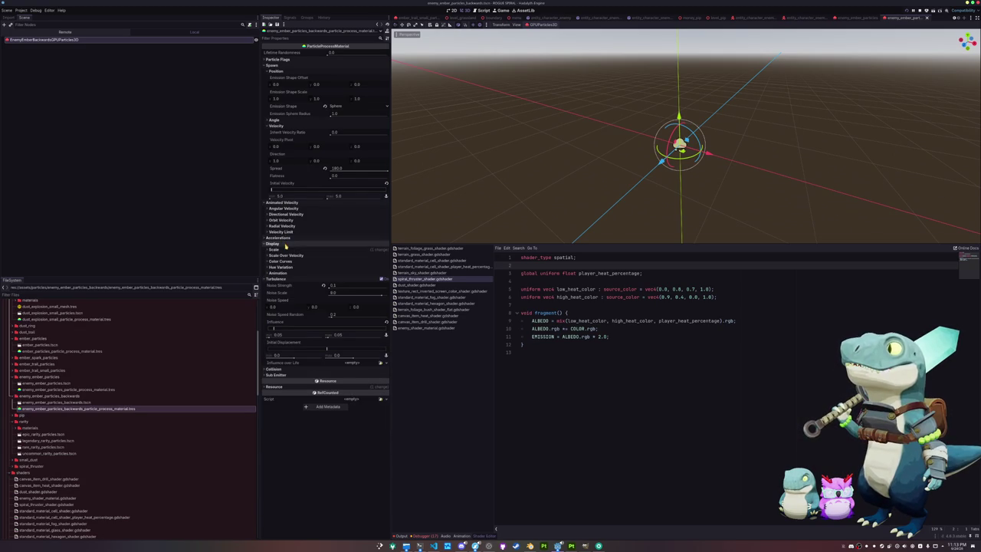
click(279, 249)
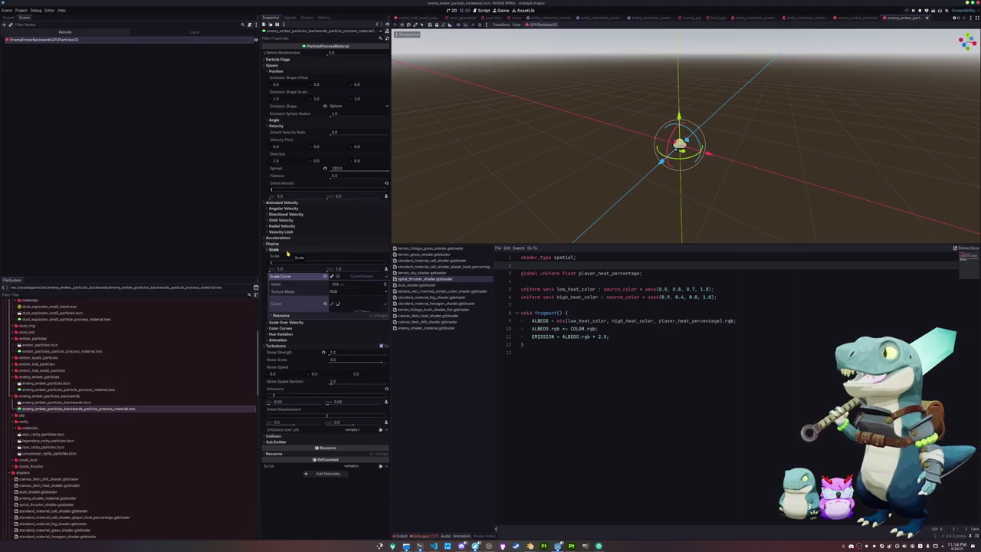
click(294, 323)
click(294, 322)
click(295, 334)
click(295, 334)
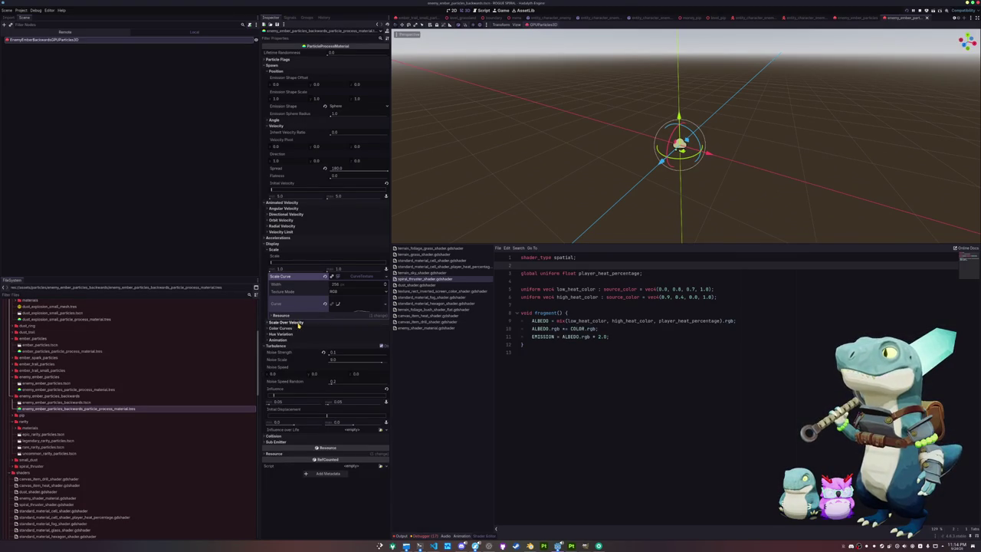
mouse_move(301, 292)
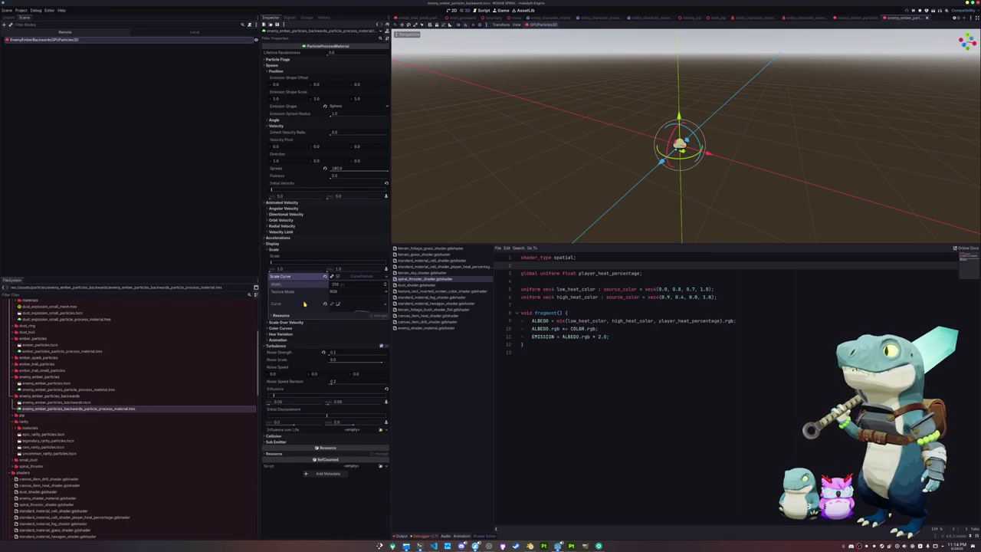
click(276, 250)
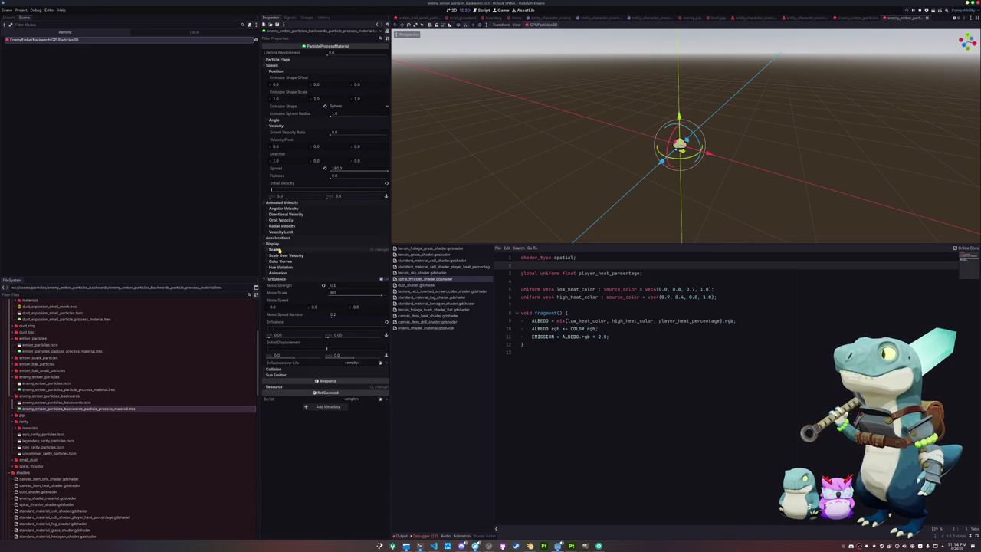
Recheck the Turbulence and Velocity sections, then return to the GPUParticles3D node's properties.
click(290, 279)
click(291, 280)
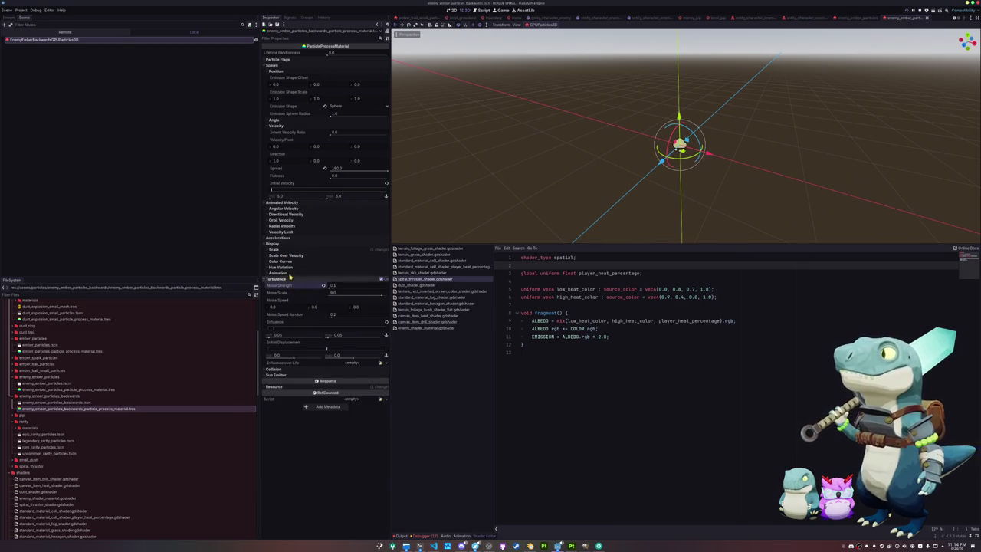
click(285, 213)
click(285, 214)
click(285, 208)
click(285, 208)
click(279, 126)
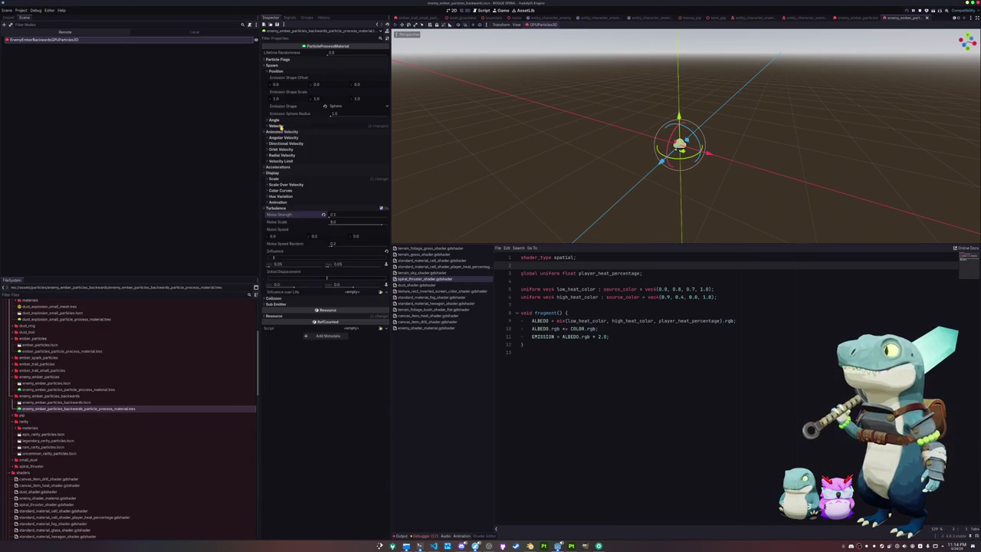
click(279, 126)
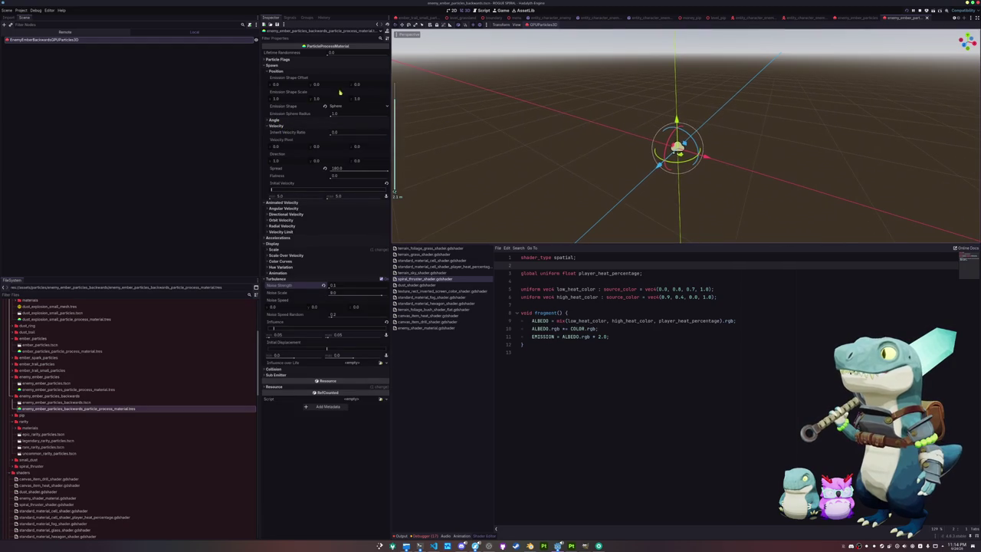
click(44, 39)
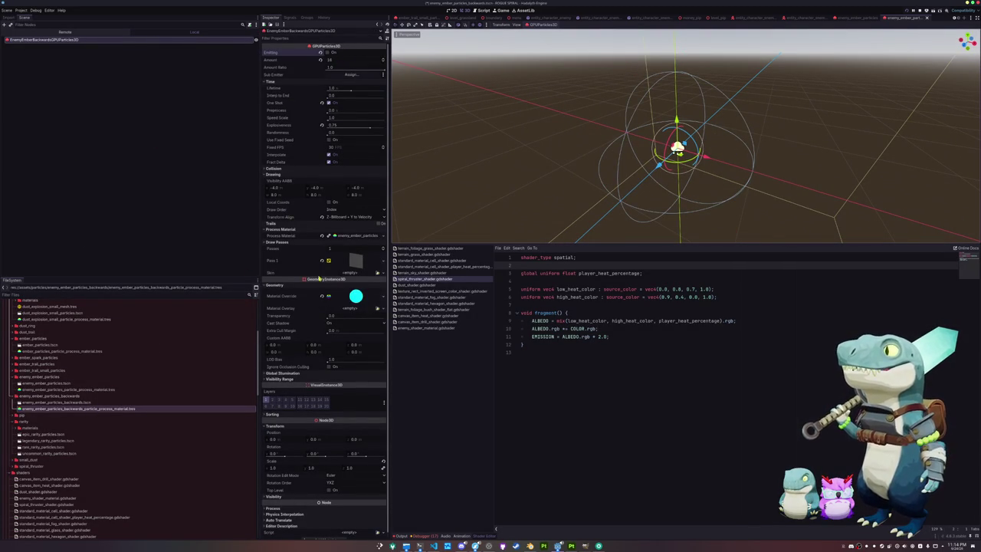
Shrink the emission sphere radius to 1.0, set initial velocity to -5.0, and preview.
click(350, 237)
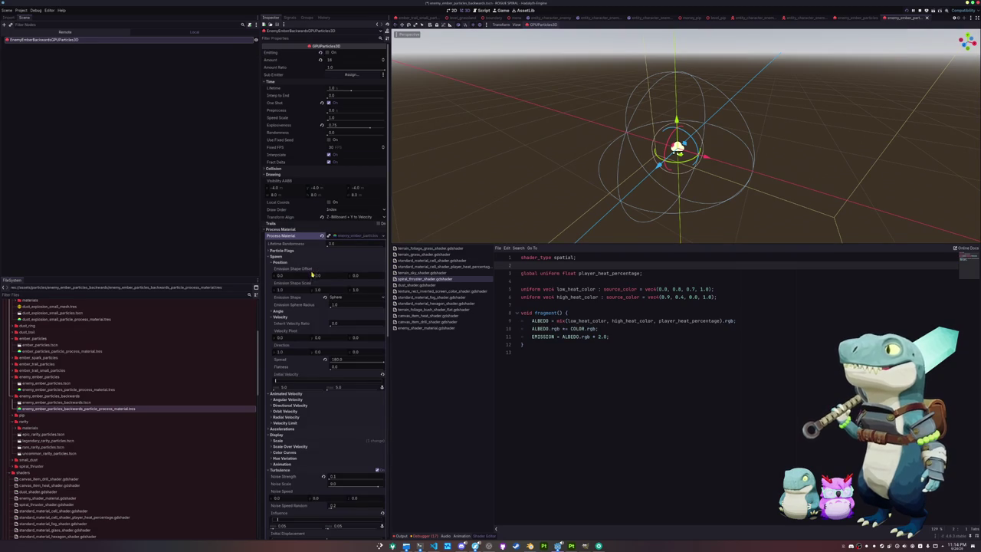
scroll(312, 277, down, 3)
scroll(304, 261, down, 3)
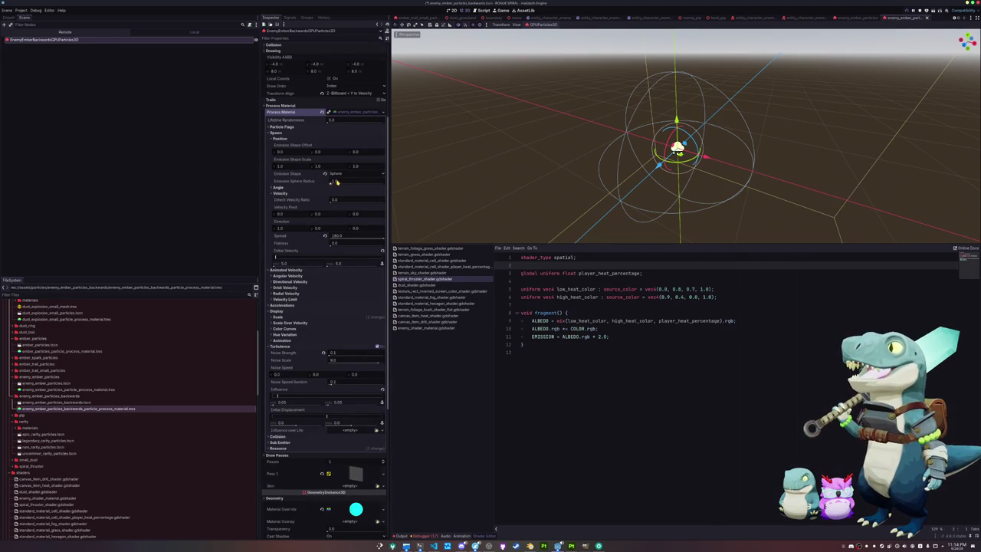
drag(335, 182, 338, 189)
mouse_move(429, 195)
mouse_down()
mouse_move(567, 197)
mouse_move(466, 217)
mouse_up()
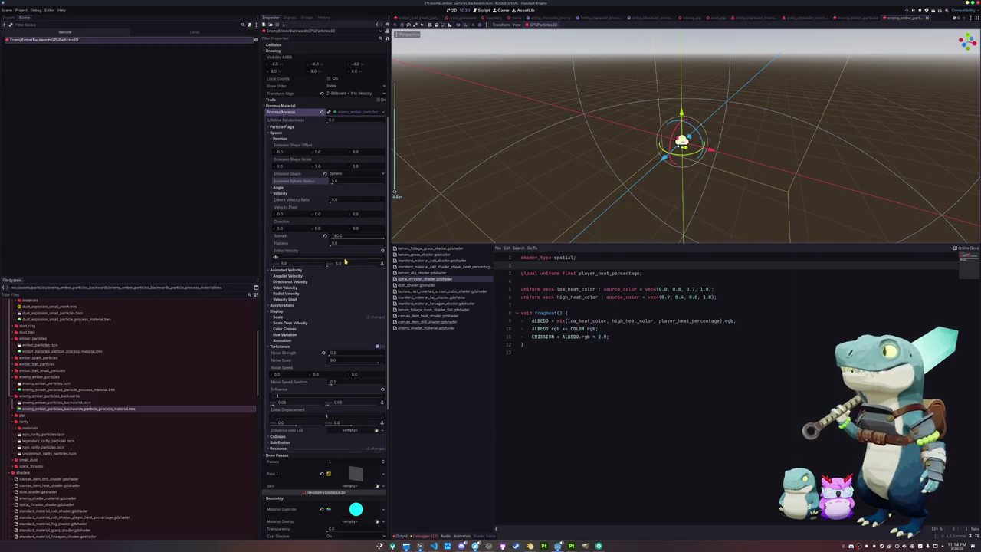
click(348, 262)
text(-5)
key(Return)
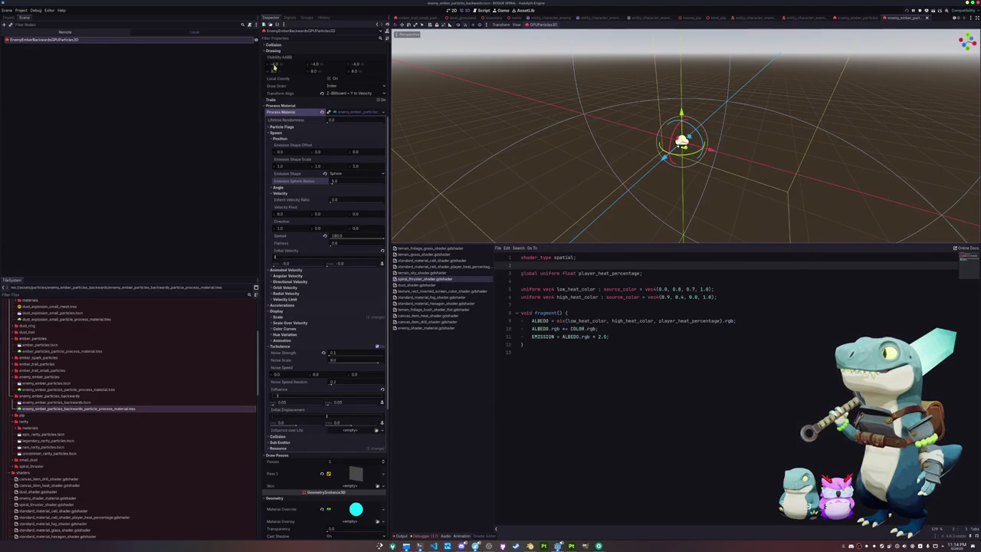
scroll(285, 79, up, 5)
click(328, 52)
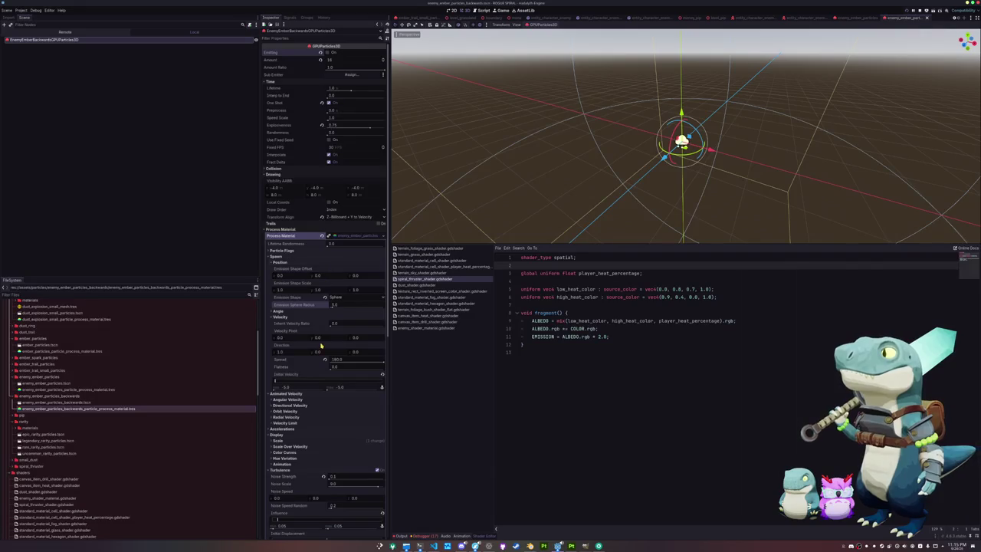
Inspect the Accelerations and Gravity settings, collapse Turbulence, and replay the emission preview.
scroll(314, 372, down, 3)
scroll(311, 383, down, 3)
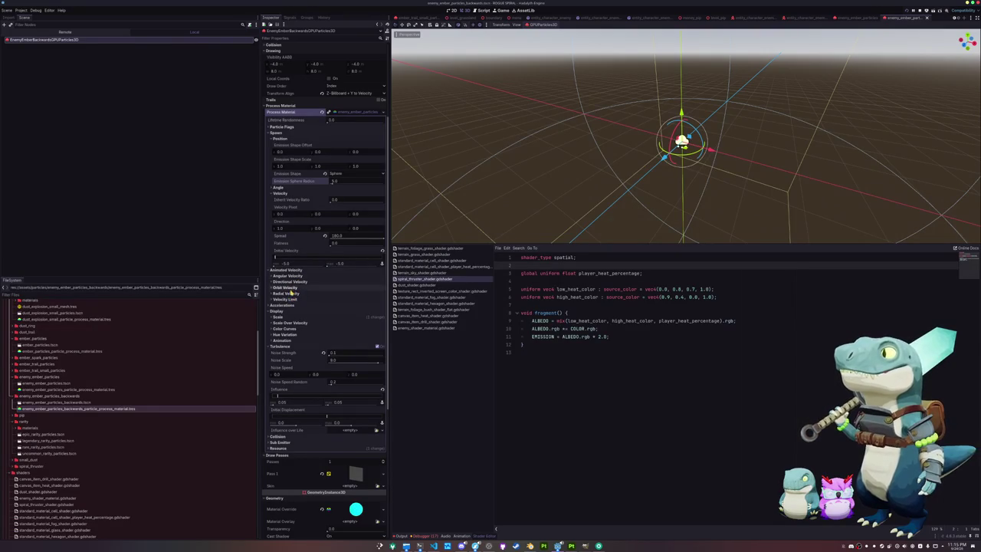
click(284, 305)
click(282, 311)
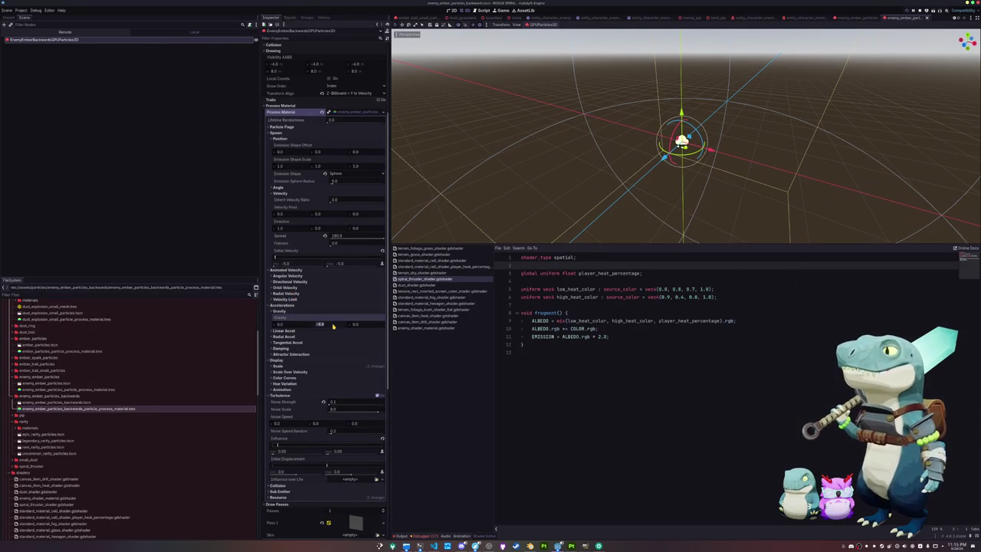
scroll(295, 152, up, 5)
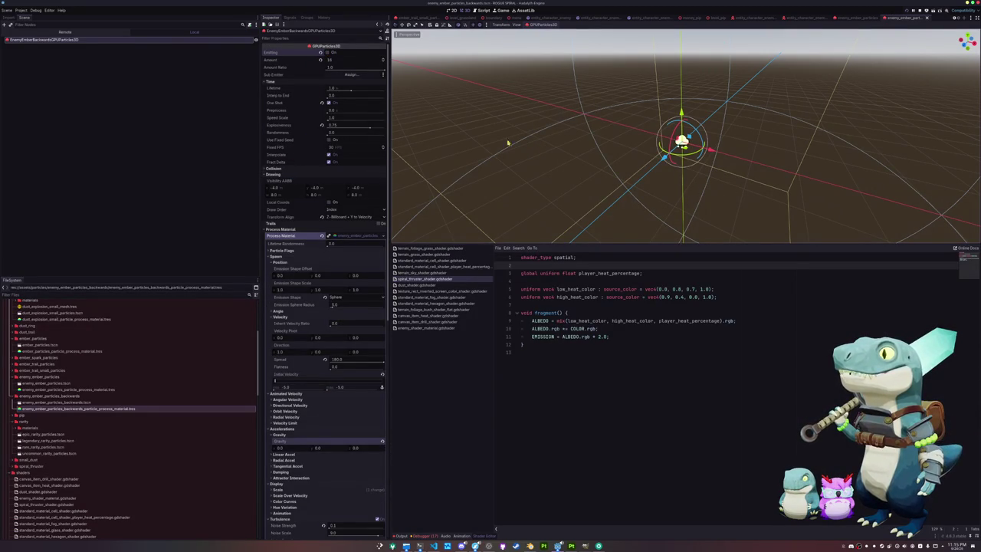
scroll(293, 317, down, 8)
click(311, 272)
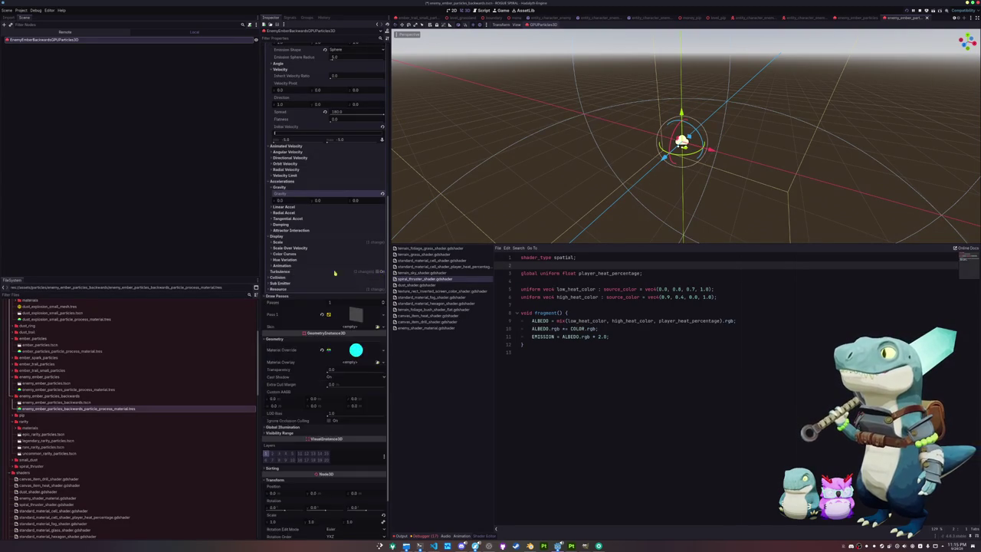
scroll(314, 260, up, 8)
click(329, 52)
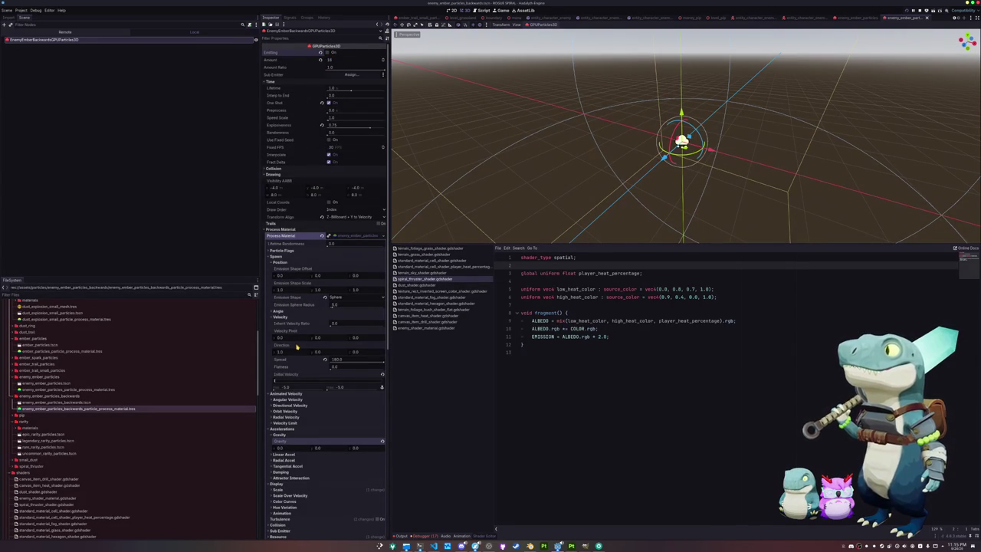
Reduce emission spread to 0.0, review directional and radial velocity, and save the scene.
drag(347, 363, 311, 359)
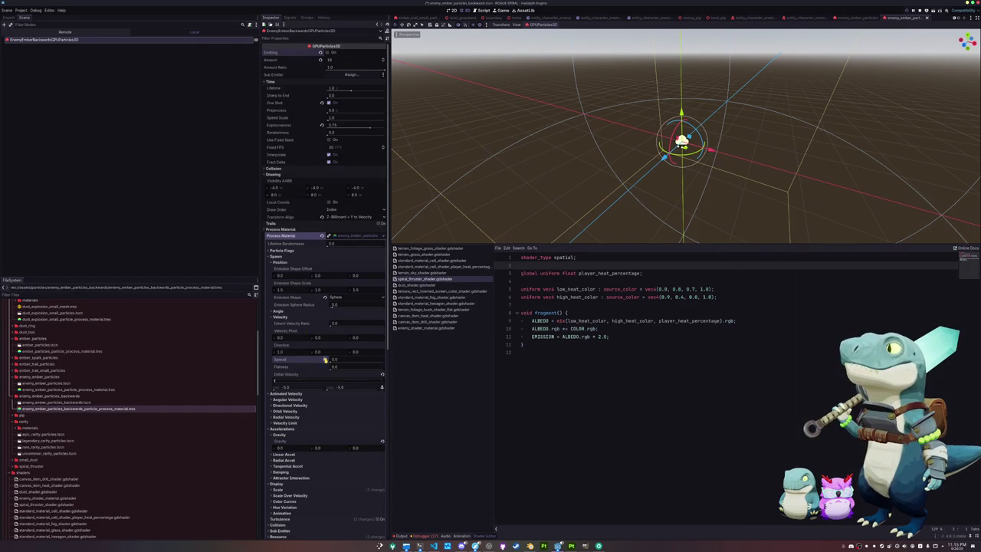
scroll(296, 395, down, 1)
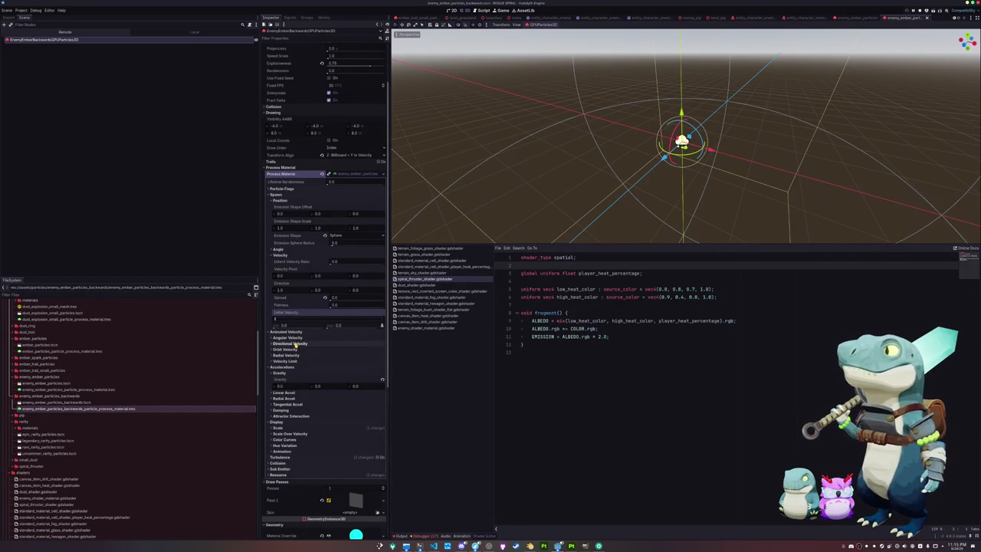
click(293, 344)
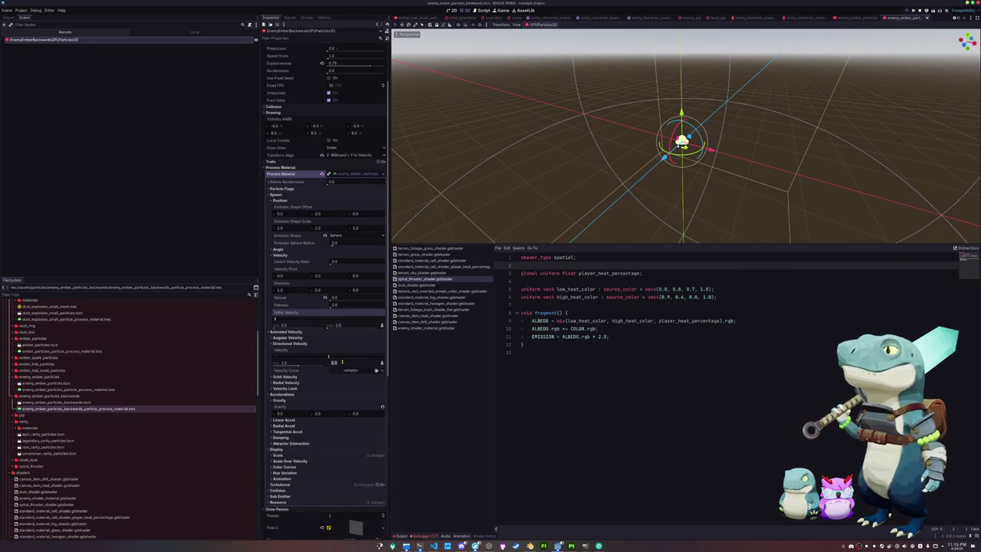
scroll(322, 138, up, 1)
click(328, 53)
scroll(322, 229, down, 2)
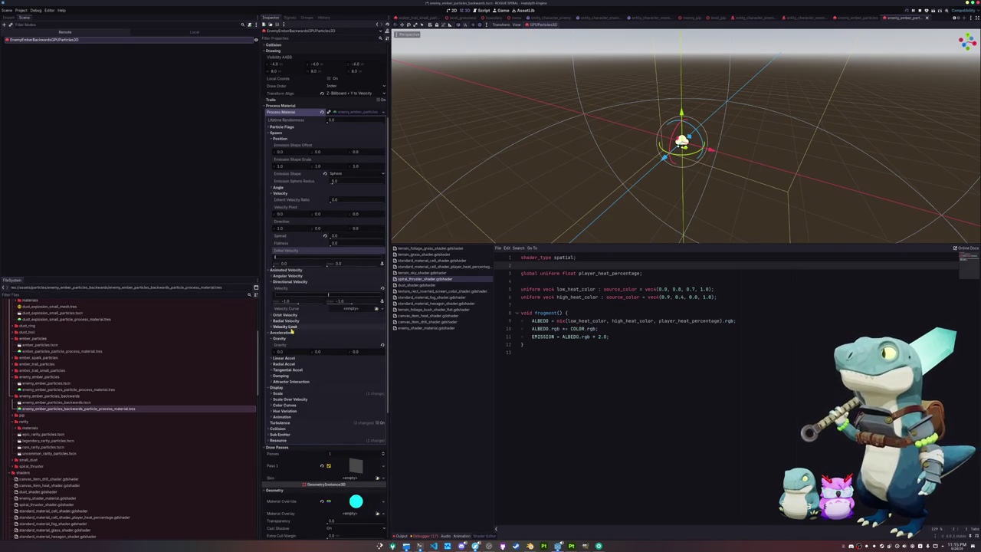
click(295, 322)
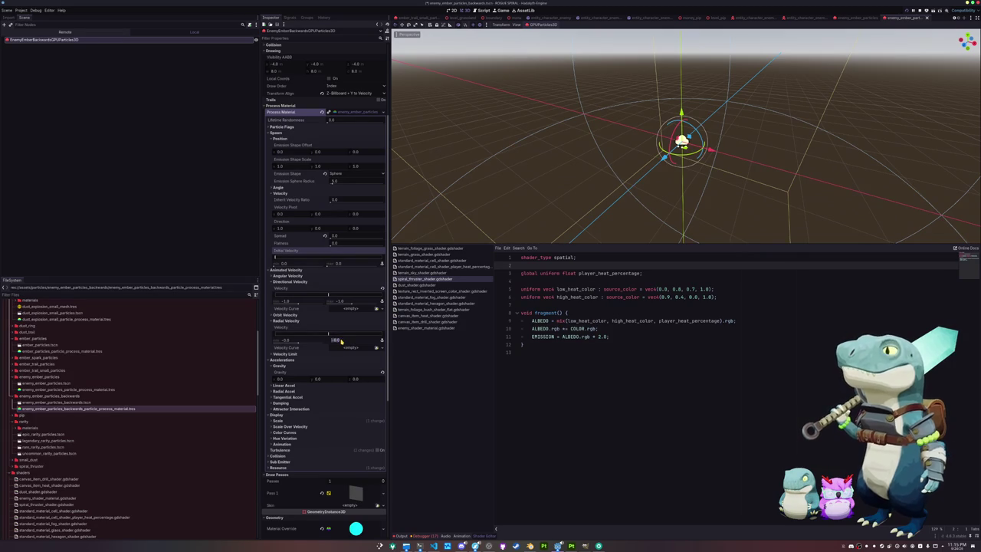
key(ctrl+s)
scroll(340, 341, up, 2)
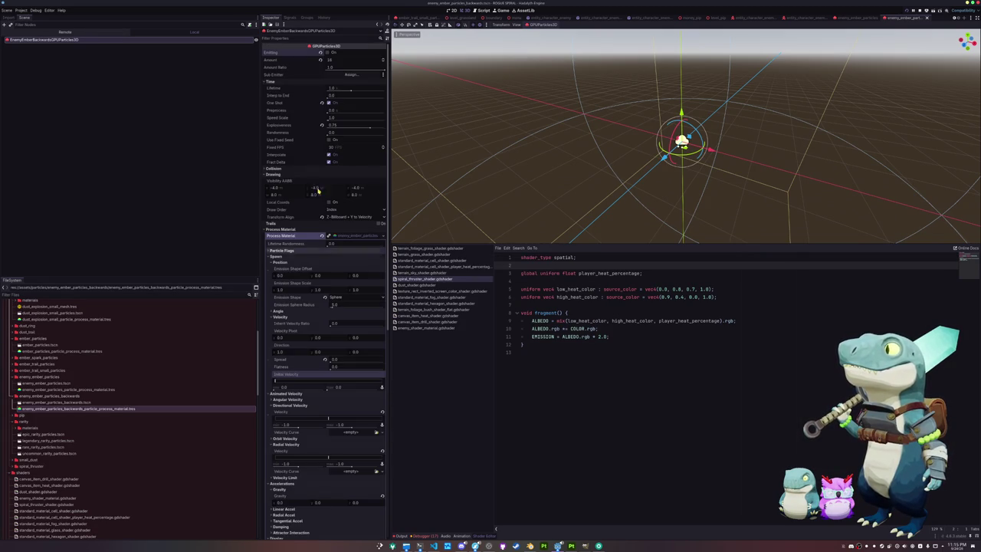
click(327, 52)
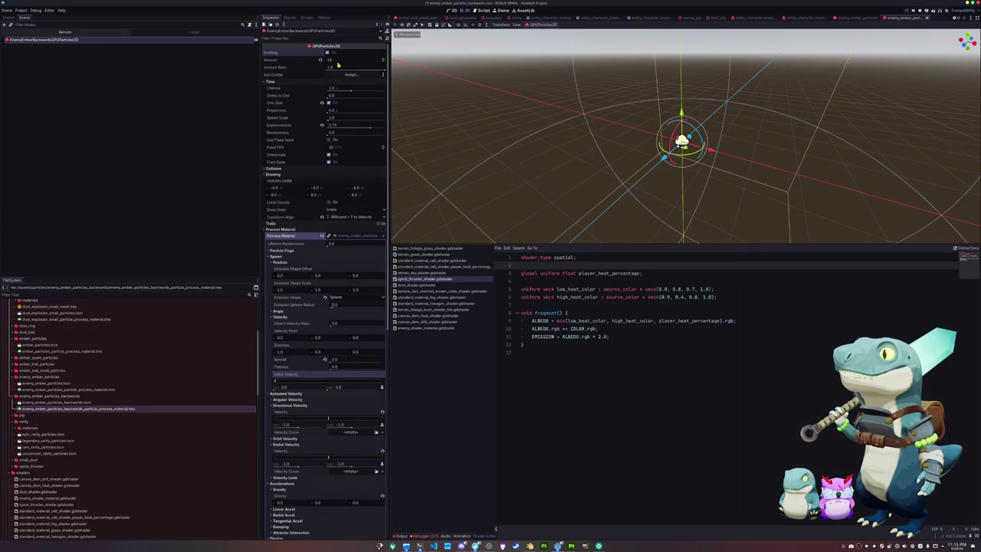
Raise the particle lifetime from 2.0 to 3.0 and preview the longer burst.
click(334, 89)
text(2)
click(327, 53)
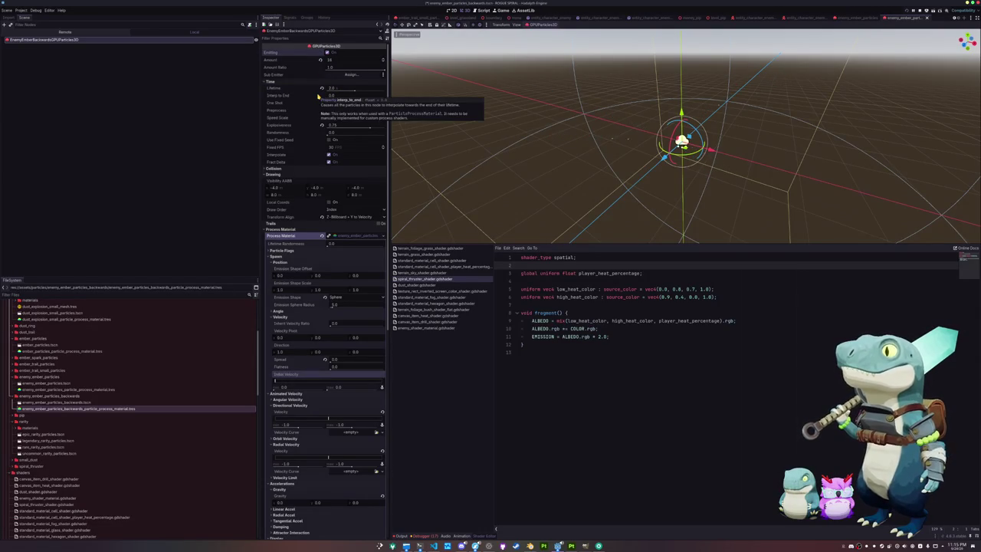
click(345, 90)
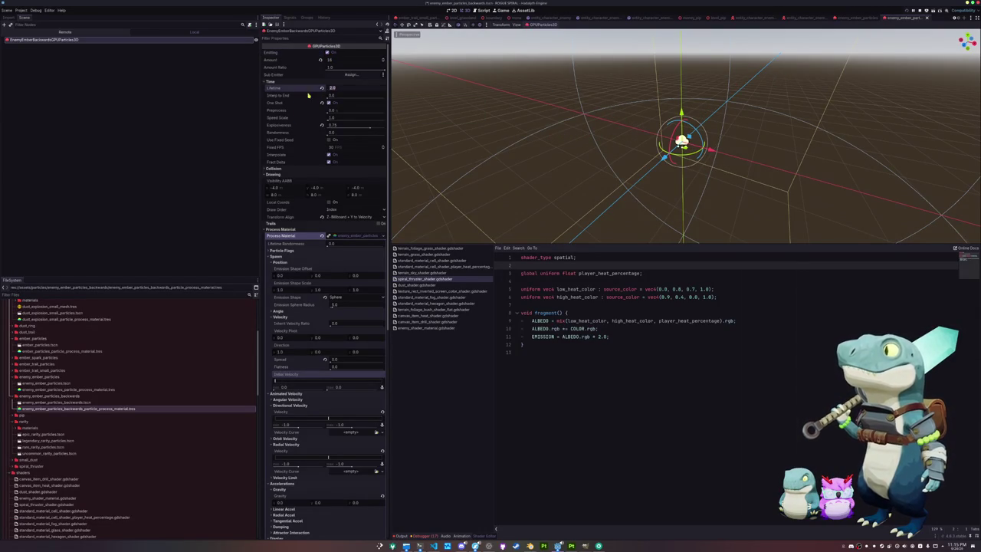
text(3)
key(Return)
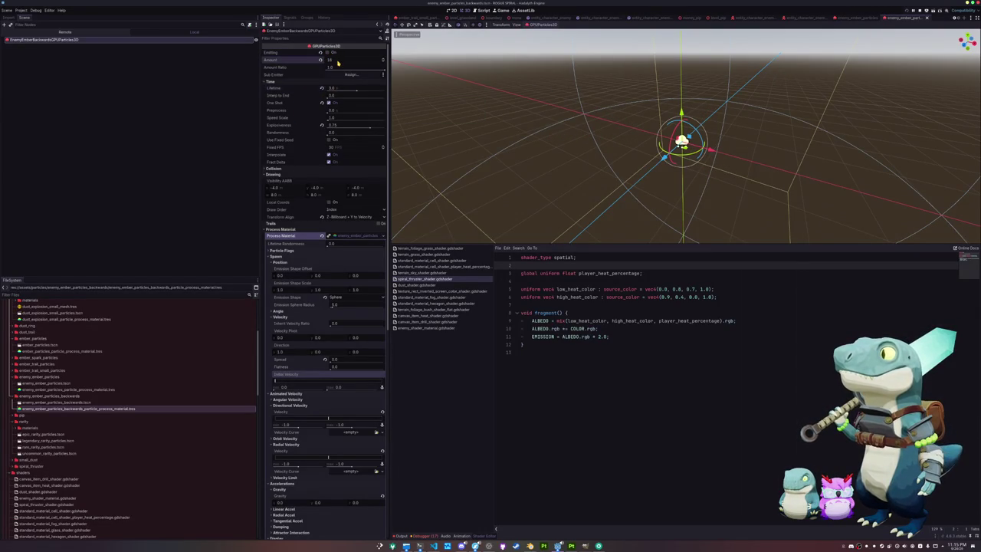
click(328, 52)
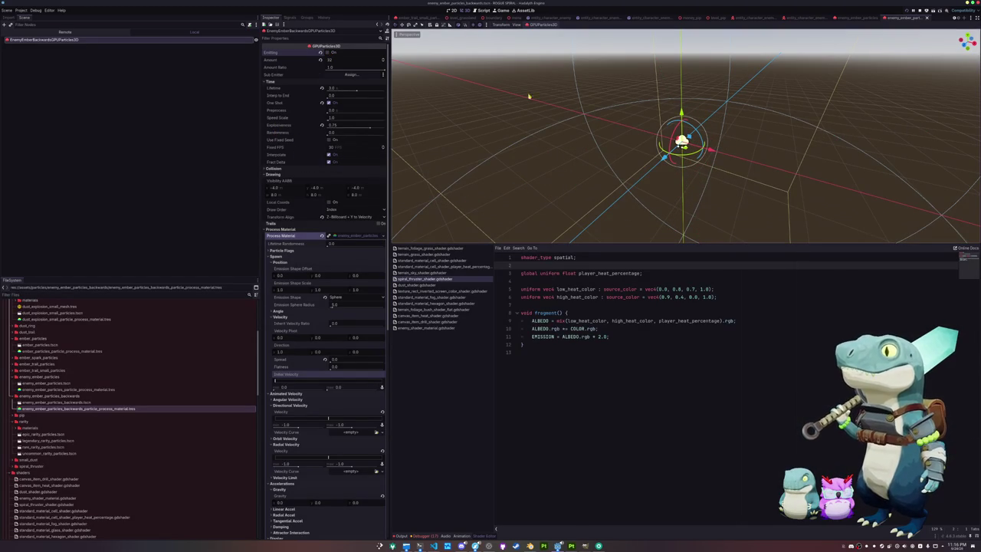
scroll(421, 19, up, 3)
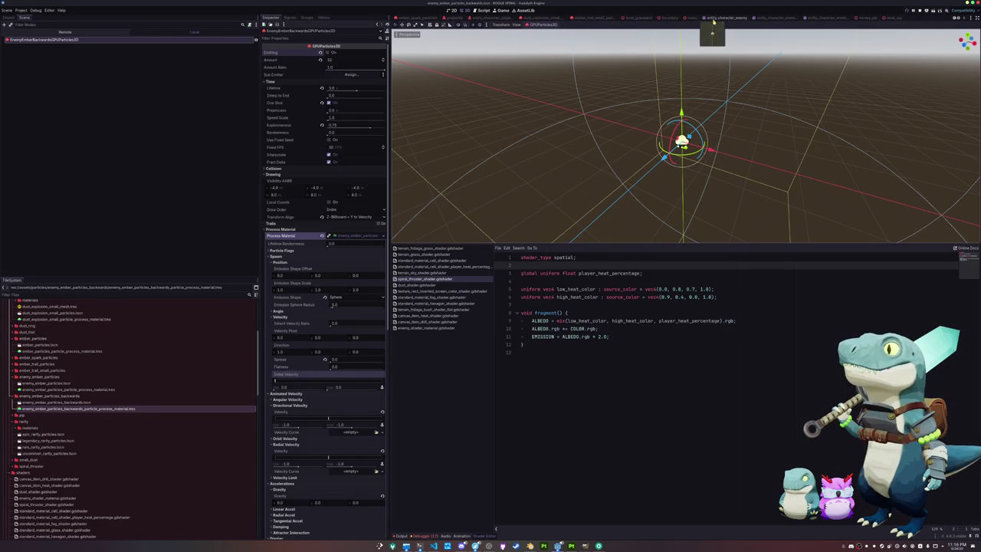
In the enemy character scene, add enemy_ember_particles_backwards.tscn under SpawnParticleSystemOneShot.
click(720, 19)
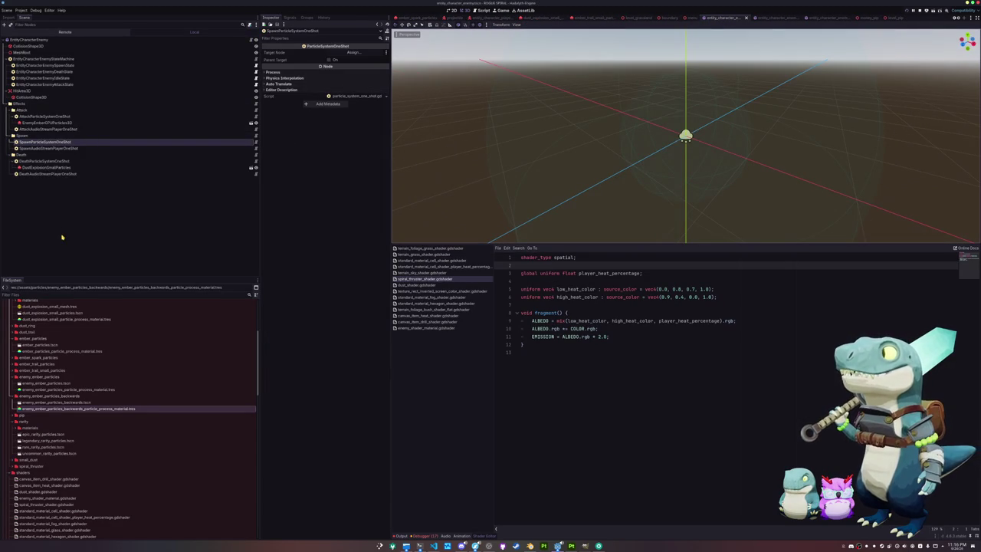
drag(48, 401, 48, 146)
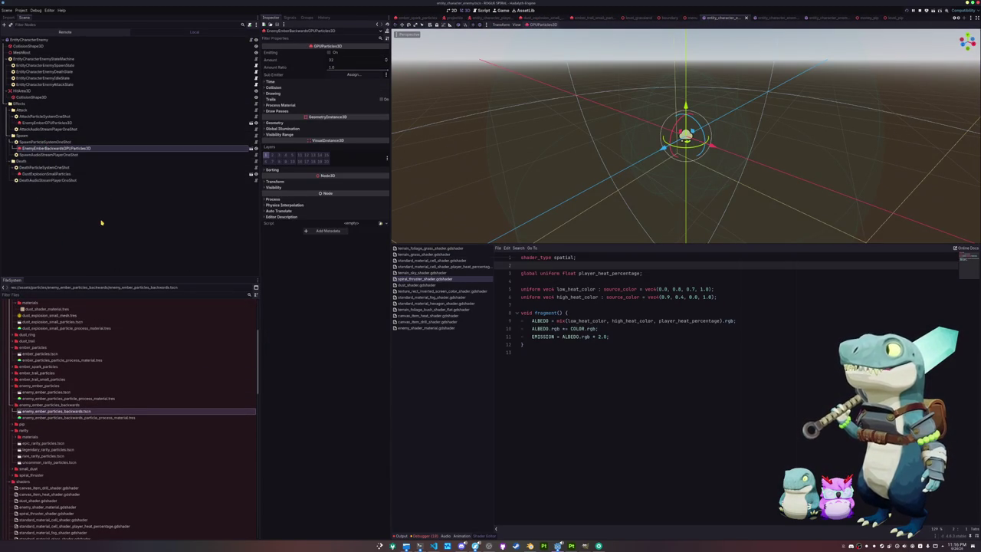
click(75, 175)
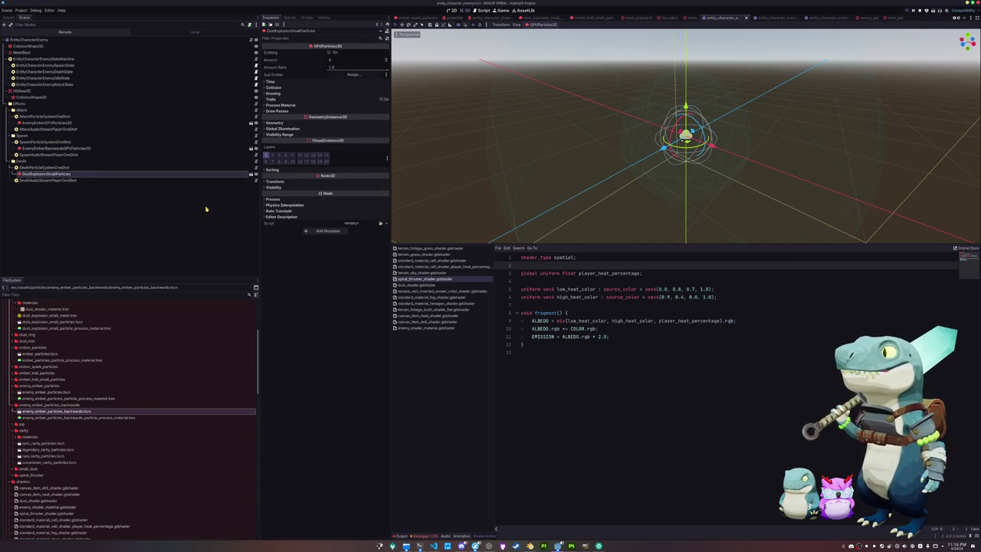
scroll(504, 186, down, 2)
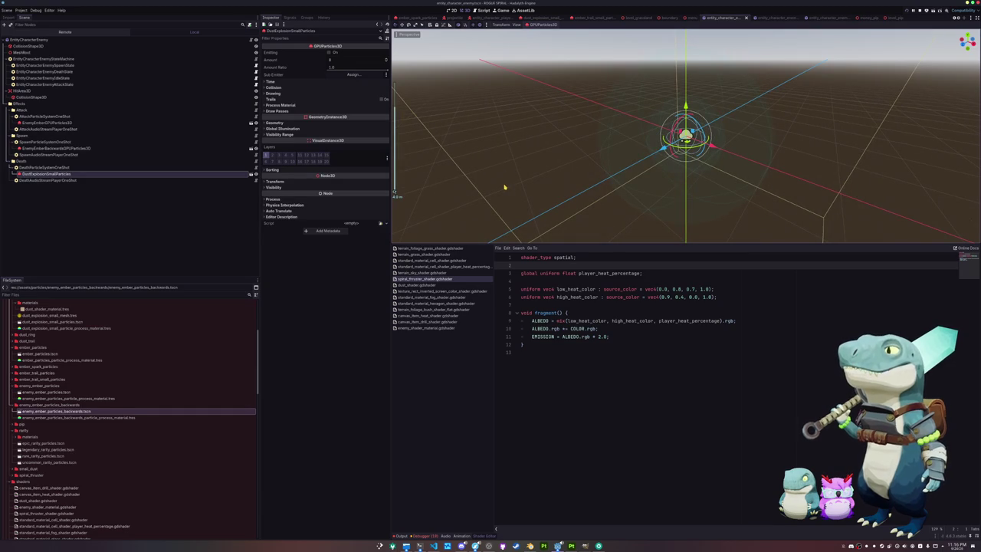
drag(686, 247, 686, 358)
scroll(514, 156, down, 2)
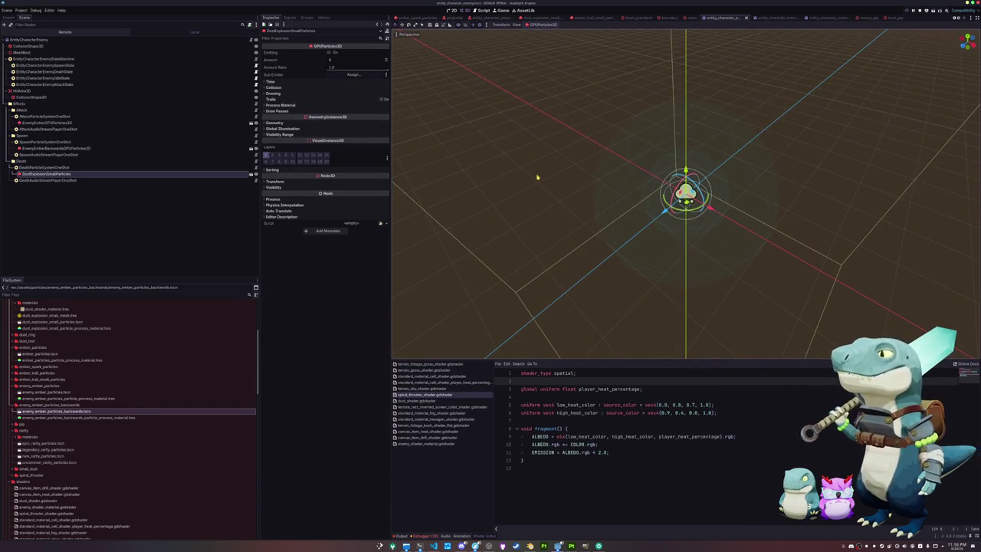
Test-run the project with F5, start a game, exit to the title menu, then stop it.
key(F5)
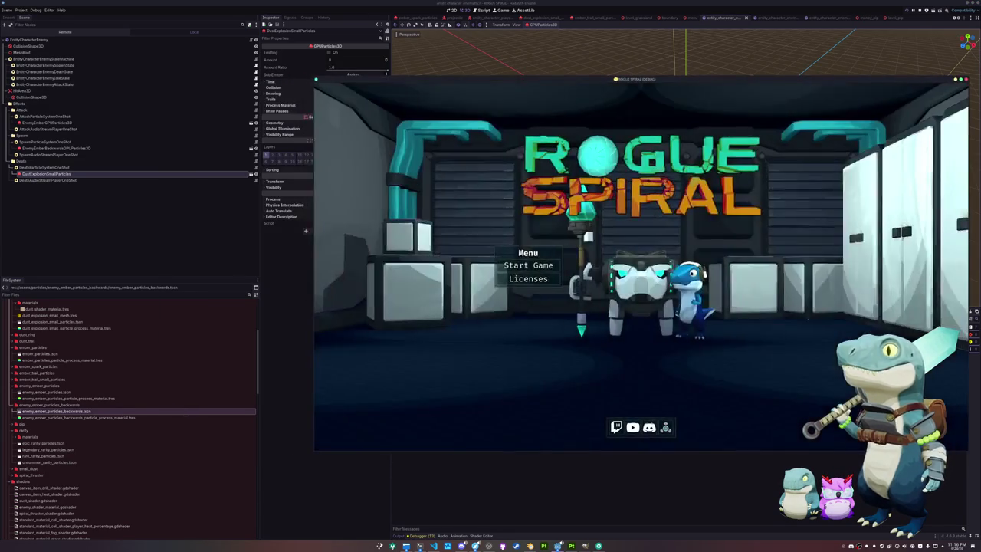
click(524, 267)
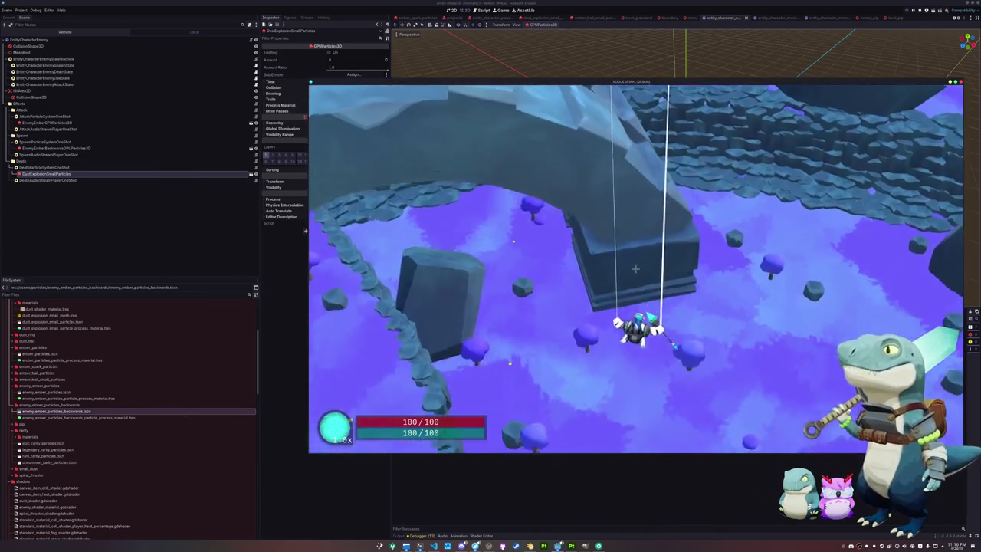
key(Escape)
click(635, 280)
key(F8)
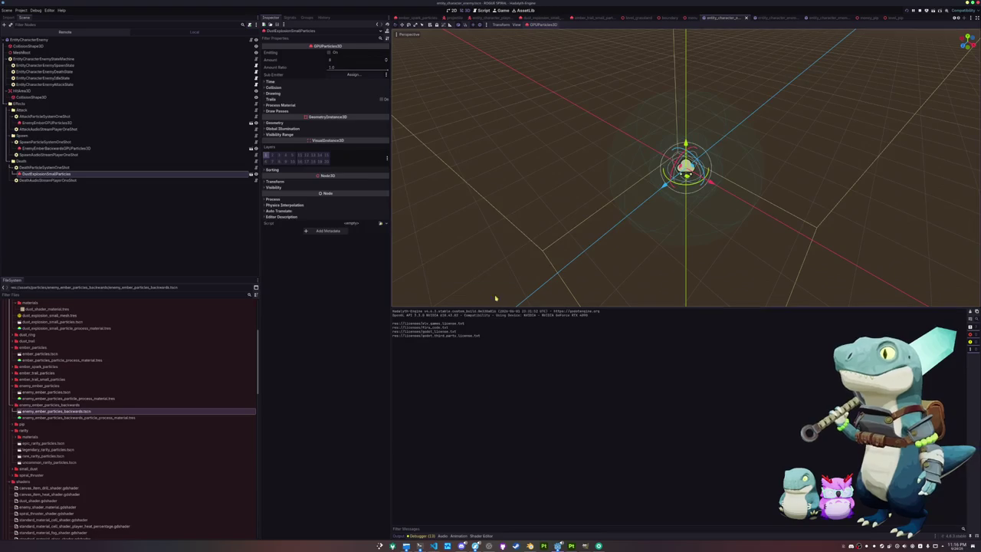
Assign the enemy's Attack, Spawn and Death particle and audio exports to their matching one-shot nodes.
click(69, 41)
click(352, 74)
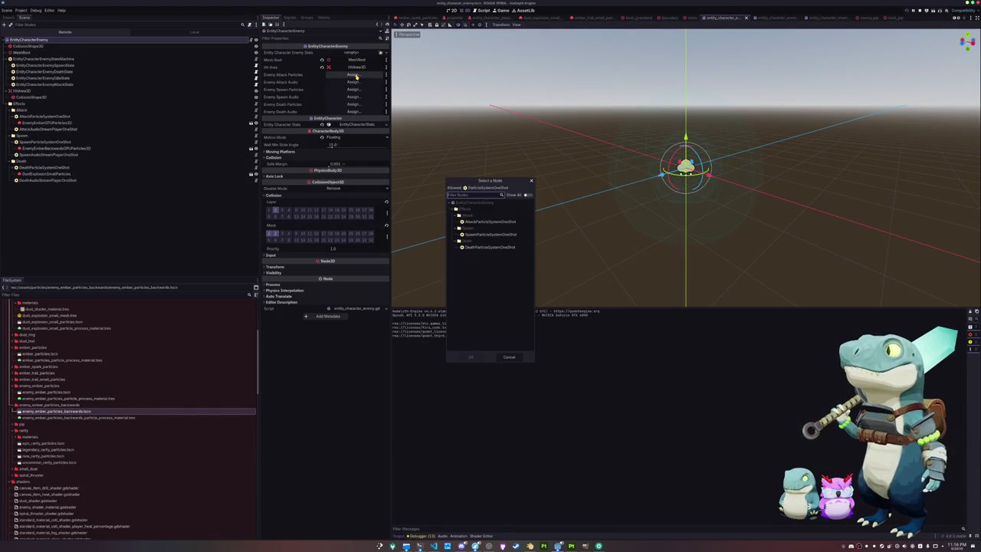
double_click(473, 222)
click(353, 82)
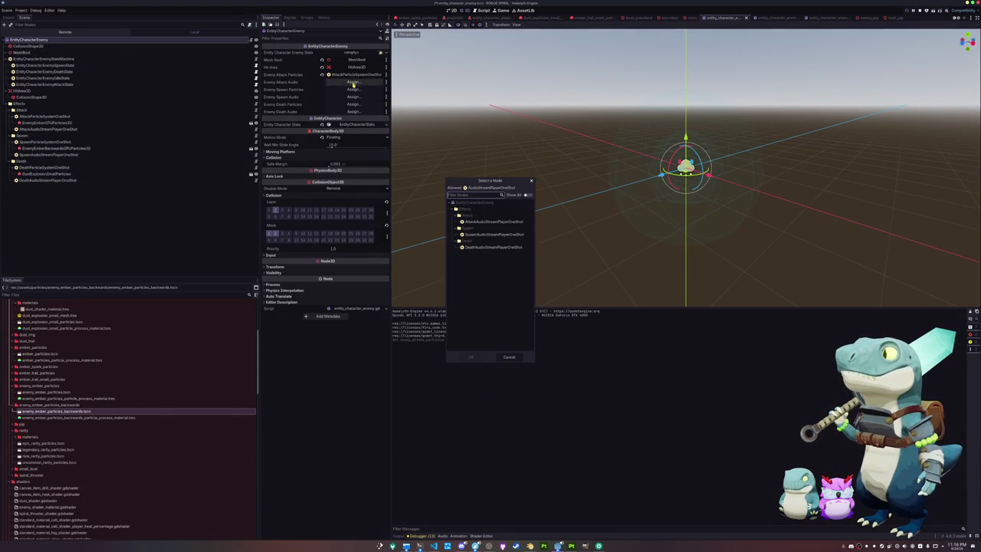
double_click(475, 223)
click(353, 89)
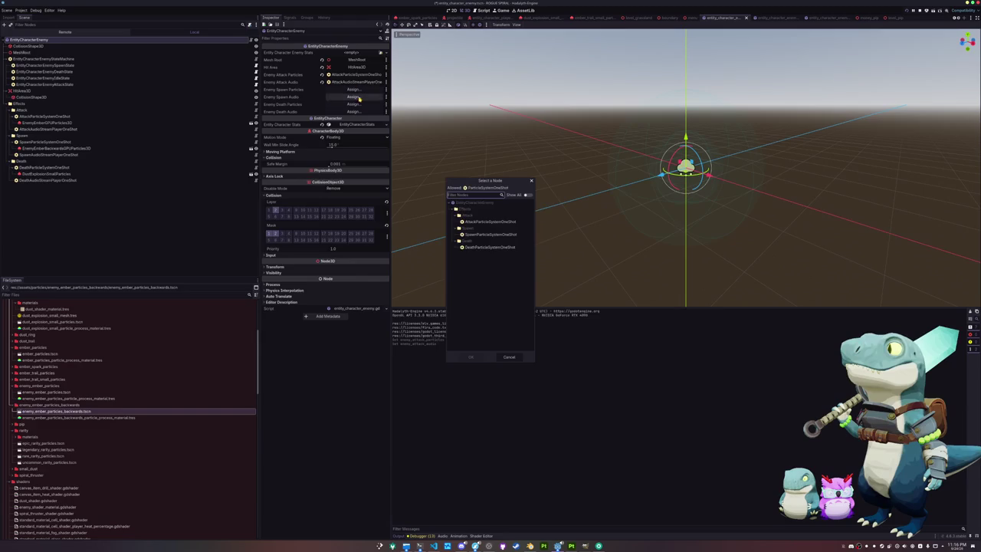
double_click(481, 226)
click(353, 96)
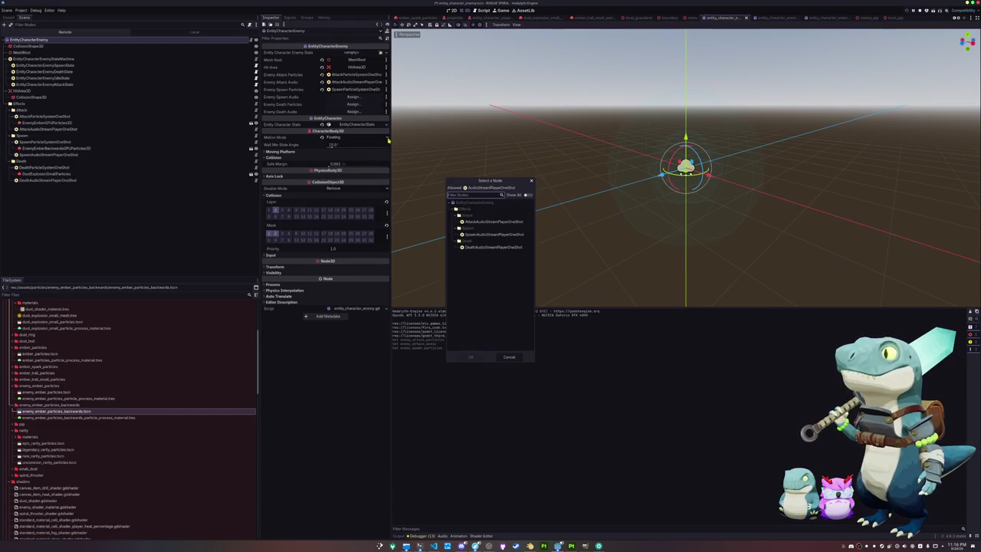
double_click(473, 235)
click(353, 104)
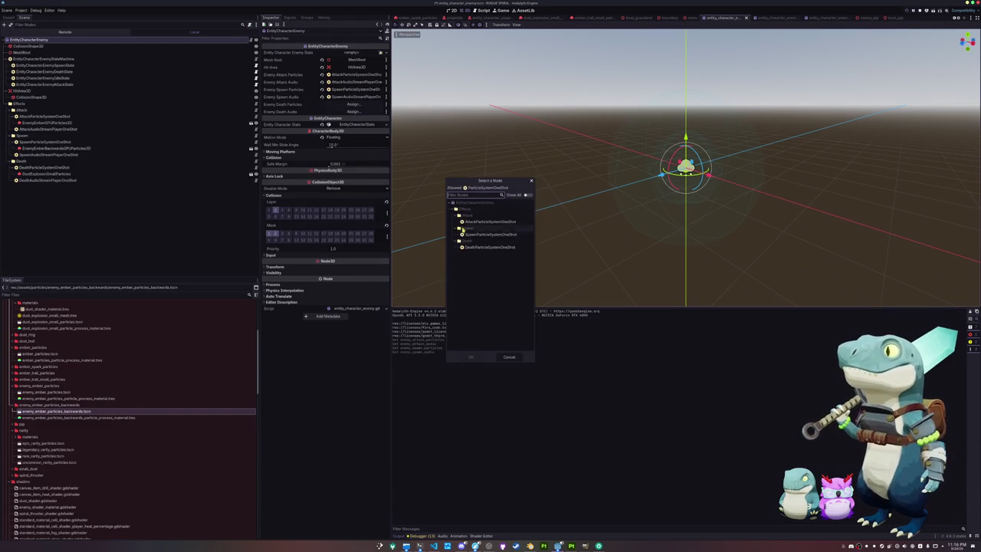
double_click(479, 247)
click(353, 111)
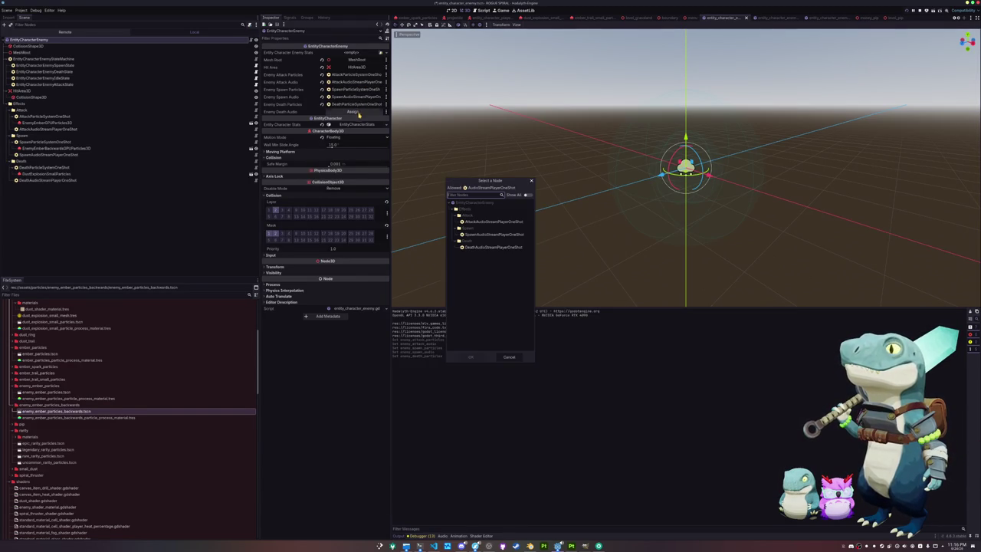
double_click(478, 250)
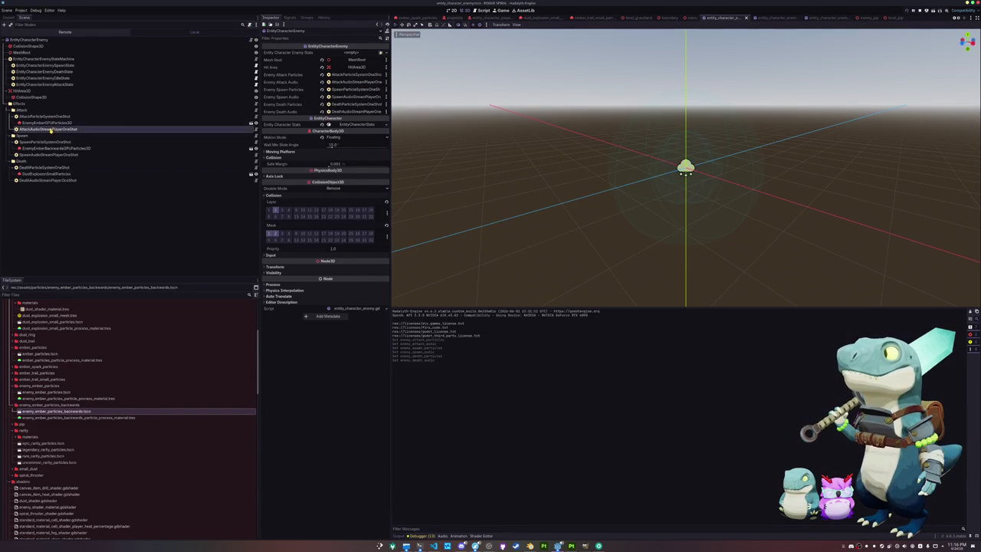
Add an AudioStreamPlayer3D child under AttackAudioStreamPlayerOneShot.
right_click(52, 129)
click(77, 141)
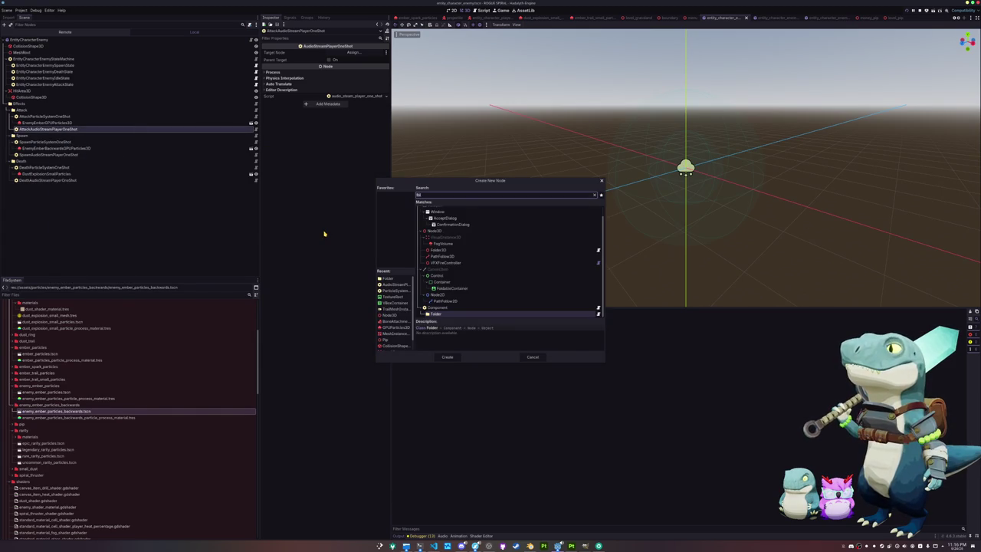
text(audiol)
key(Down)
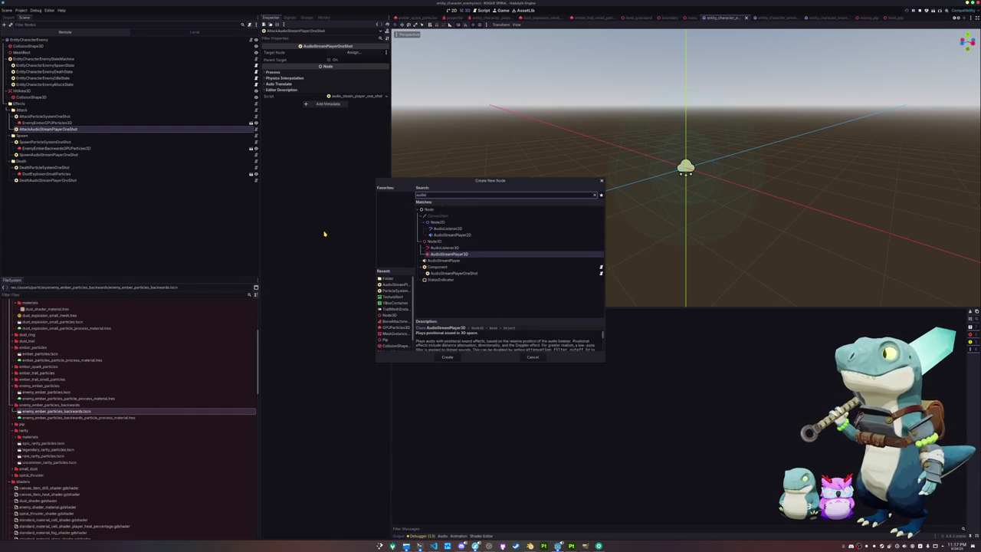
key(Return)
Copy that 3D audio player and paste it under the spawn and death audio one-shots.
key(ctrl+c)
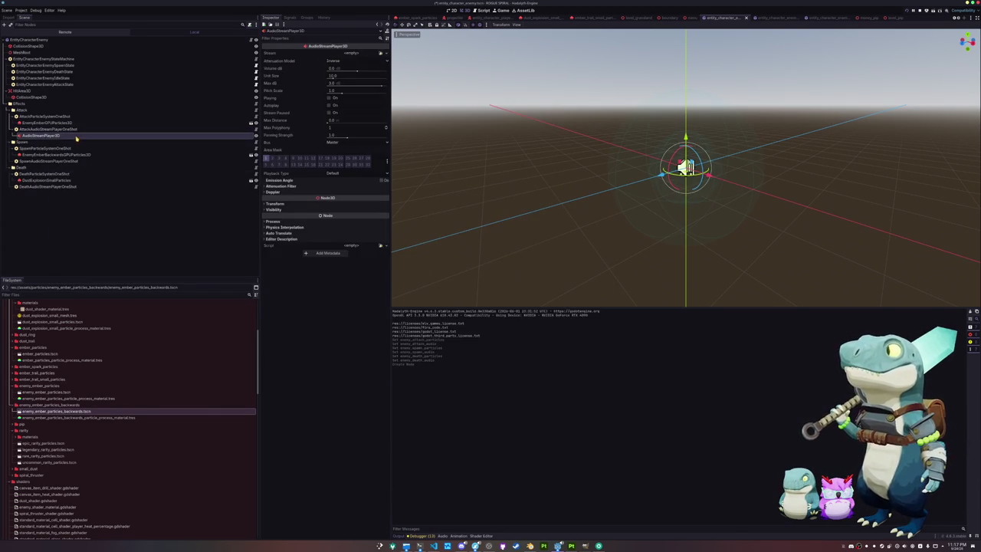
click(73, 161)
key(ctrl+v)
click(66, 192)
key(ctrl+v)
Set all three 3D audio players to the Effects bus with -20 dB volume.
ctrl+click(38, 167)
ctrl+click(38, 135)
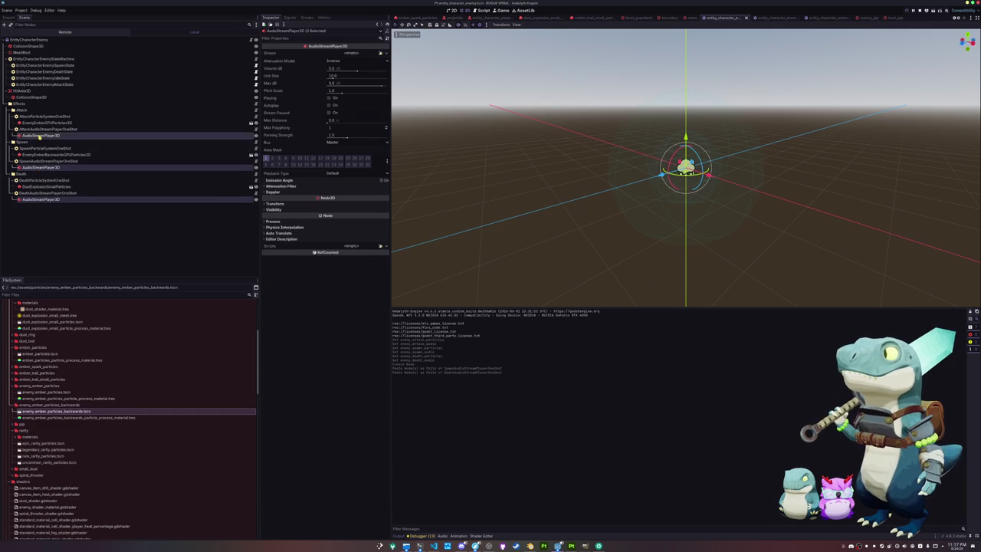
click(345, 143)
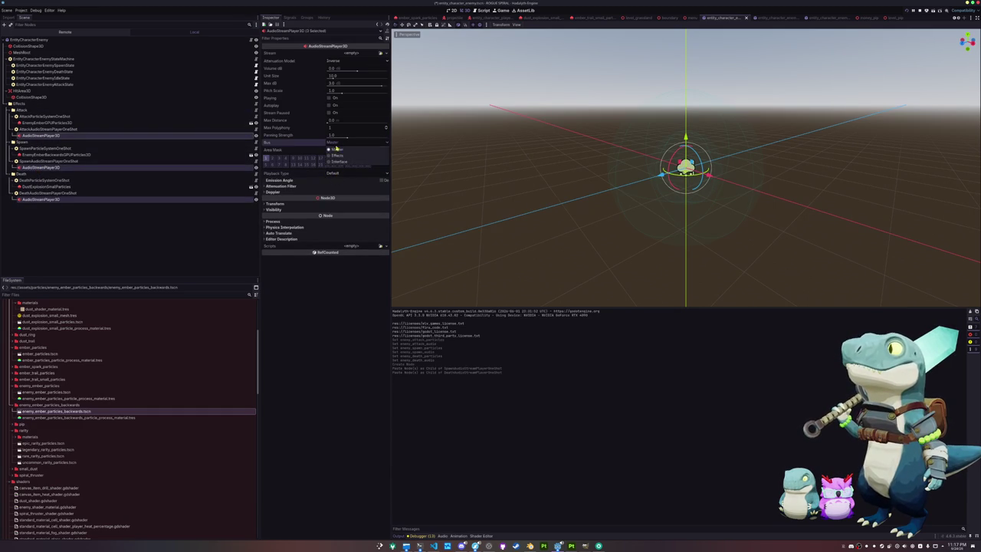
click(341, 161)
click(336, 69)
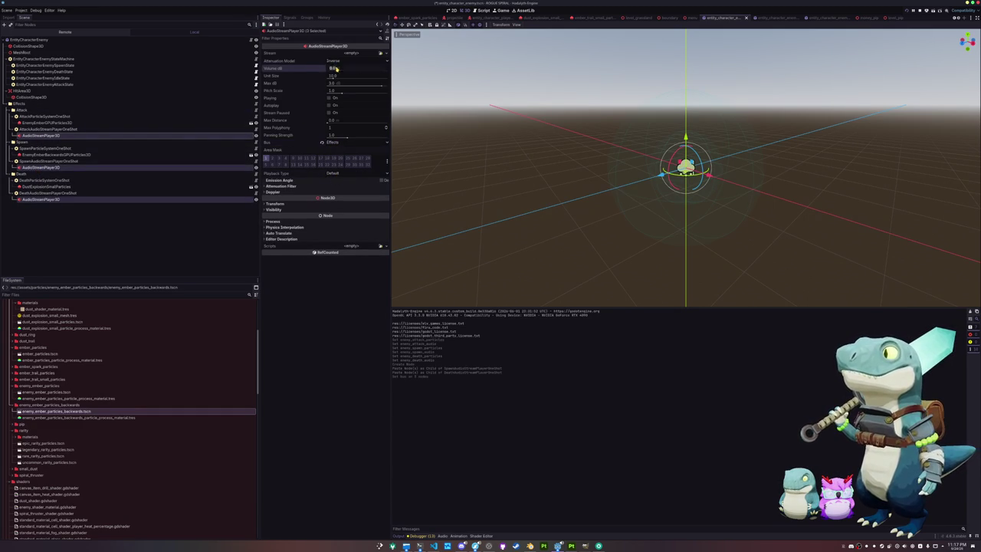
text(-20)
key(Return)
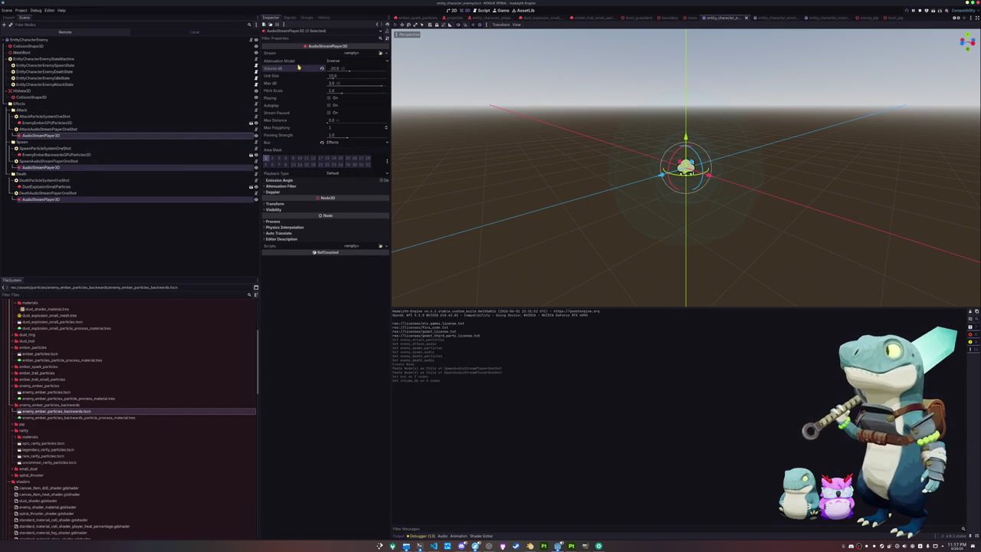
click(115, 216)
click(70, 136)
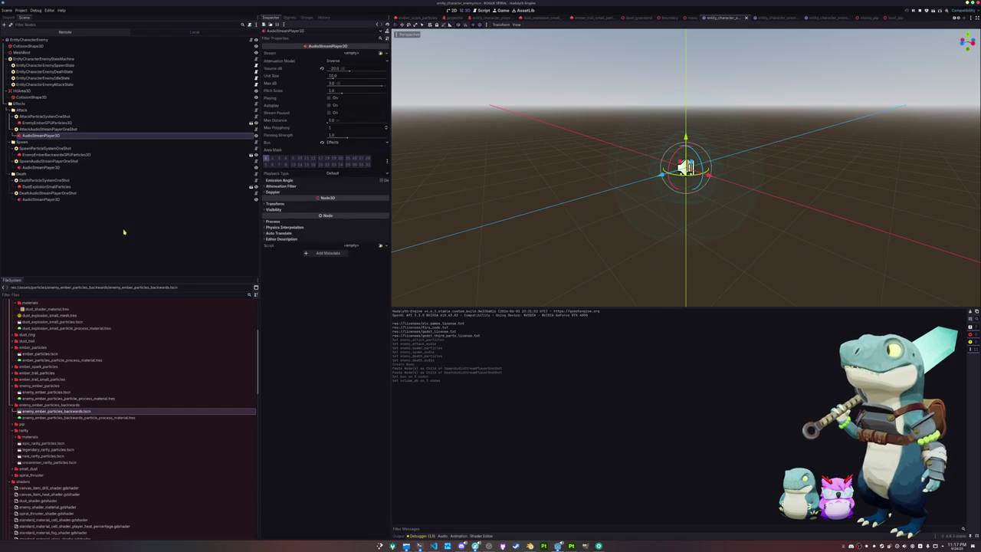
Collapse the particles folder and expand res://assets/sounds to browse its sound files.
scroll(39, 352, up, 5)
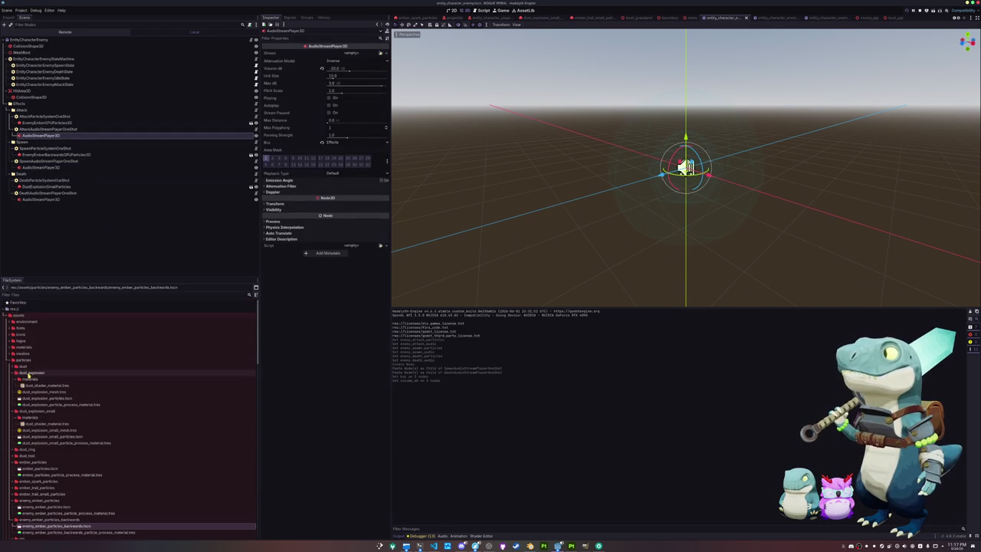
double_click(23, 359)
click(23, 366)
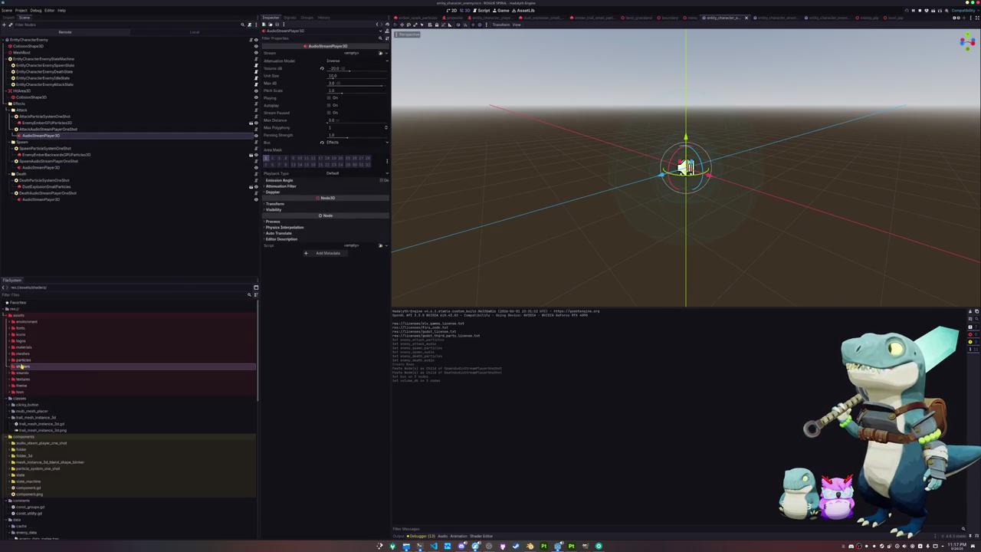
click(23, 372)
double_click(24, 372)
scroll(29, 374, down, 1)
scroll(31, 383, down, 5)
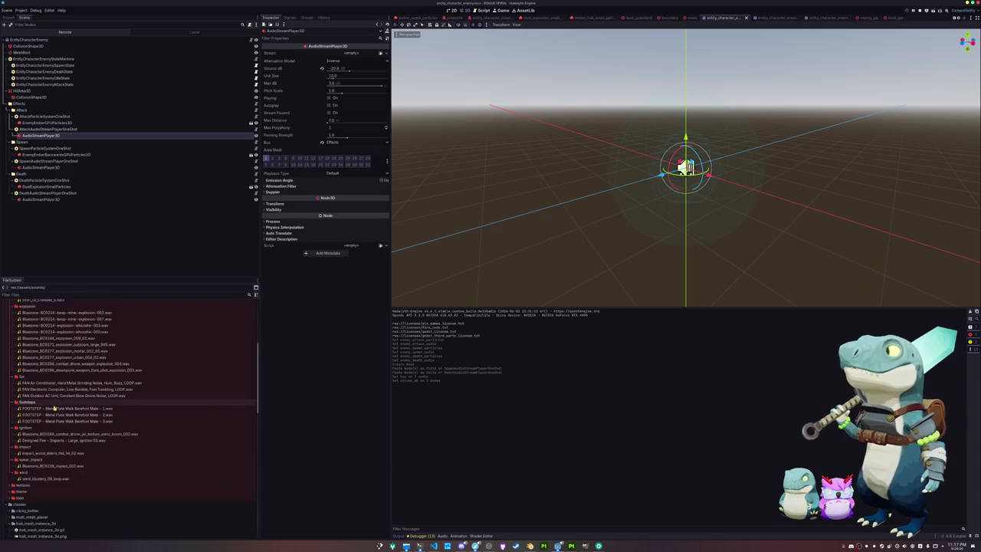
scroll(38, 452, up, 1)
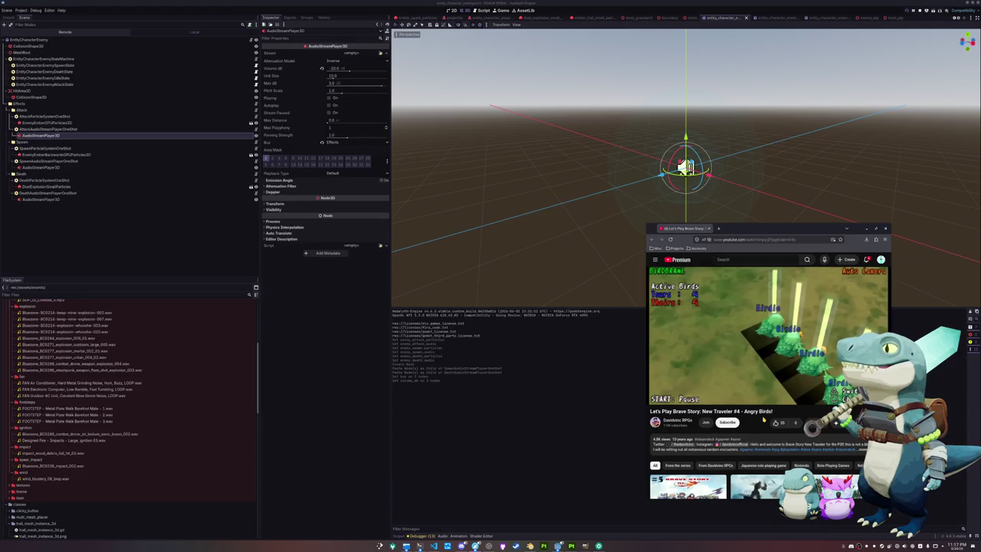
Rewind the Brave Story video five seconds, play it, then pause it.
key(Left)
key(space)
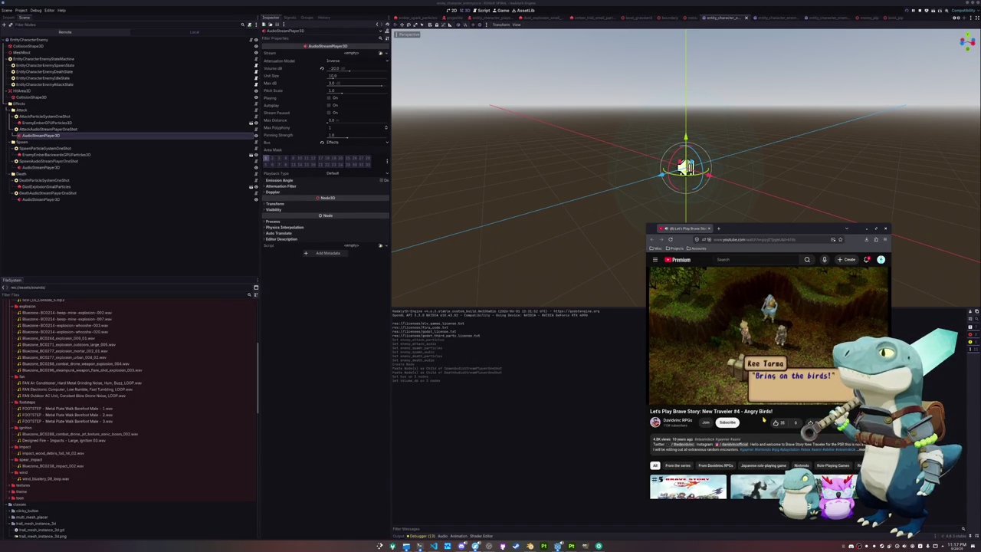
key(space)
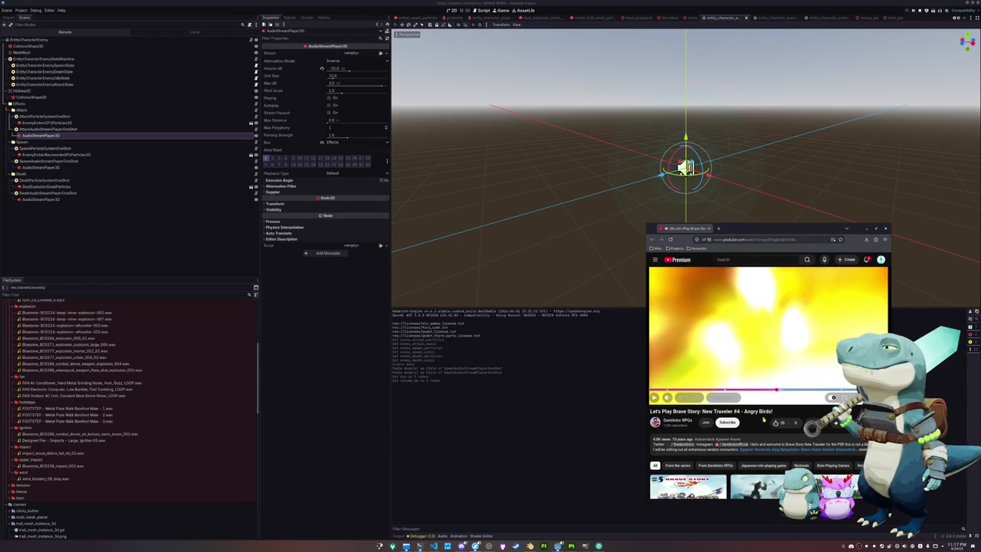